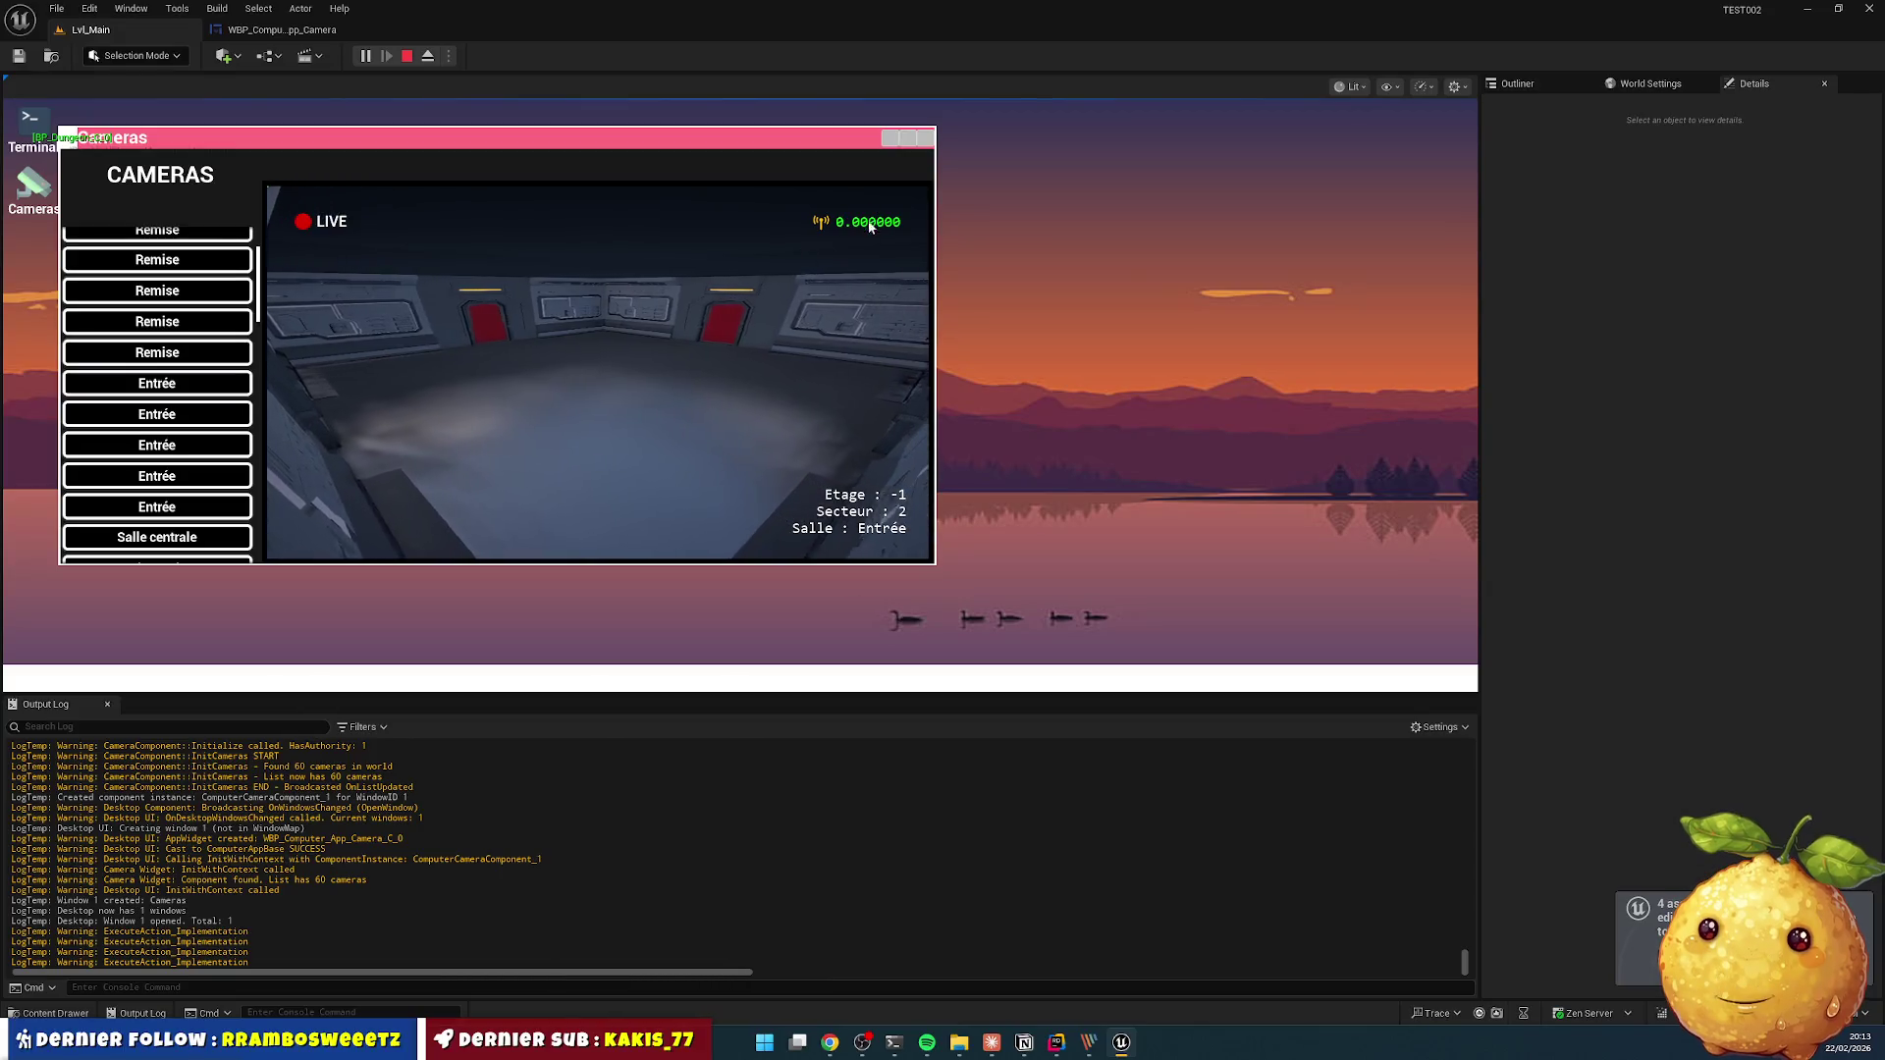
- Check the Laboratoire and Bureau camera feeds, close the Cameras window, and bring Rider forward
scroll(167, 412, down, 2)
click(174, 462)
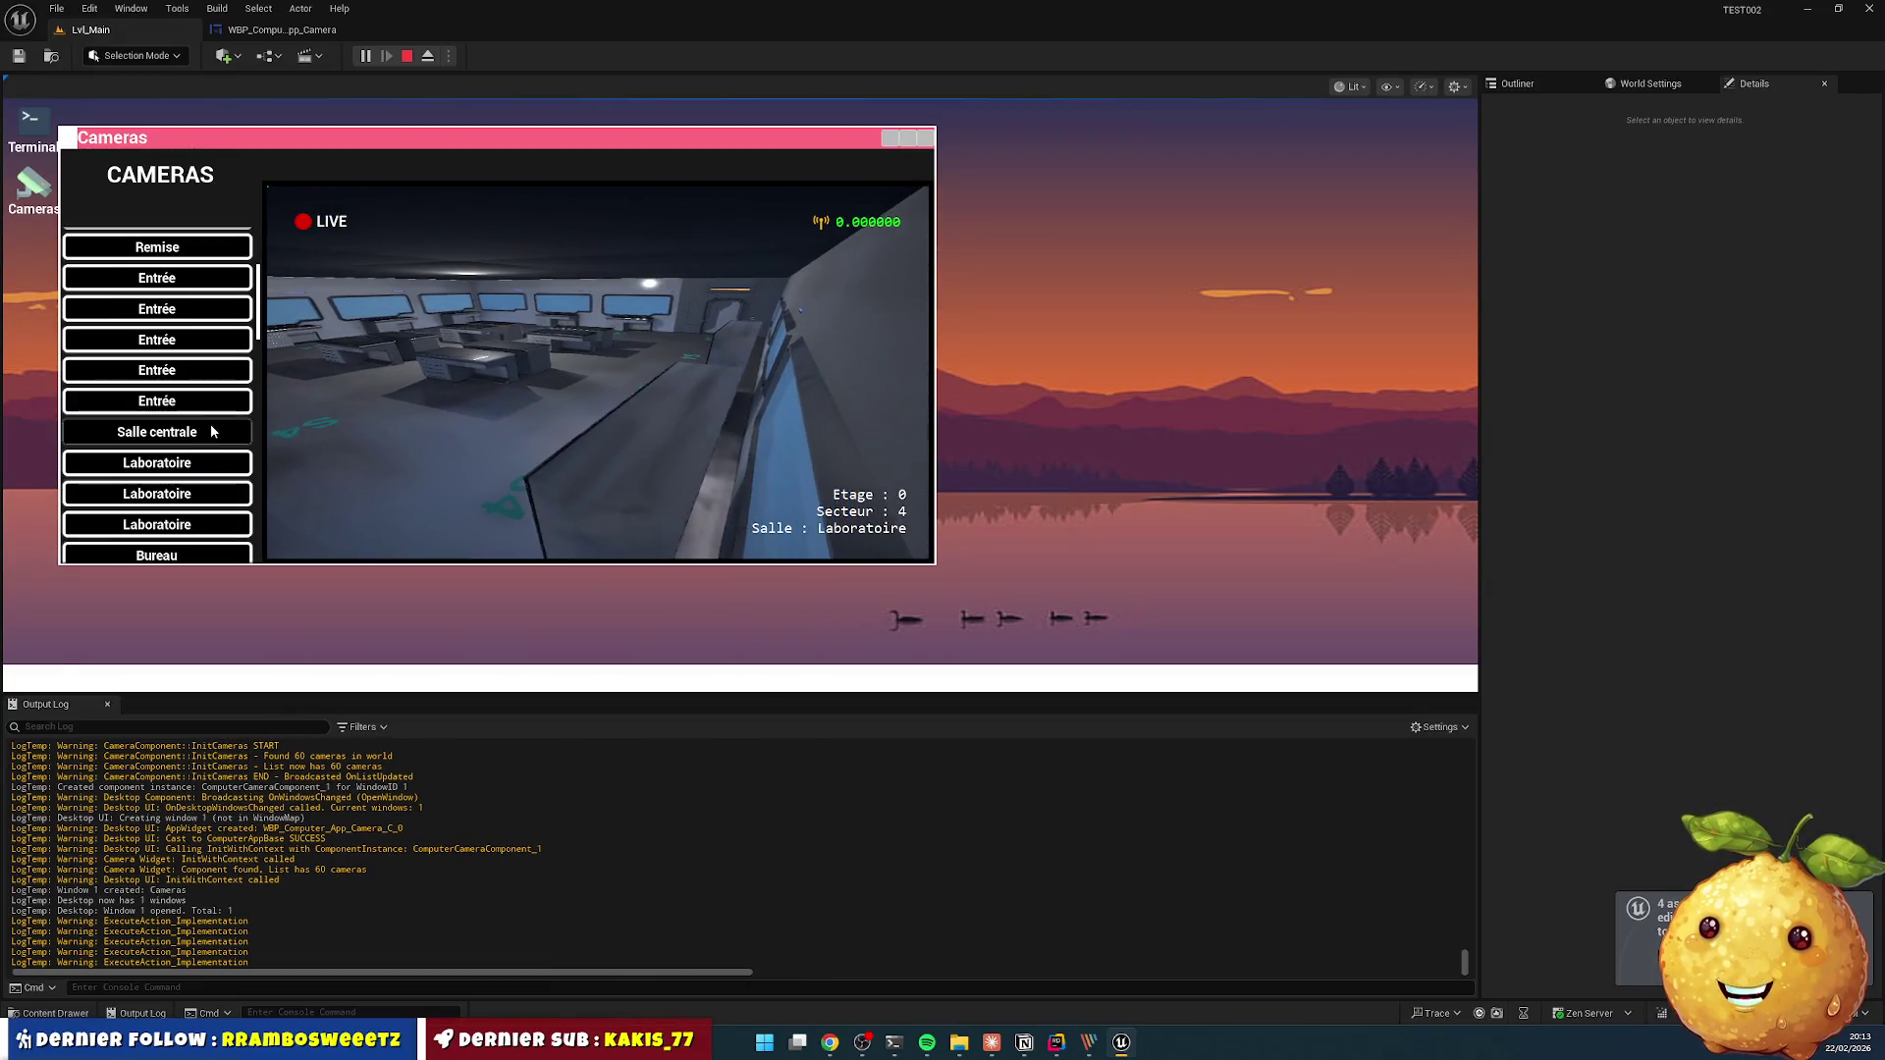
scroll(187, 471, down, 2)
click(194, 485)
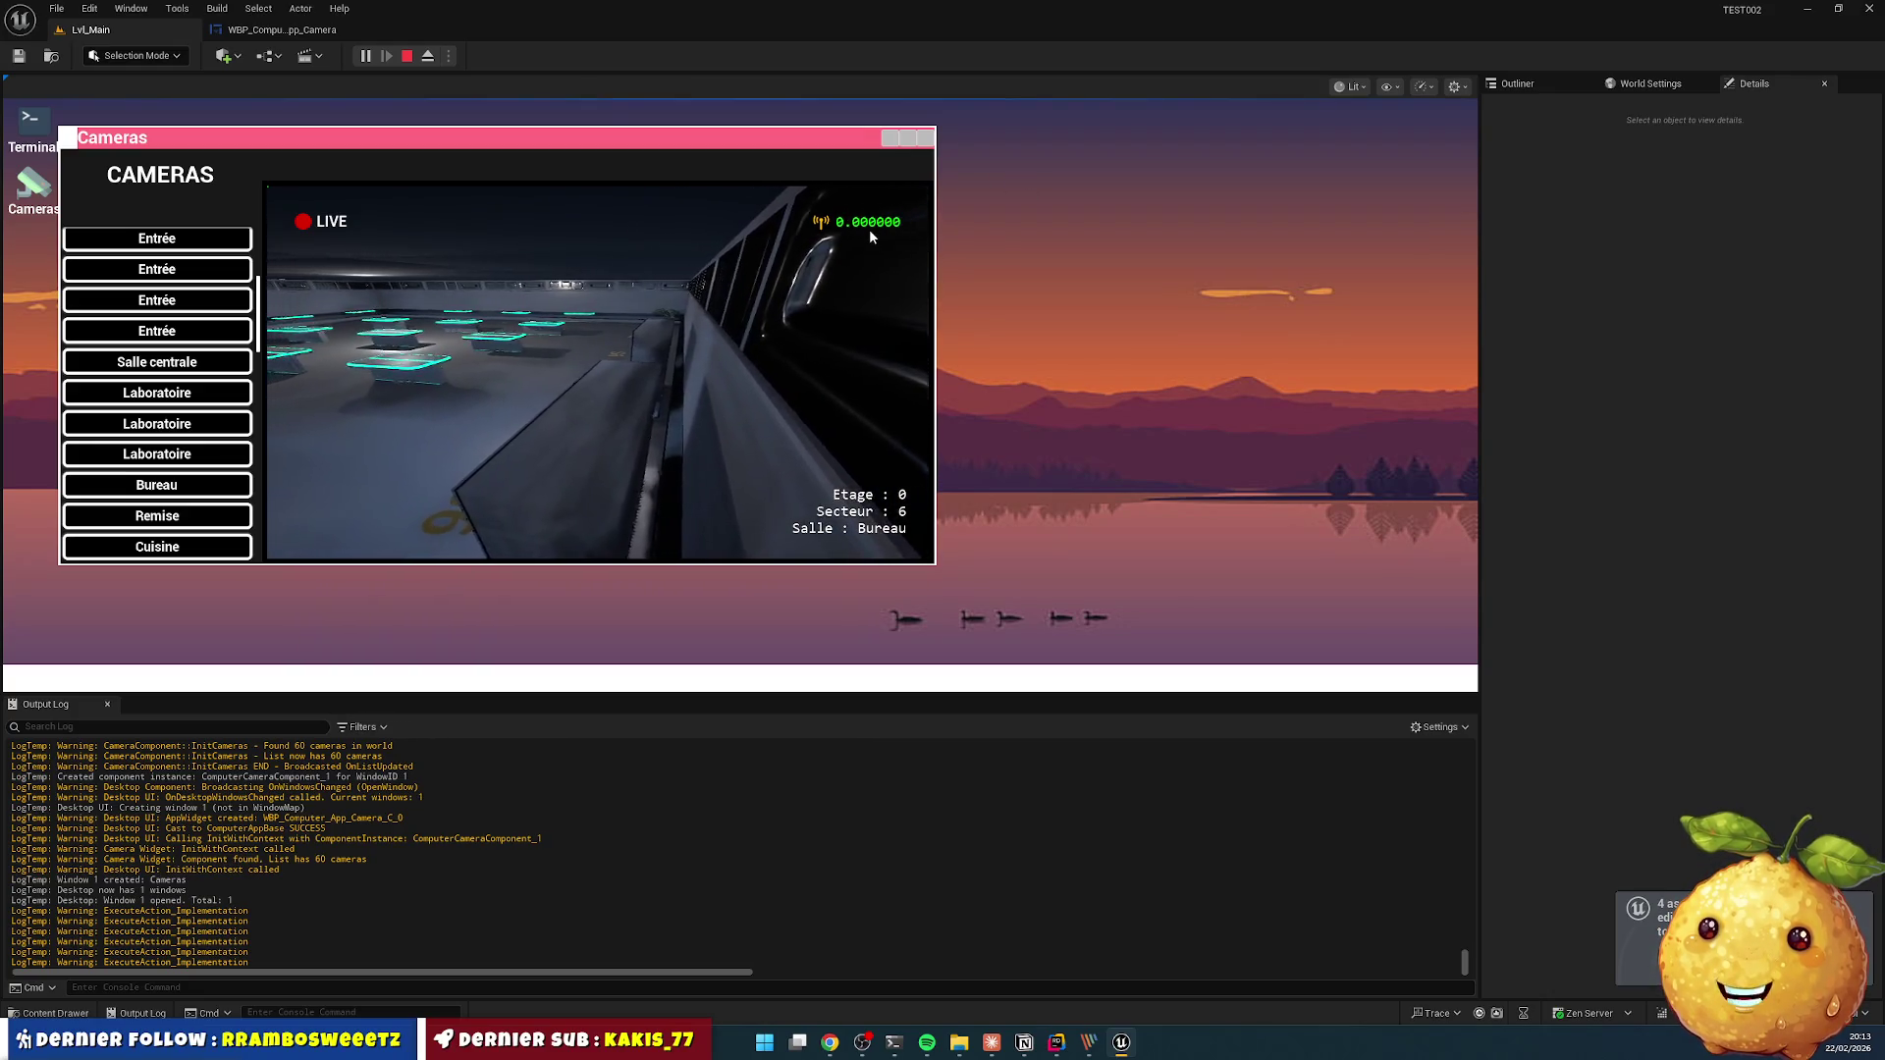
click(926, 139)
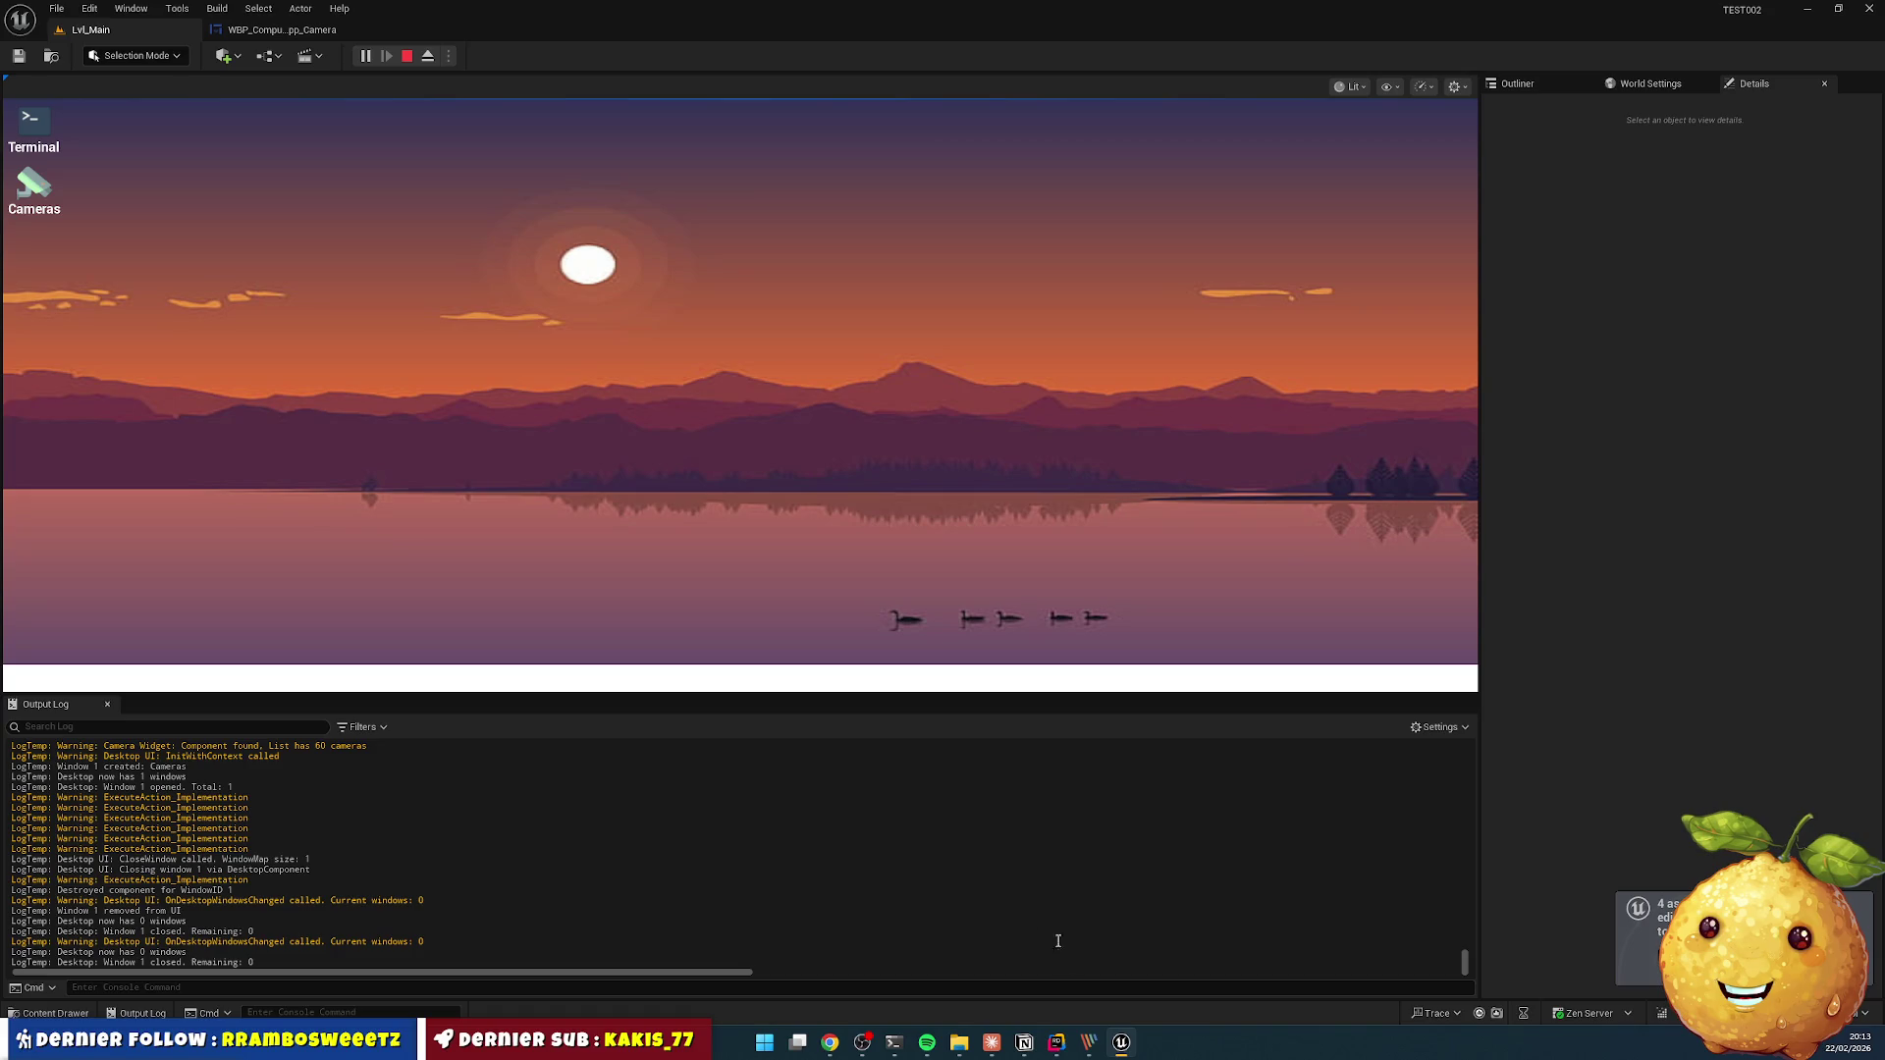
click(1058, 1044)
- In ComputerCameraWidget.cpp, duplicate the red, yellow and green SetColorAndOpacity lines in UpdateSignal
click(1195, 47)
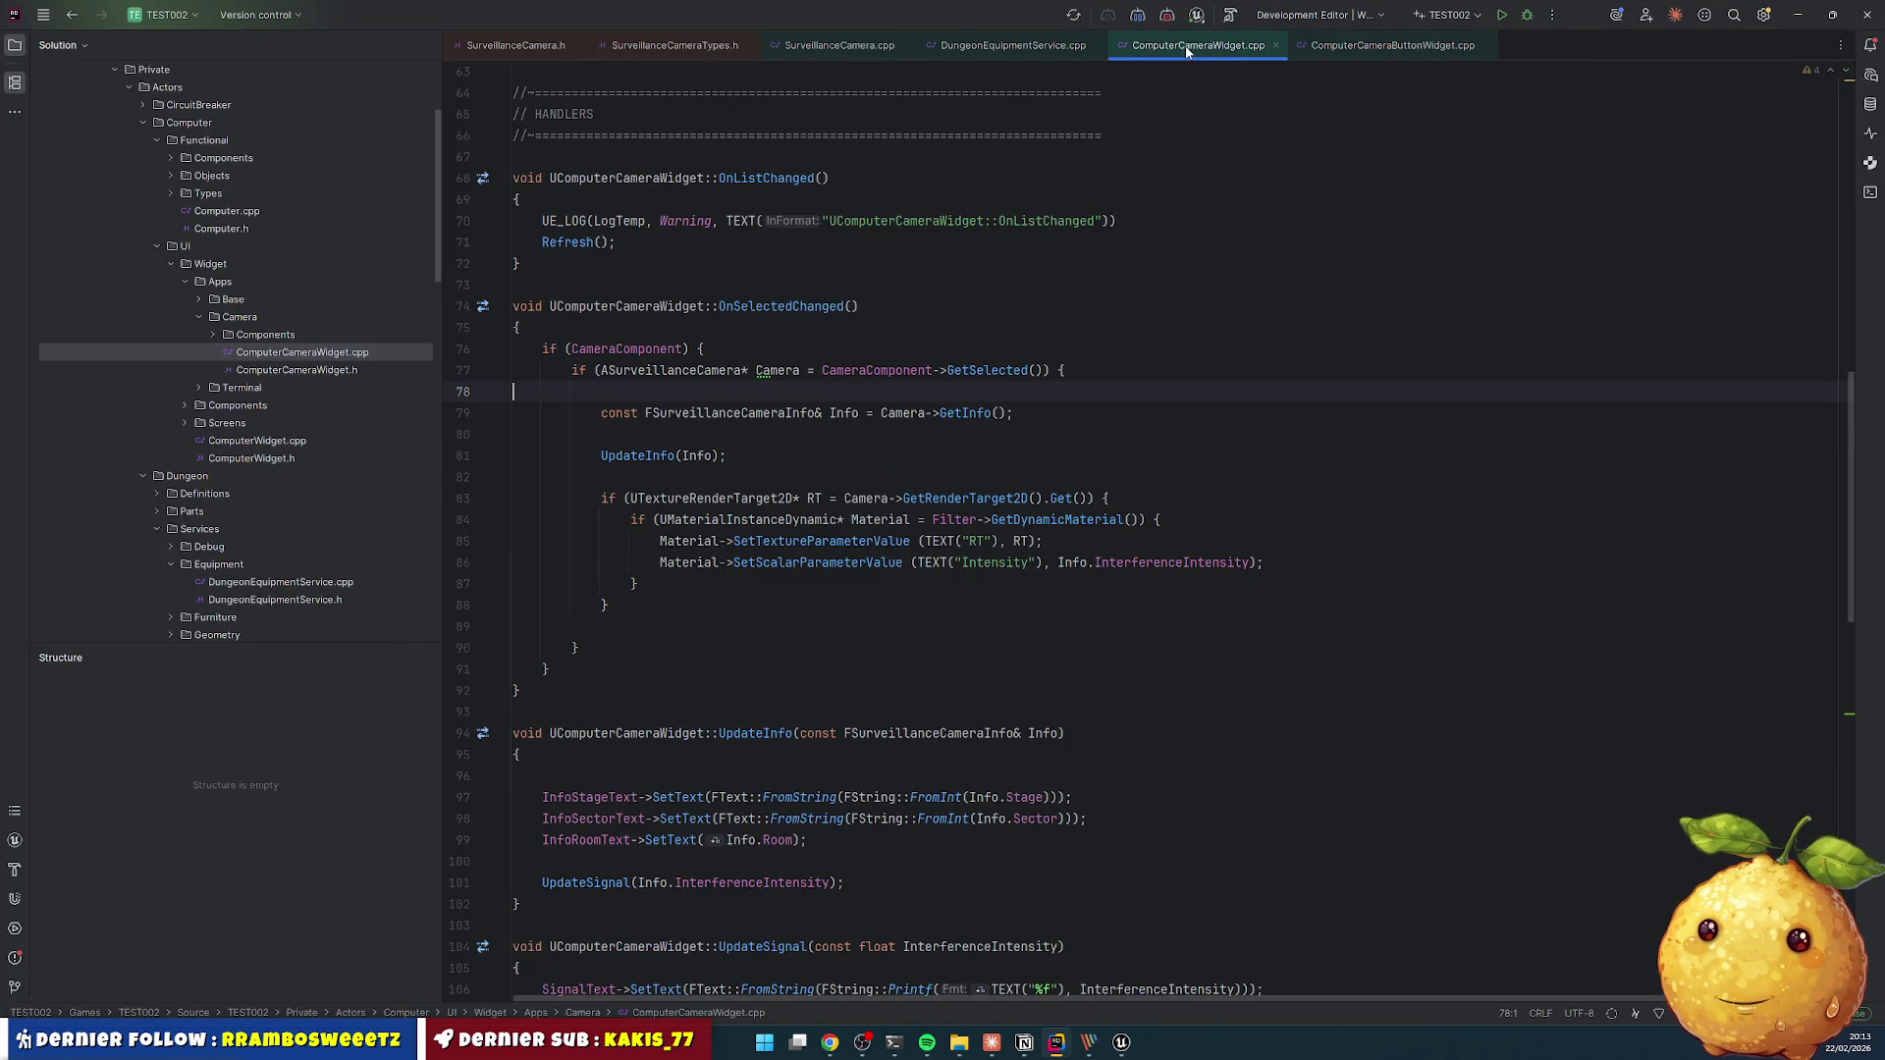
scroll(860, 461, down, 5)
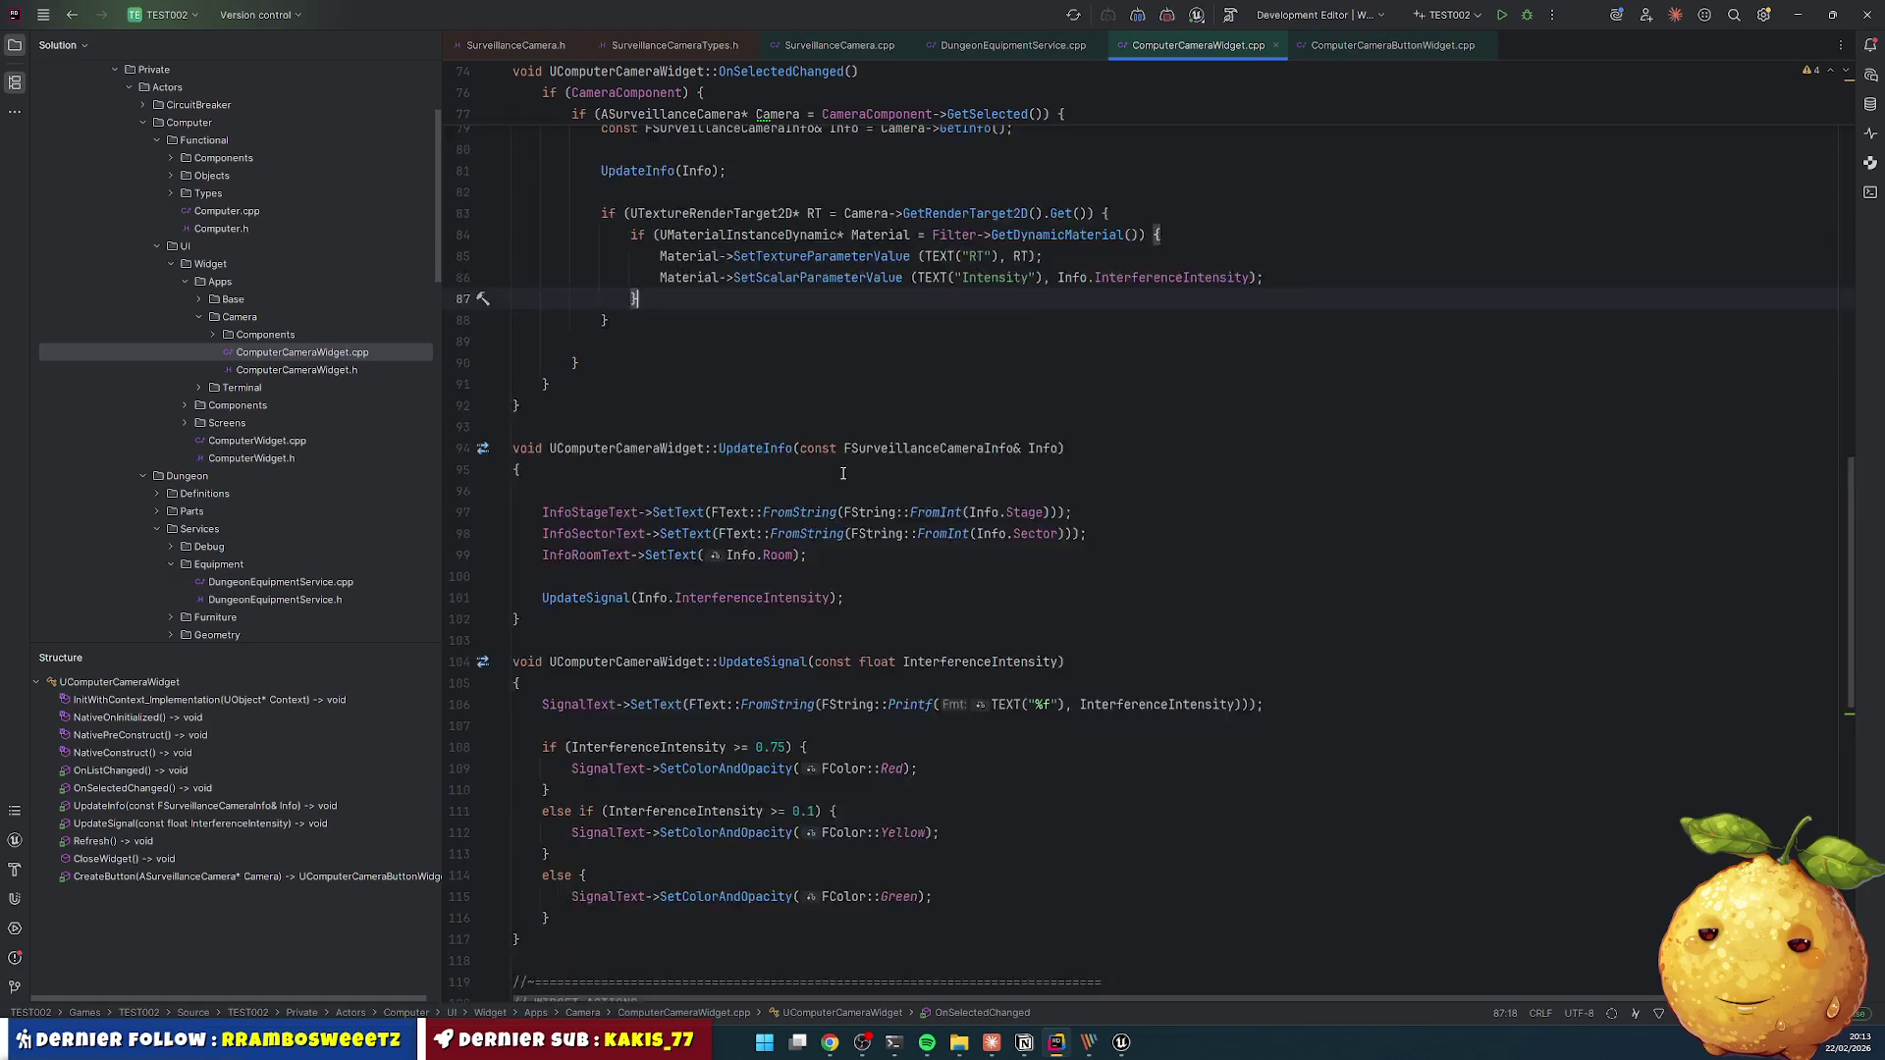
click(696, 541)
key(ctrl+d)
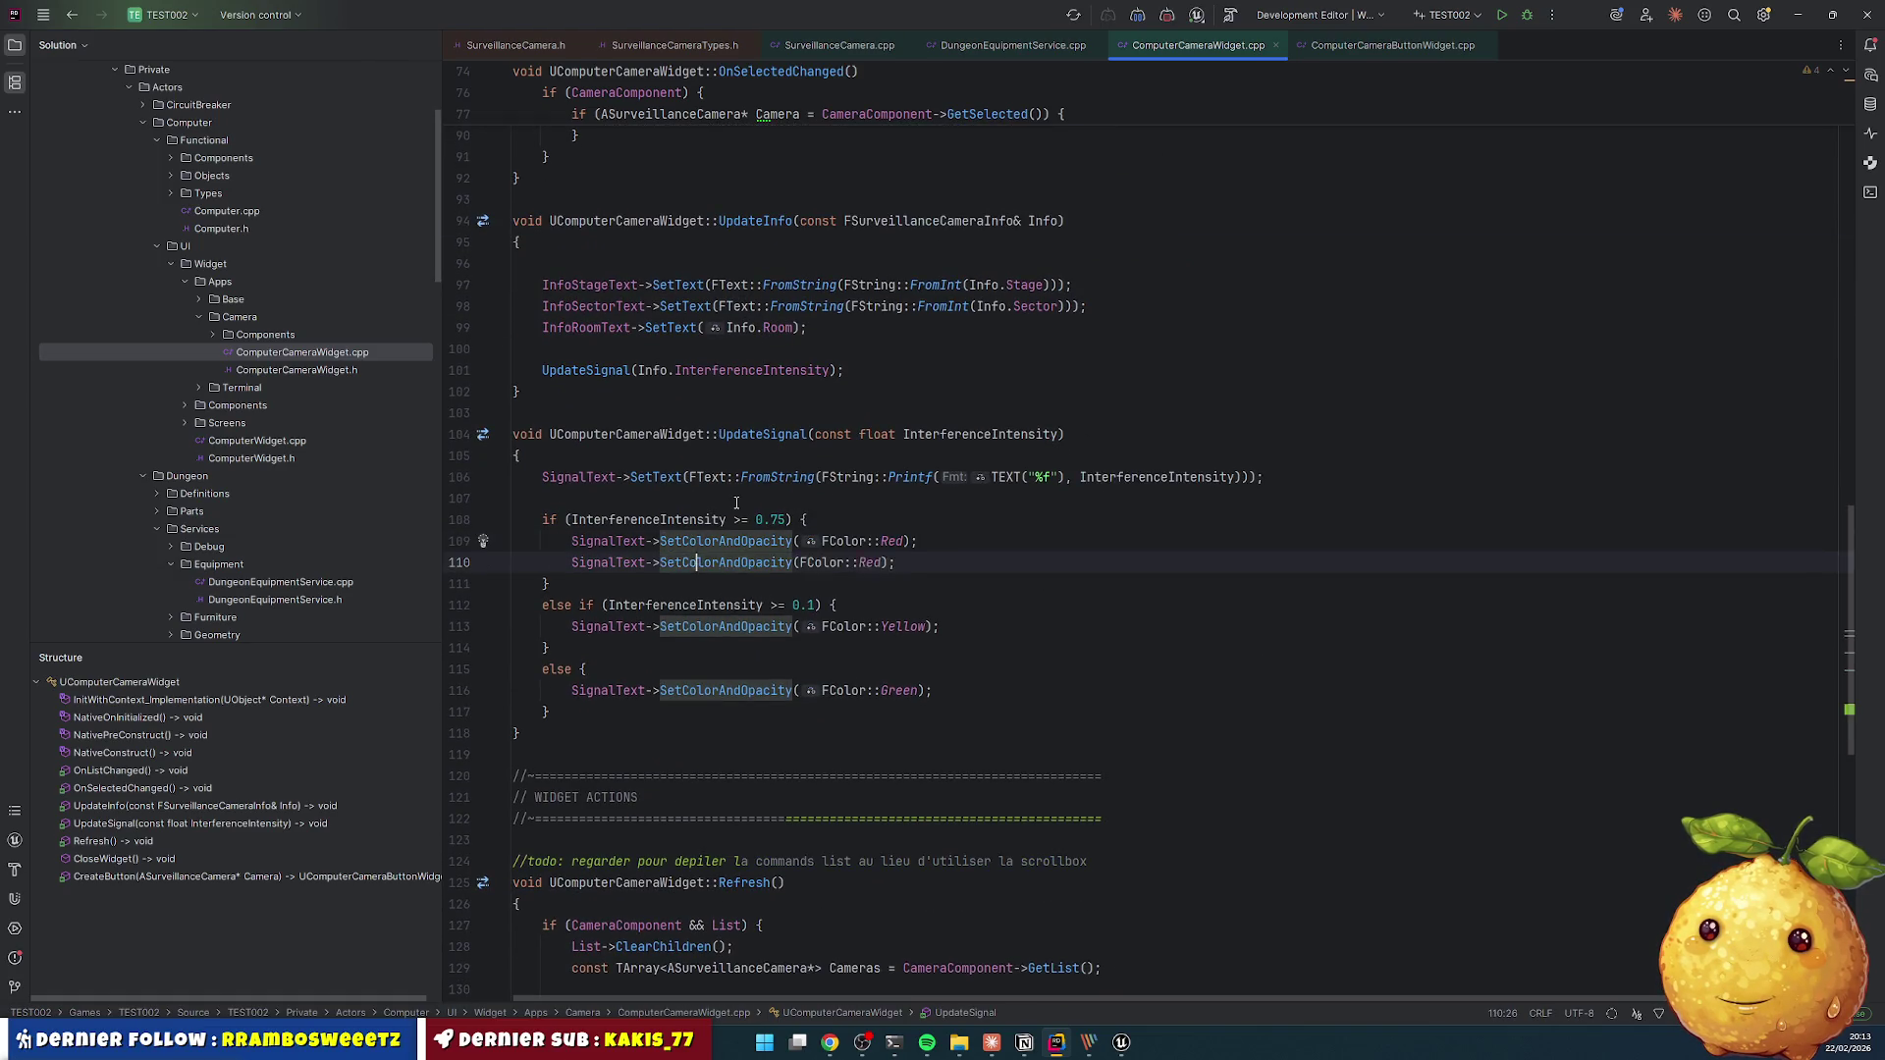
click(623, 605)
key(Down)
key(ctrl+d)
key(Down)
key(ctrl+d)
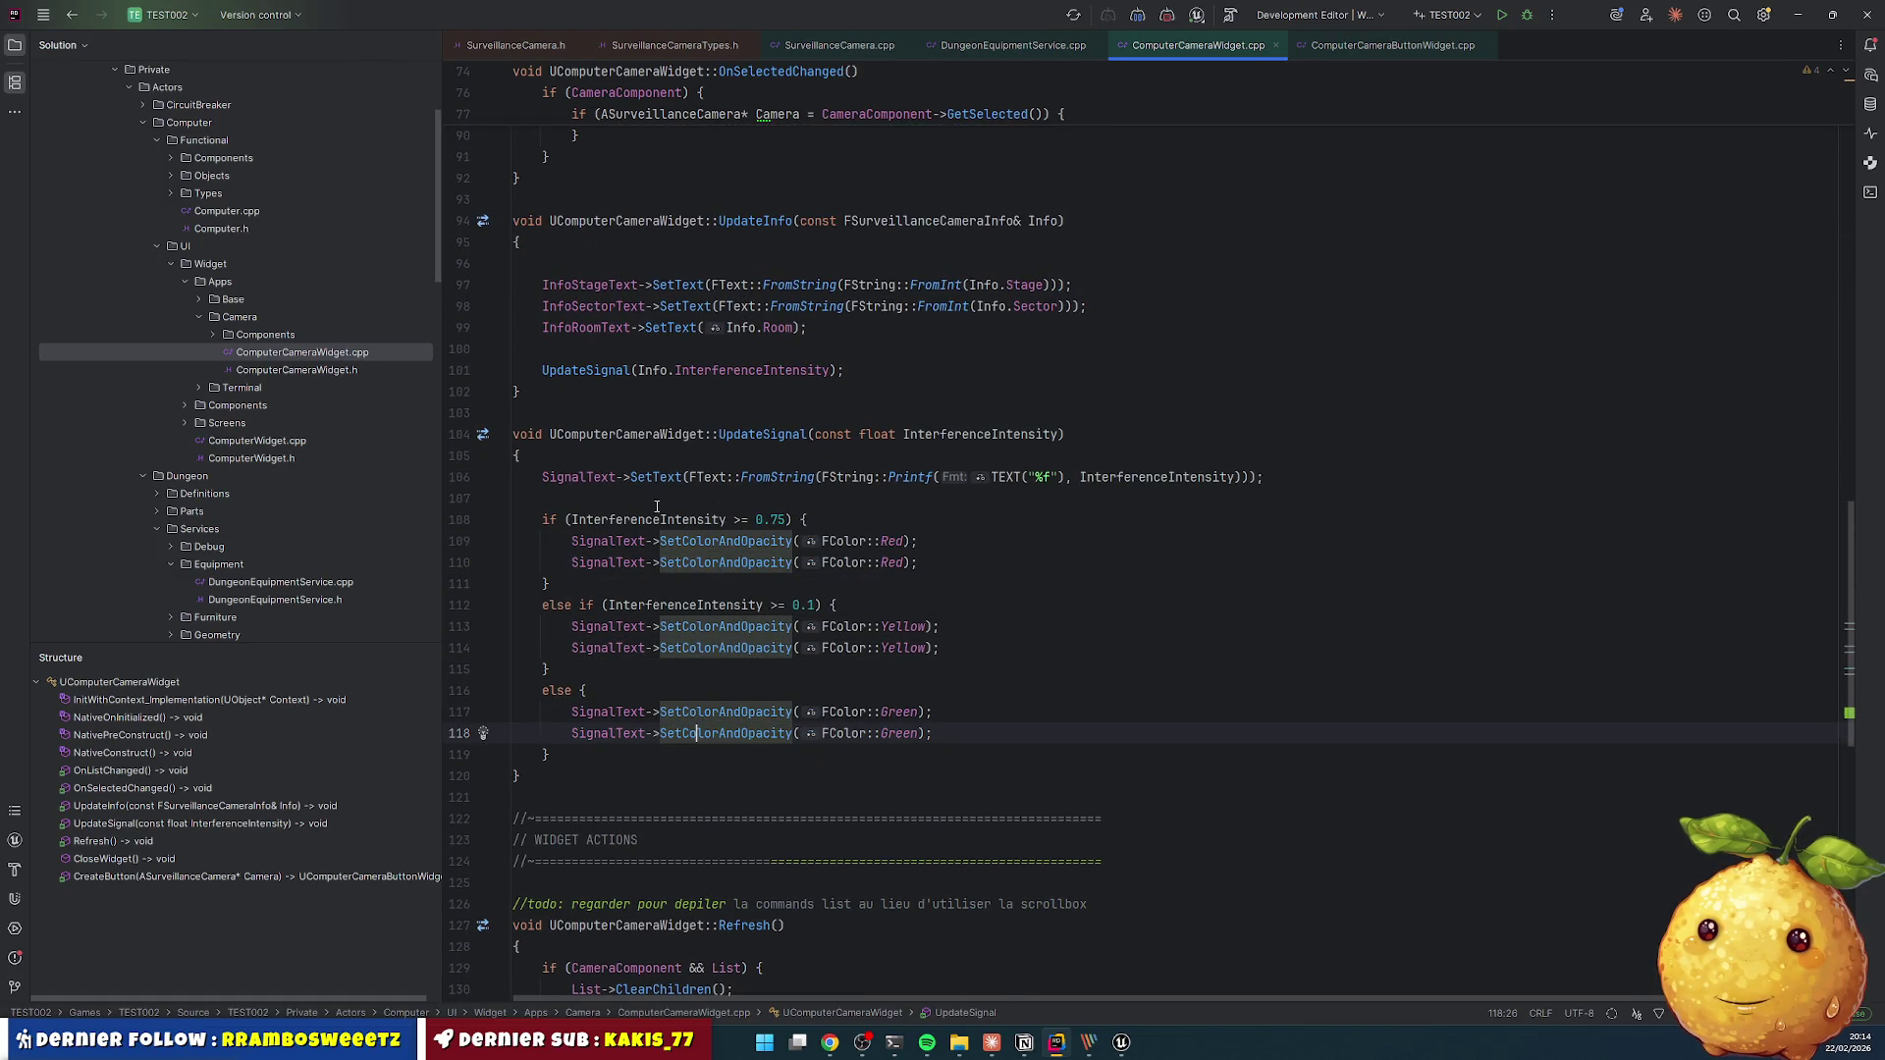
- Make the first red-branch copy target SignalIcon instead of SignalText, removing the extra duplicate line
click(616, 563)
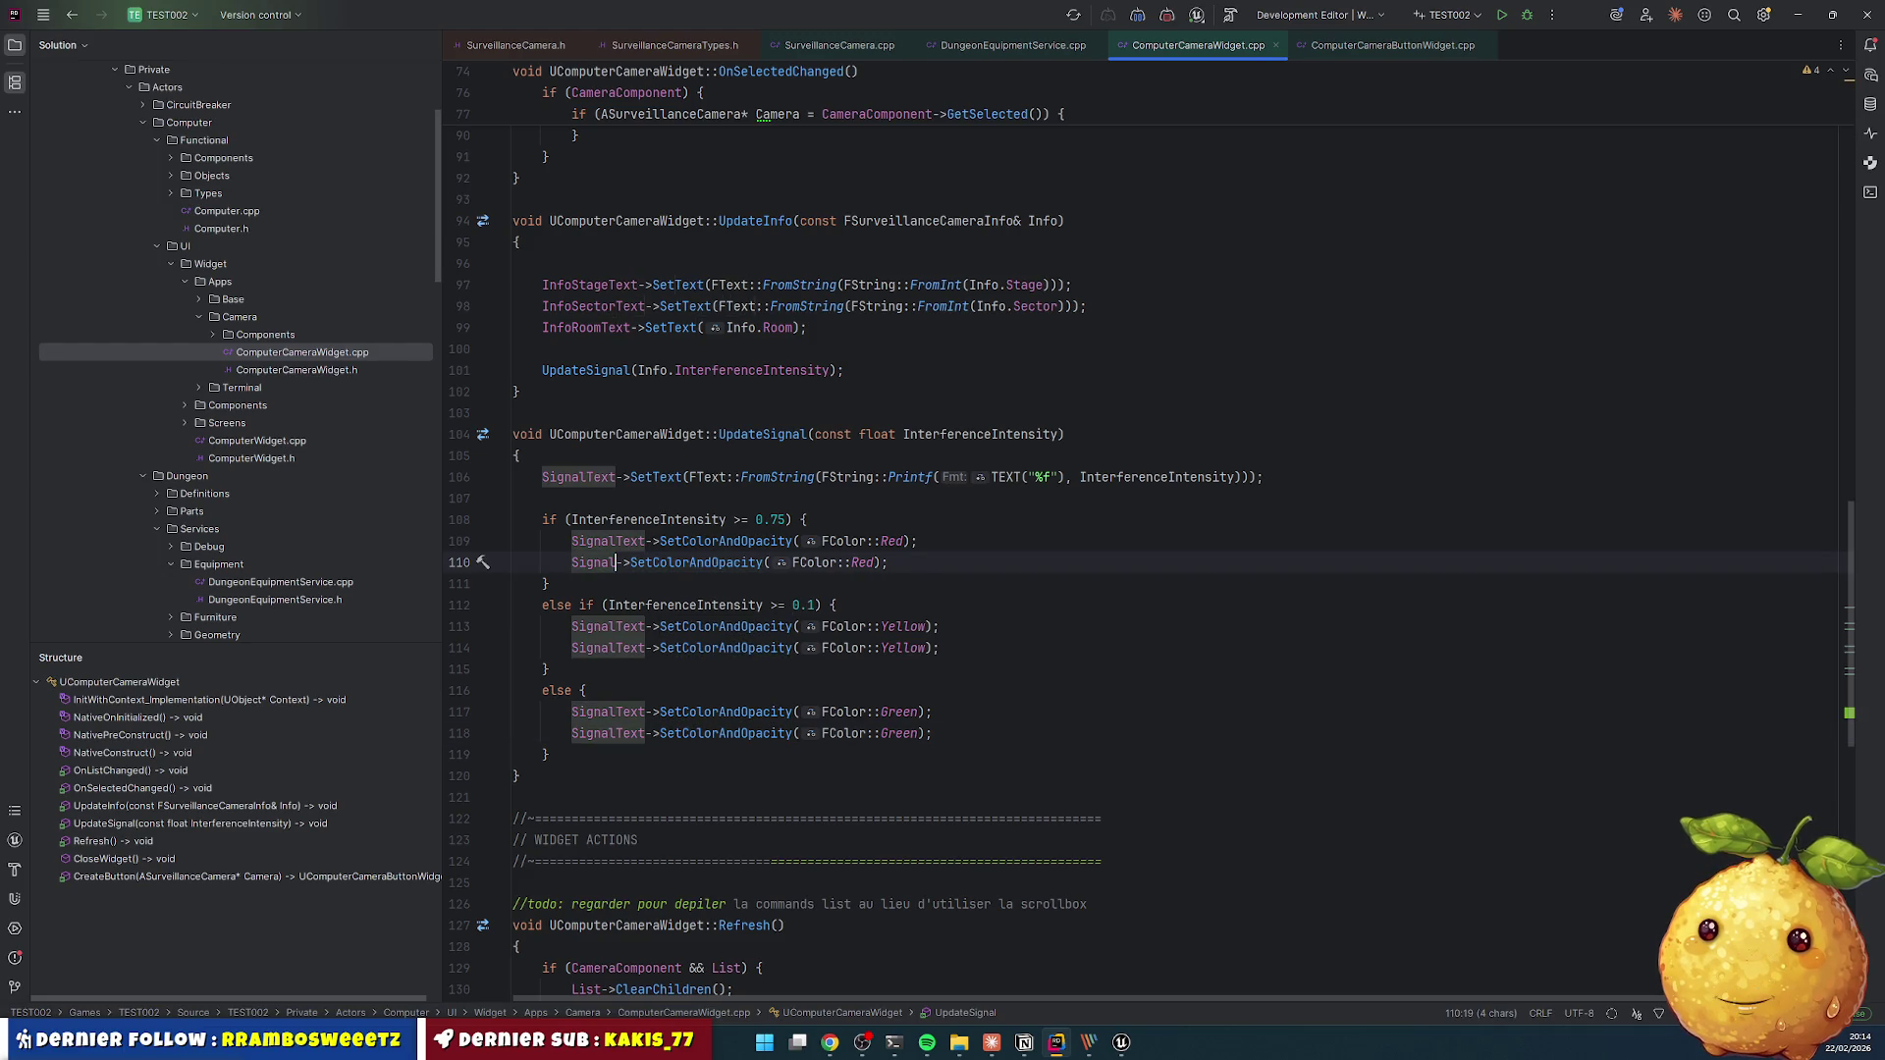
key(Delete)
key(Delete)
key(Delete)
text(Text)
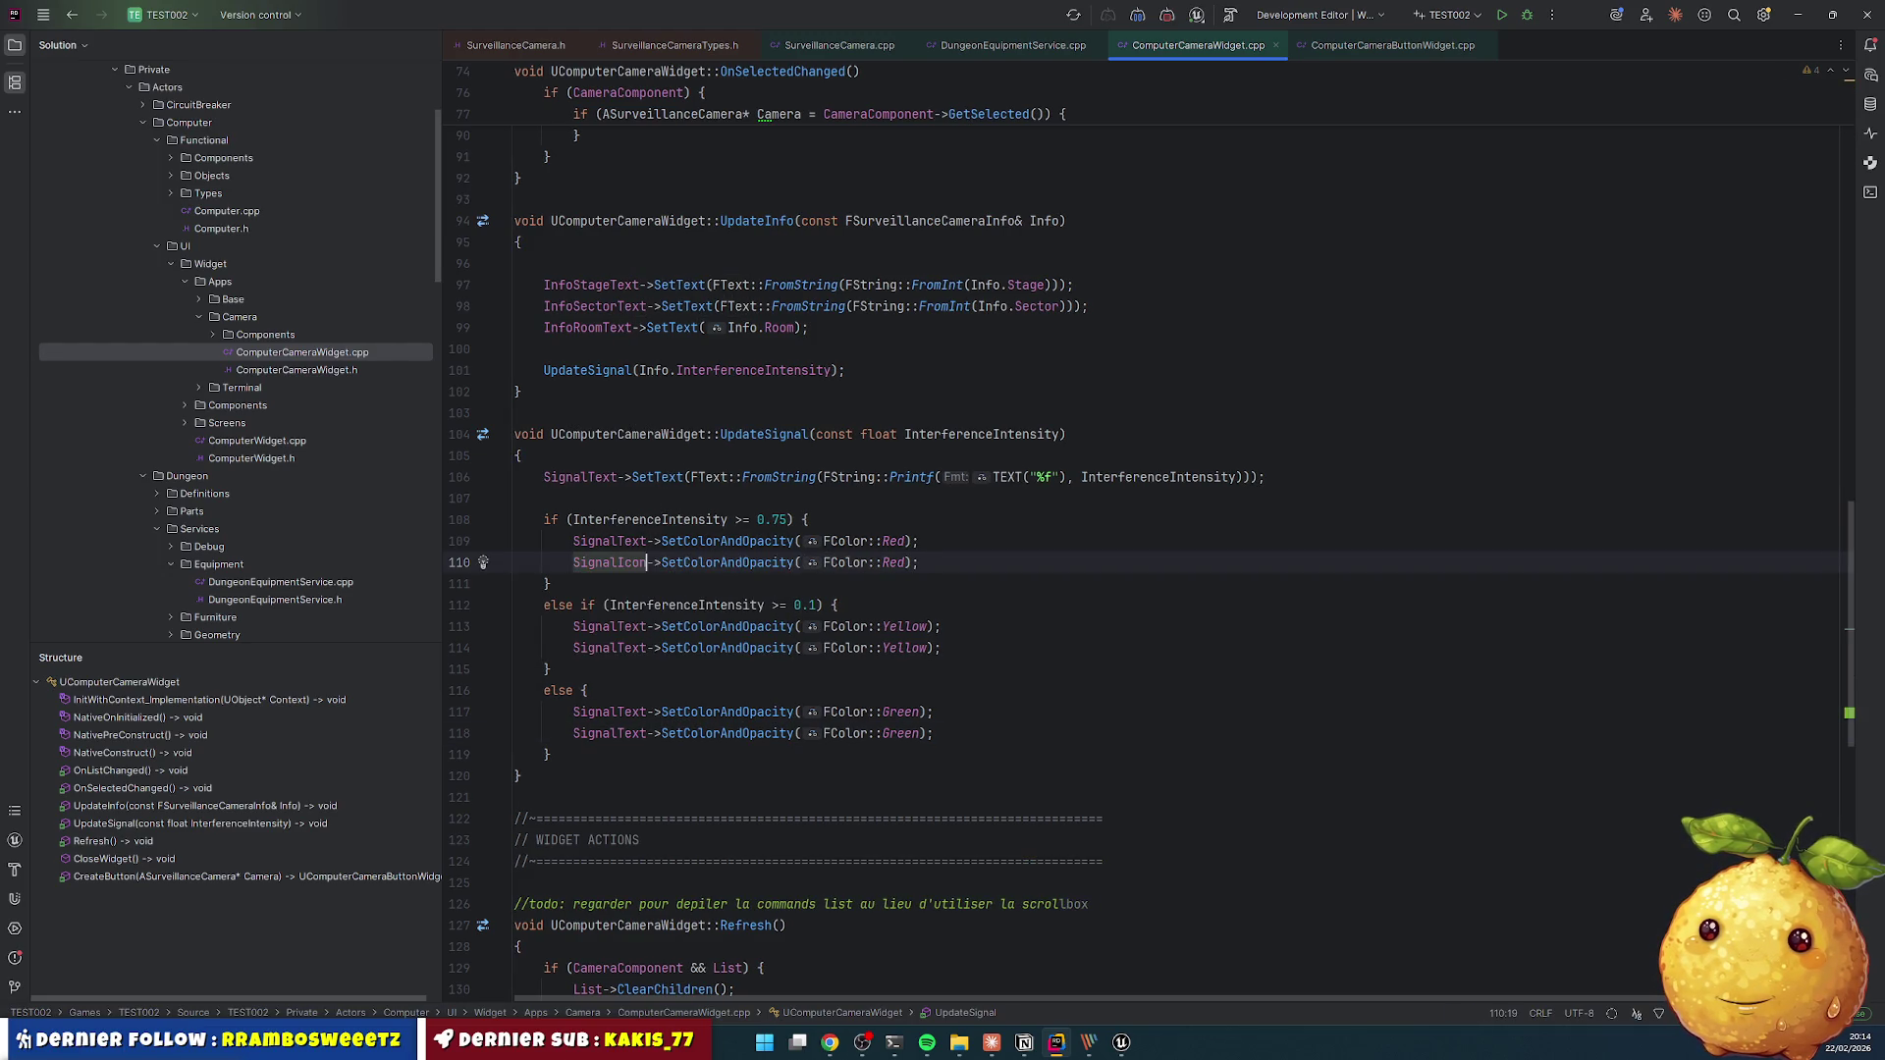
key(End)
key(shift+Home)
key(Delete)
key(Up)
key(ctrl+d)
text(Icon)
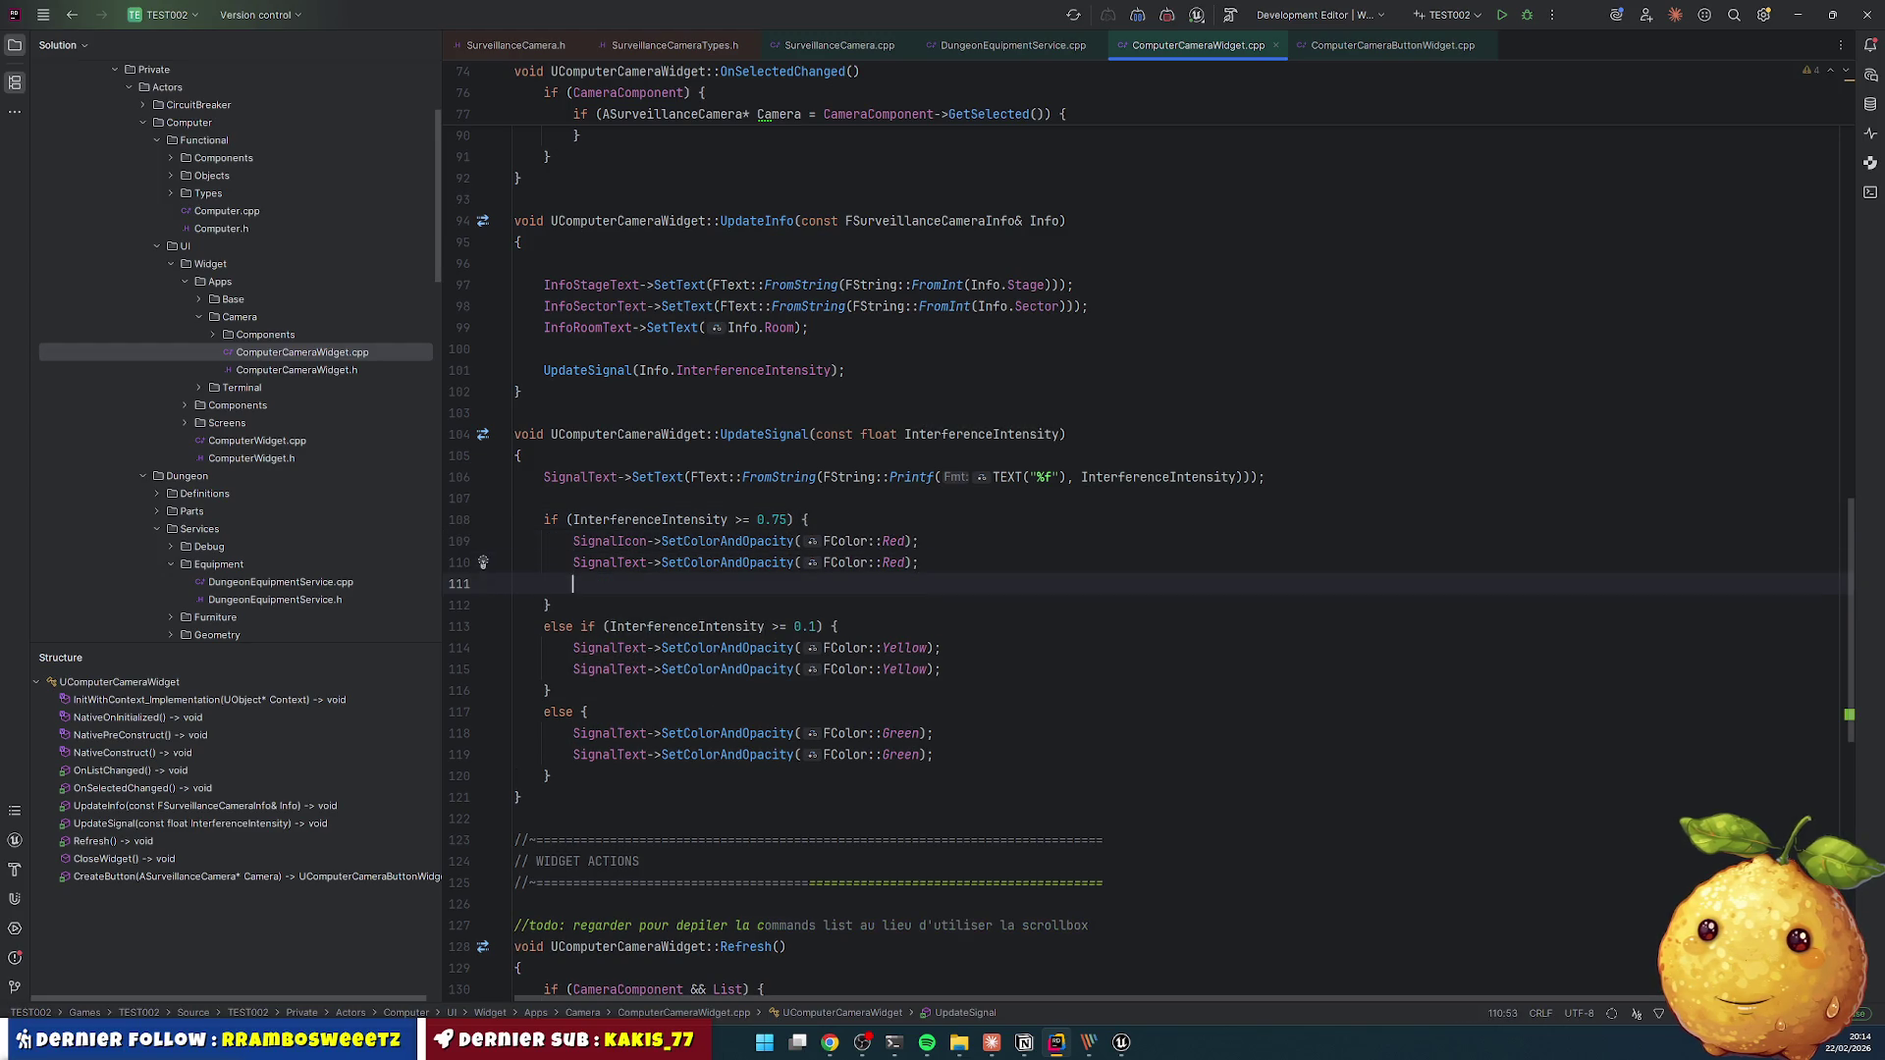
key(ctrl+y)
- Rename the duplicated yellow and green lines to SignalIcon so all branches colour the icon
double_click(609, 541)
key(ctrl+c)
click(624, 627)
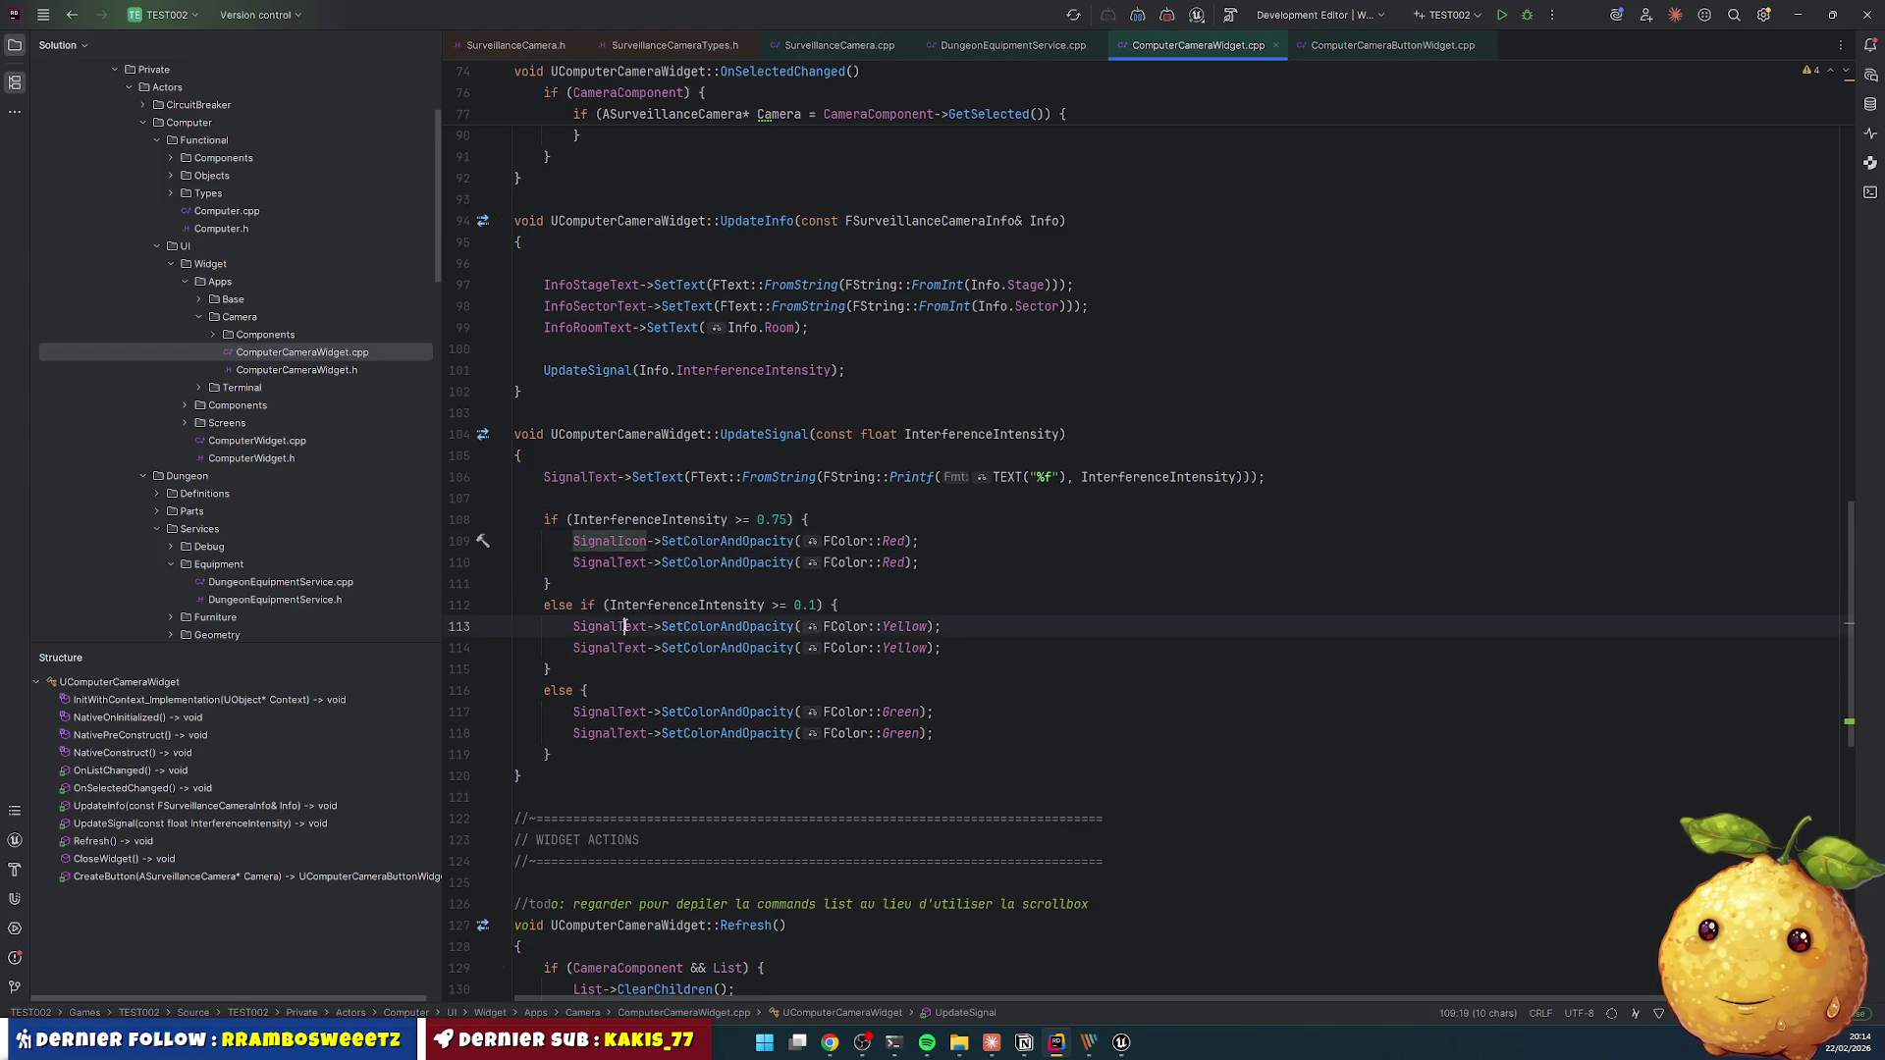
double_click(609, 712)
key(ctrl+v)
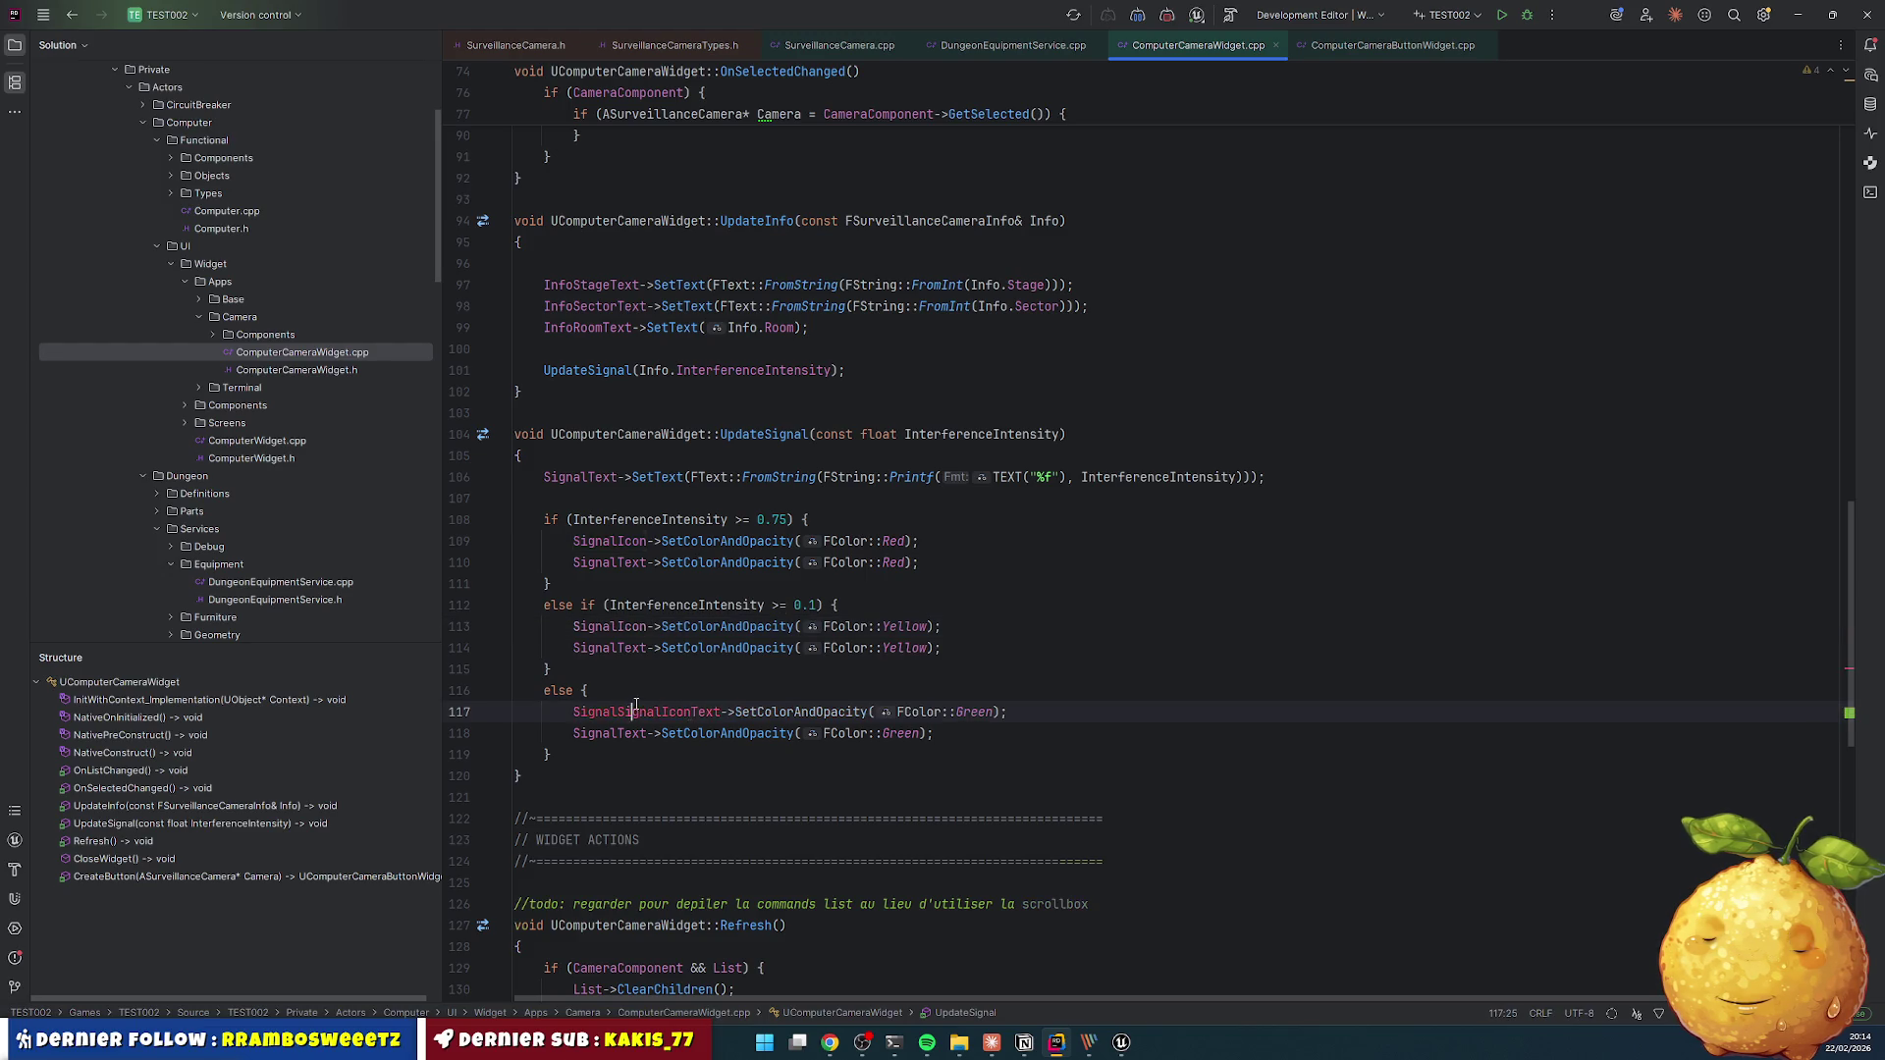
click(940, 648)
key(alt+Tab)
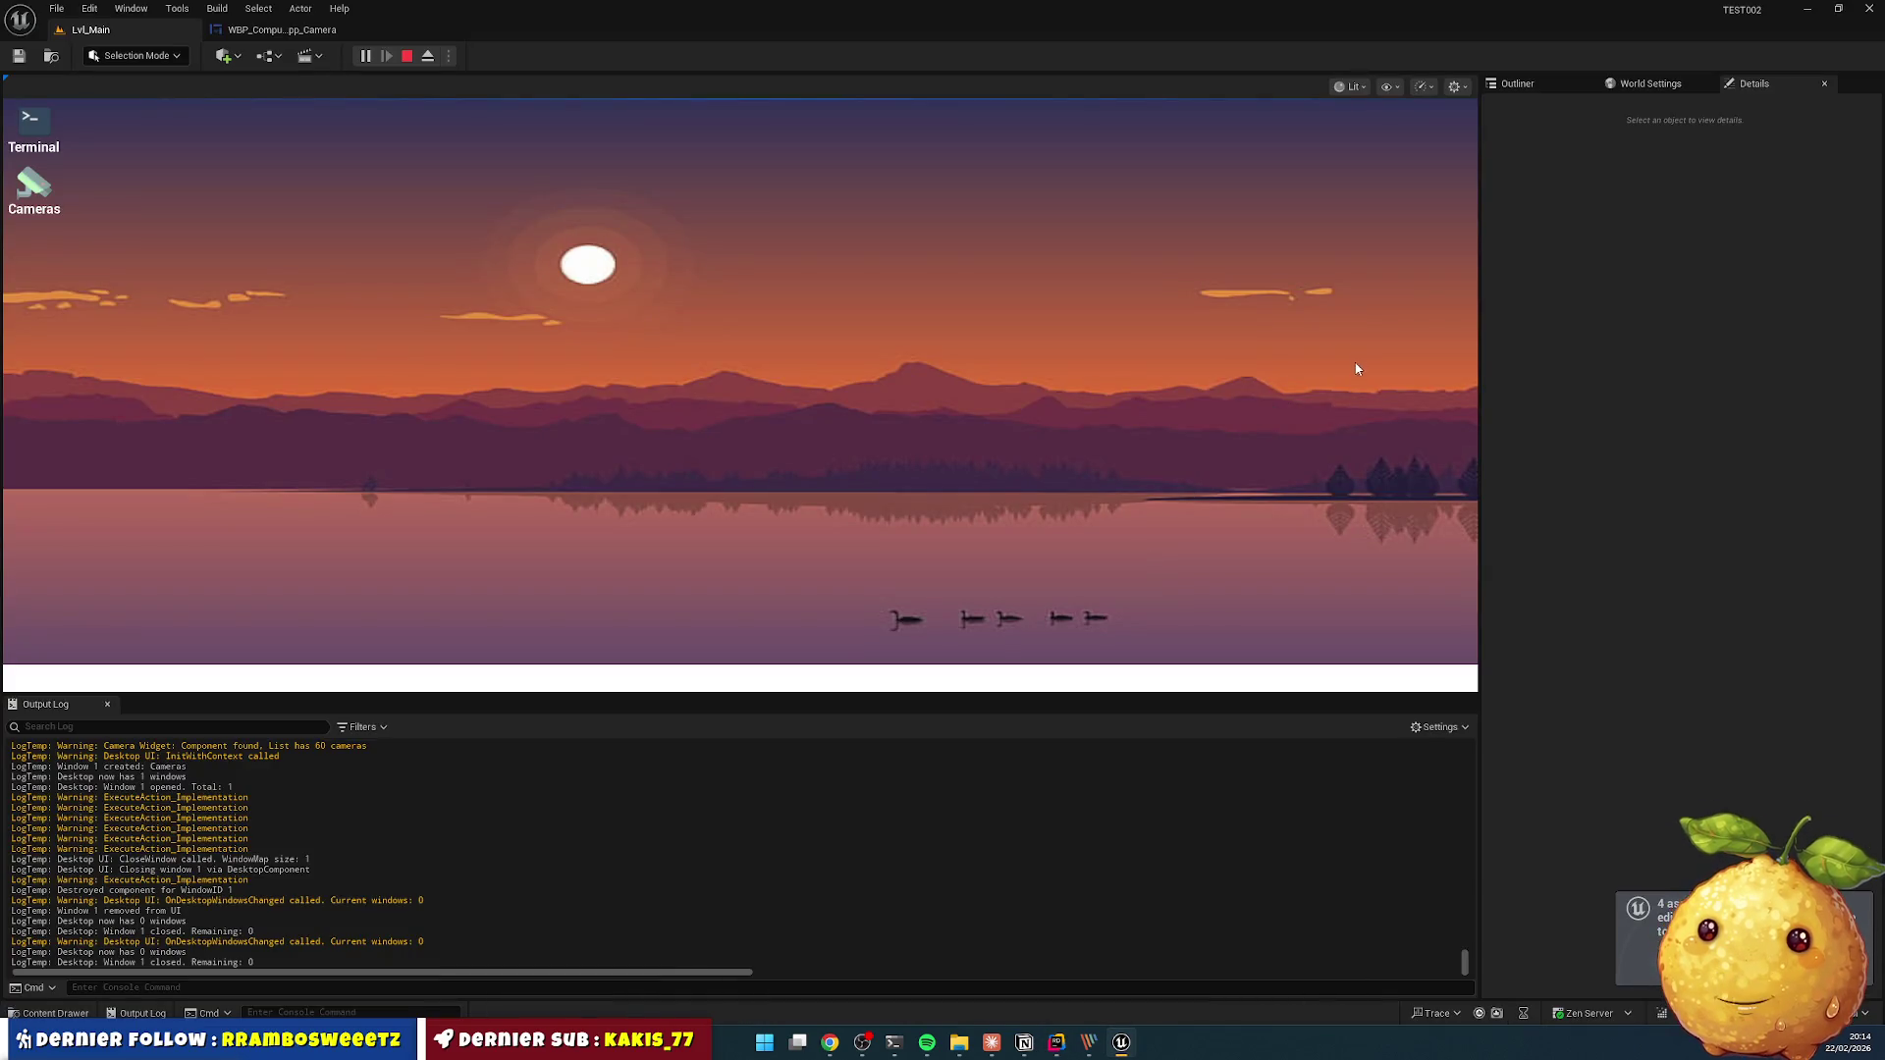
key(alt+Tab)
click(1083, 583)
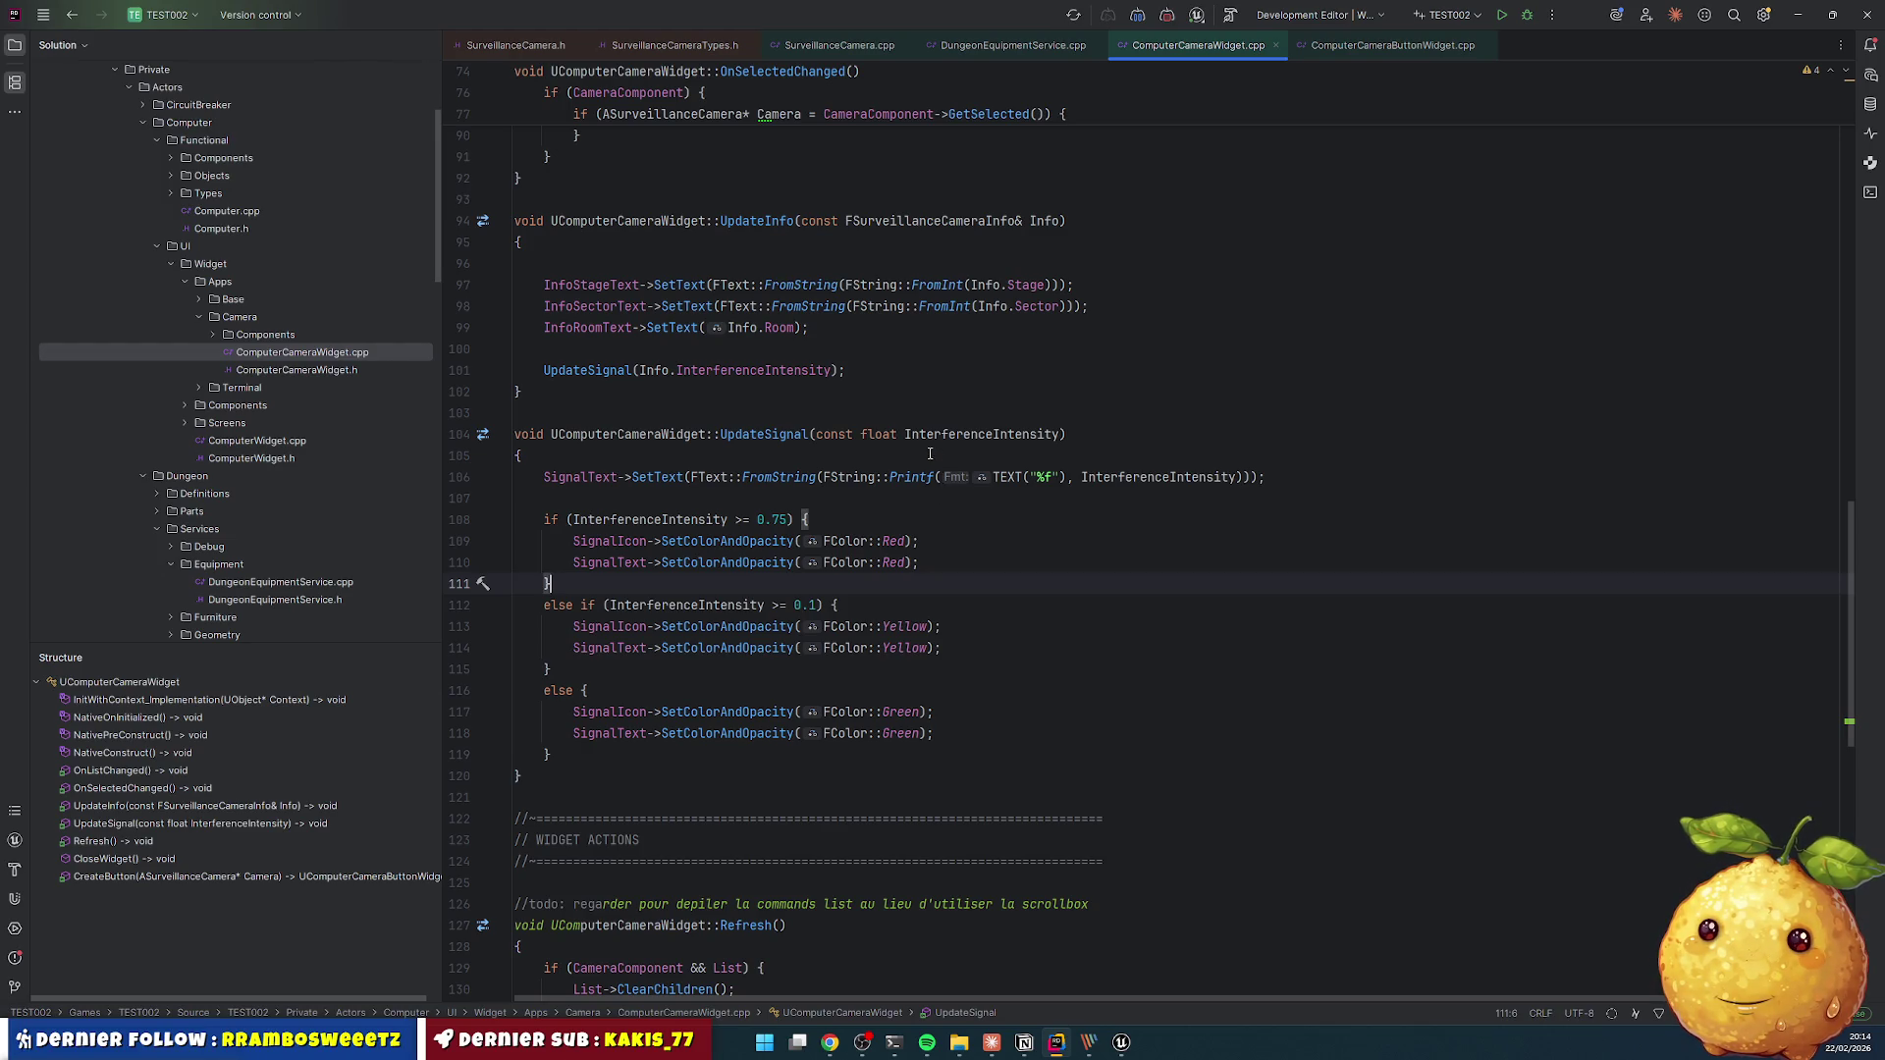
- Set InterferenceIntensity's default to 1.f in SurveillanceCameraTypes.h and run a successful Live Coding recompile
click(675, 45)
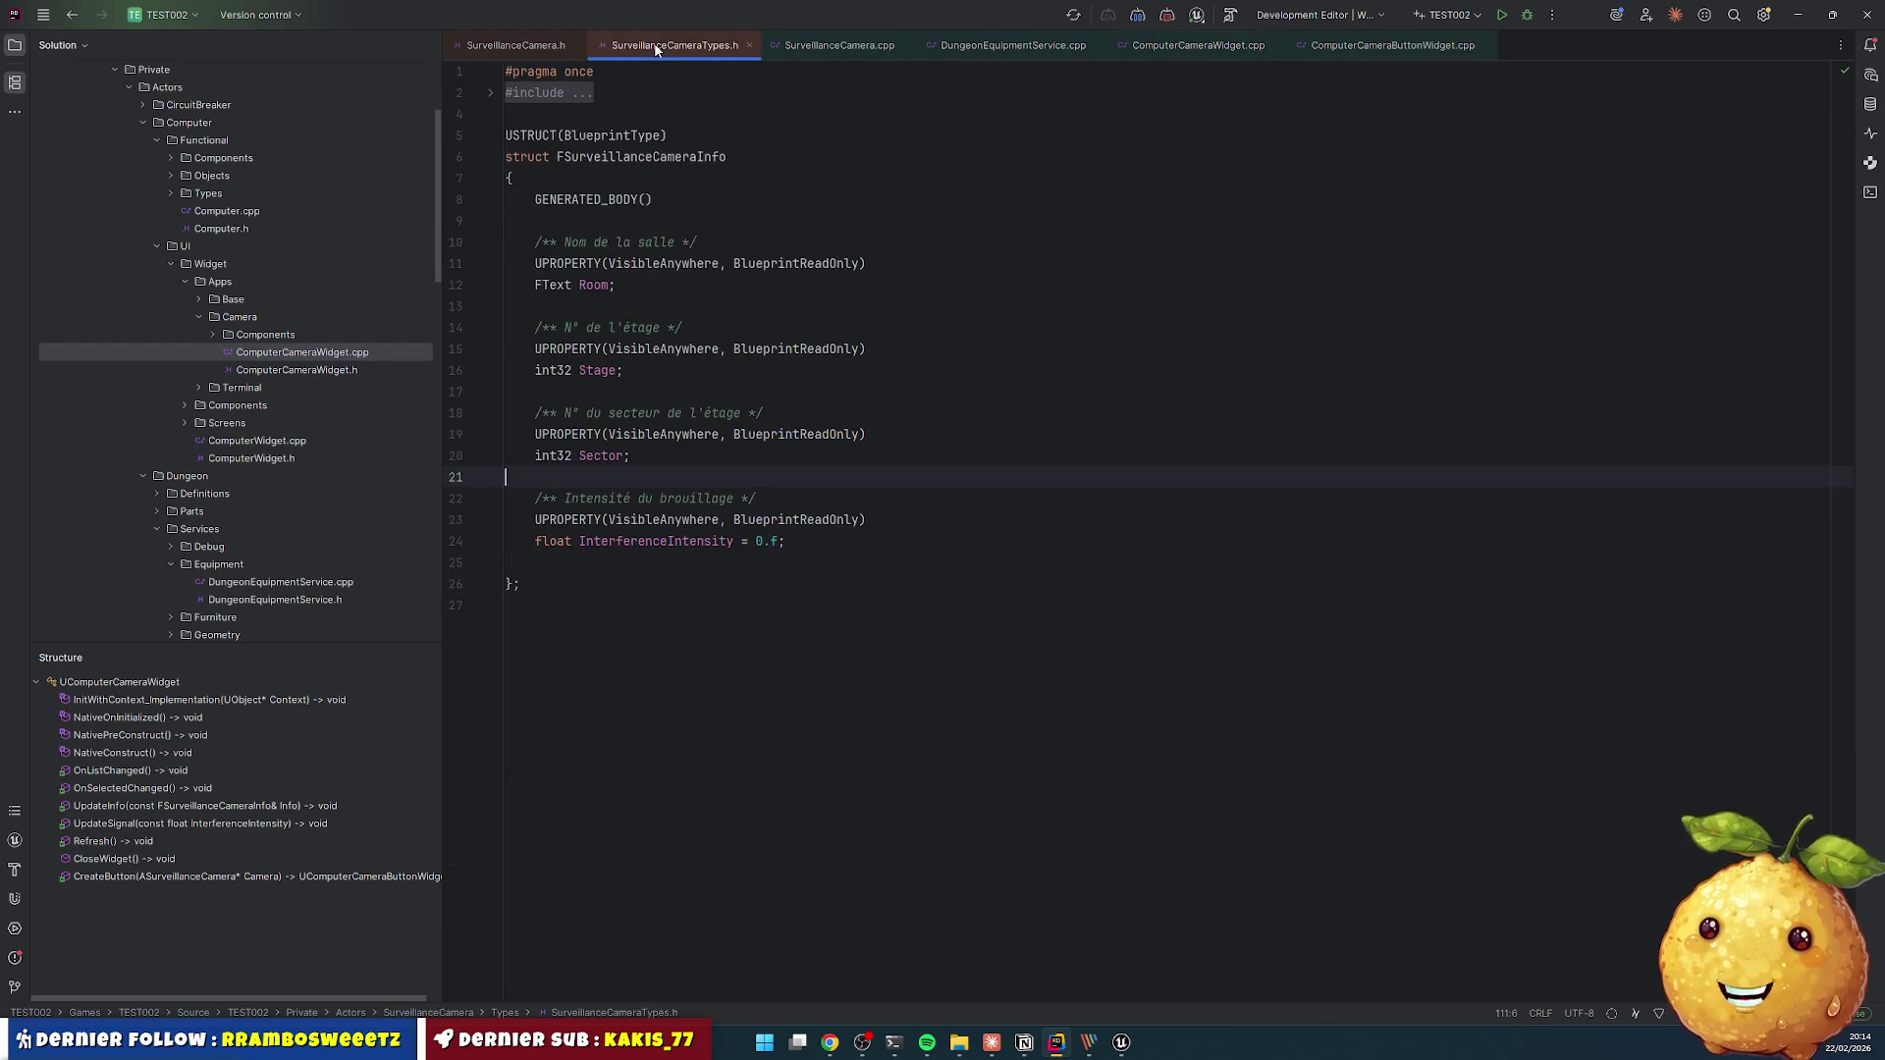
click(755, 541)
text(1)
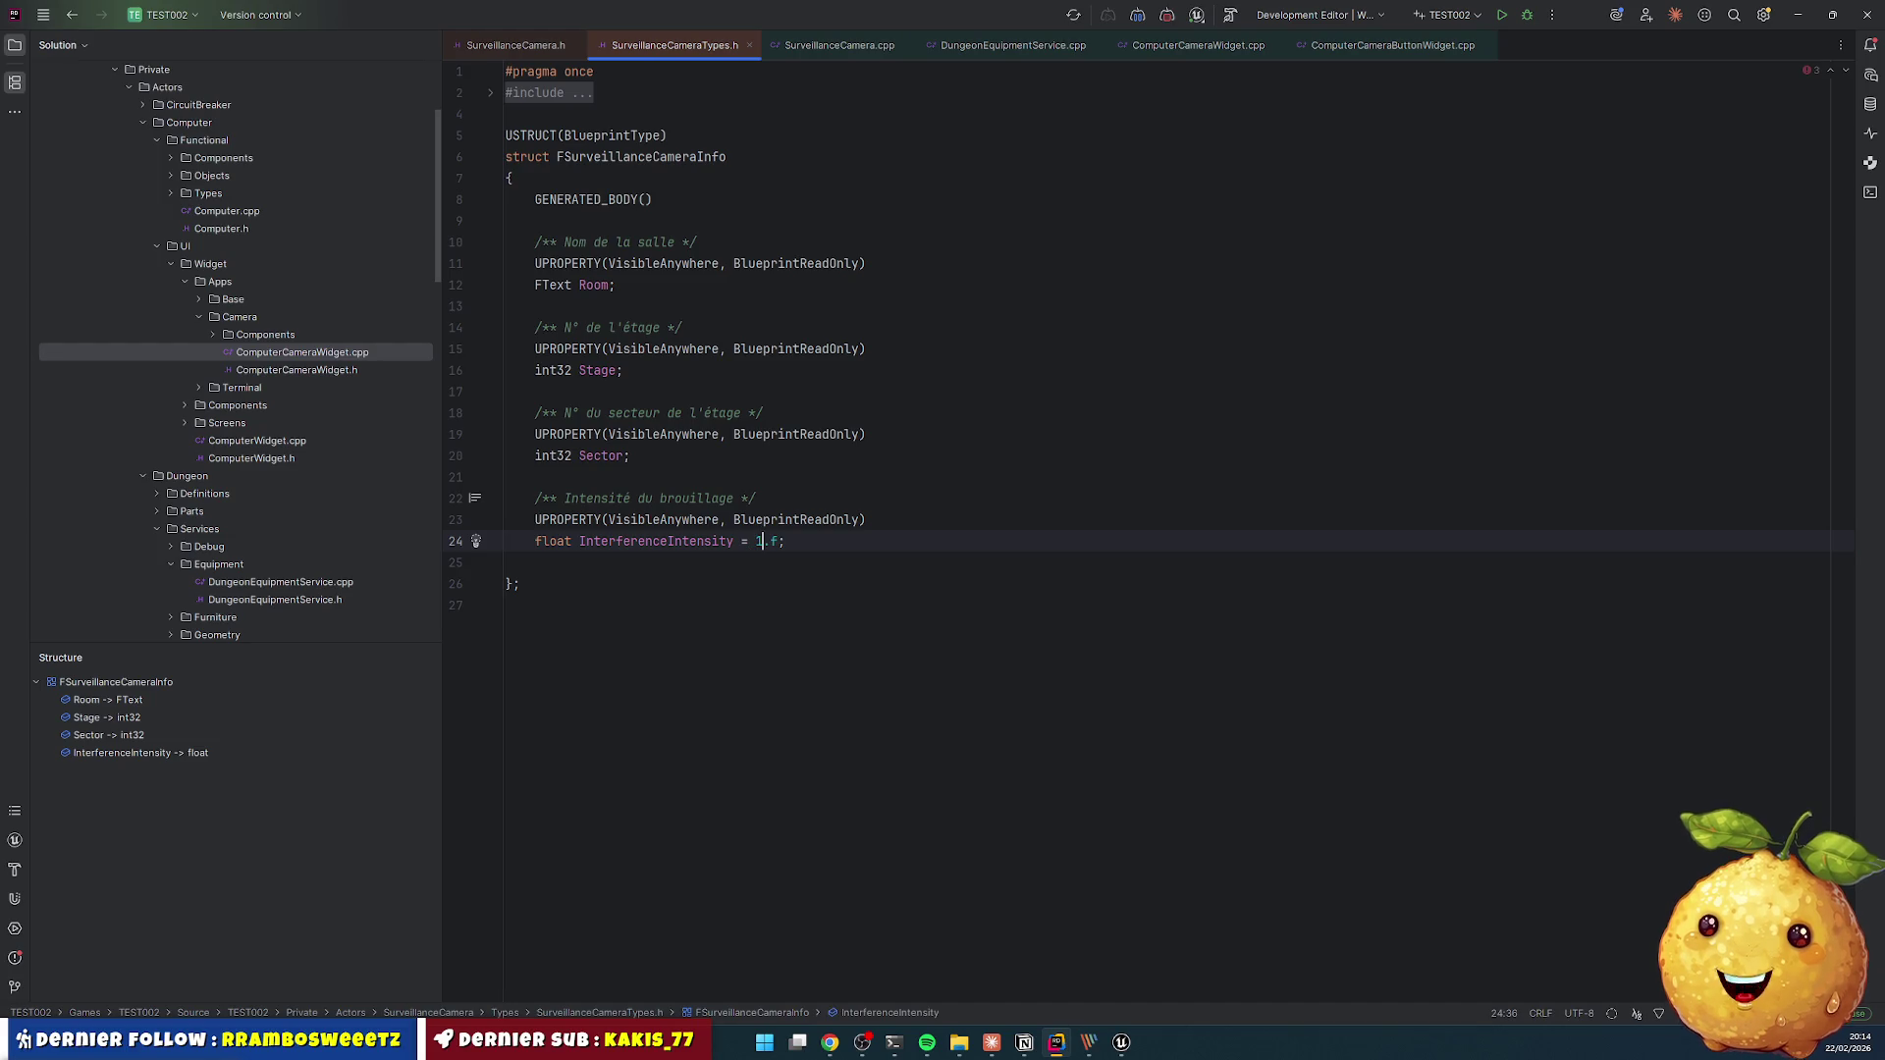
click(865, 503)
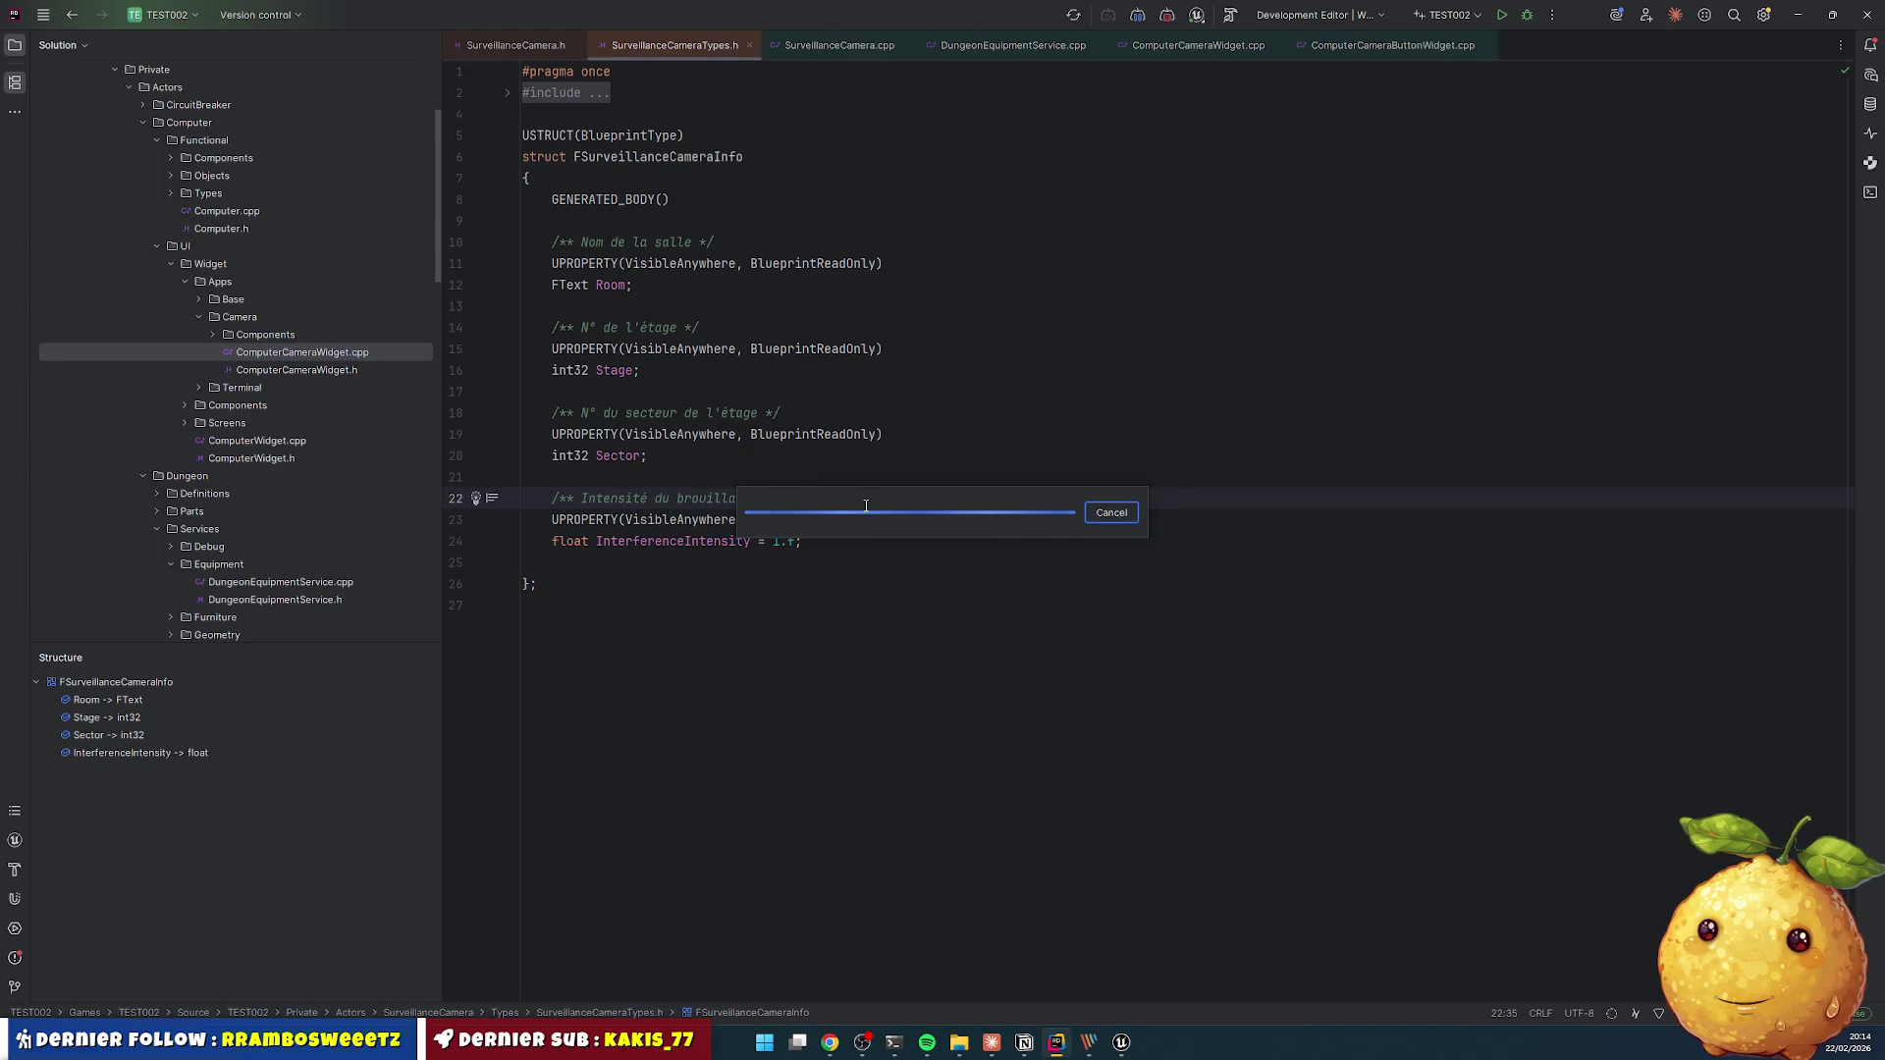
key(ctrl+alt+F11)
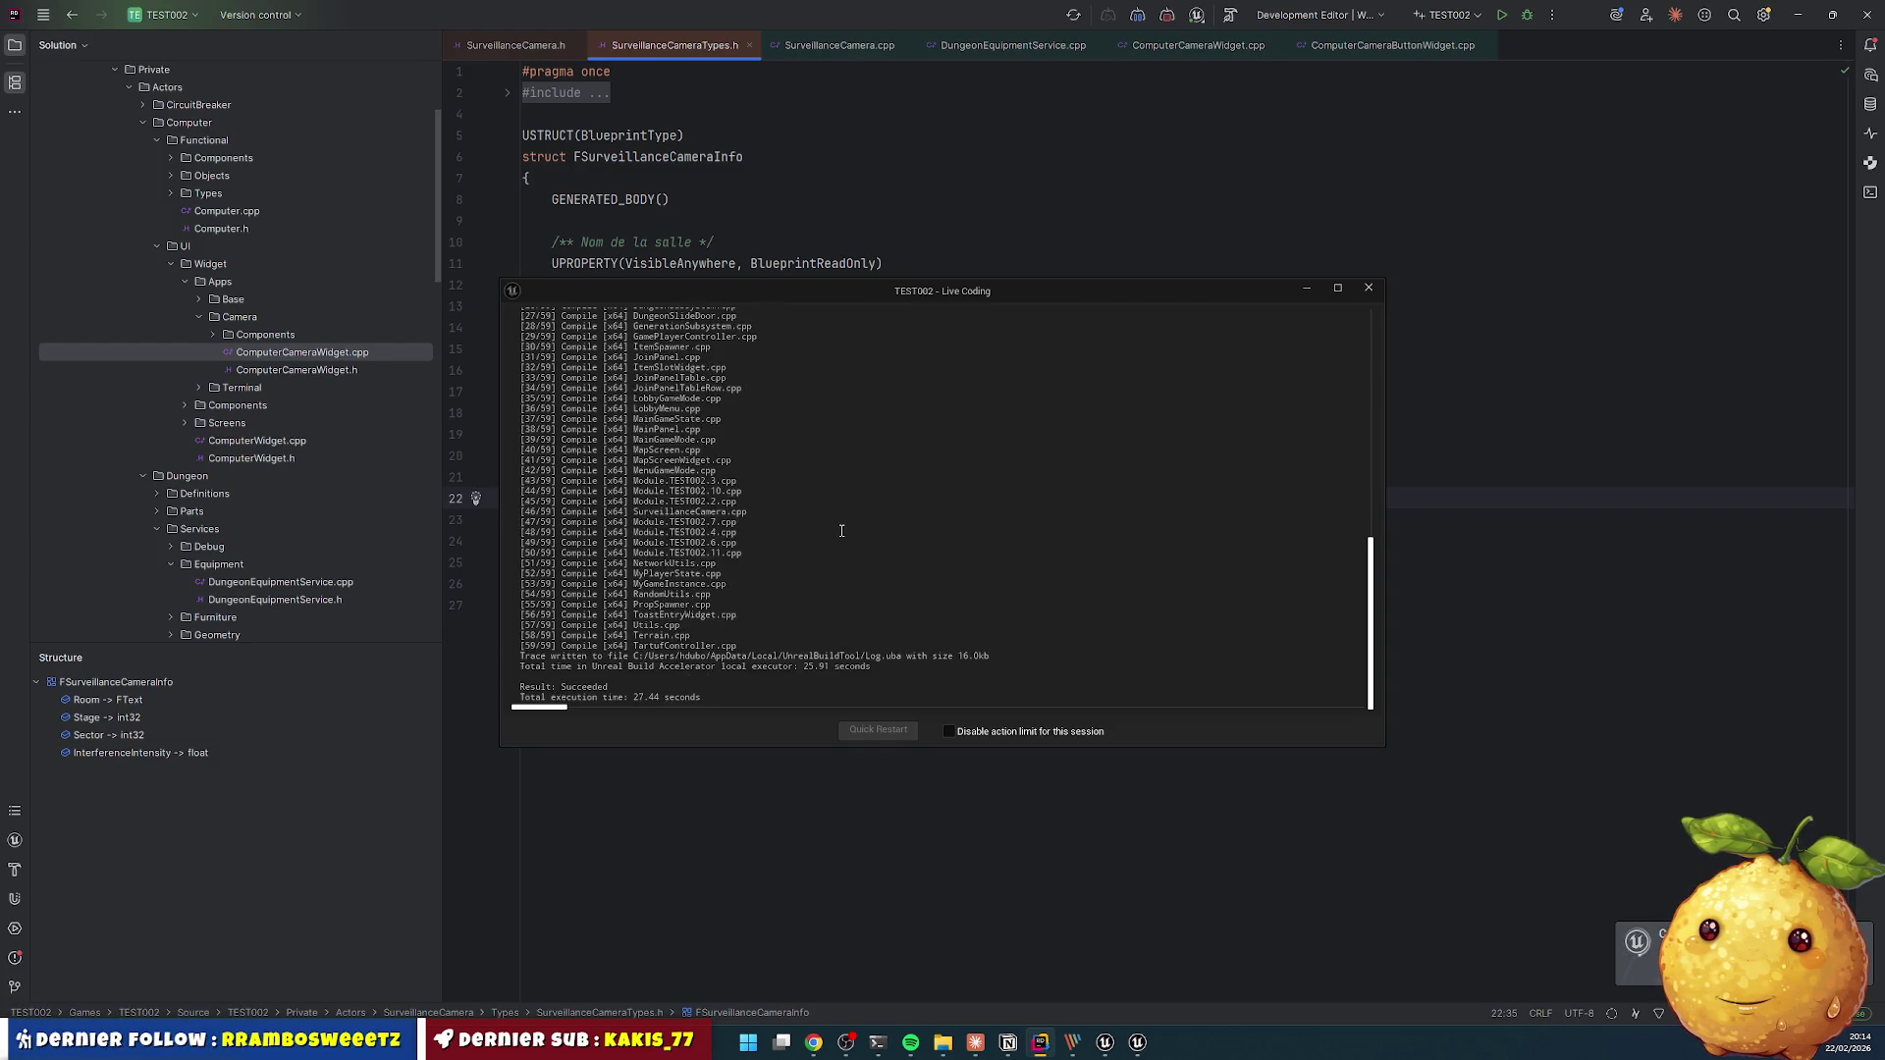
click(1371, 291)
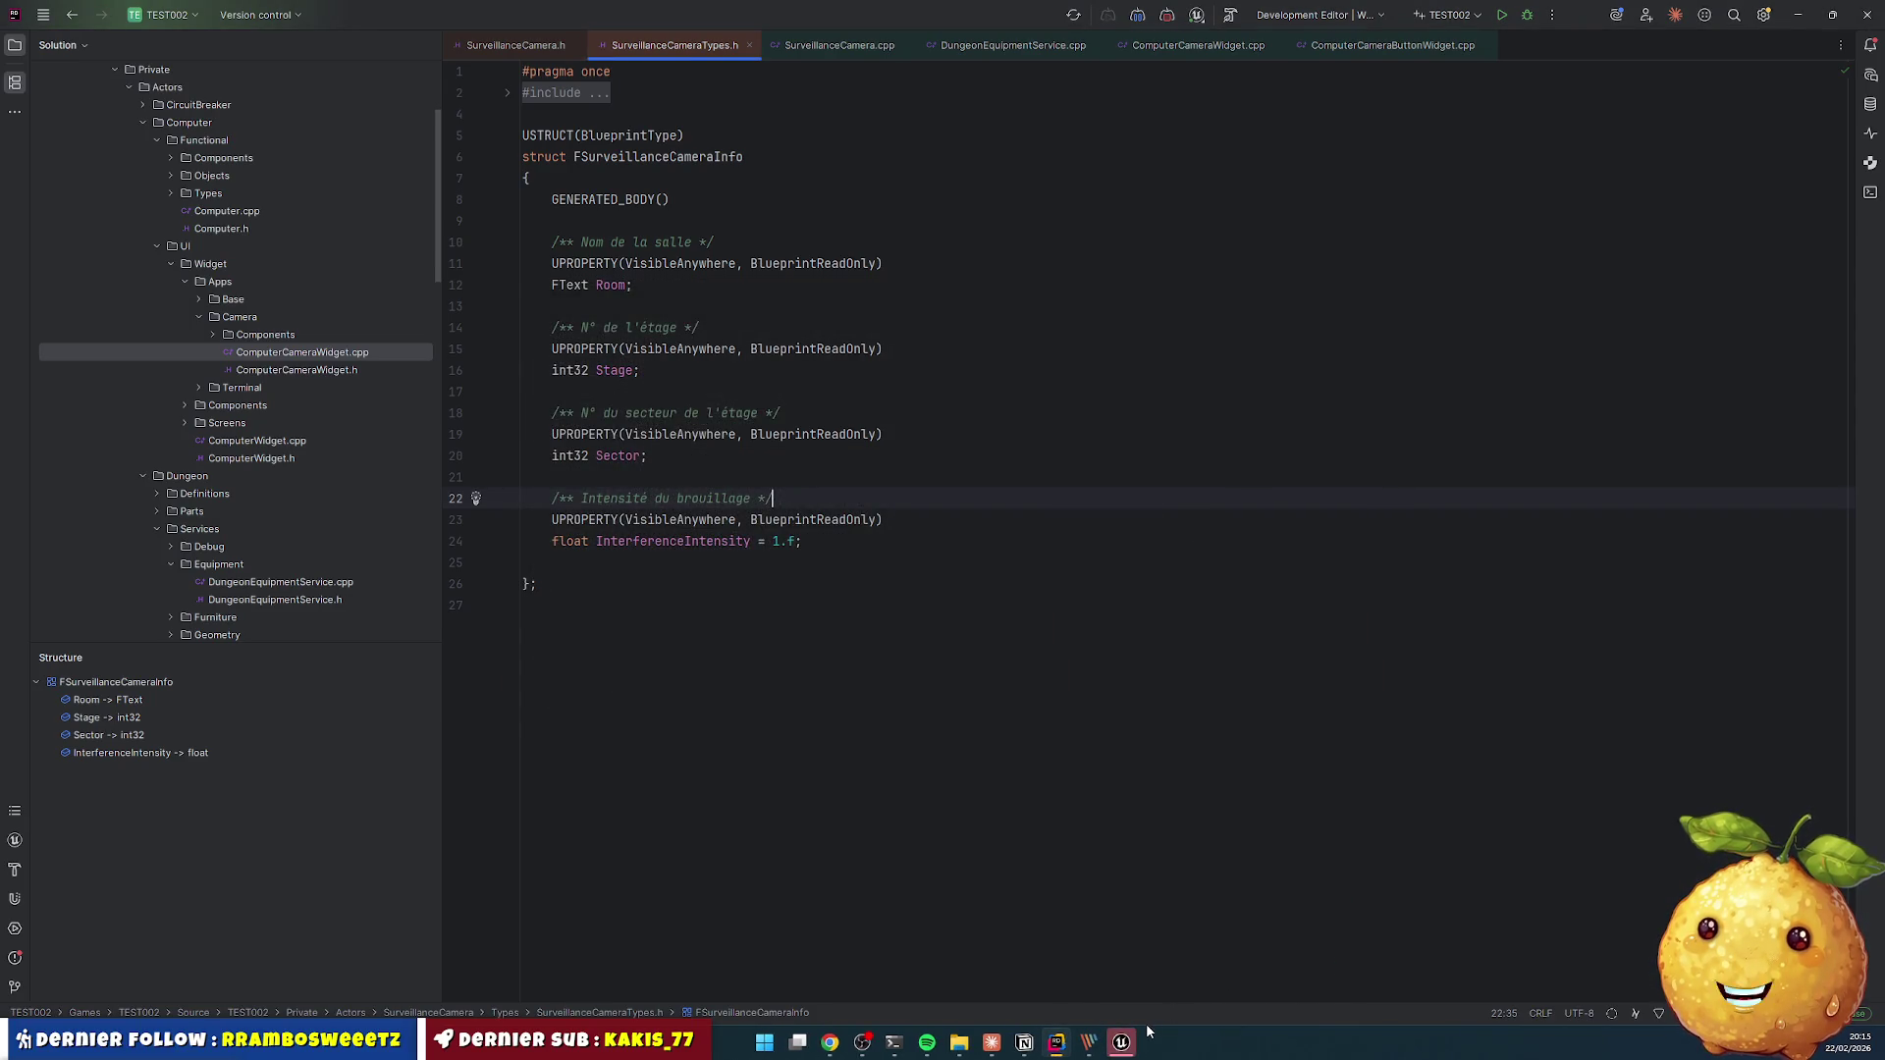
- Add a blank line after the default, stop the play session, close Unreal, and open the TEST002 folder
click(875, 541)
key(Return)
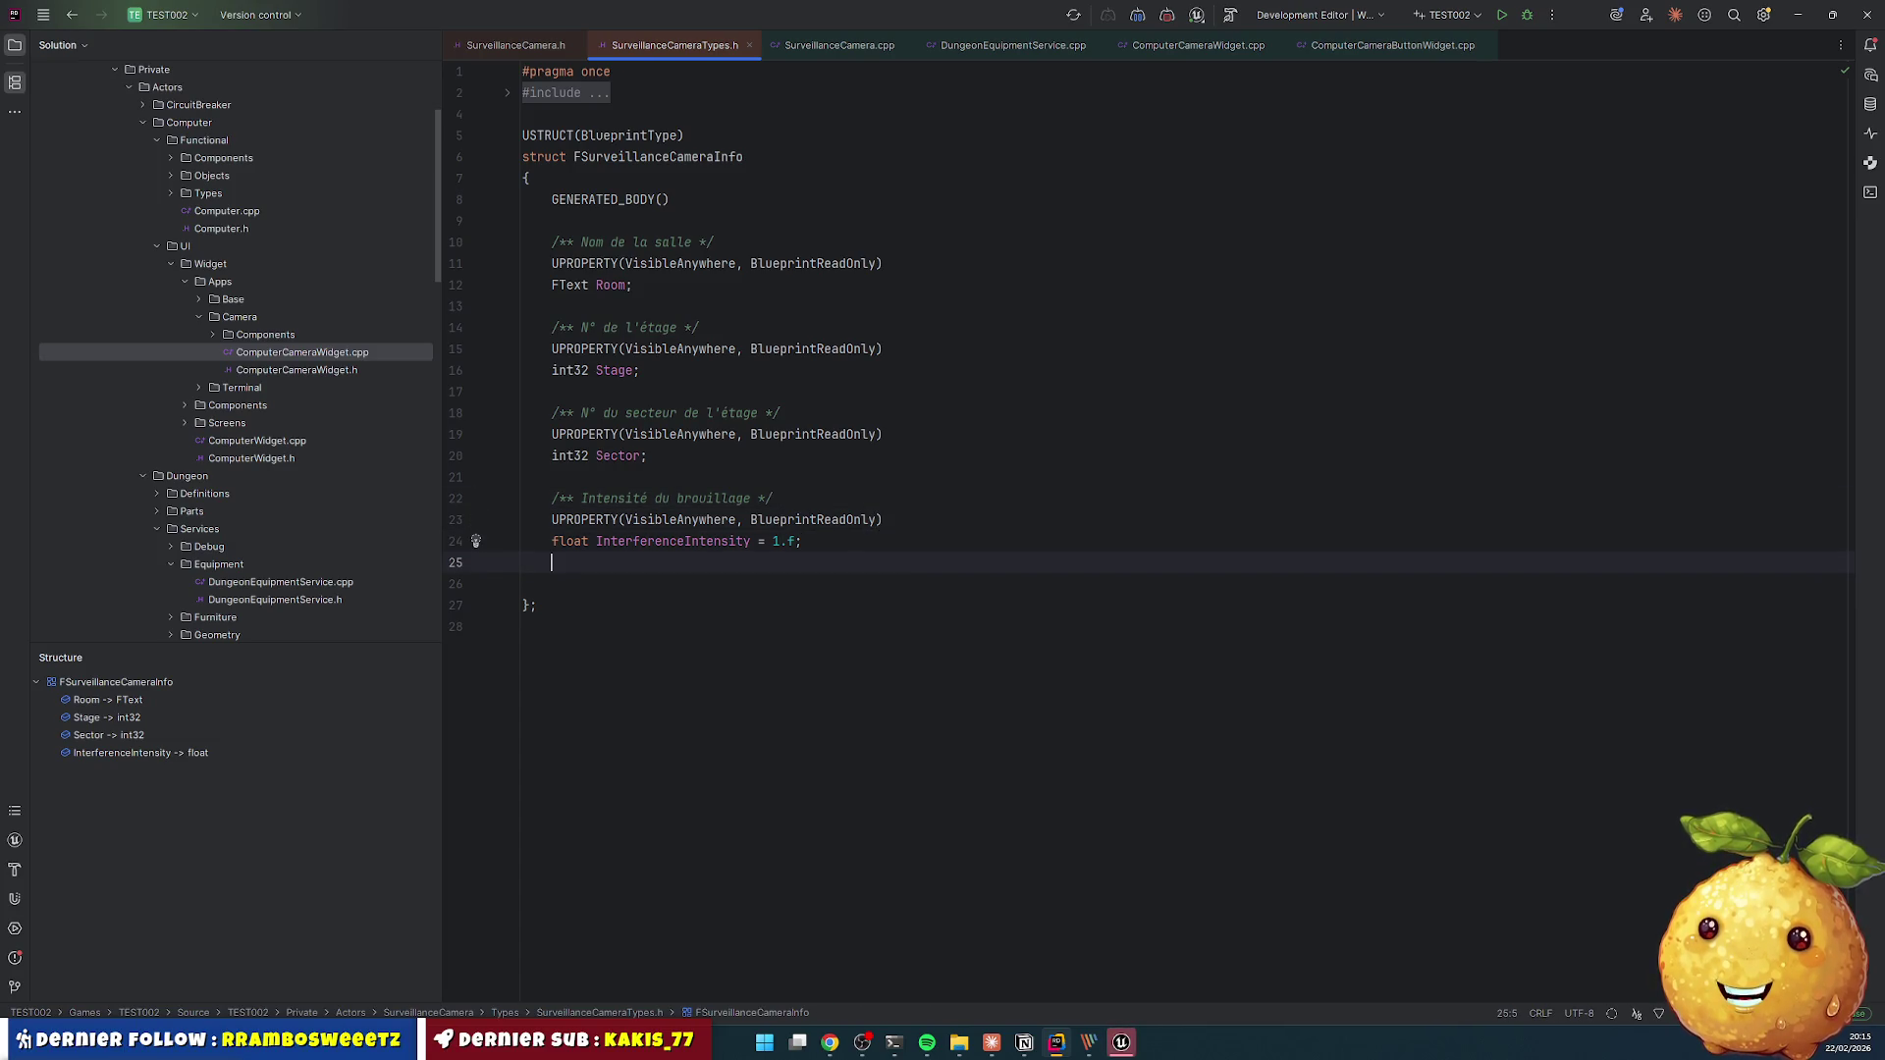
click(1121, 1042)
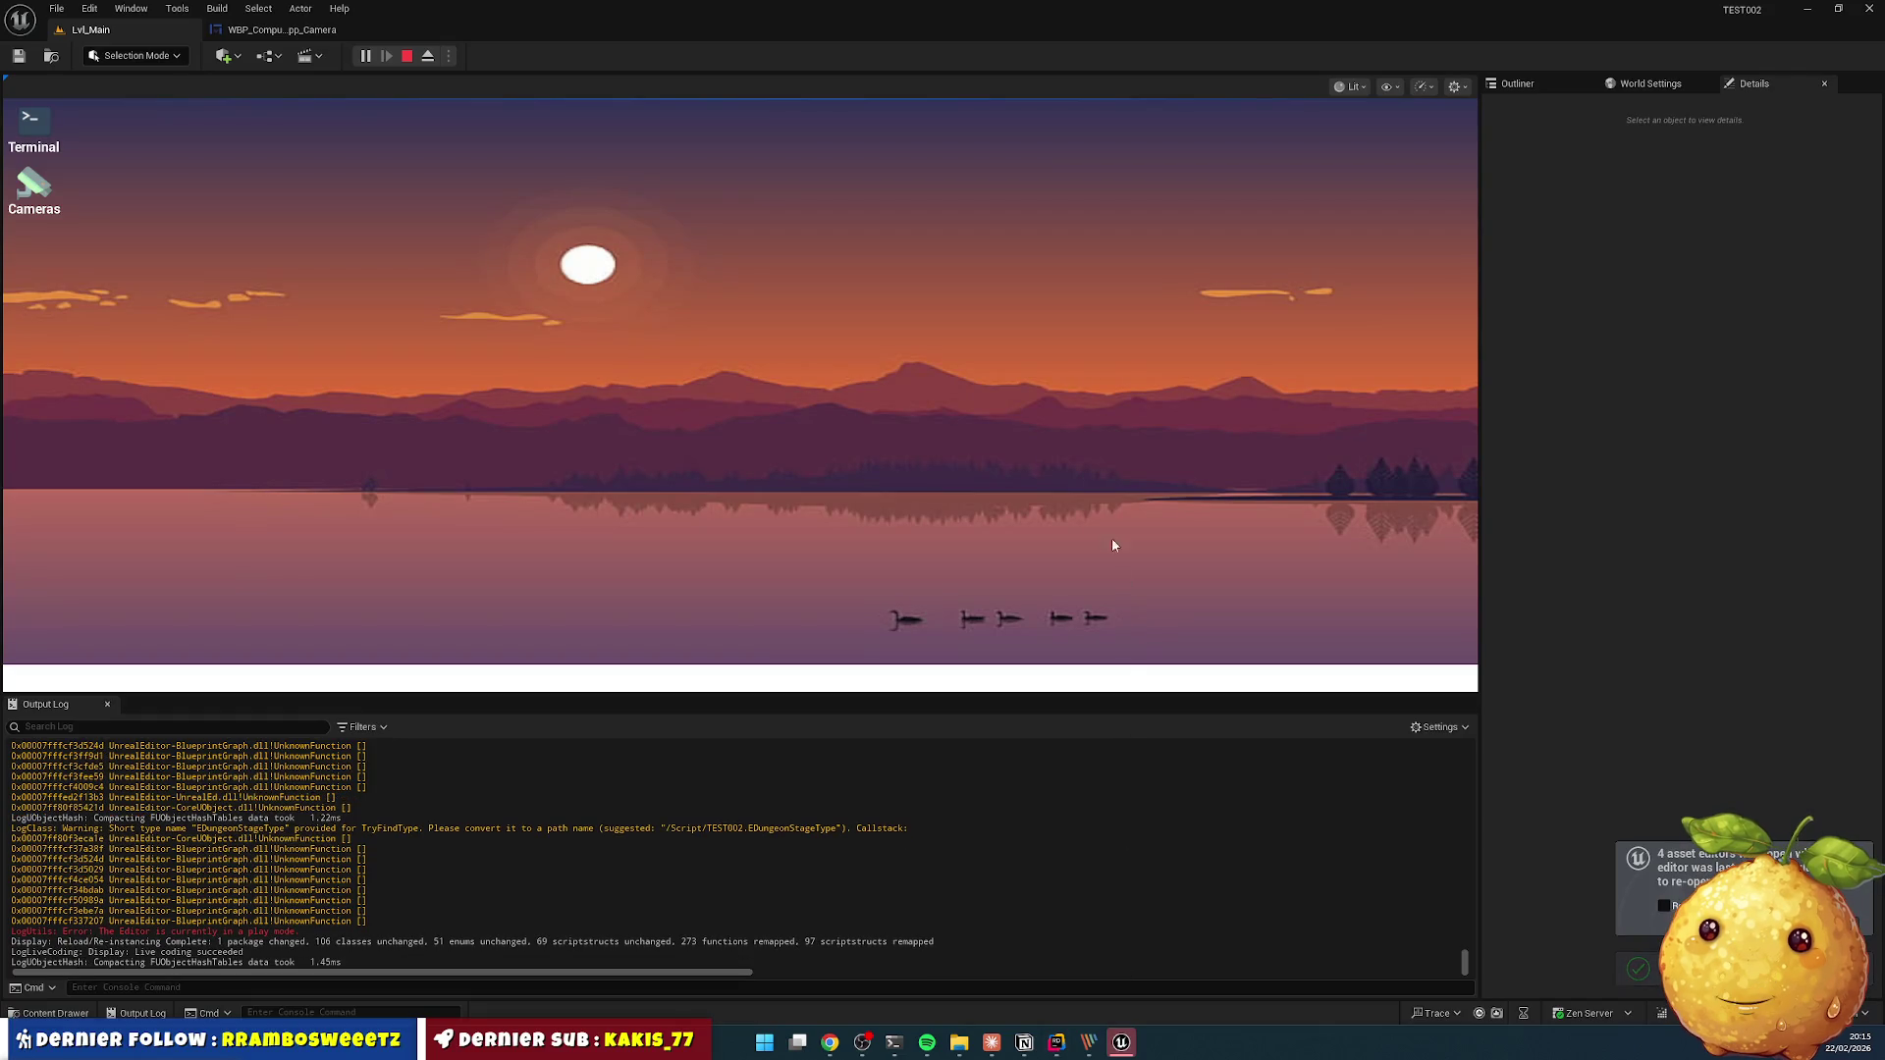
key(Escape)
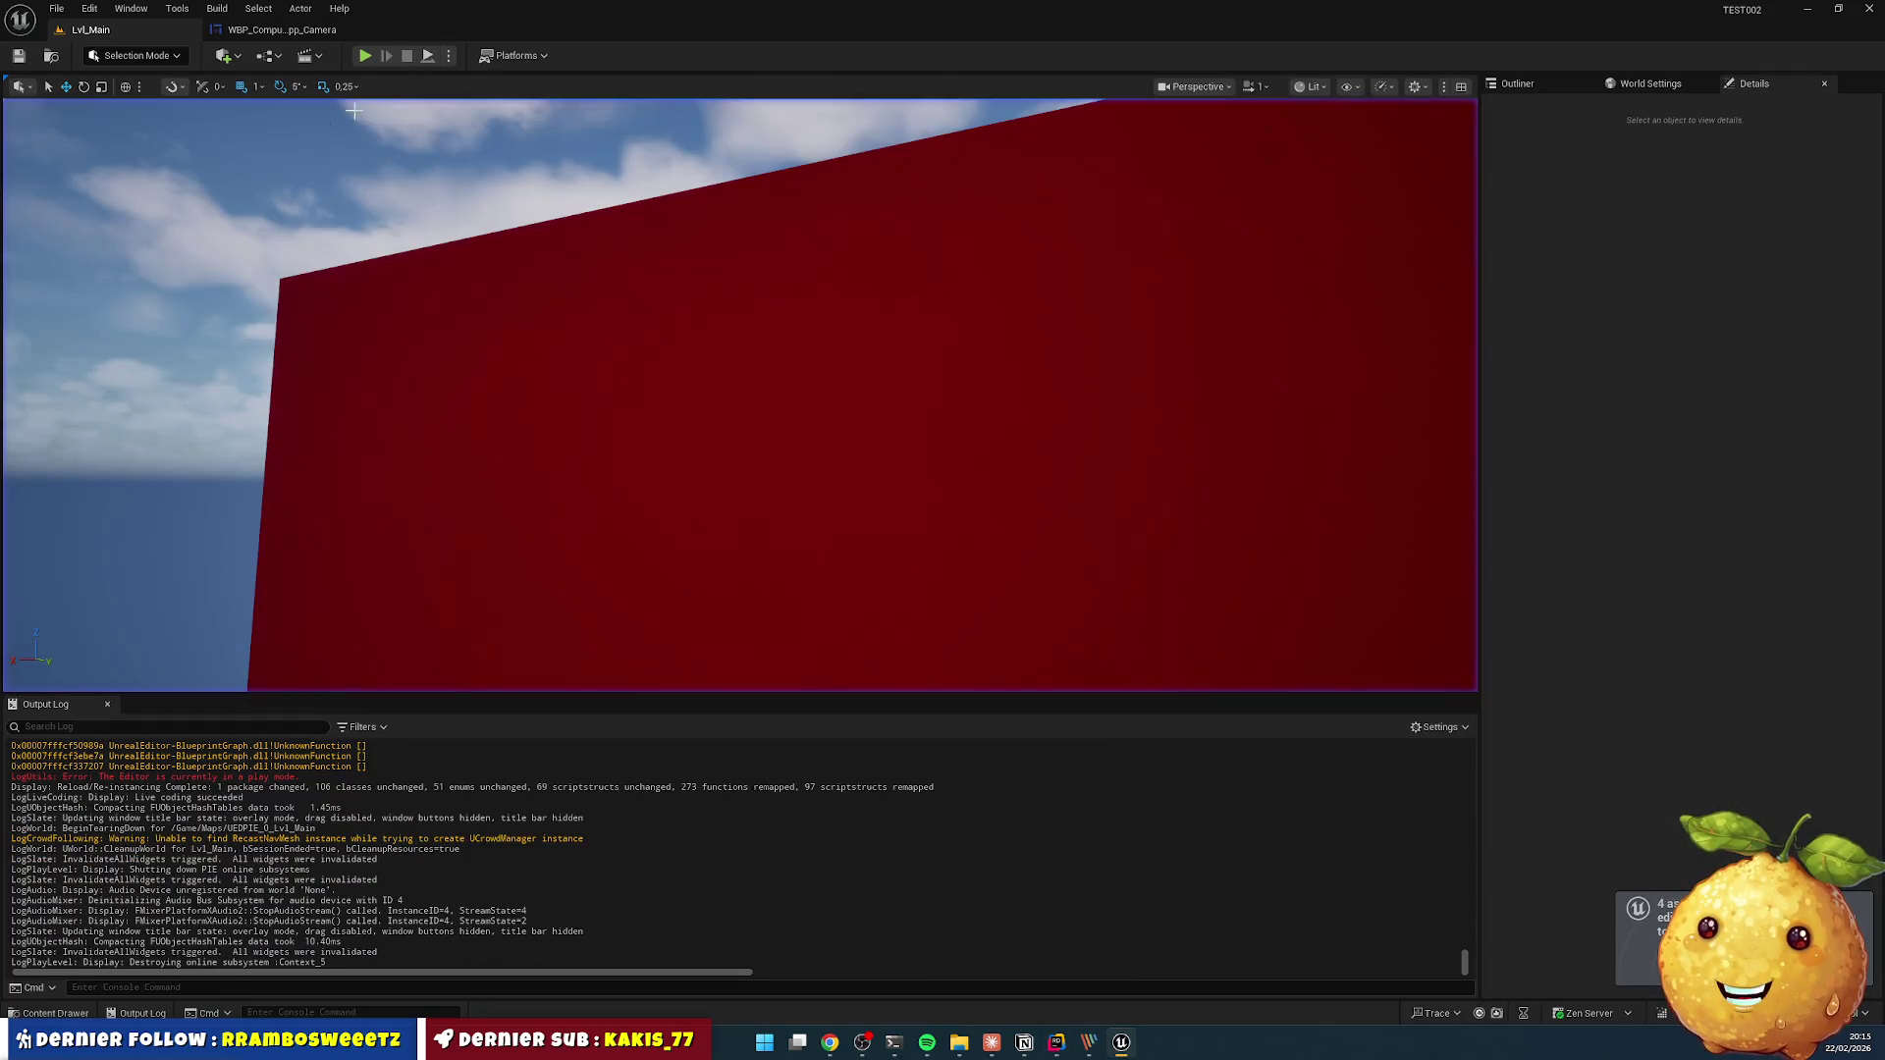
click(1870, 7)
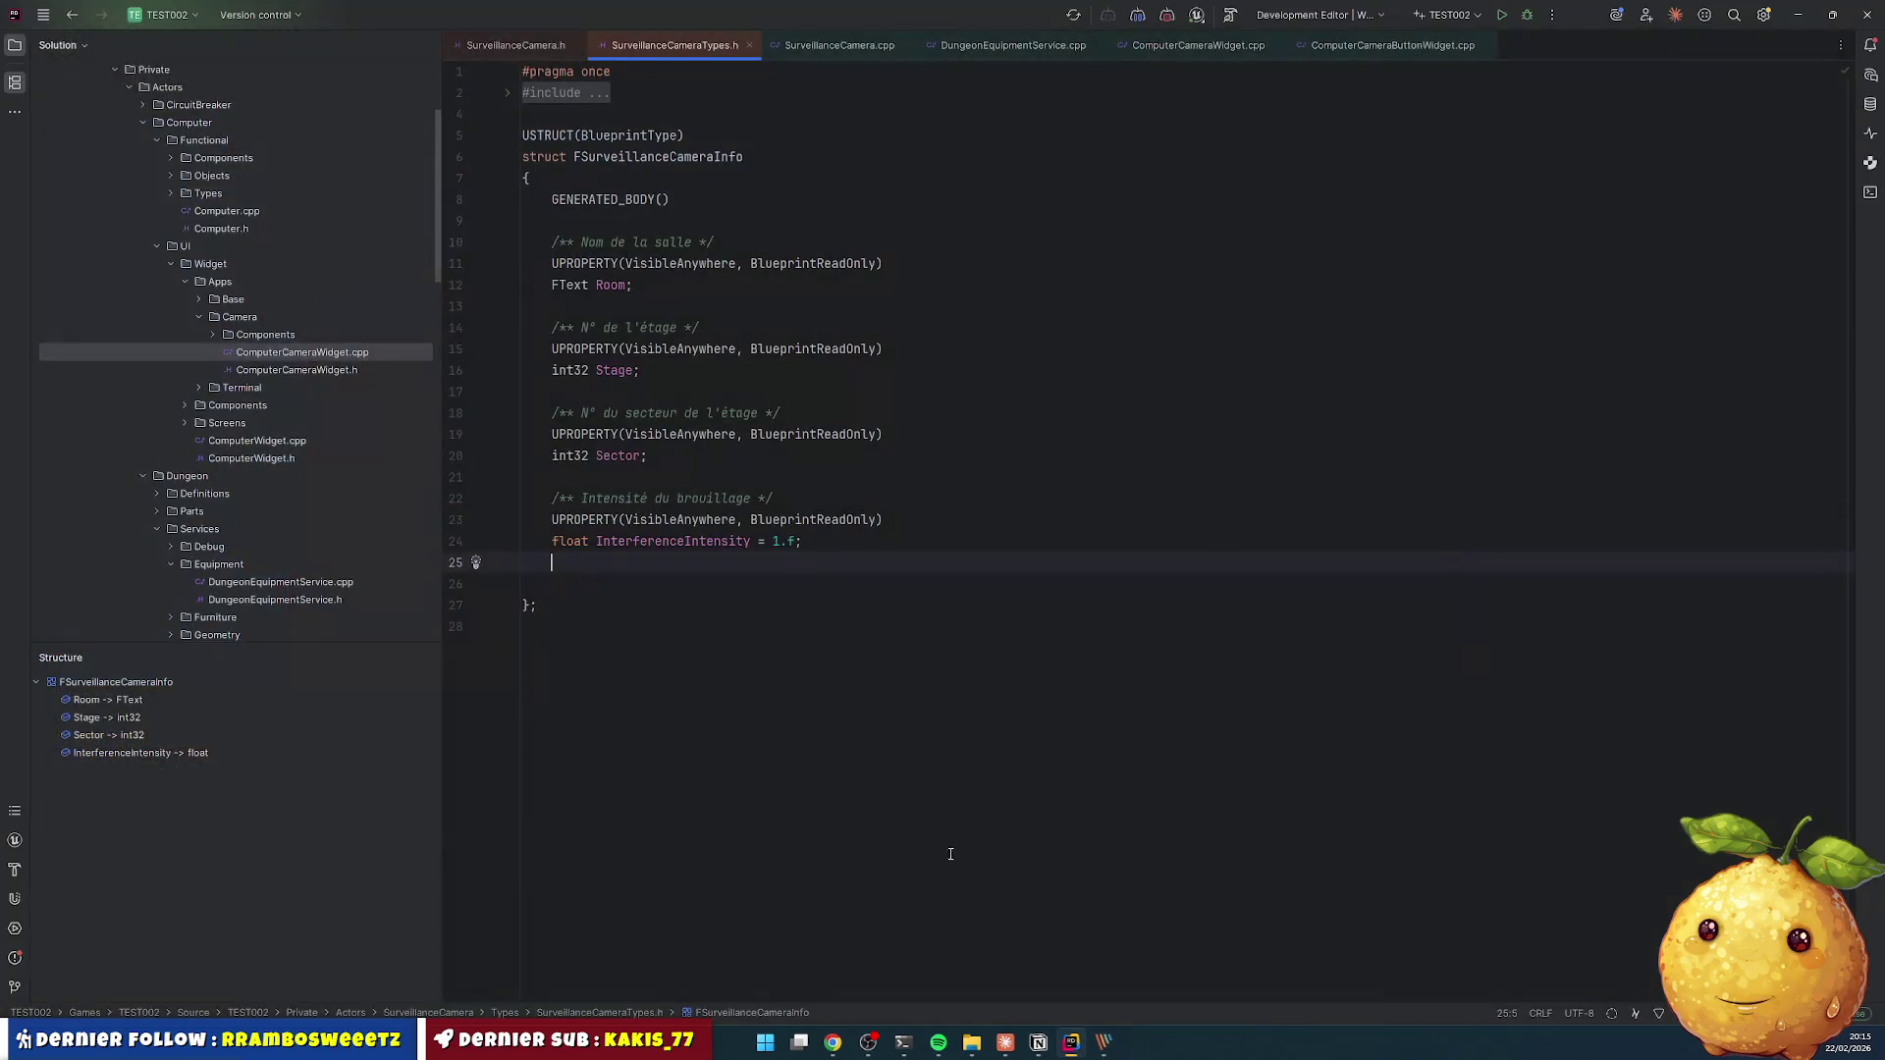
click(975, 1042)
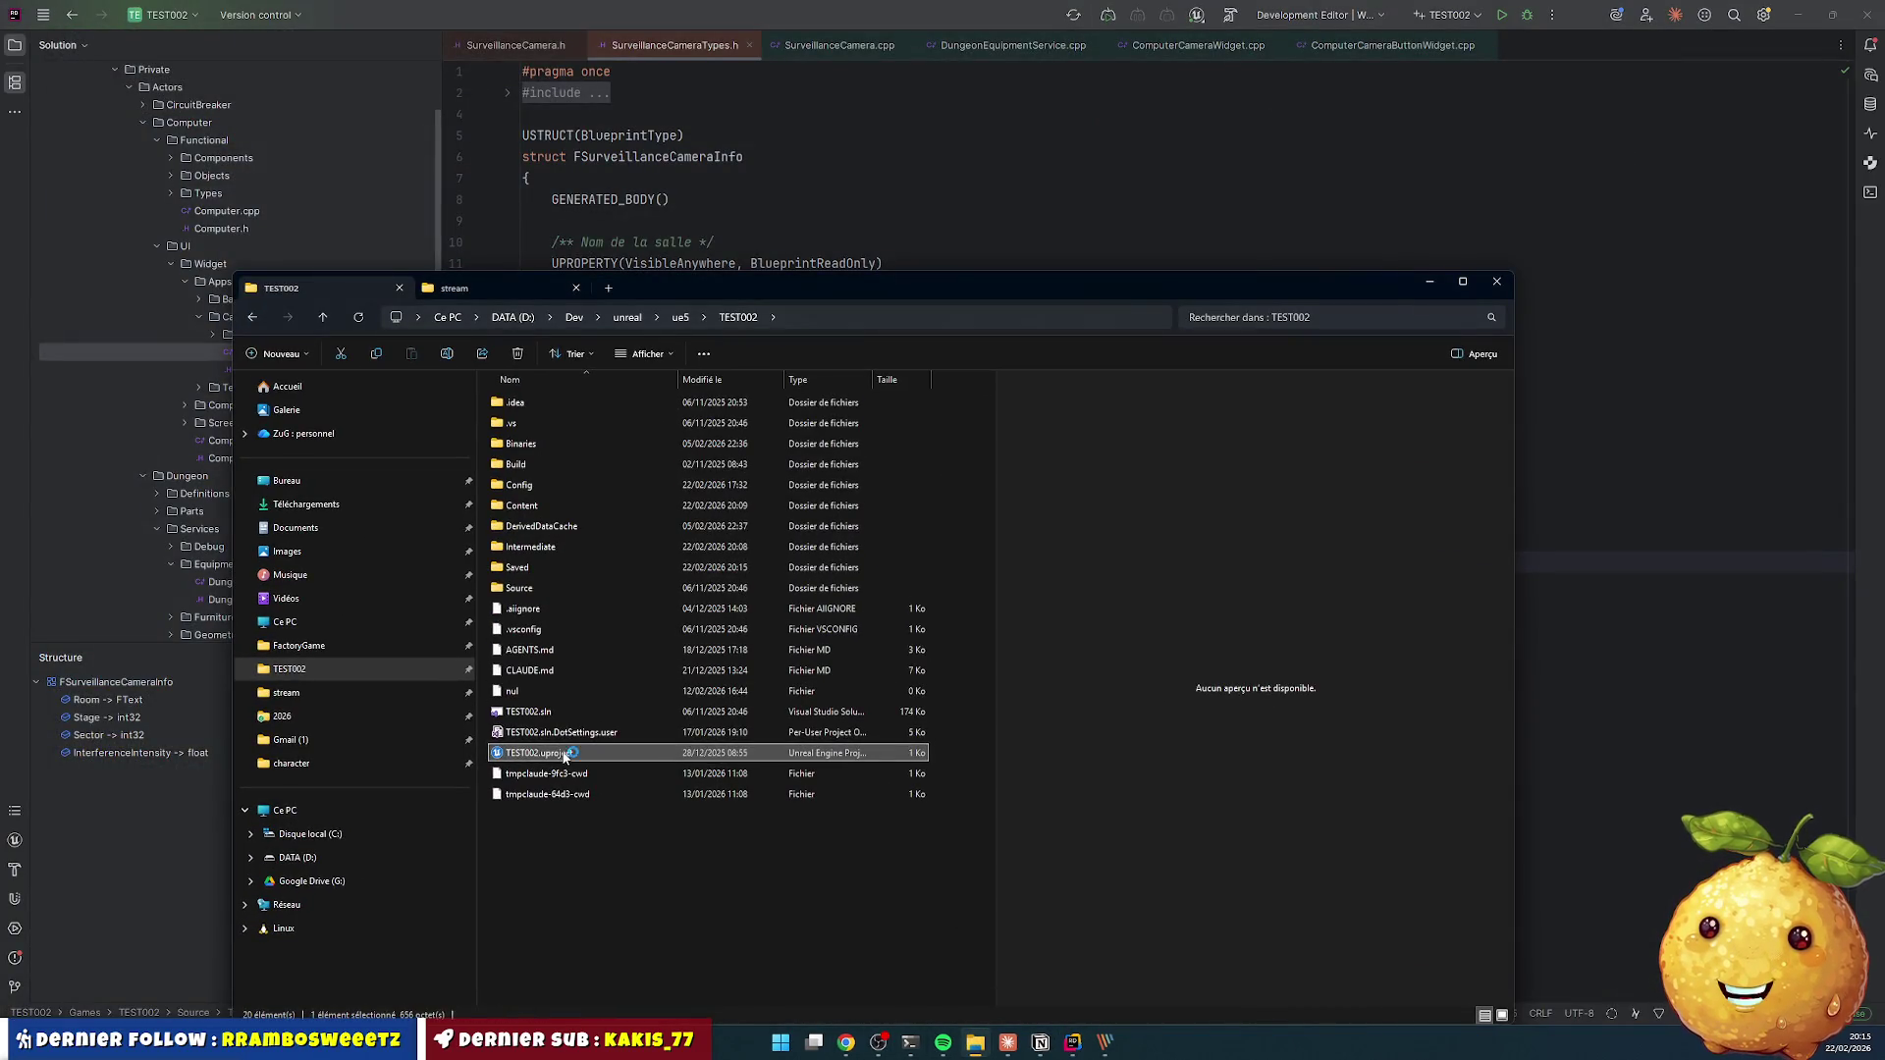
- Launch TEST002.uproject from the project folder to rebuild and reopen the project
click(721, 12)
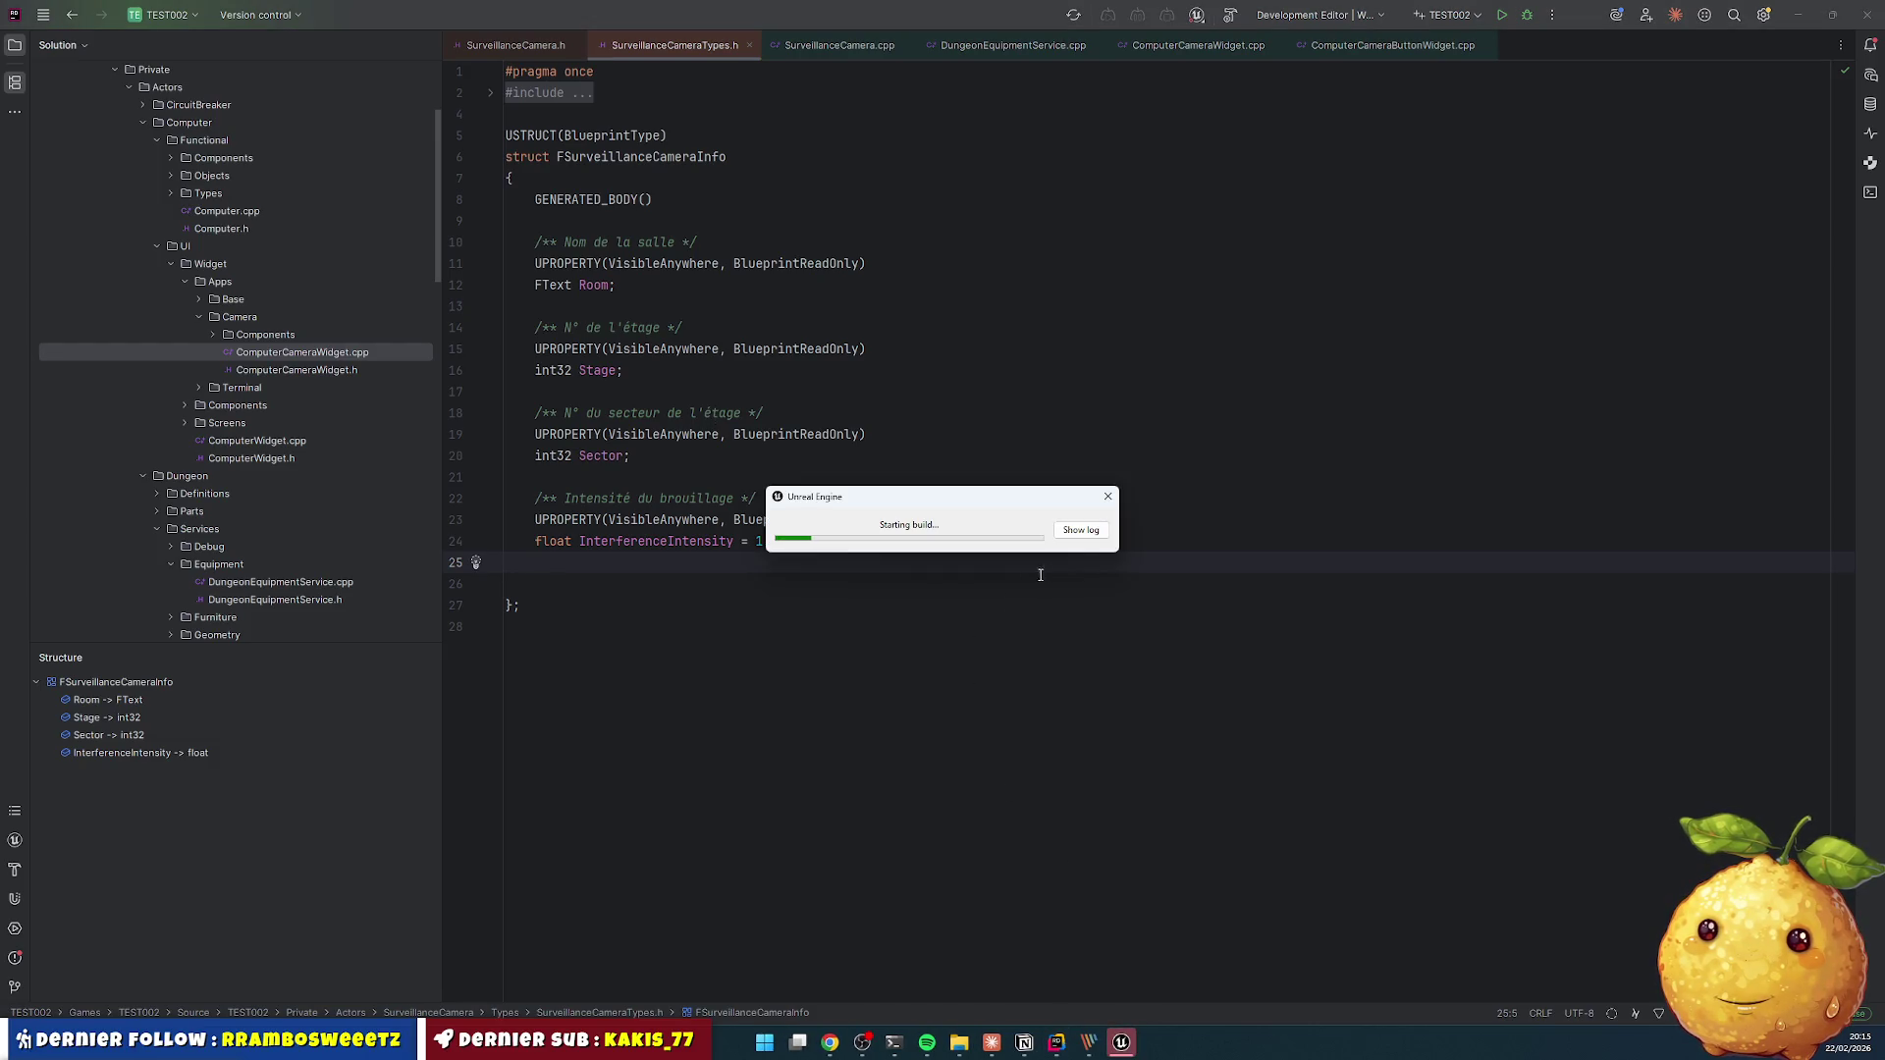
- Show the build log, then start a play session once TEST002 reopens on LVL_Main
click(1063, 532)
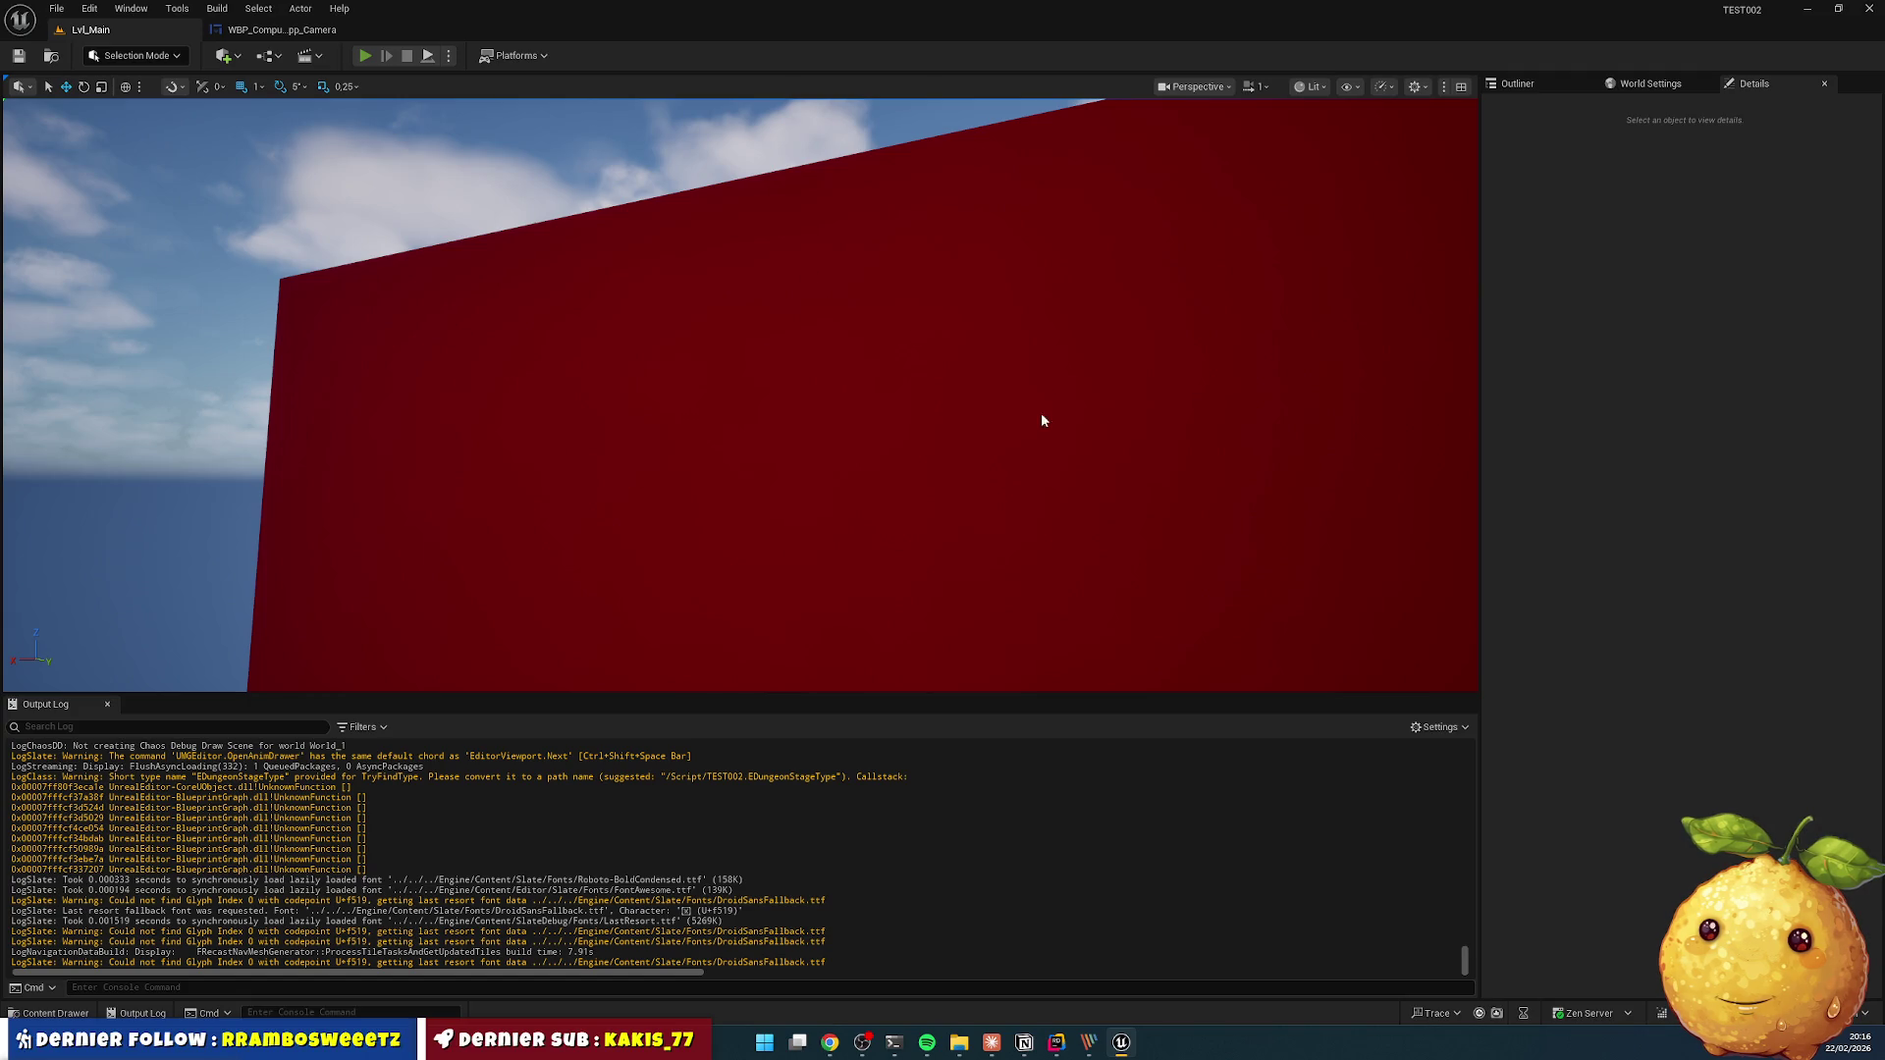
key(alt+p)
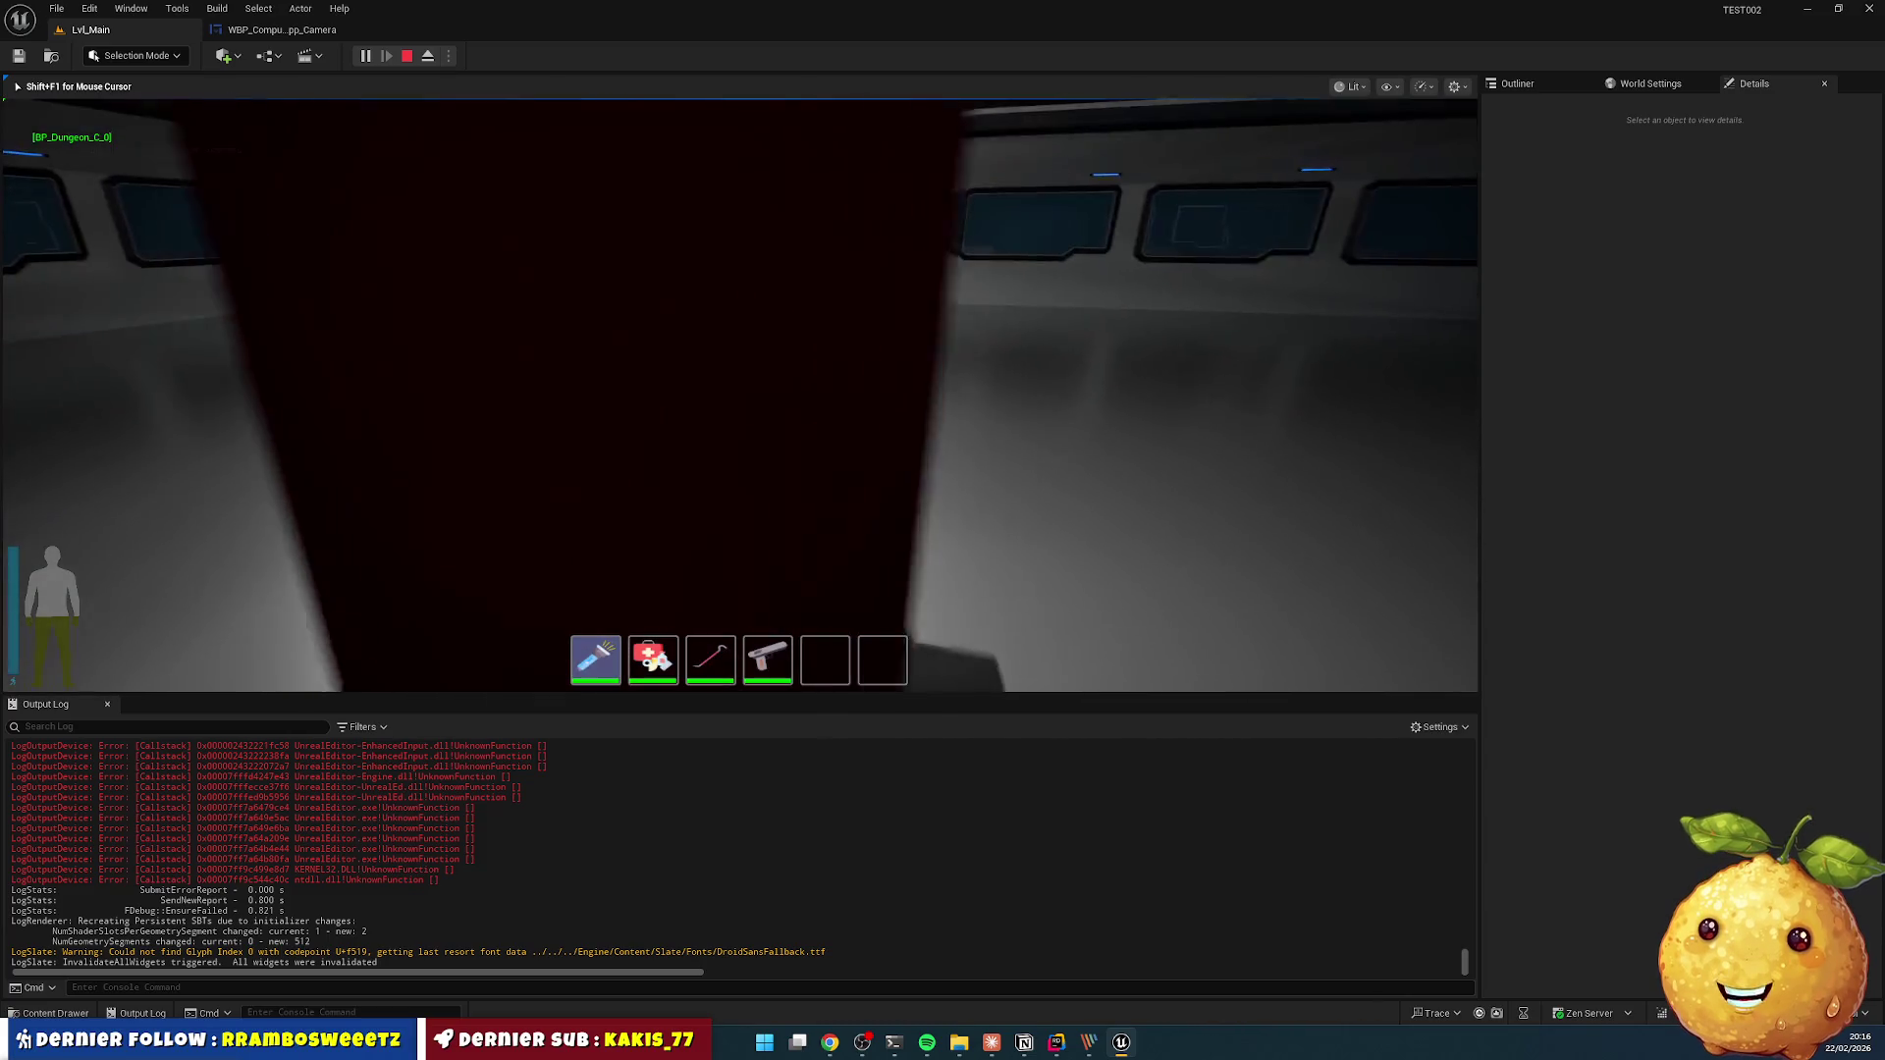
- On the in-game computer, cycle through several Remise camera feeds in the Cameras app, then close it
key(e)
click(33, 186)
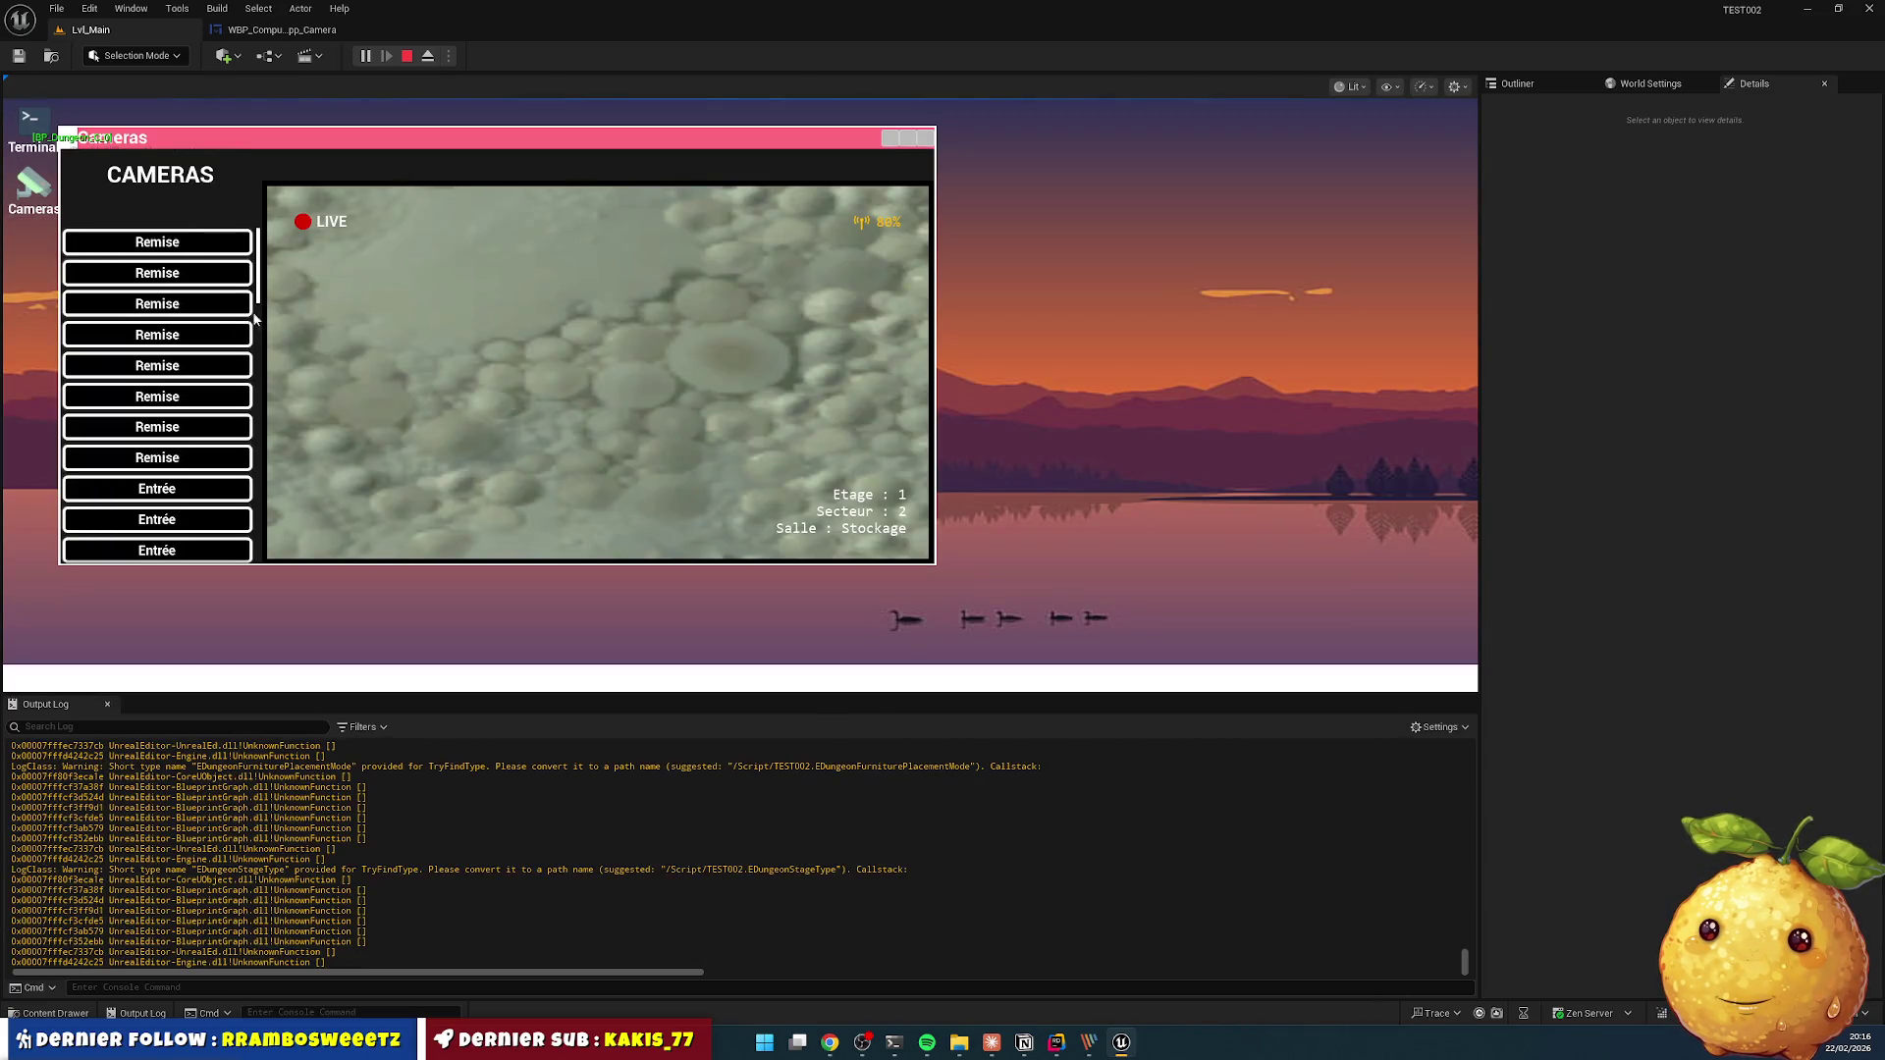
click(193, 310)
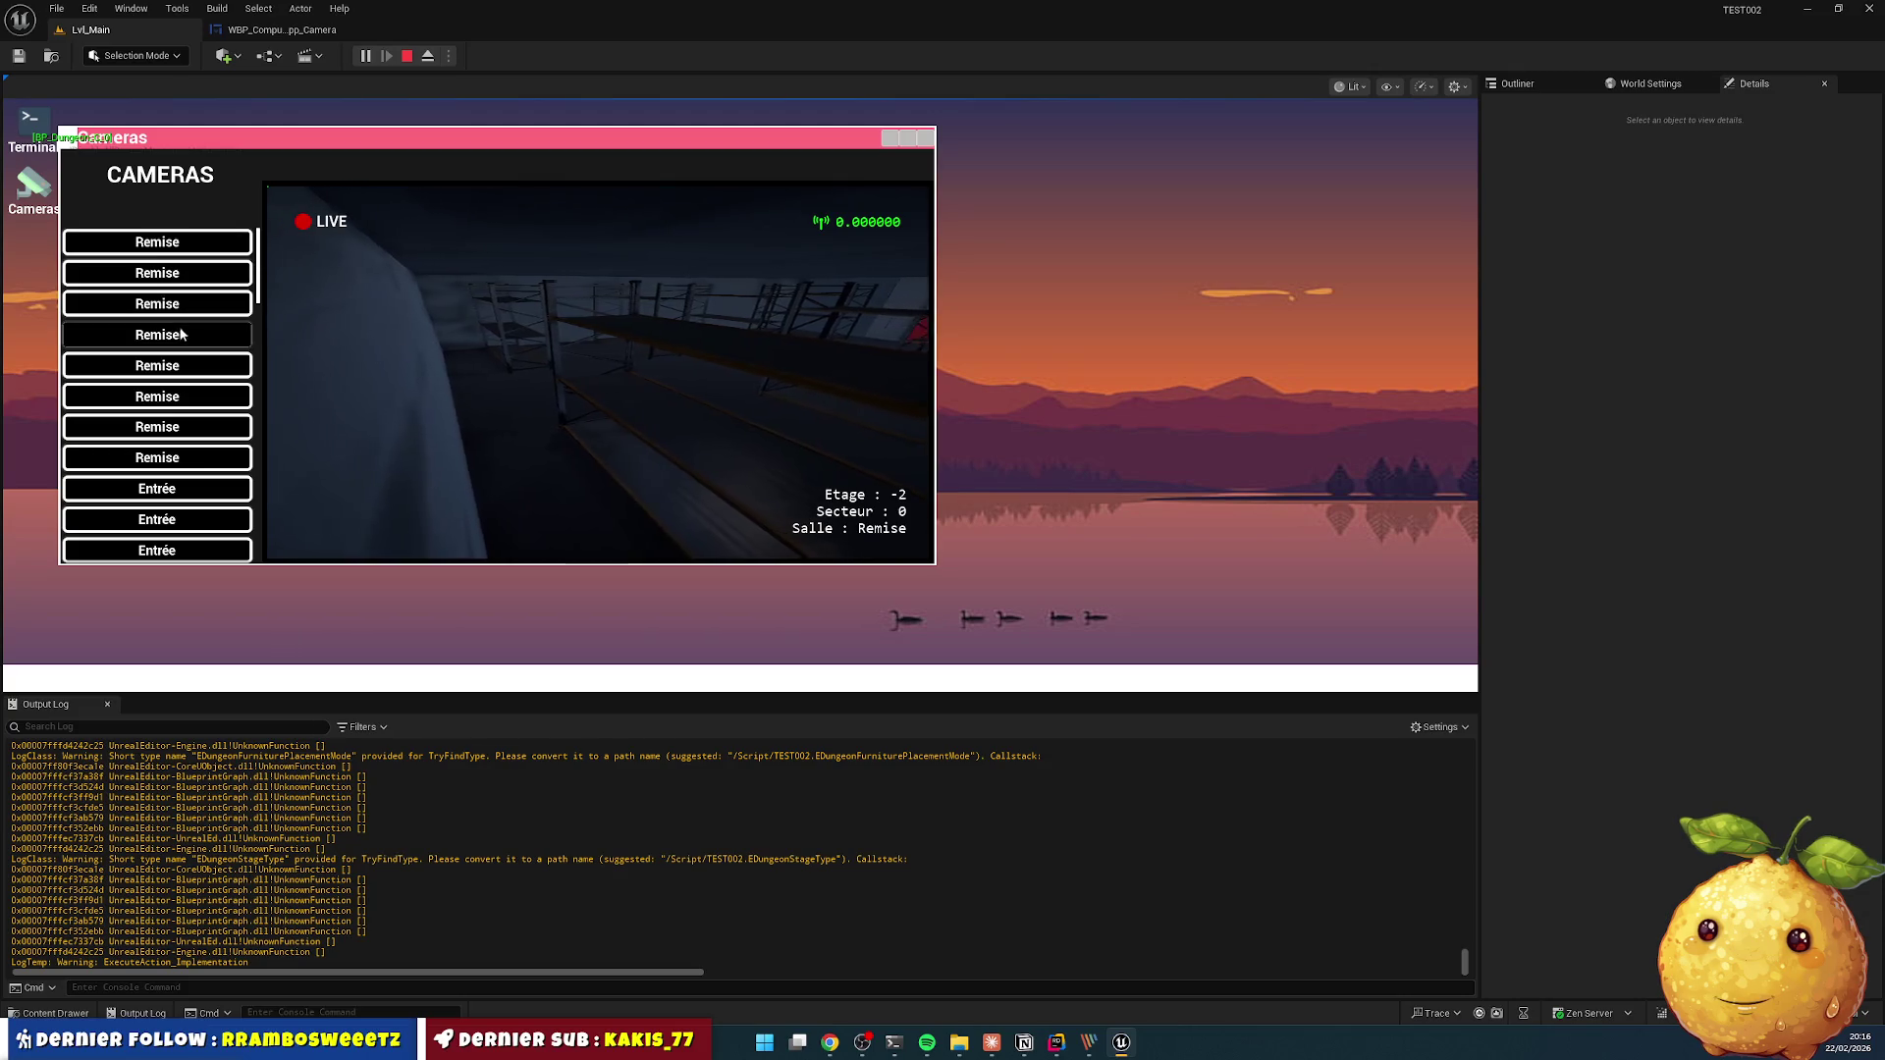
click(180, 335)
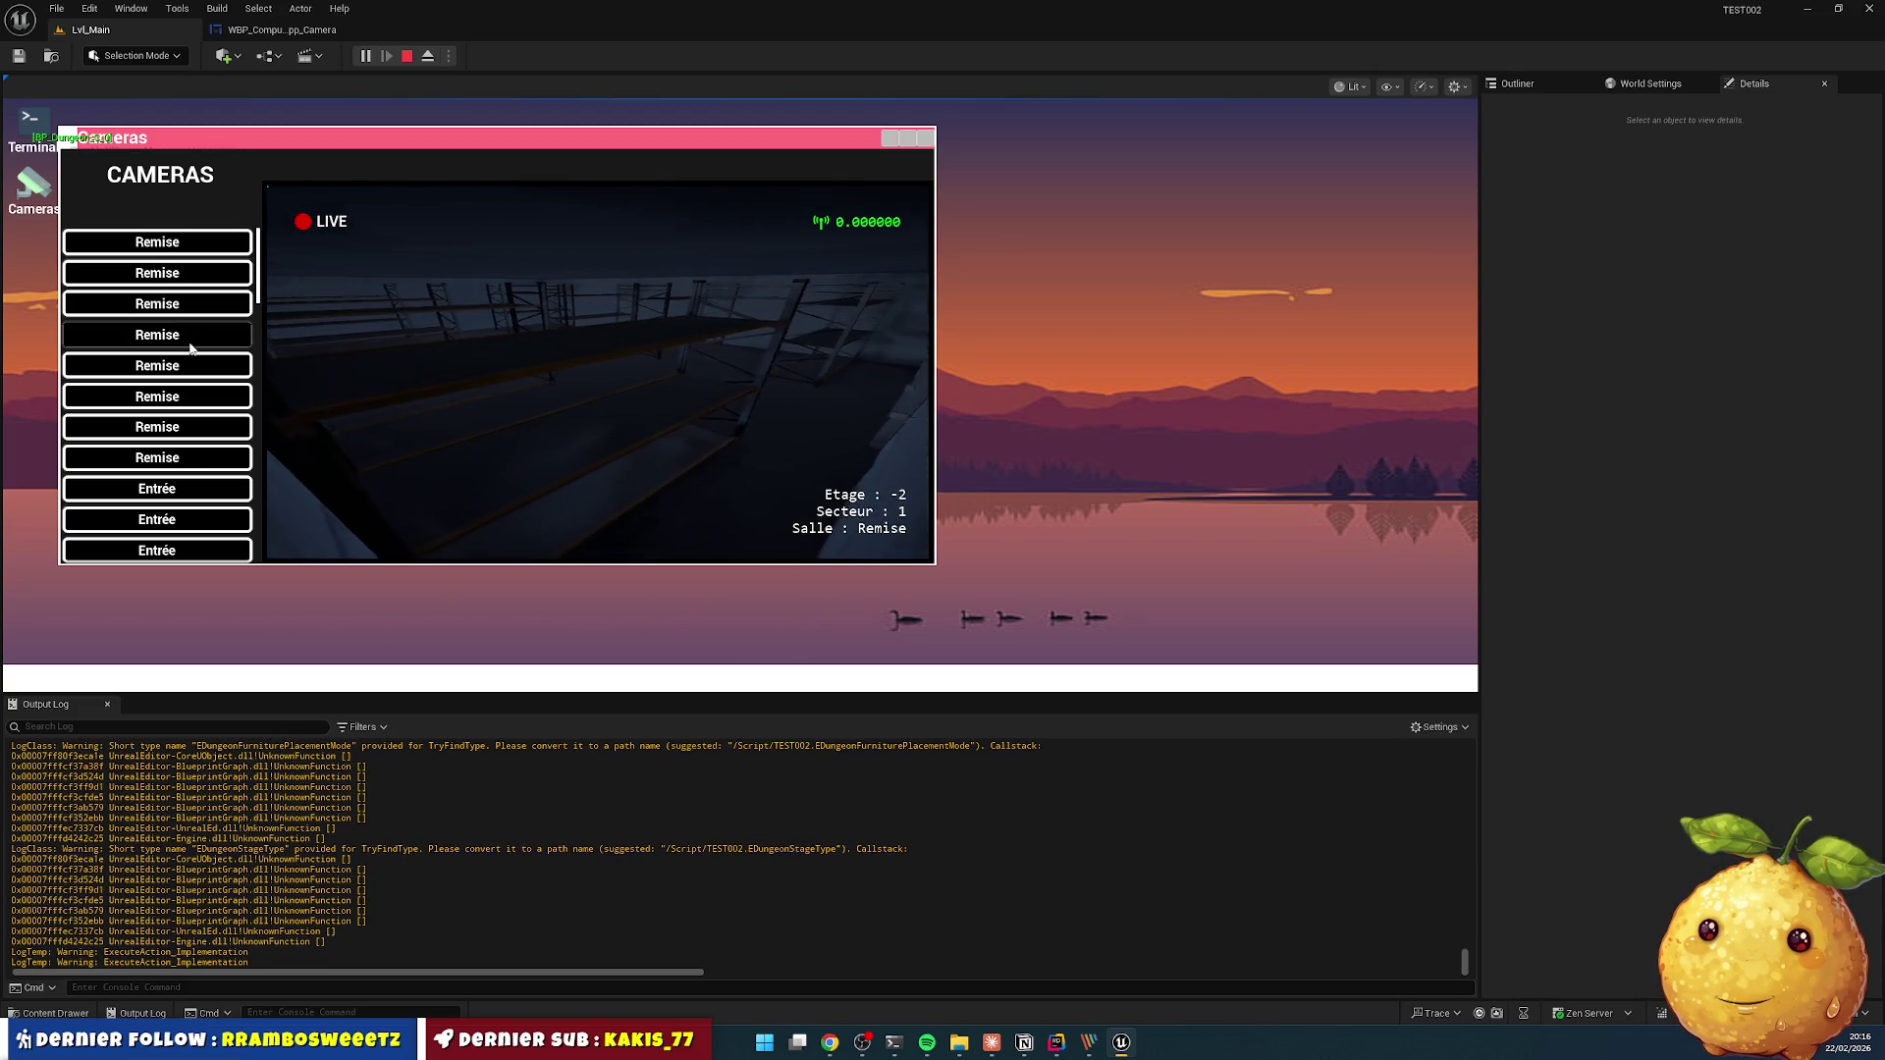
click(199, 376)
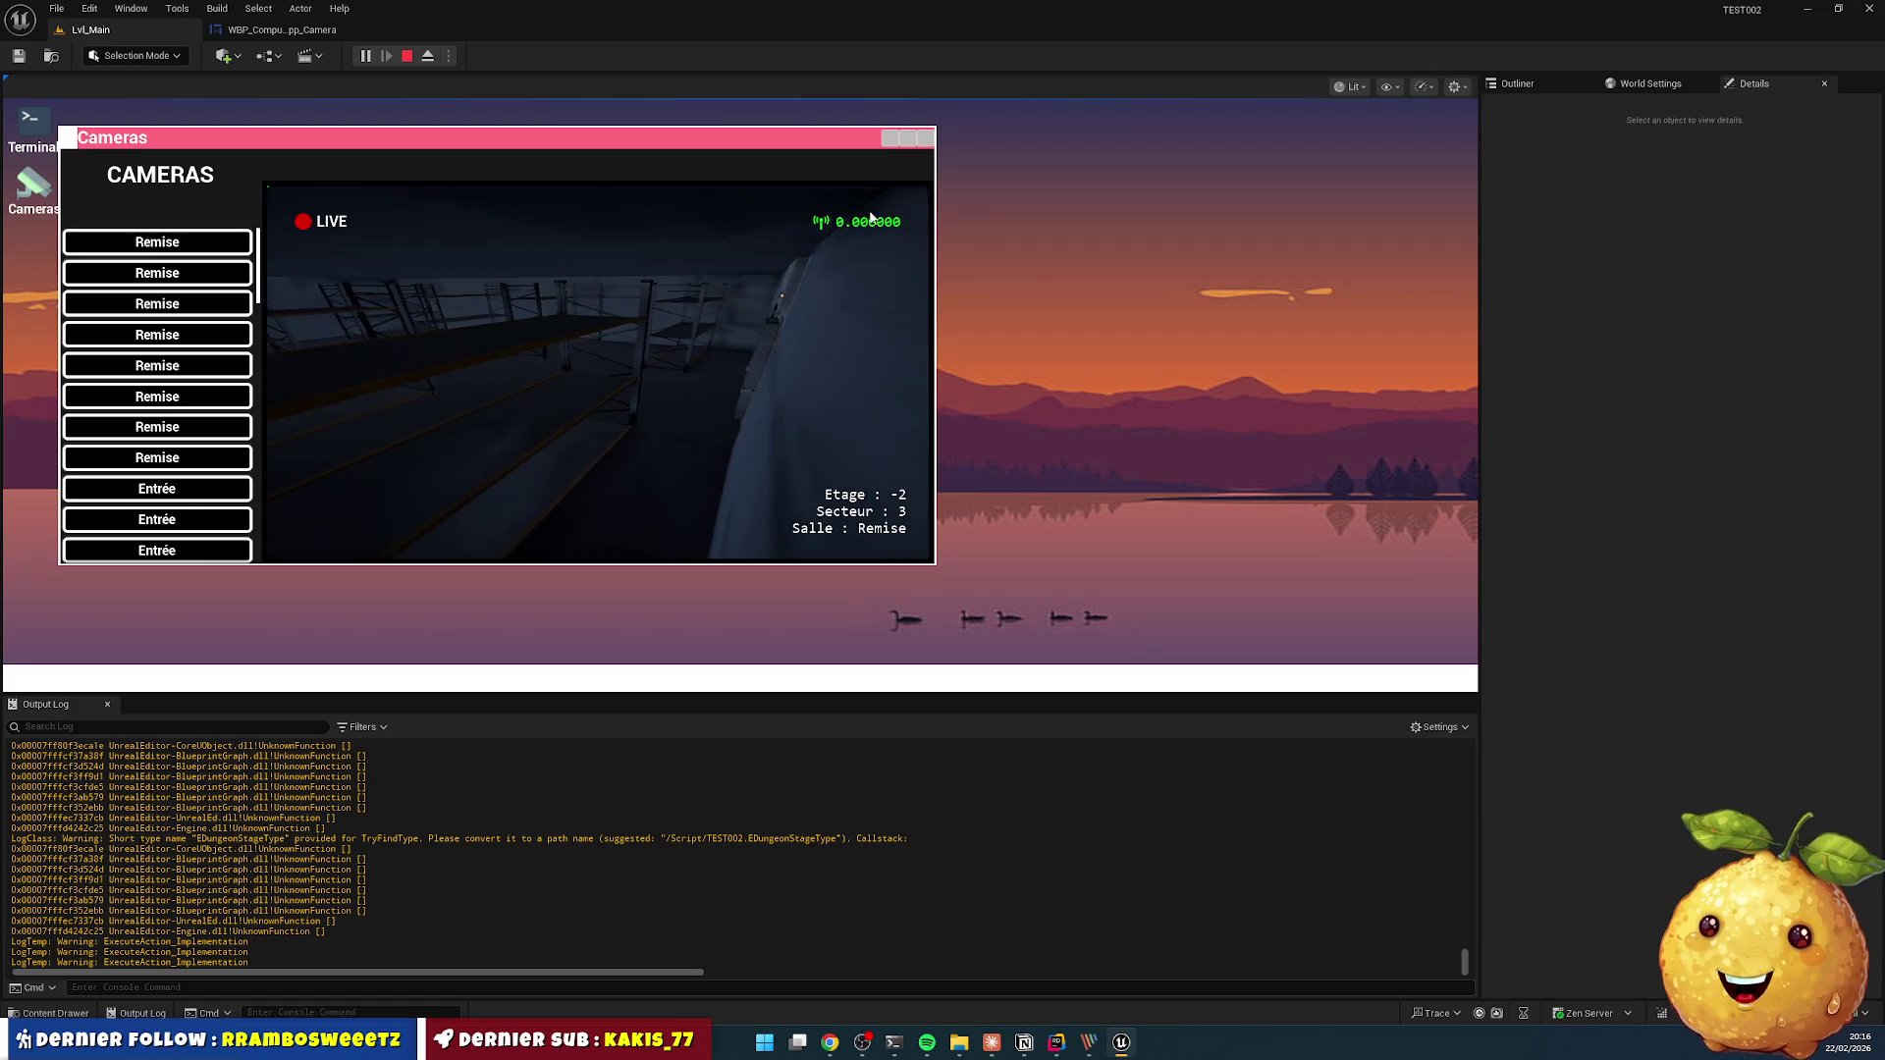
click(164, 429)
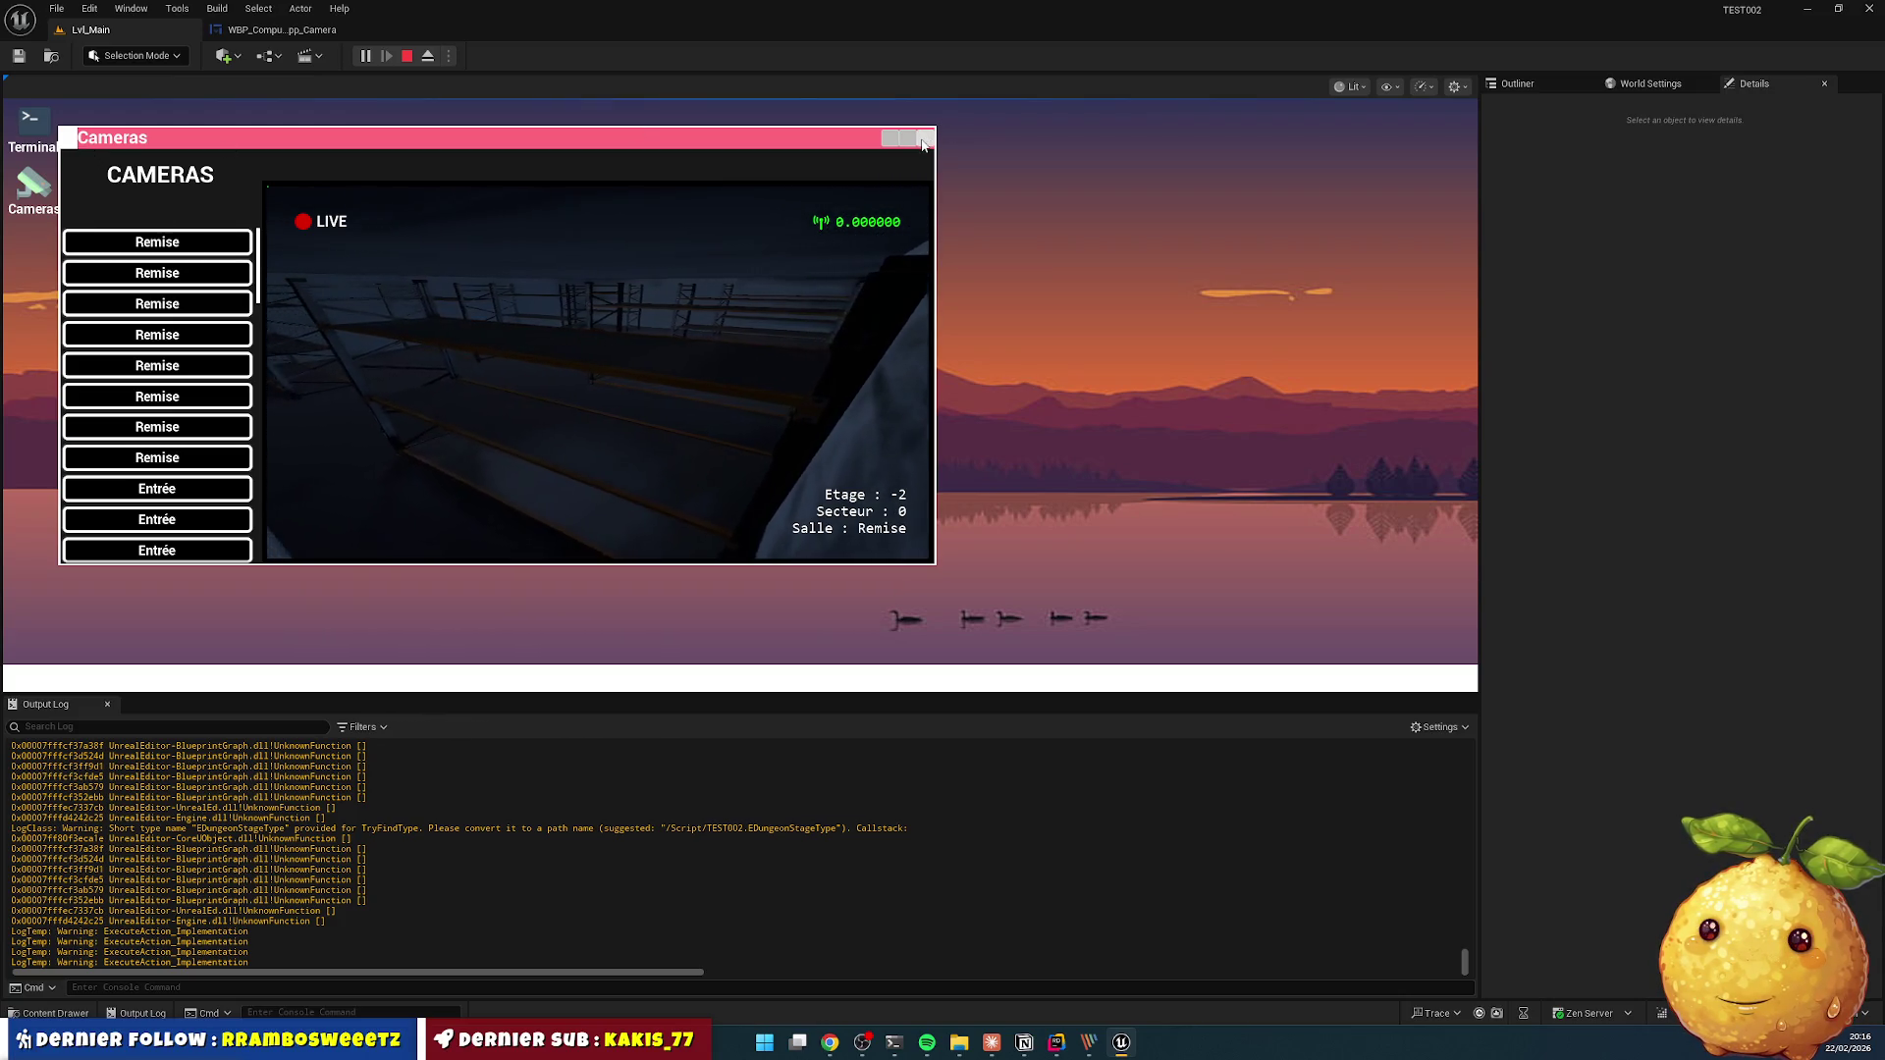
click(923, 140)
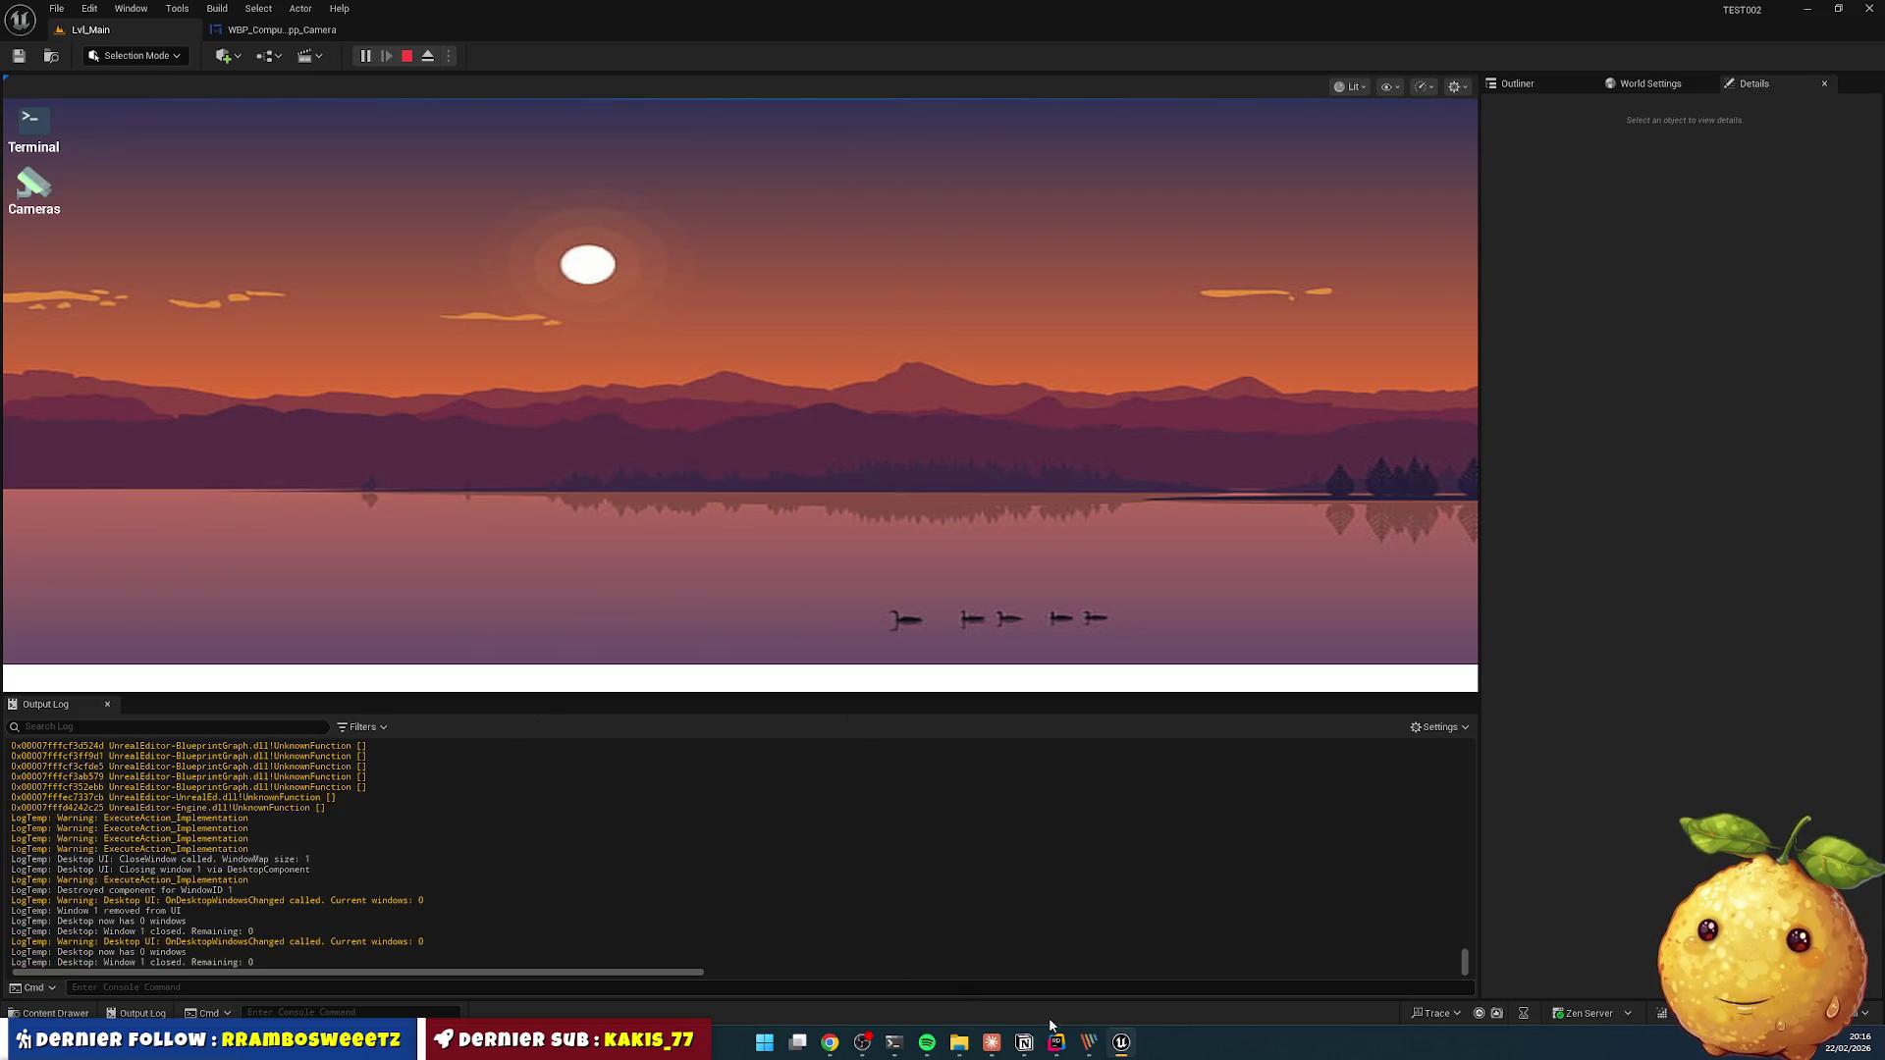
click(1122, 1043)
click(1124, 1048)
- Move the Frame image below Filter in the camera widget hierarchy, then stop play on LVL_Main
click(281, 29)
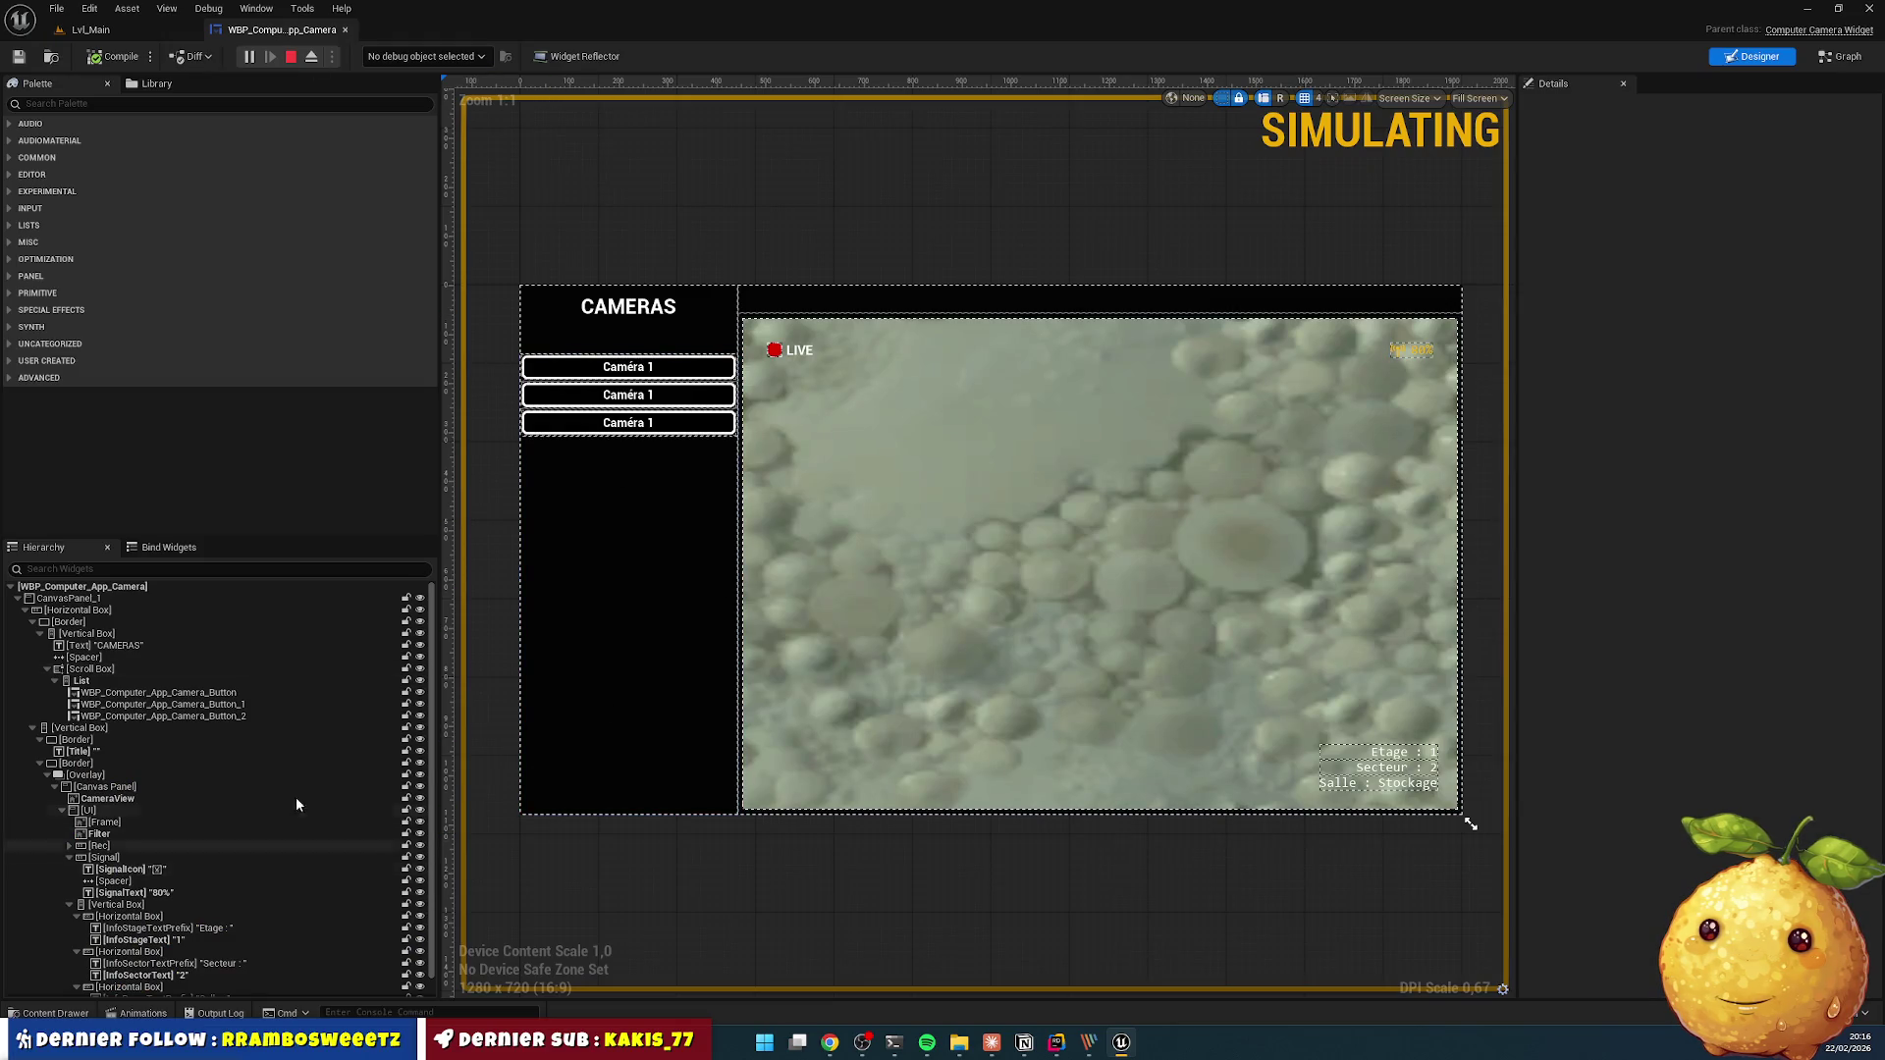
scroll(317, 722, down, 1)
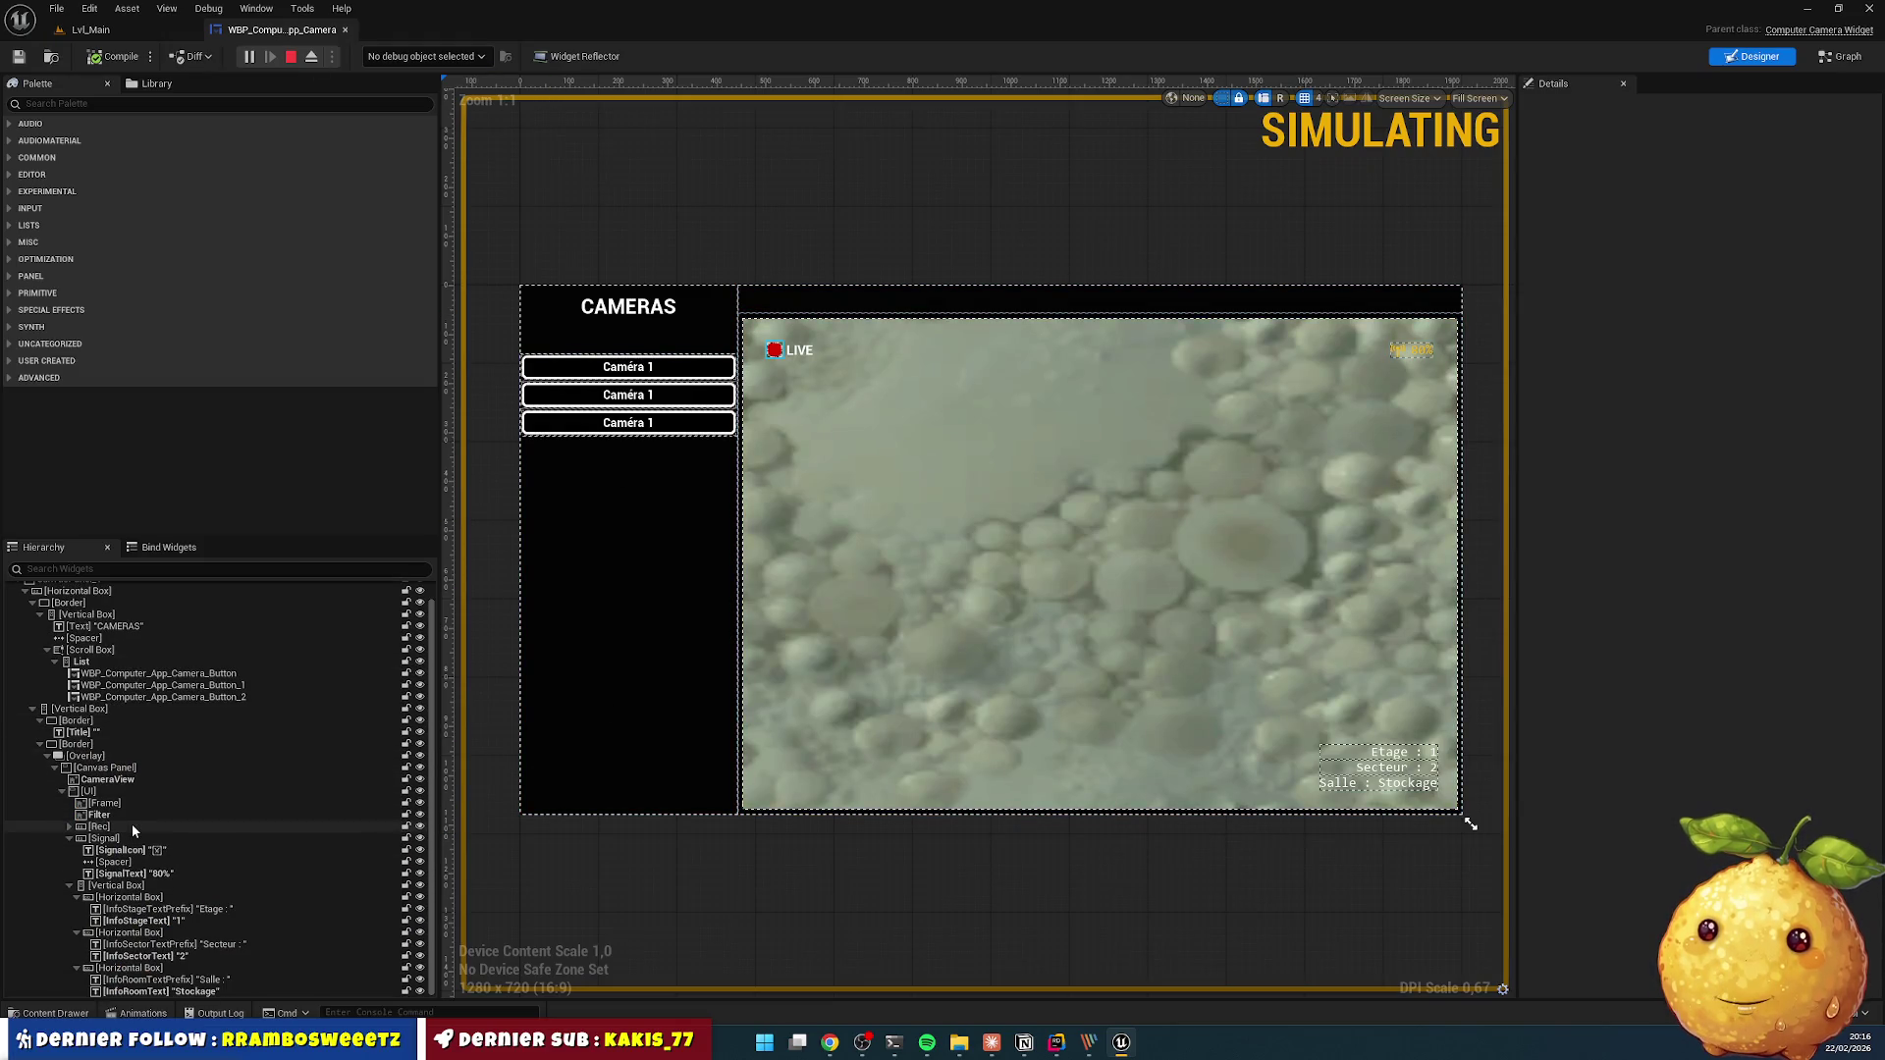
click(117, 803)
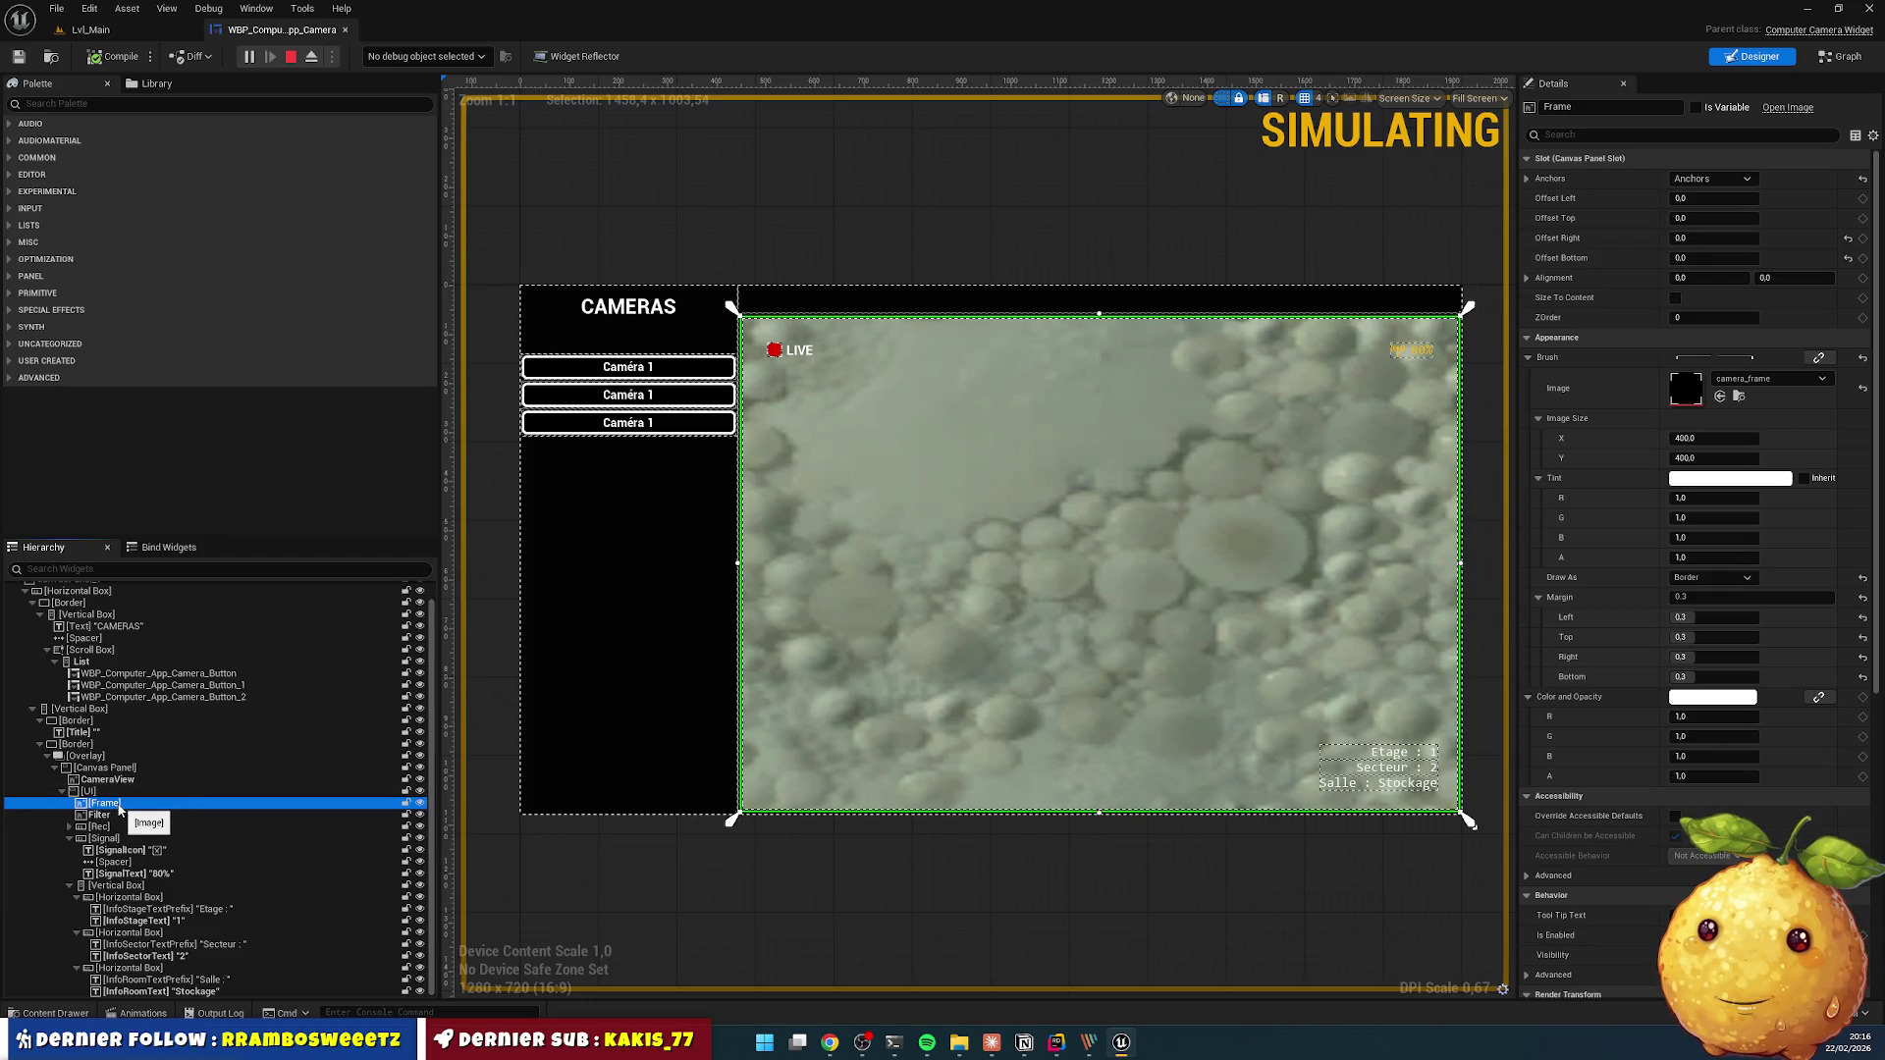
drag(119, 809, 116, 827)
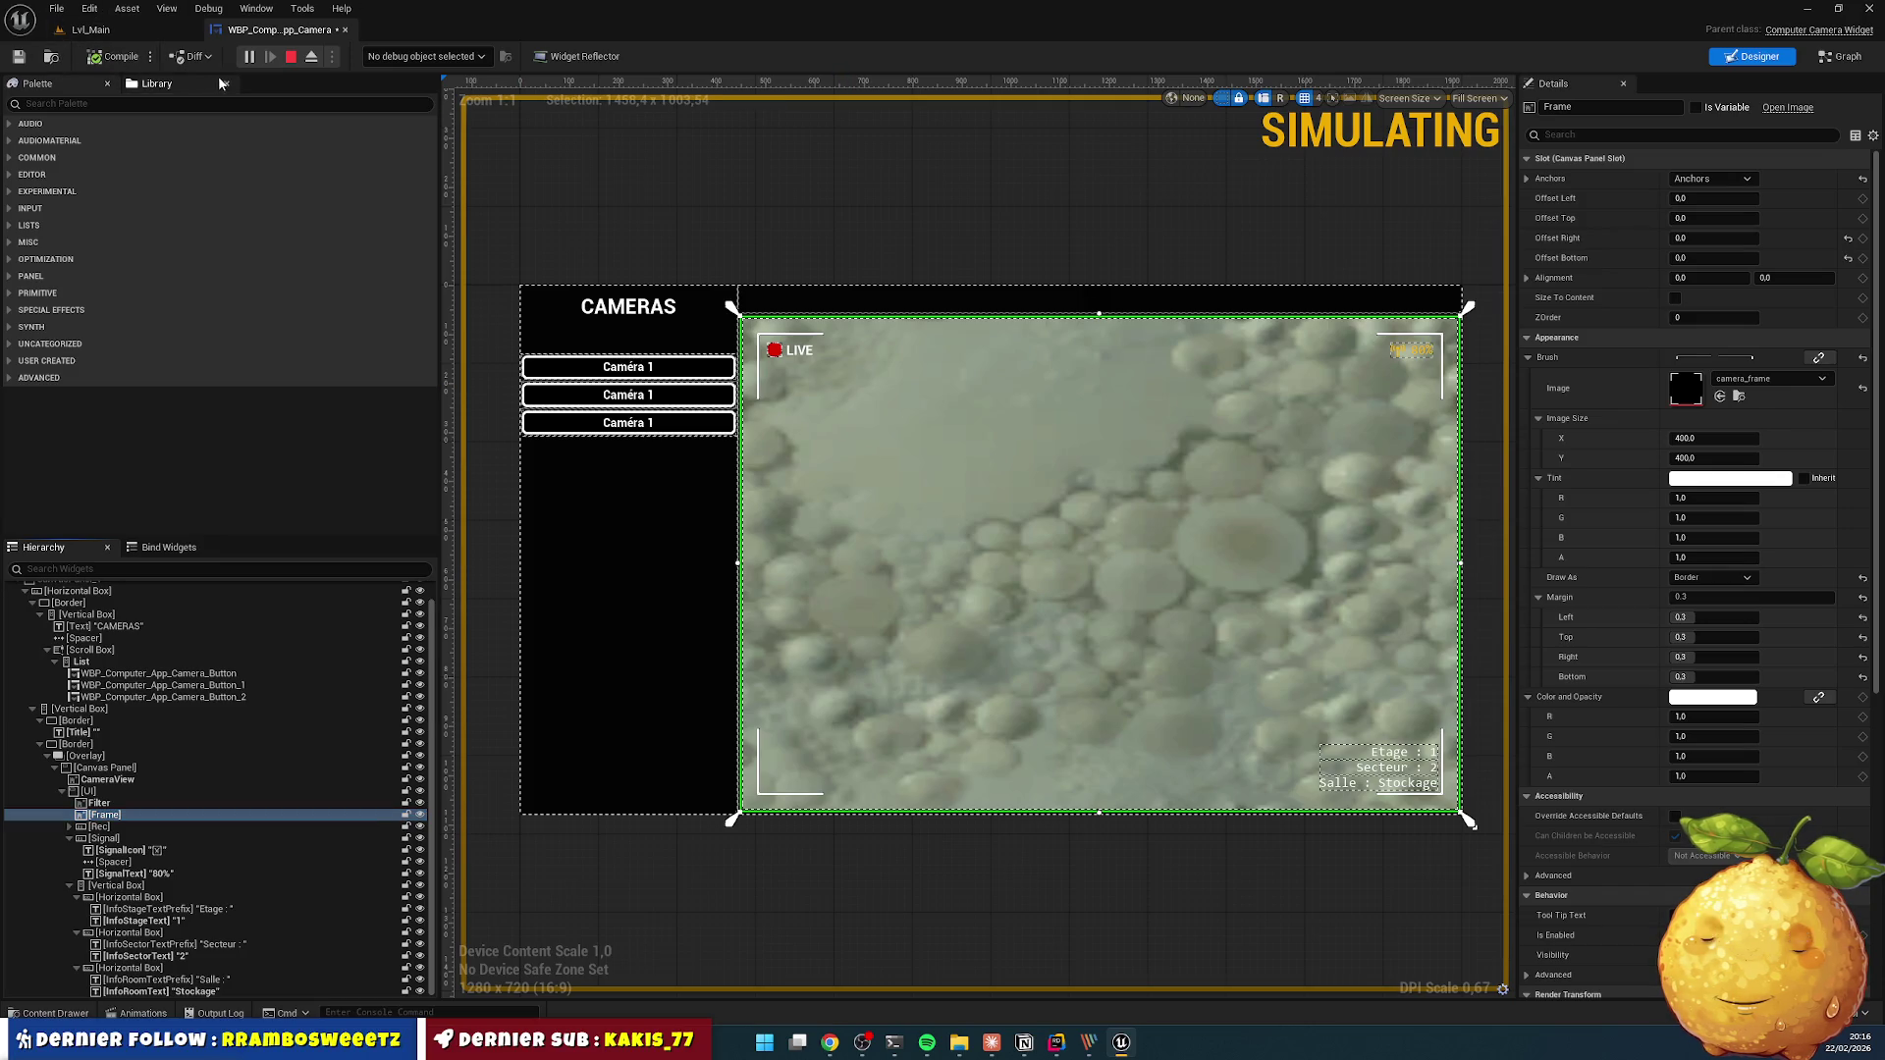
click(115, 36)
click(407, 56)
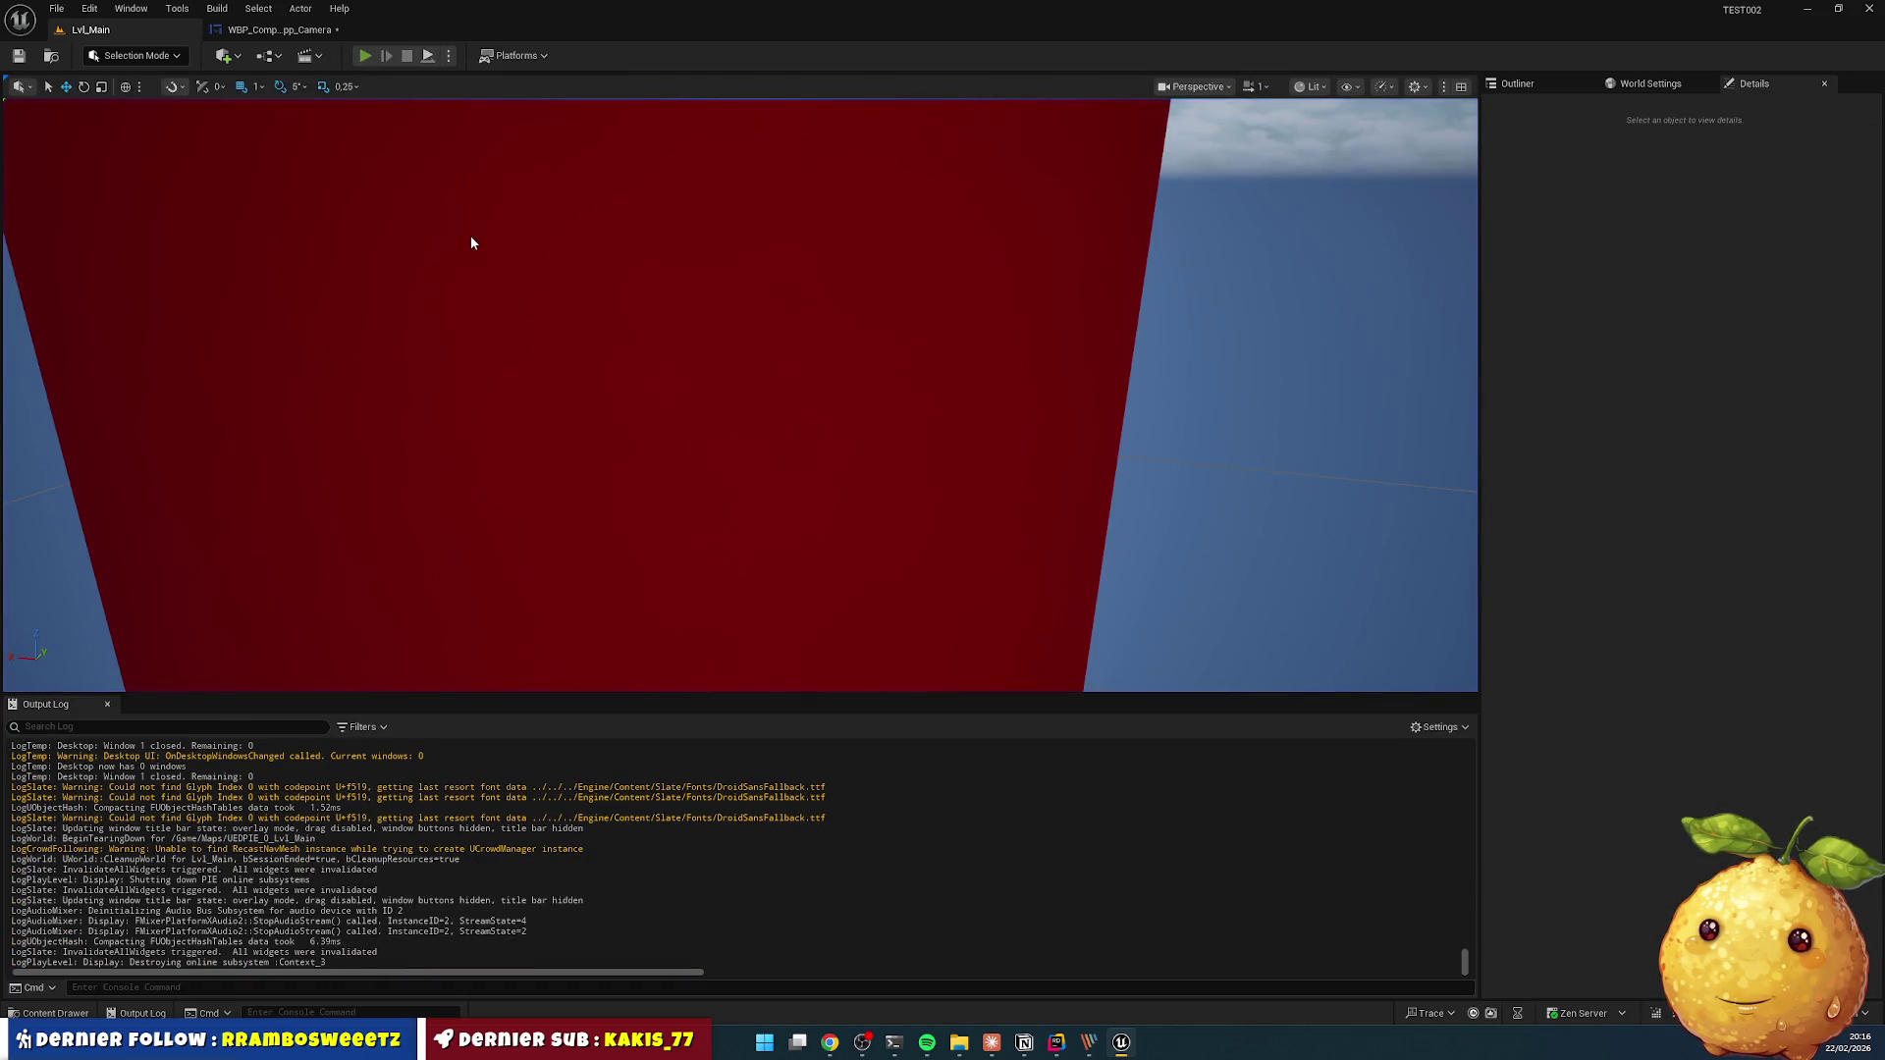
- Play-test the level: open the in-game Cameras app, view a Remise feed, then end the session
key(alt+p)
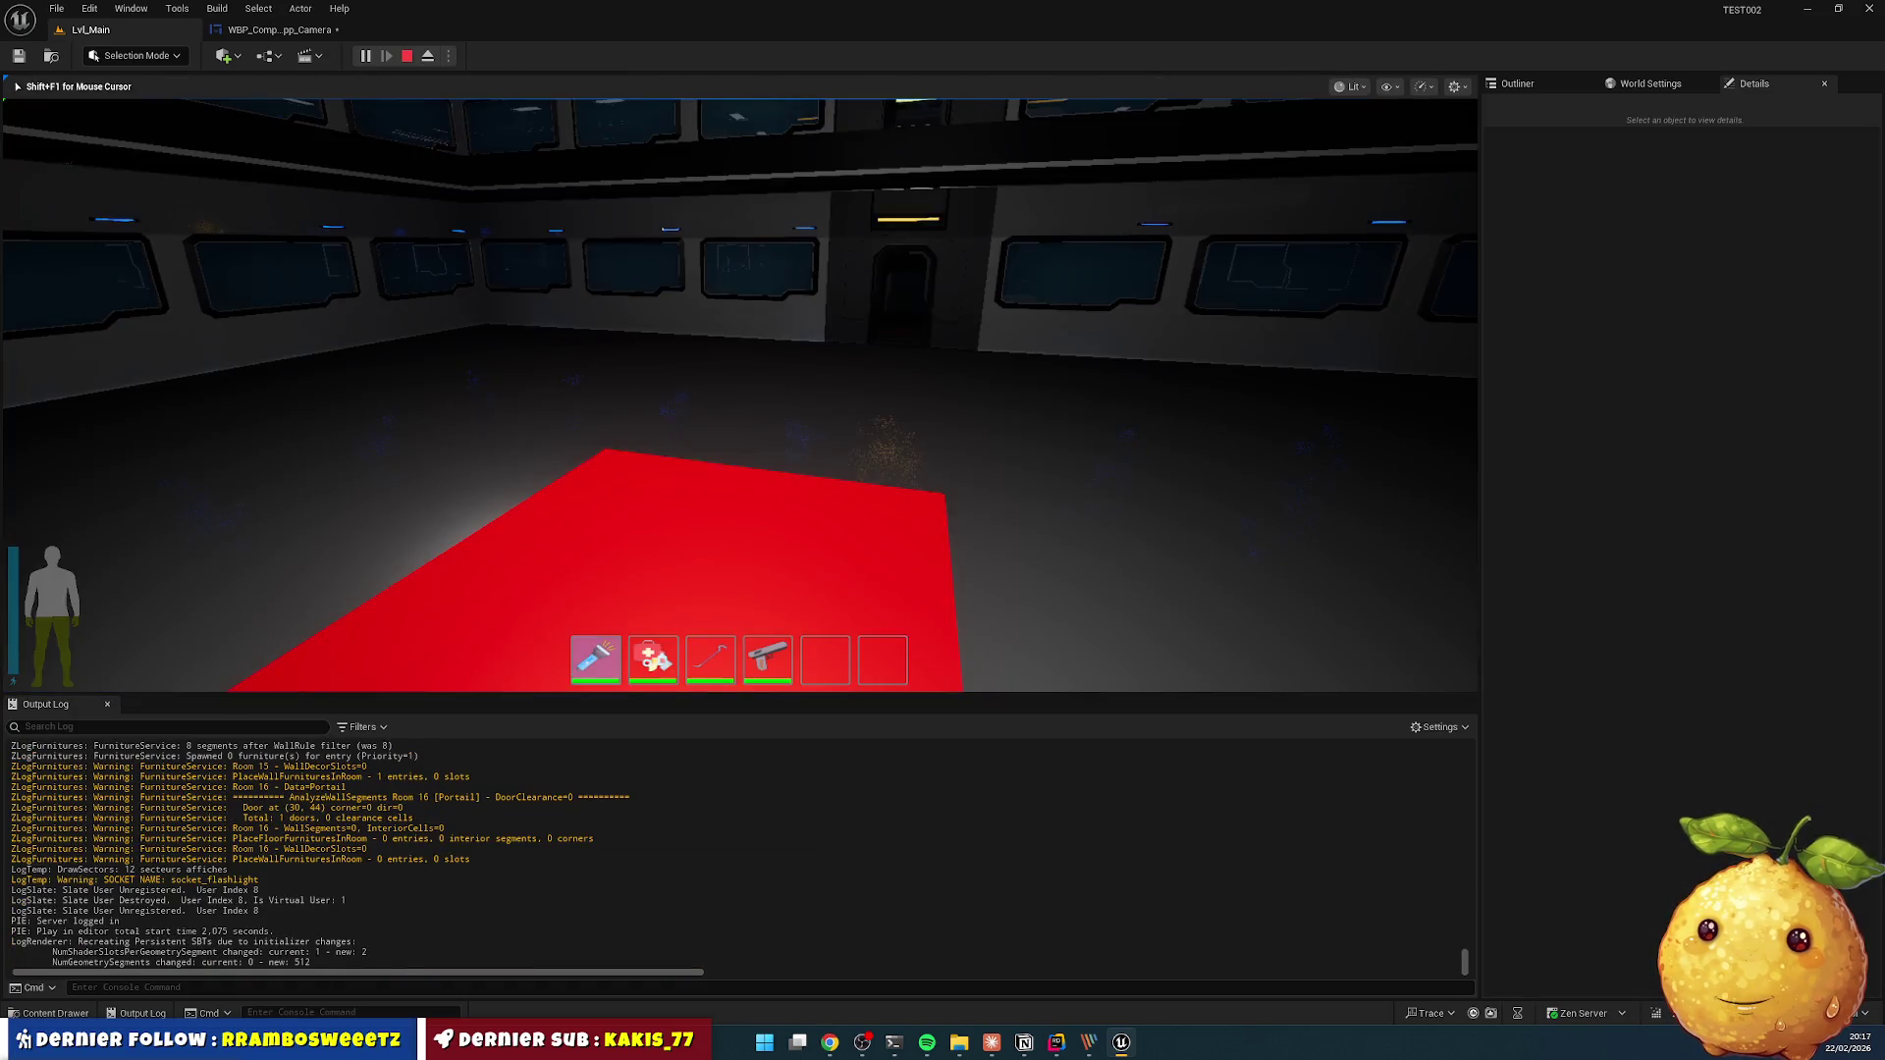
key(e)
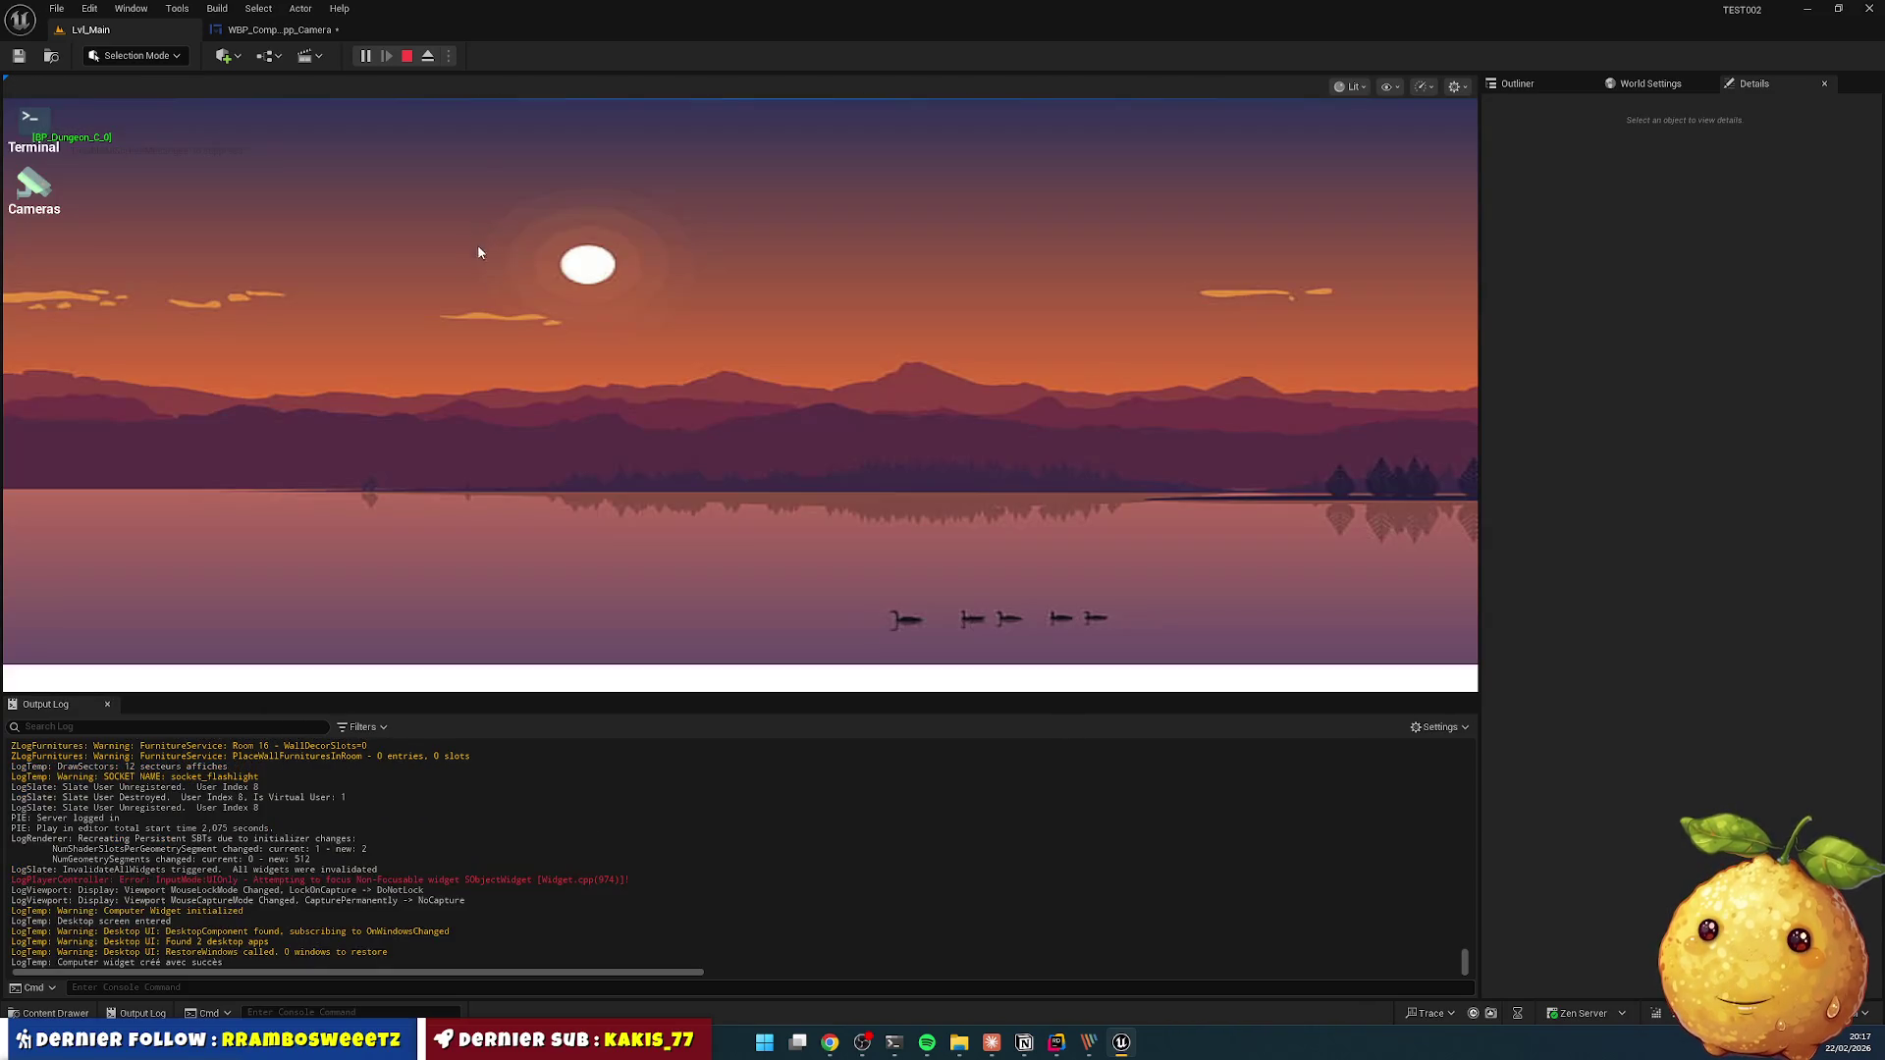
double_click(59, 181)
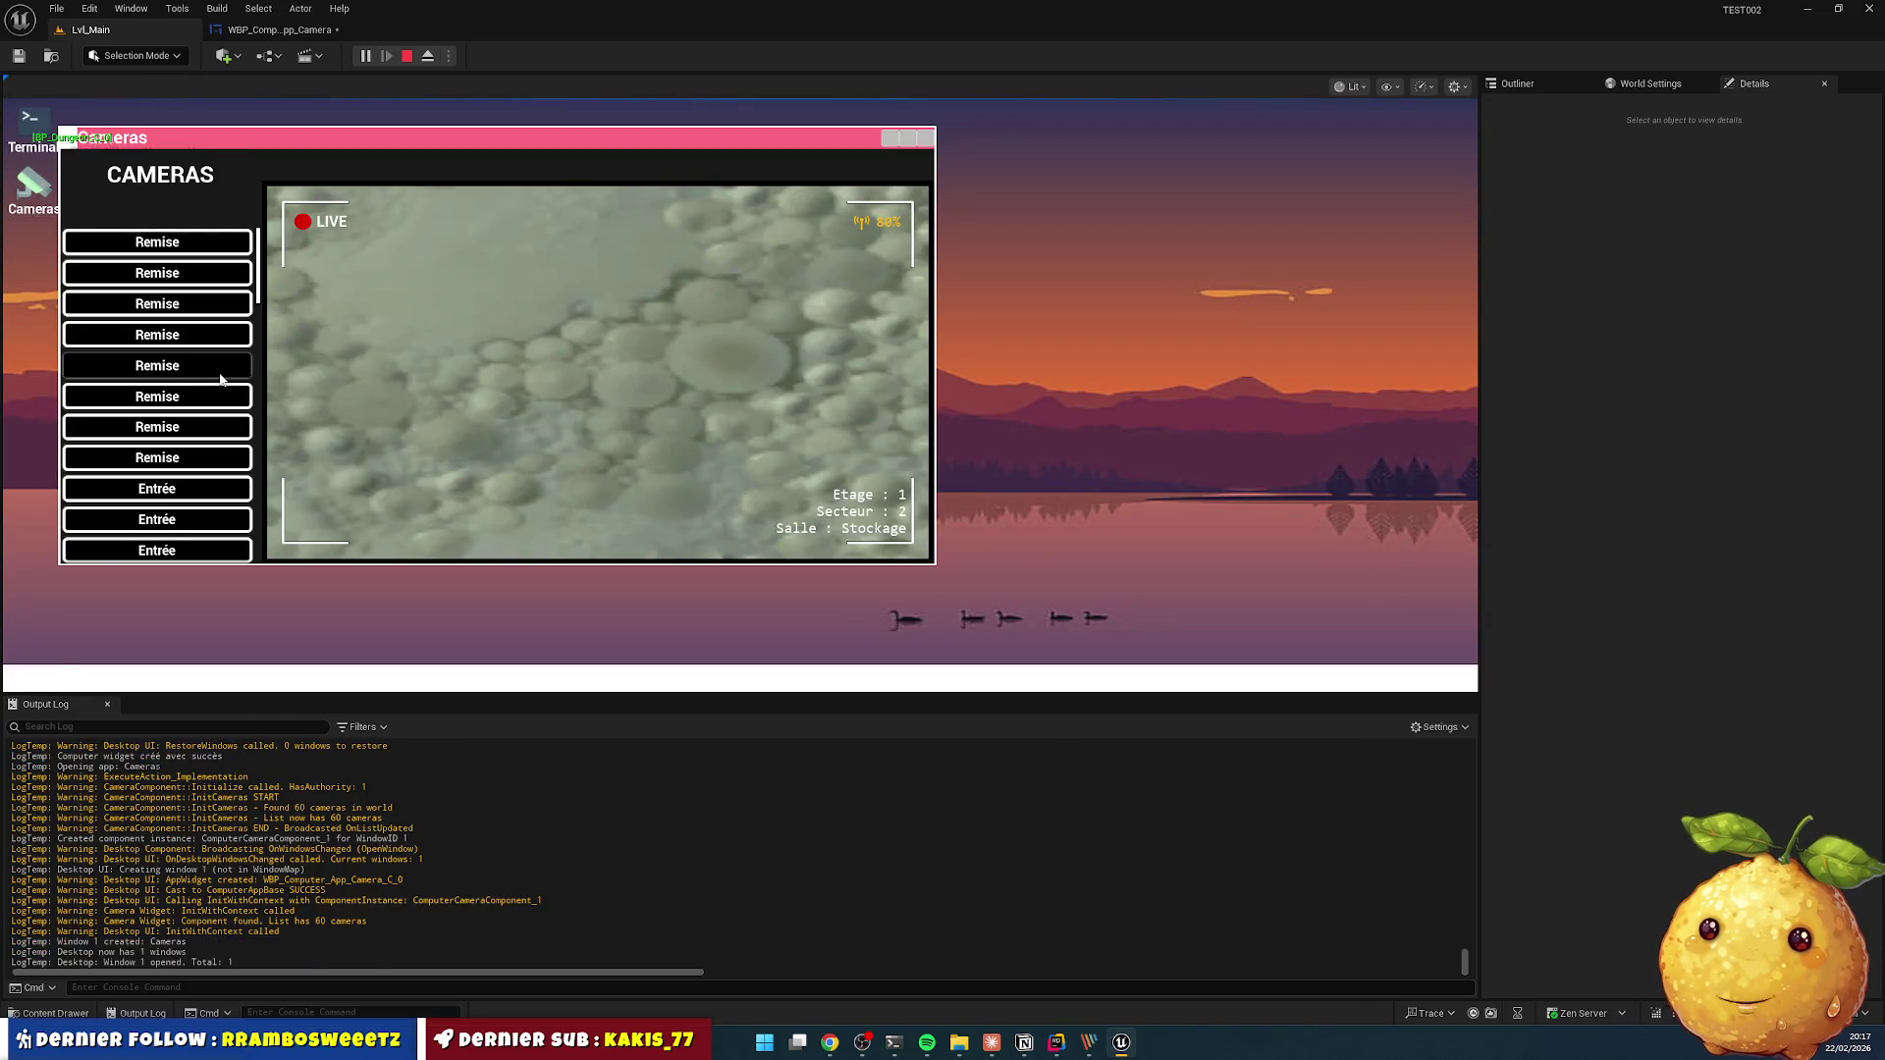
click(206, 368)
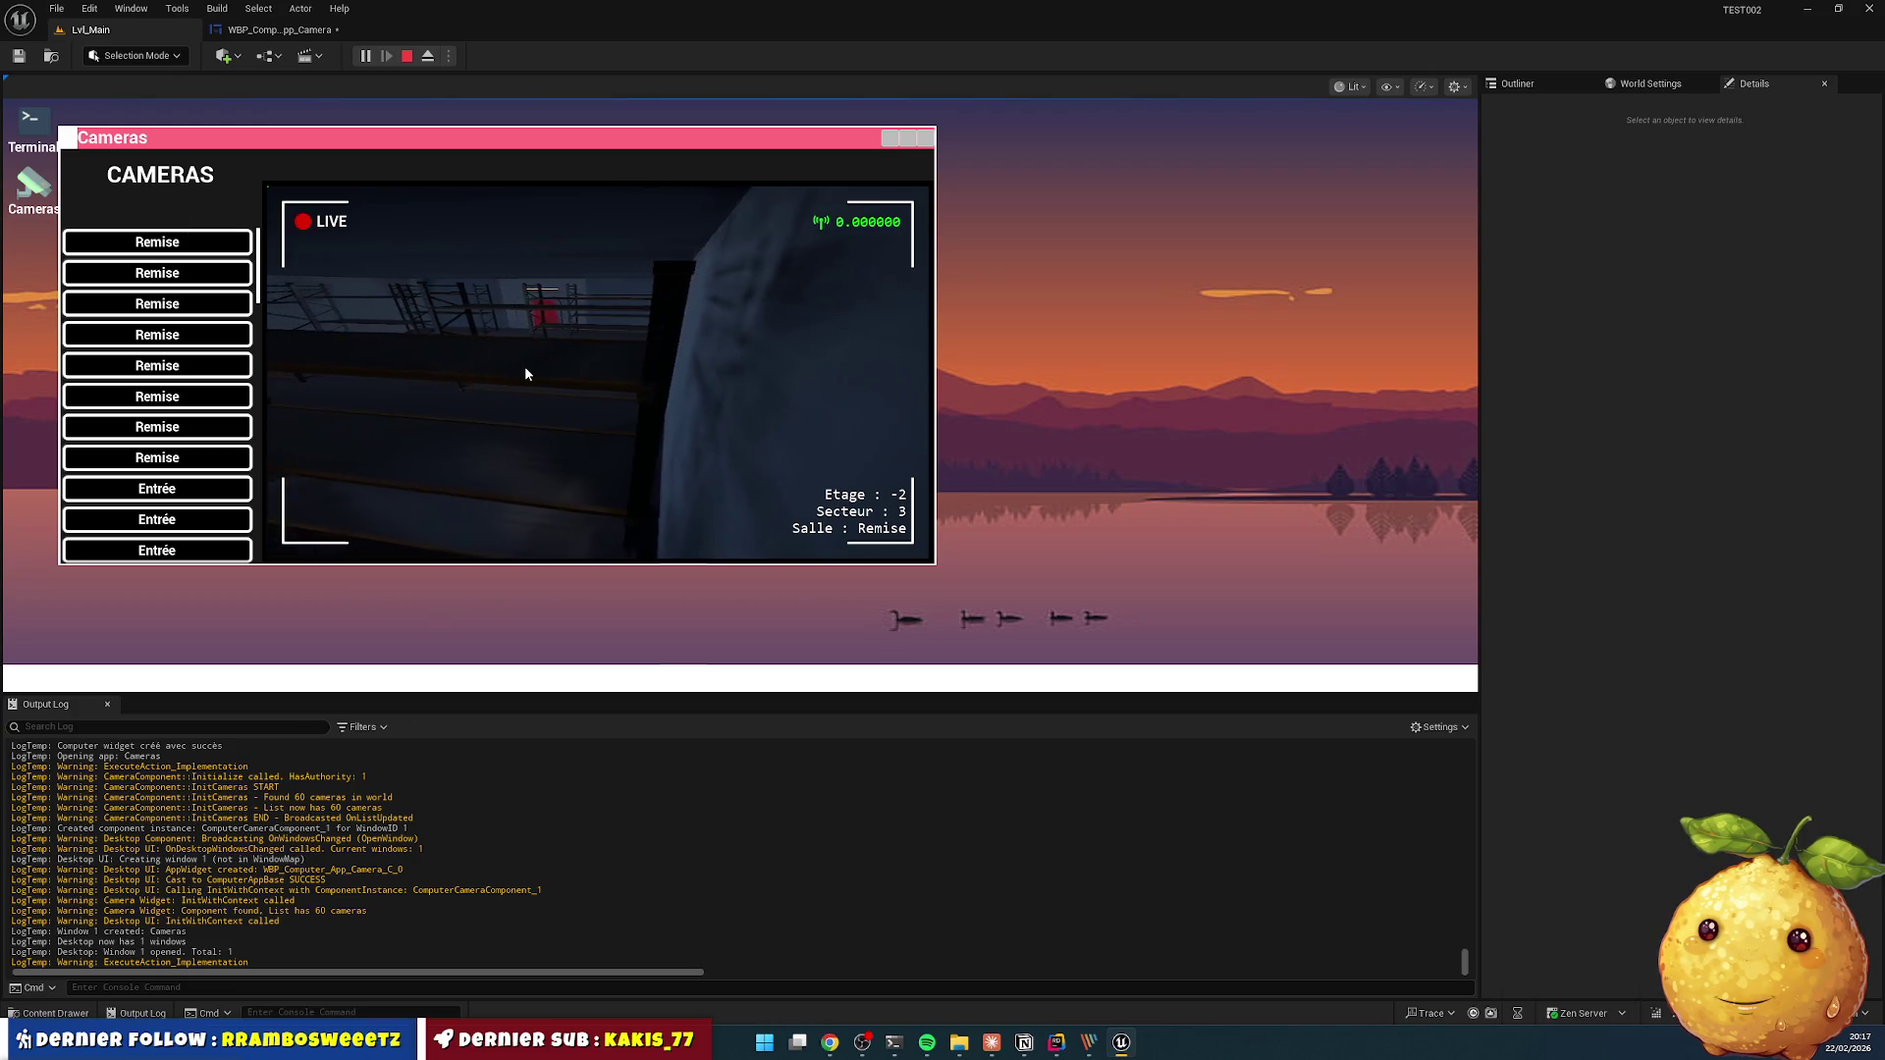
key(Escape)
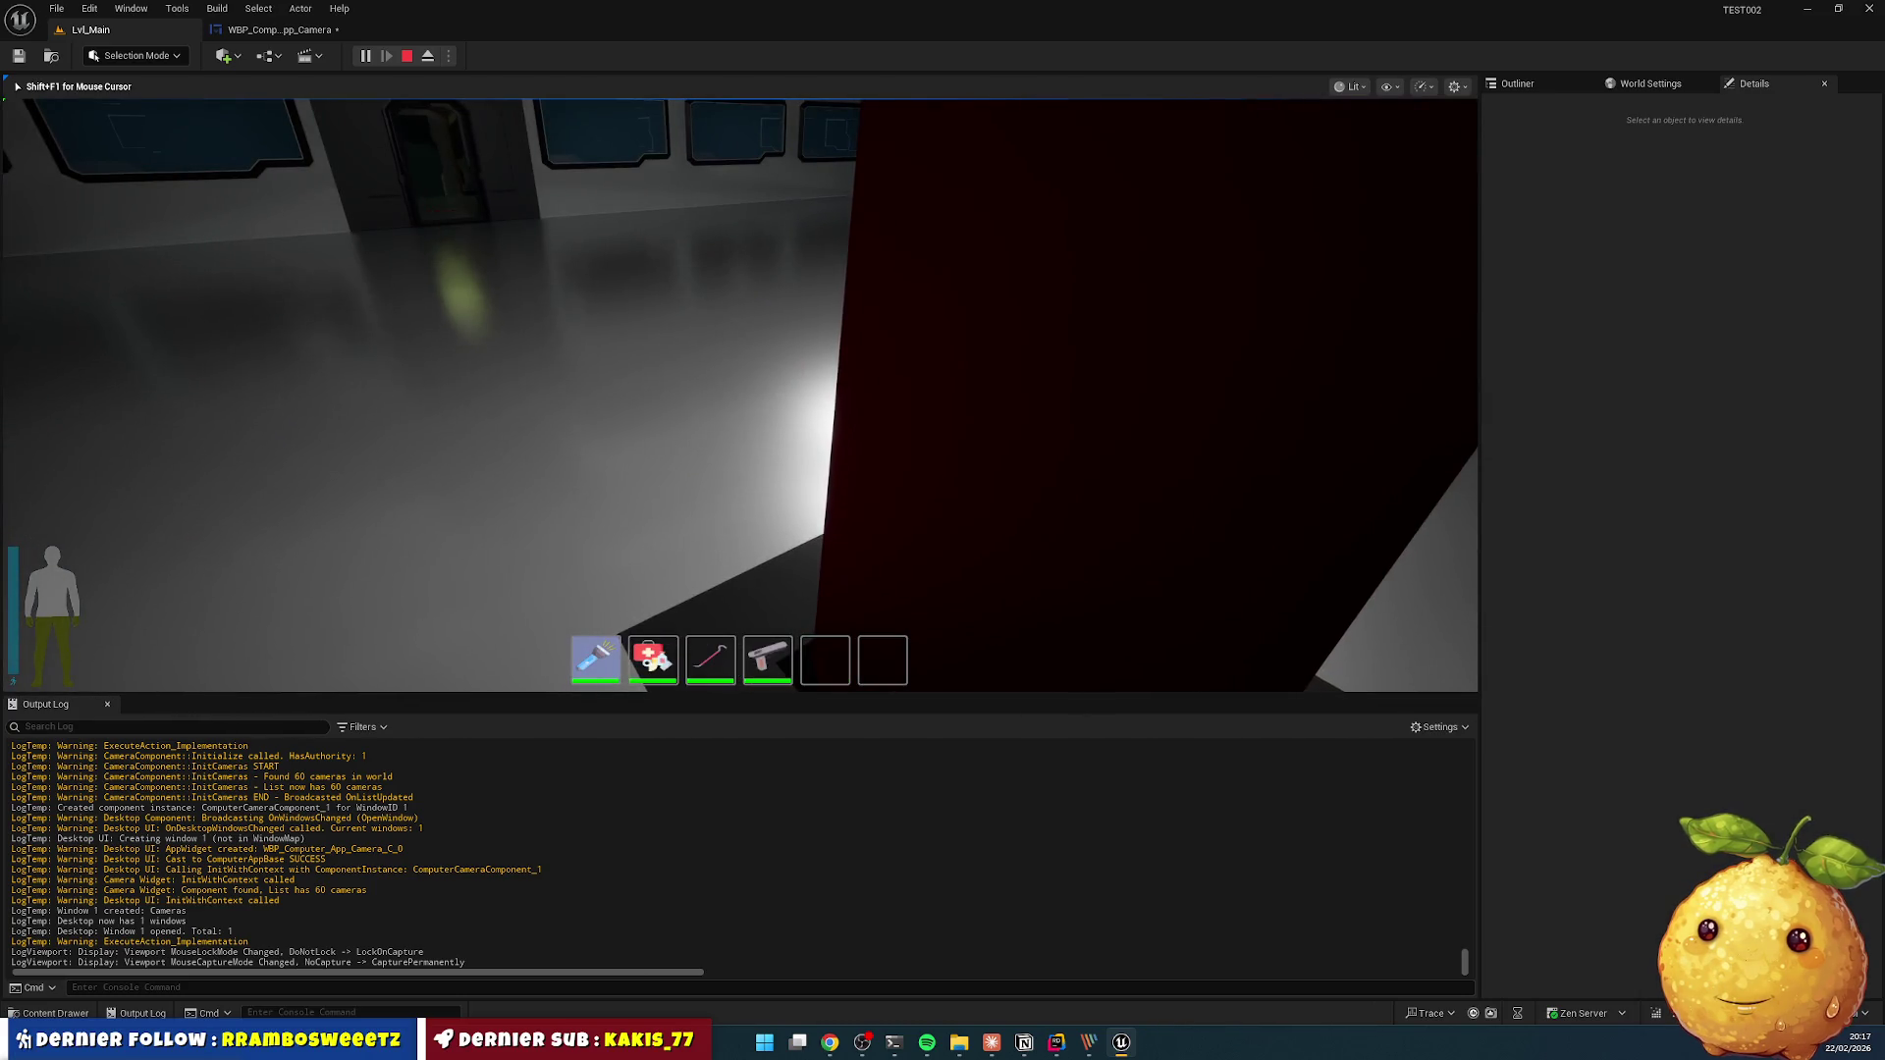
key(Escape)
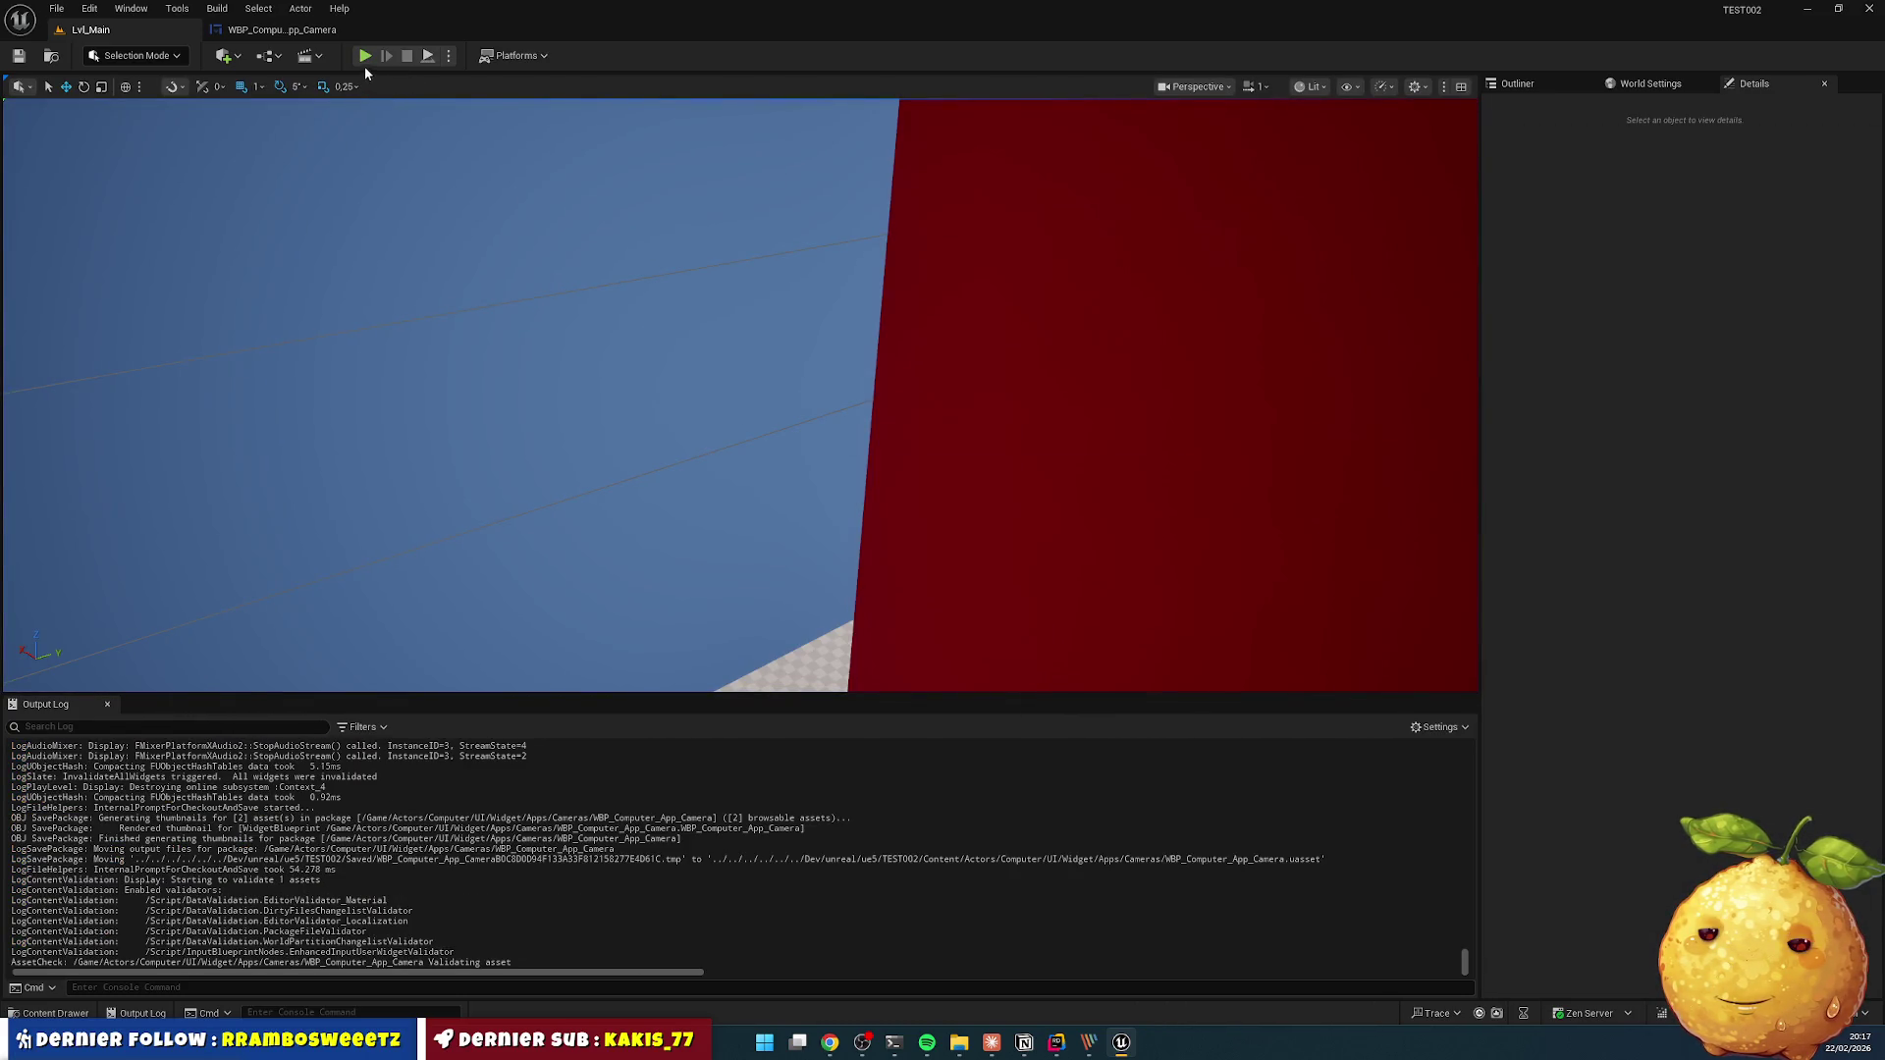
- Open the M_Computer_App_Camera_Filter material from the Cameras > Materials folder
click(72, 1011)
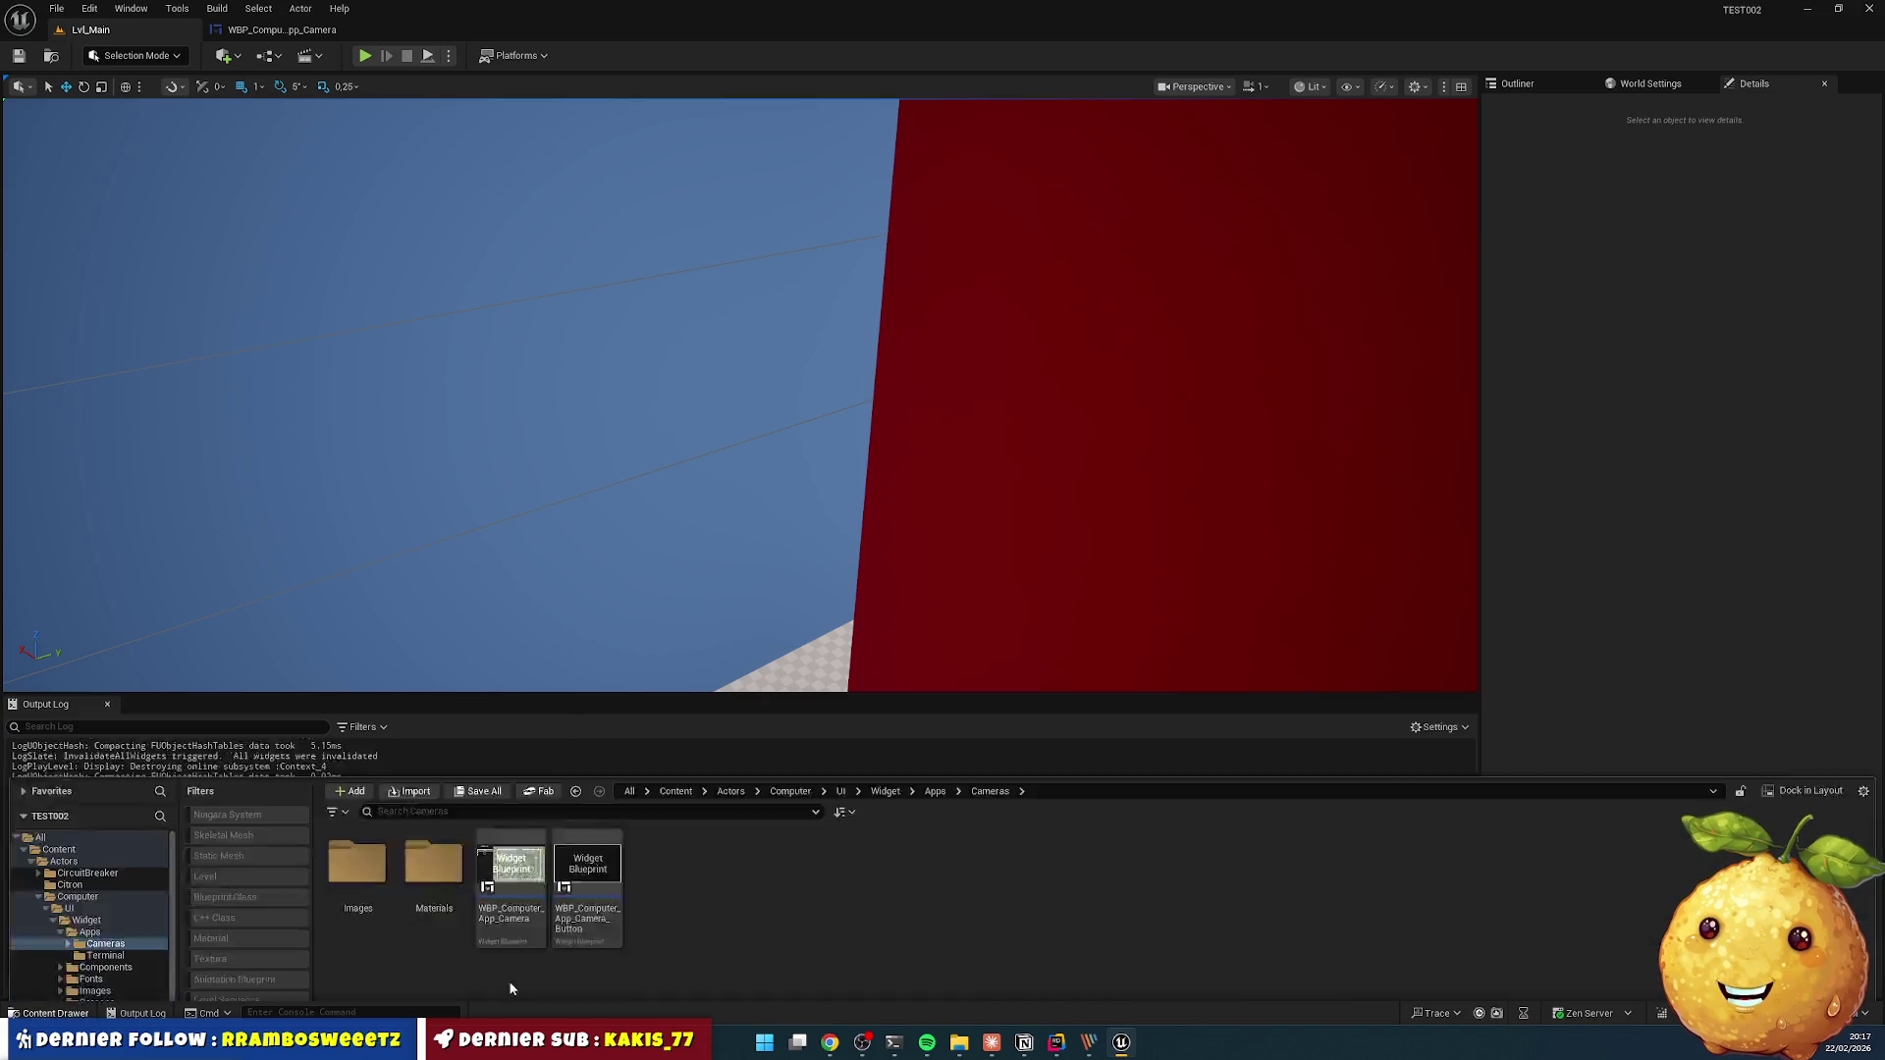
double_click(422, 717)
double_click(358, 714)
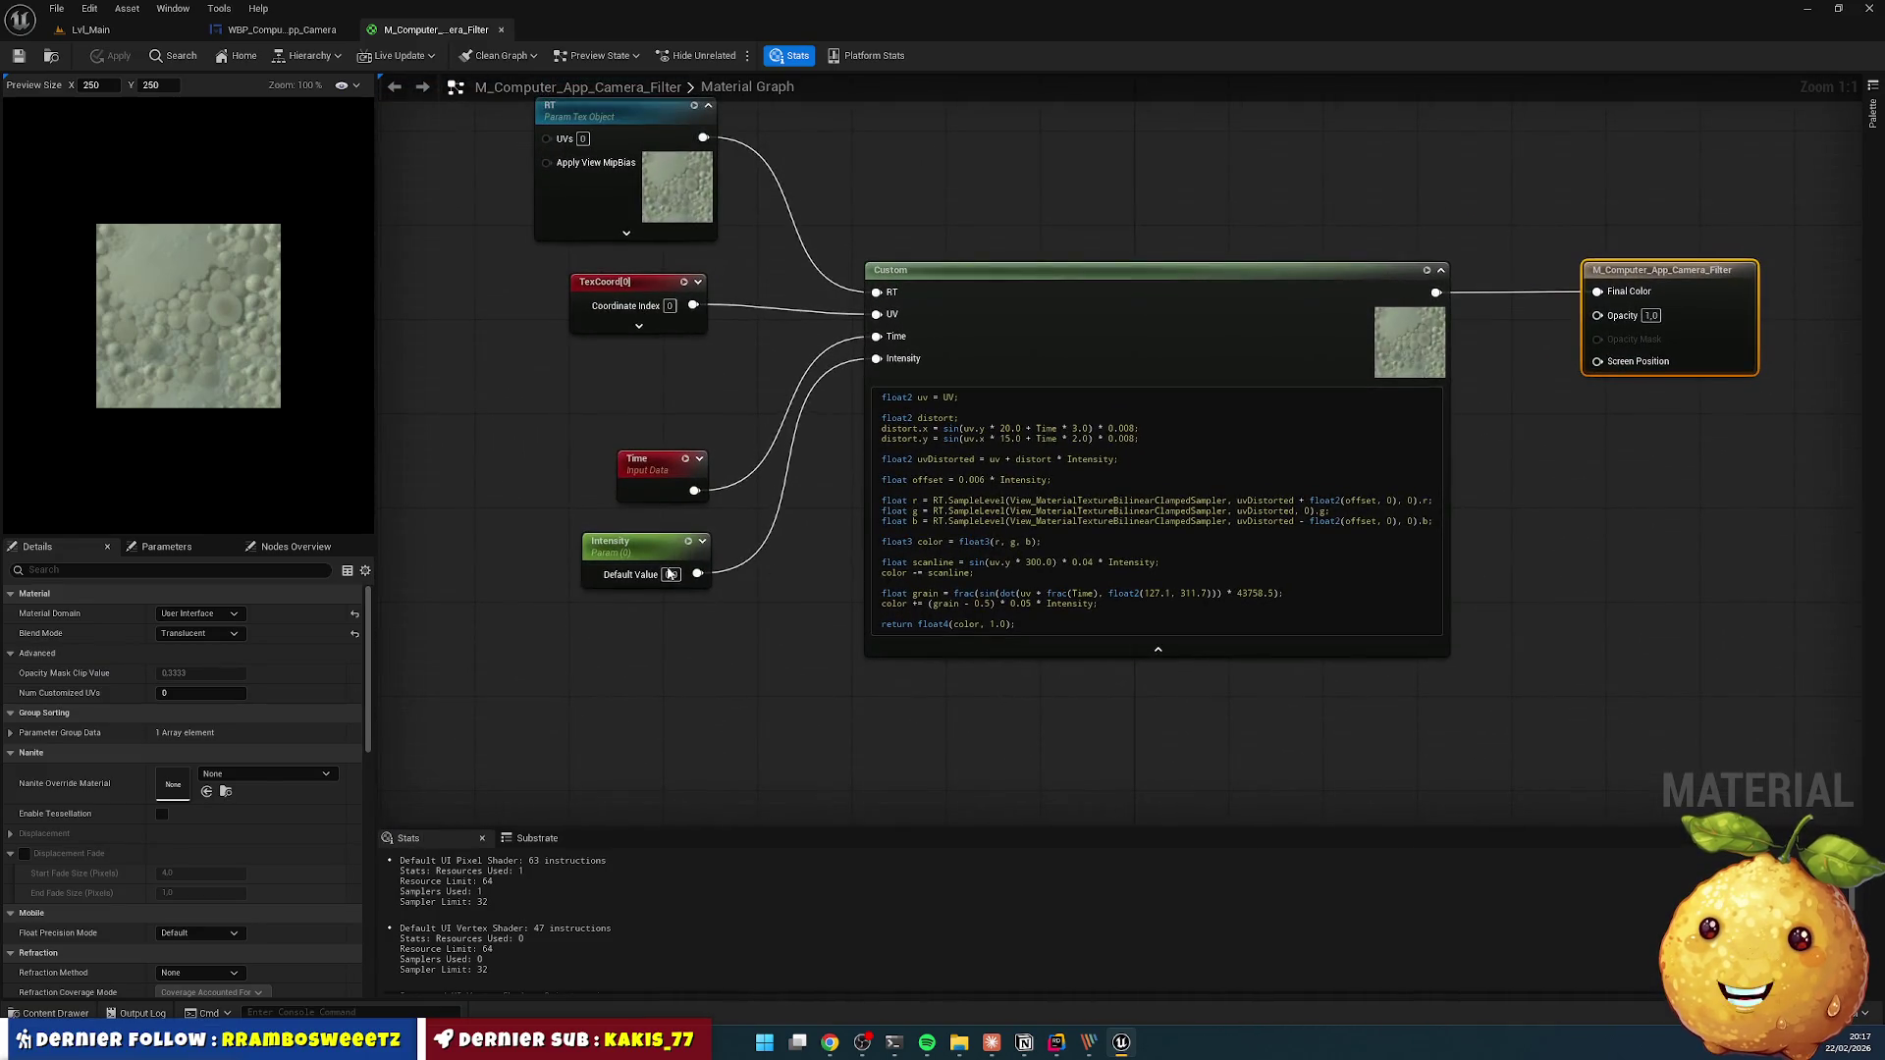
- Set the Intensity parameter's default to 1, save M_Computer_App_Camera_Filter, and return to LVL_Main
click(671, 574)
text(1)
key(Return)
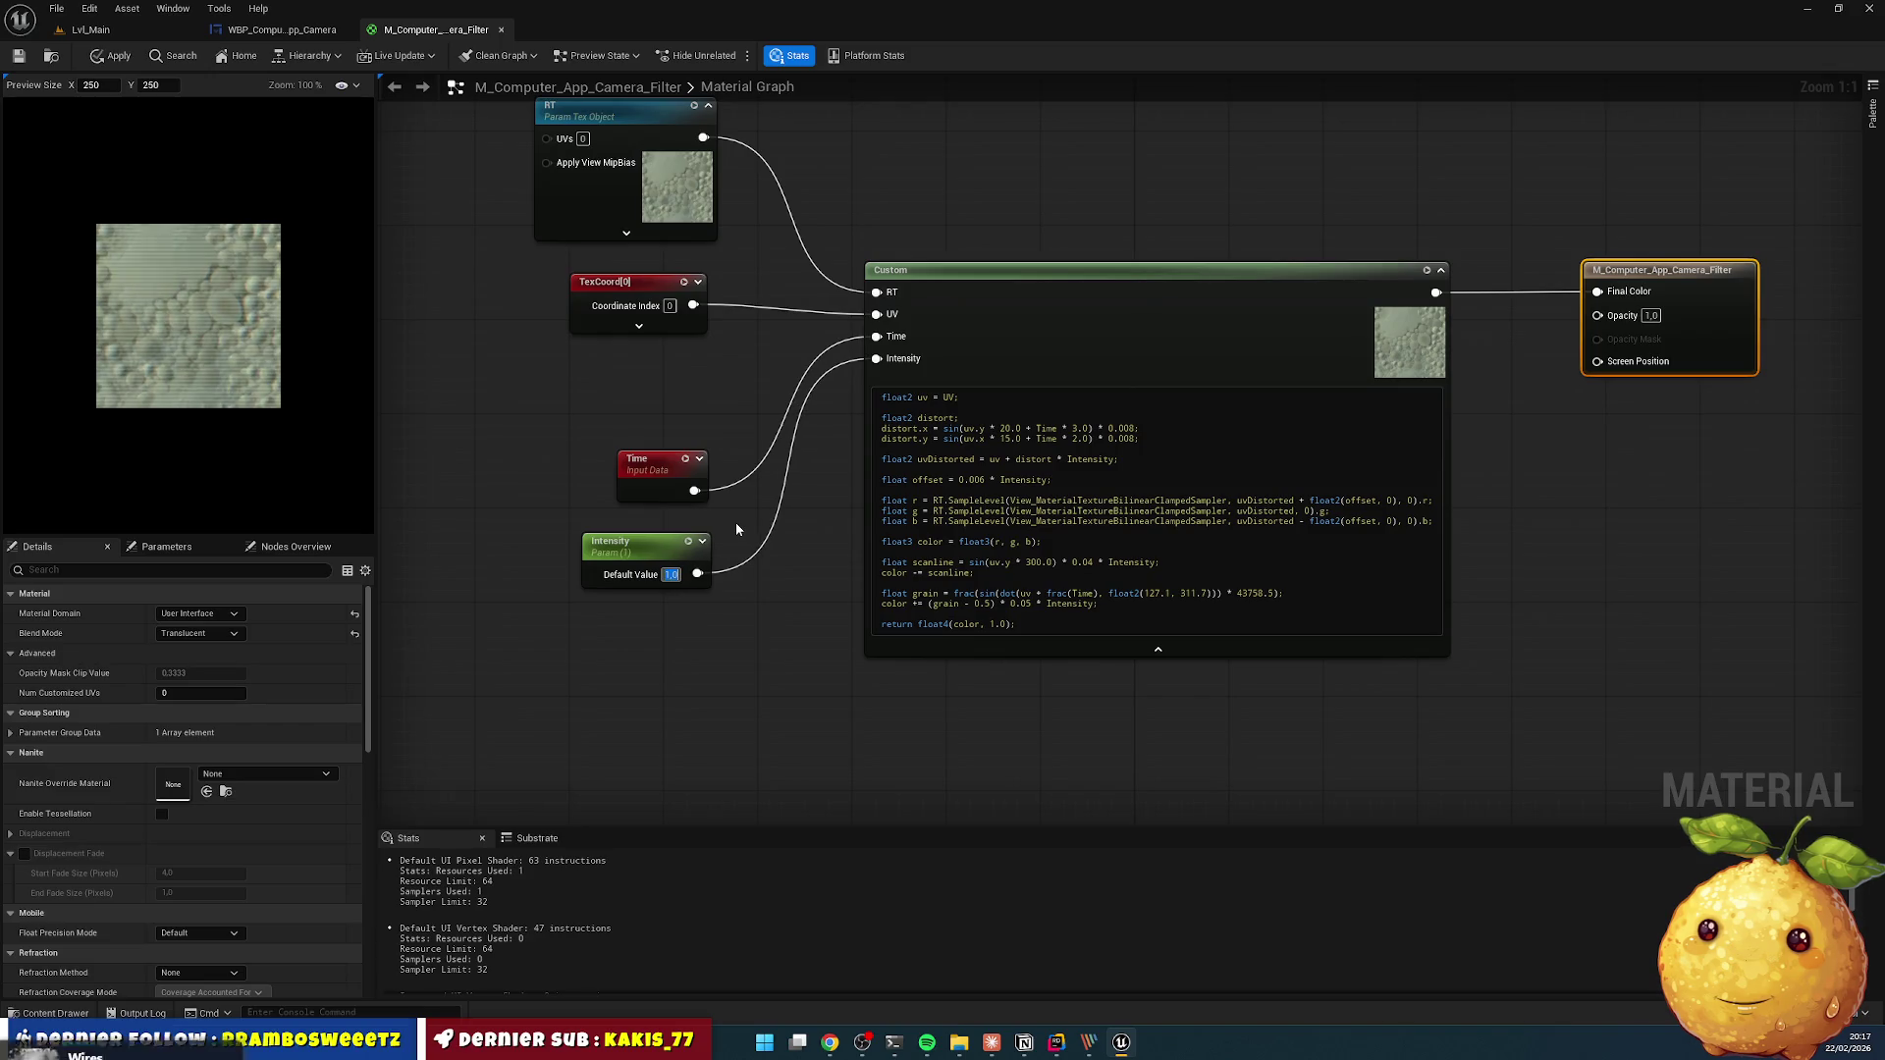
click(28, 56)
click(90, 29)
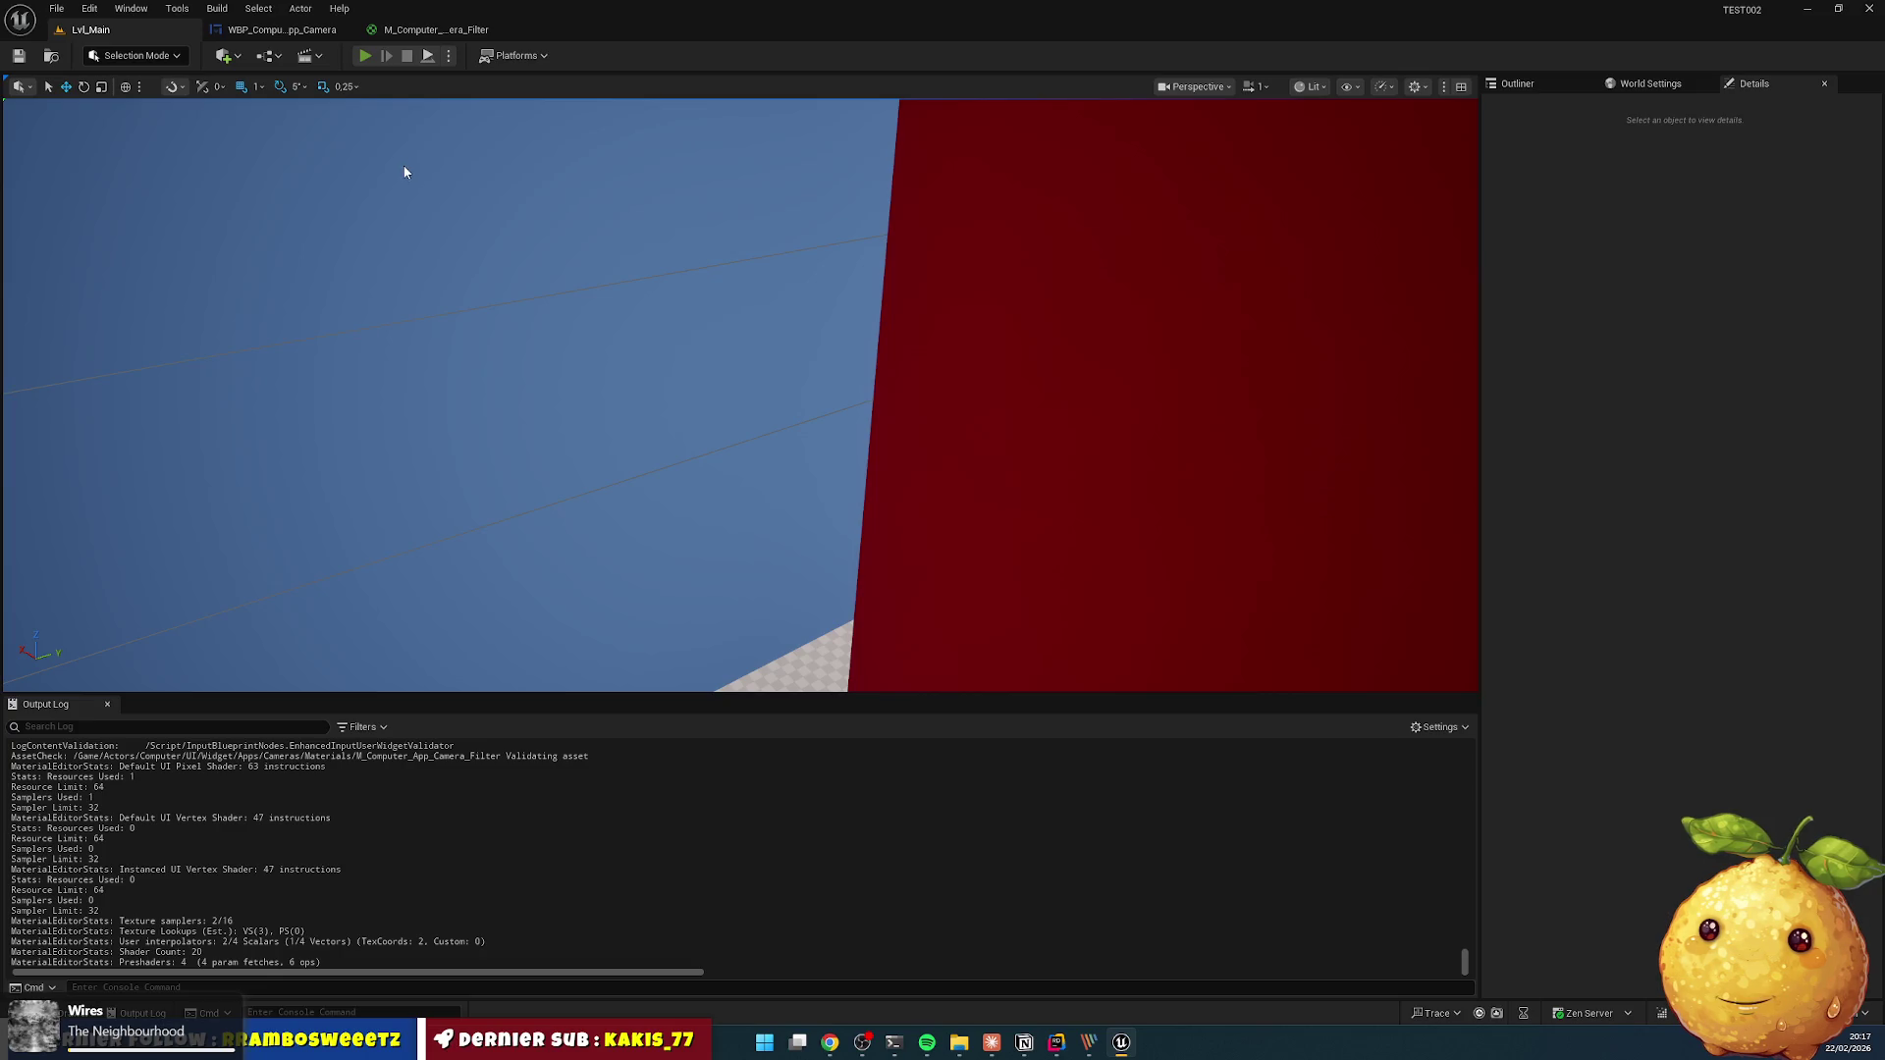
- Play-test the Cameras app across the Remise and Entrée feeds, then close it and return to Rider
key(alt+p)
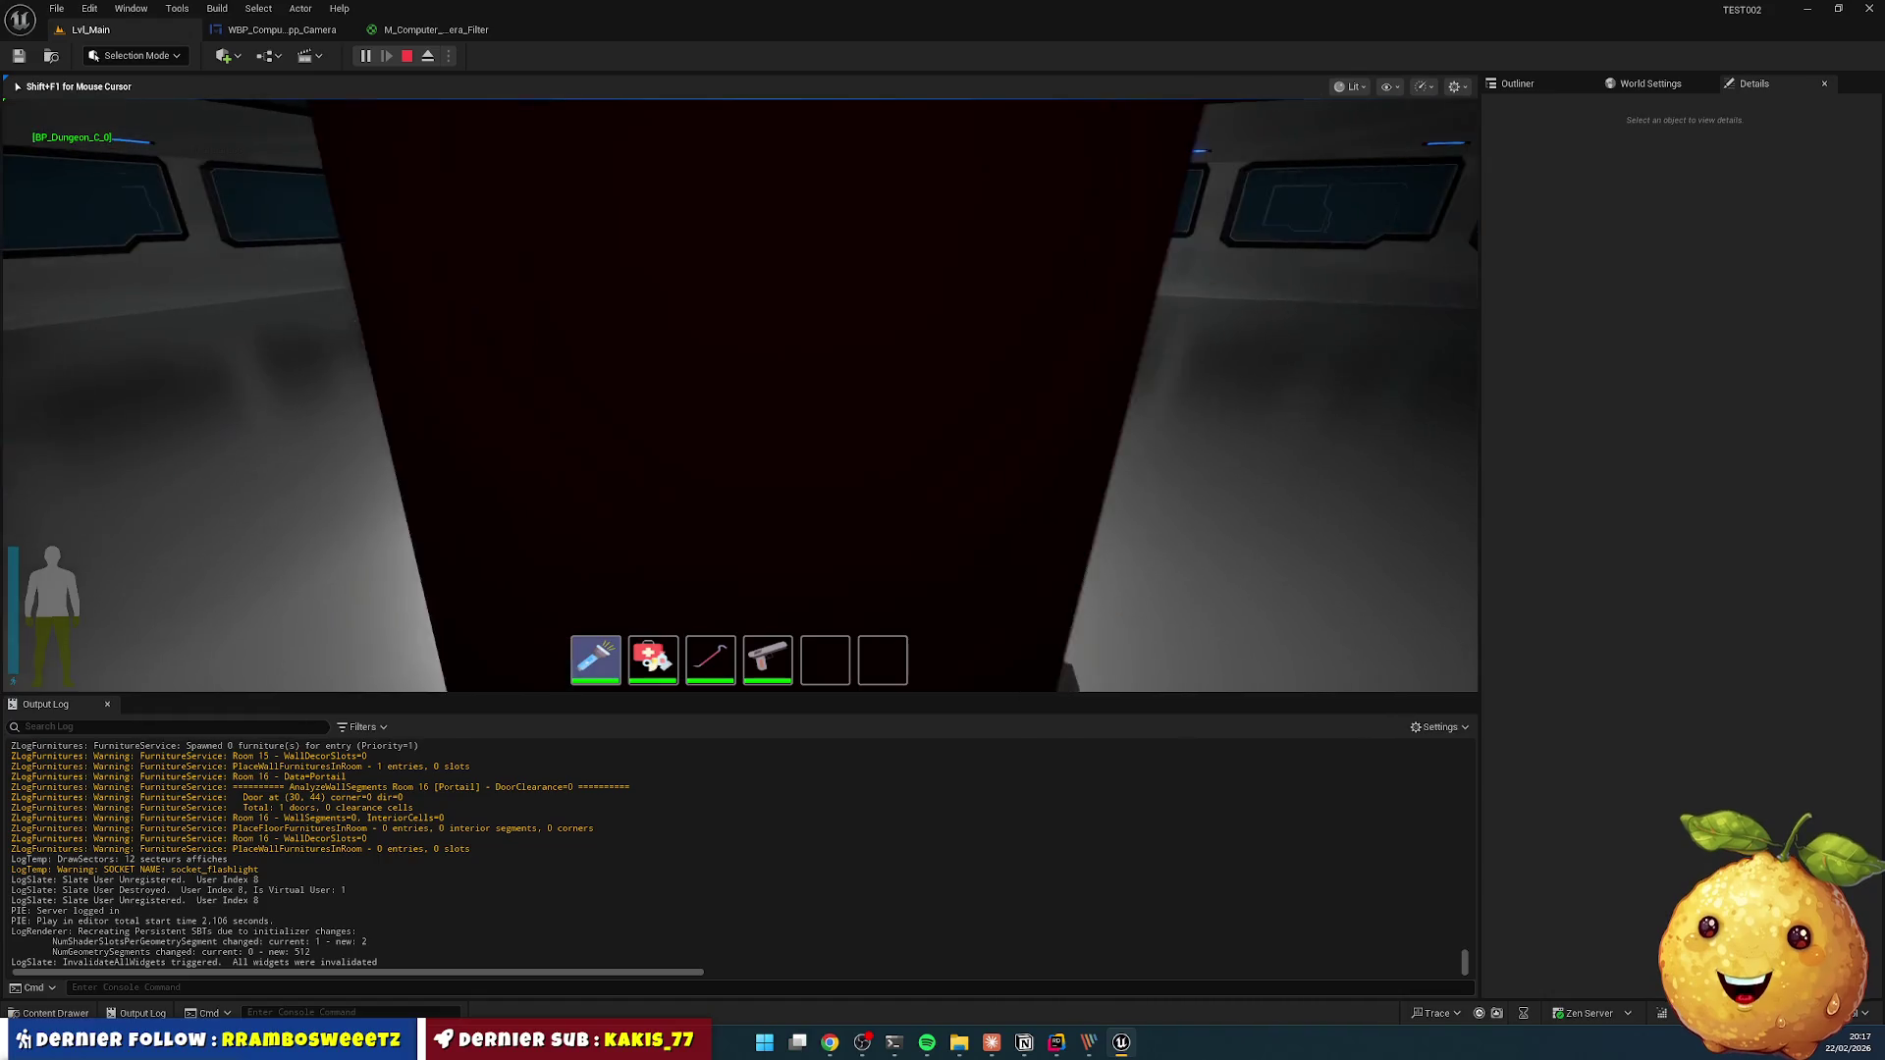
key(e)
double_click(34, 185)
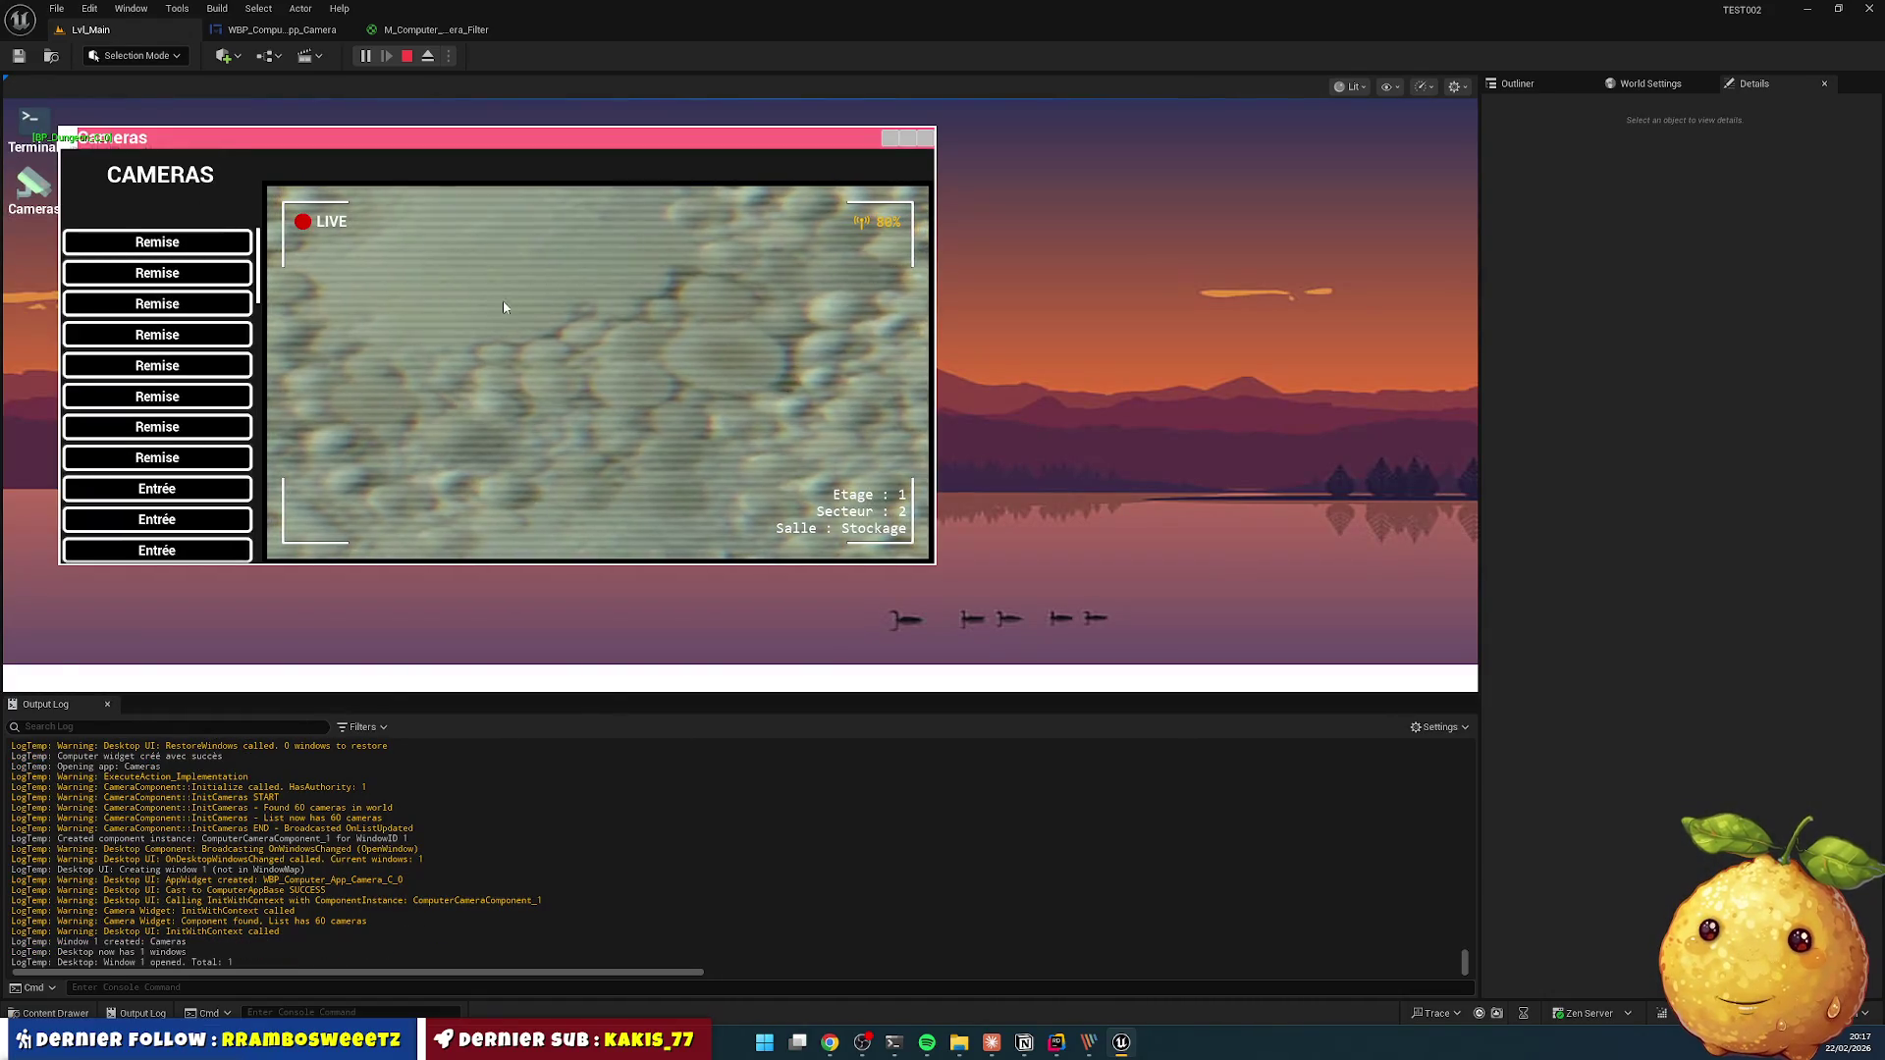
click(184, 337)
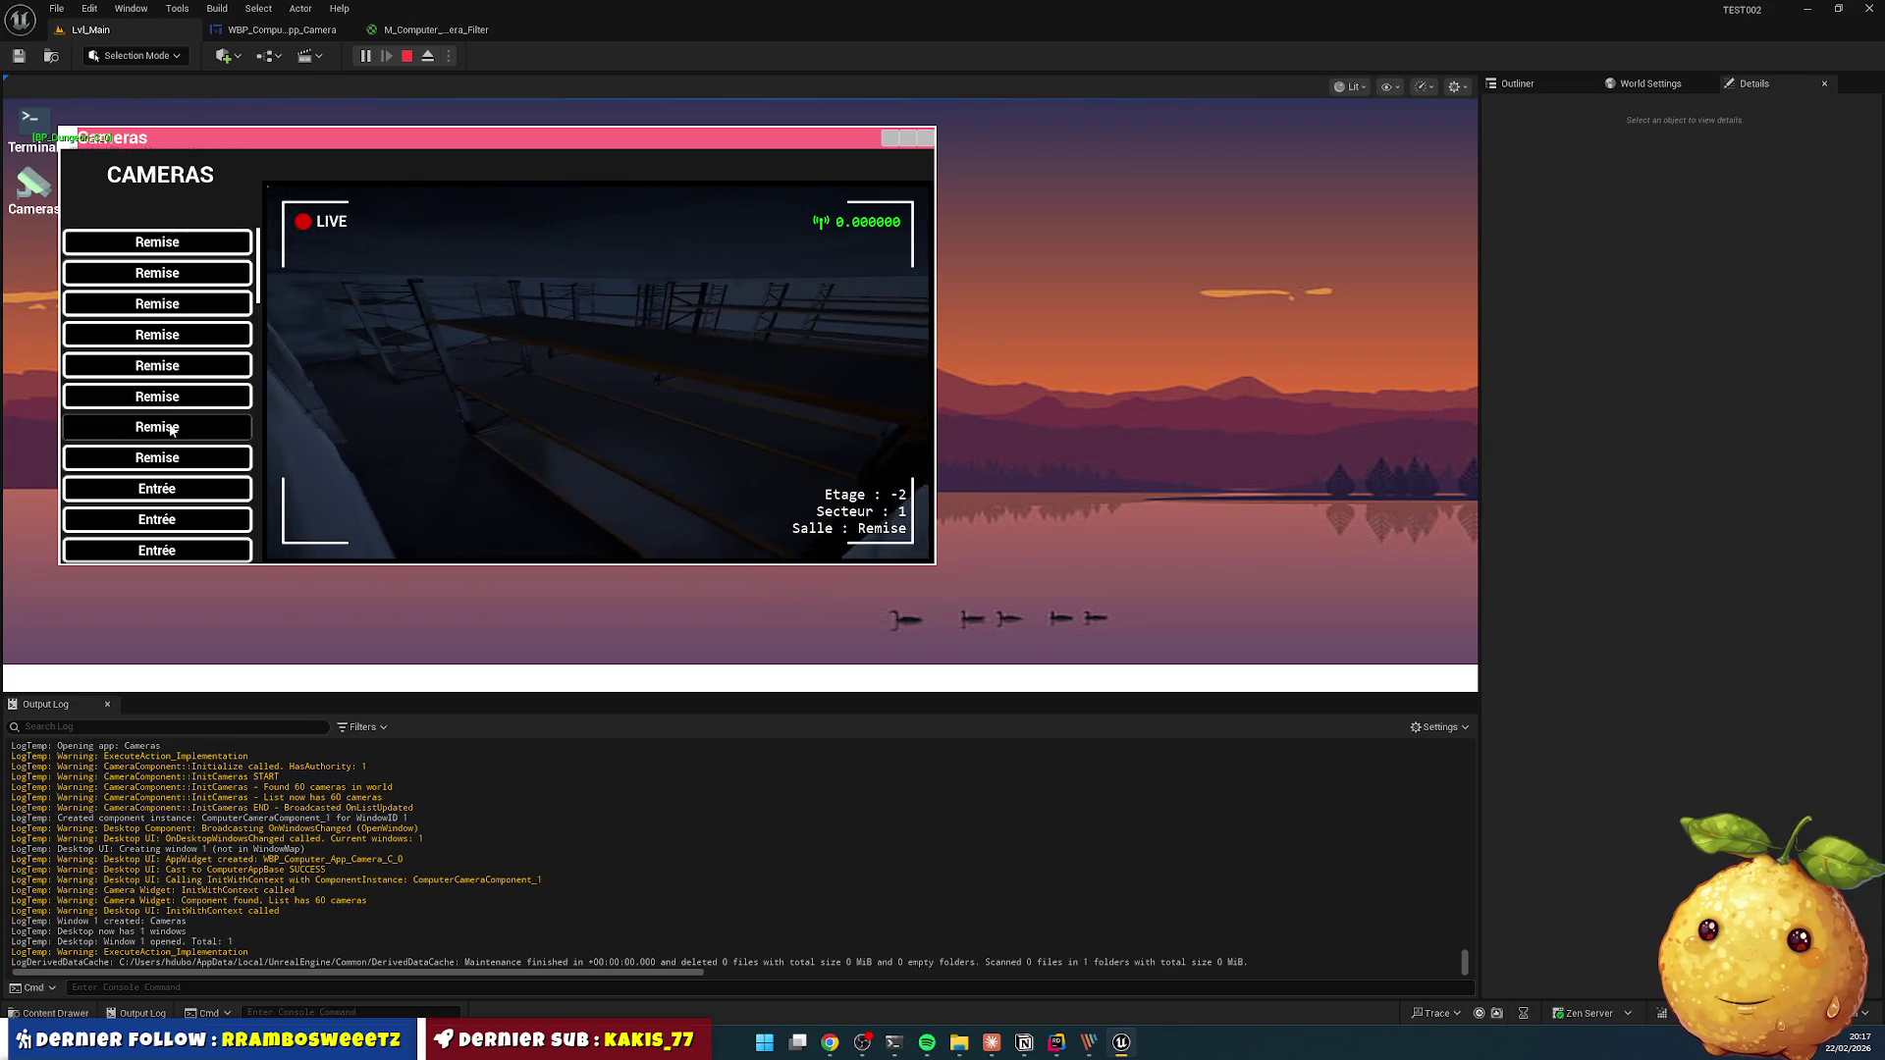
click(196, 459)
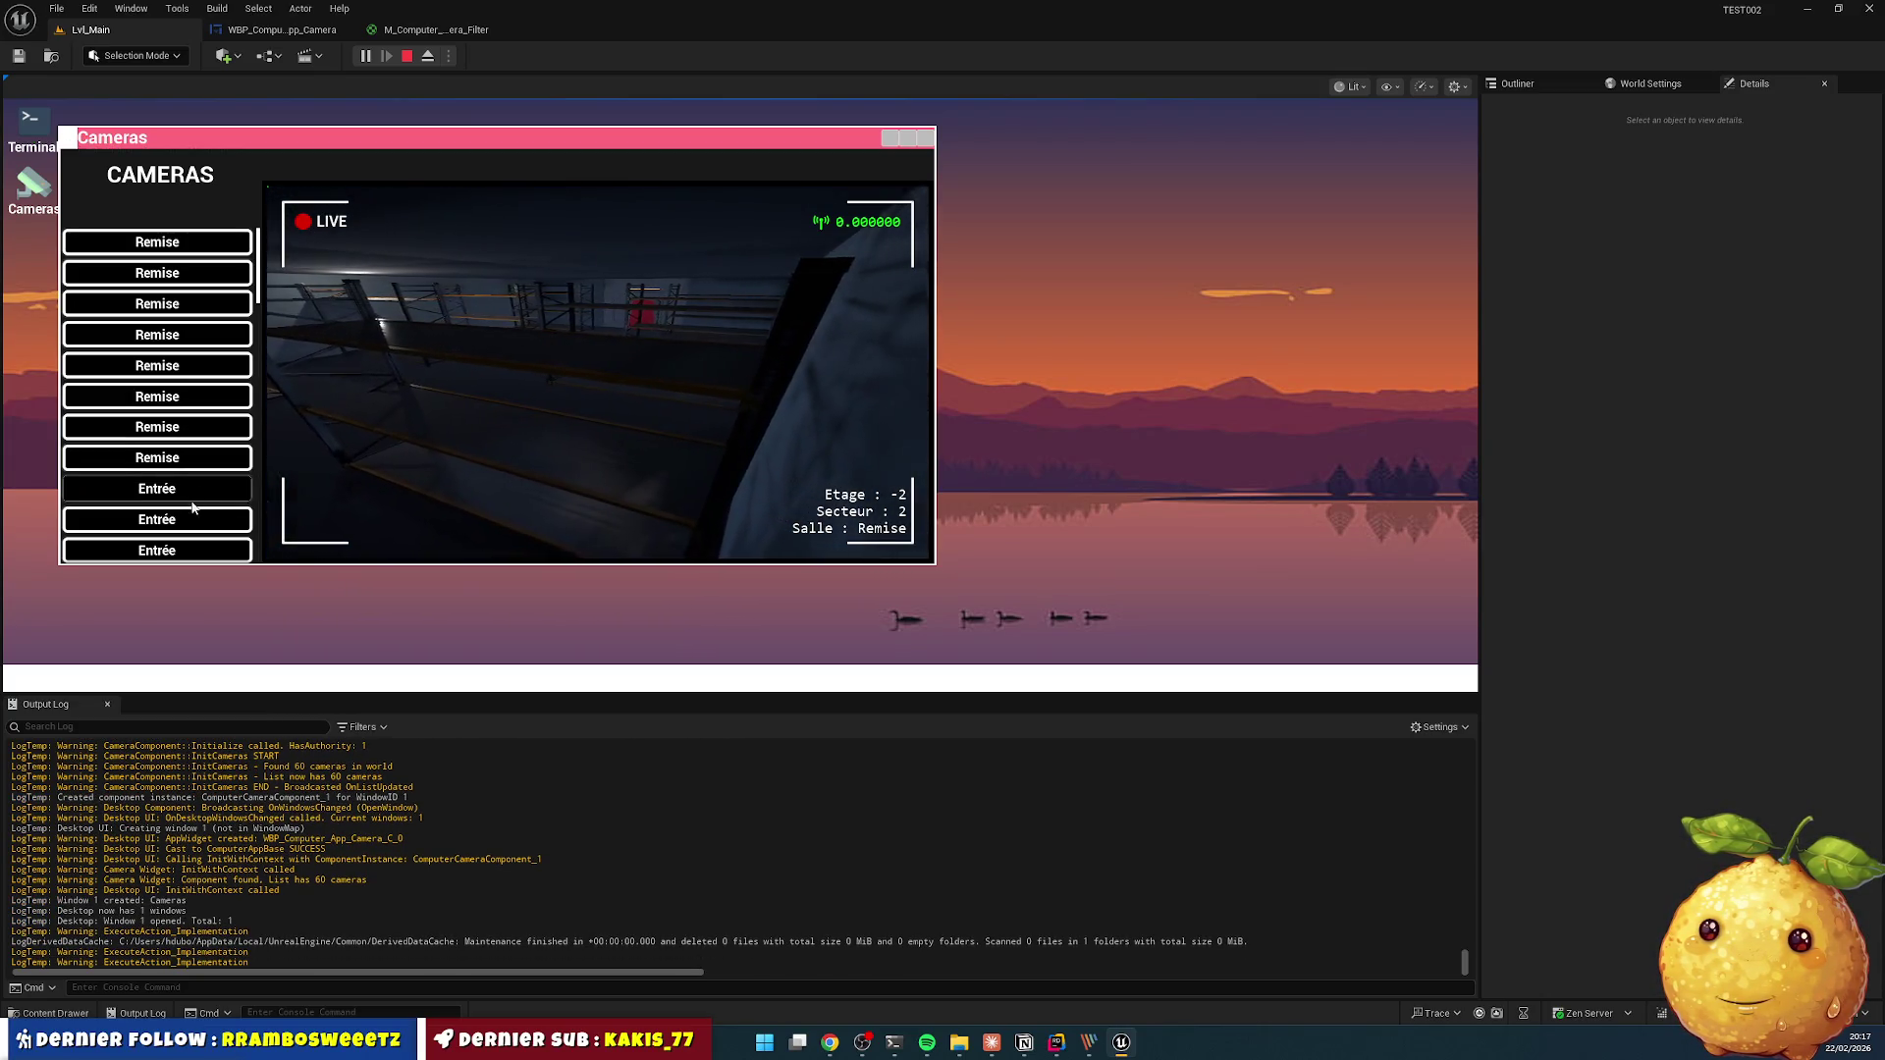
click(191, 477)
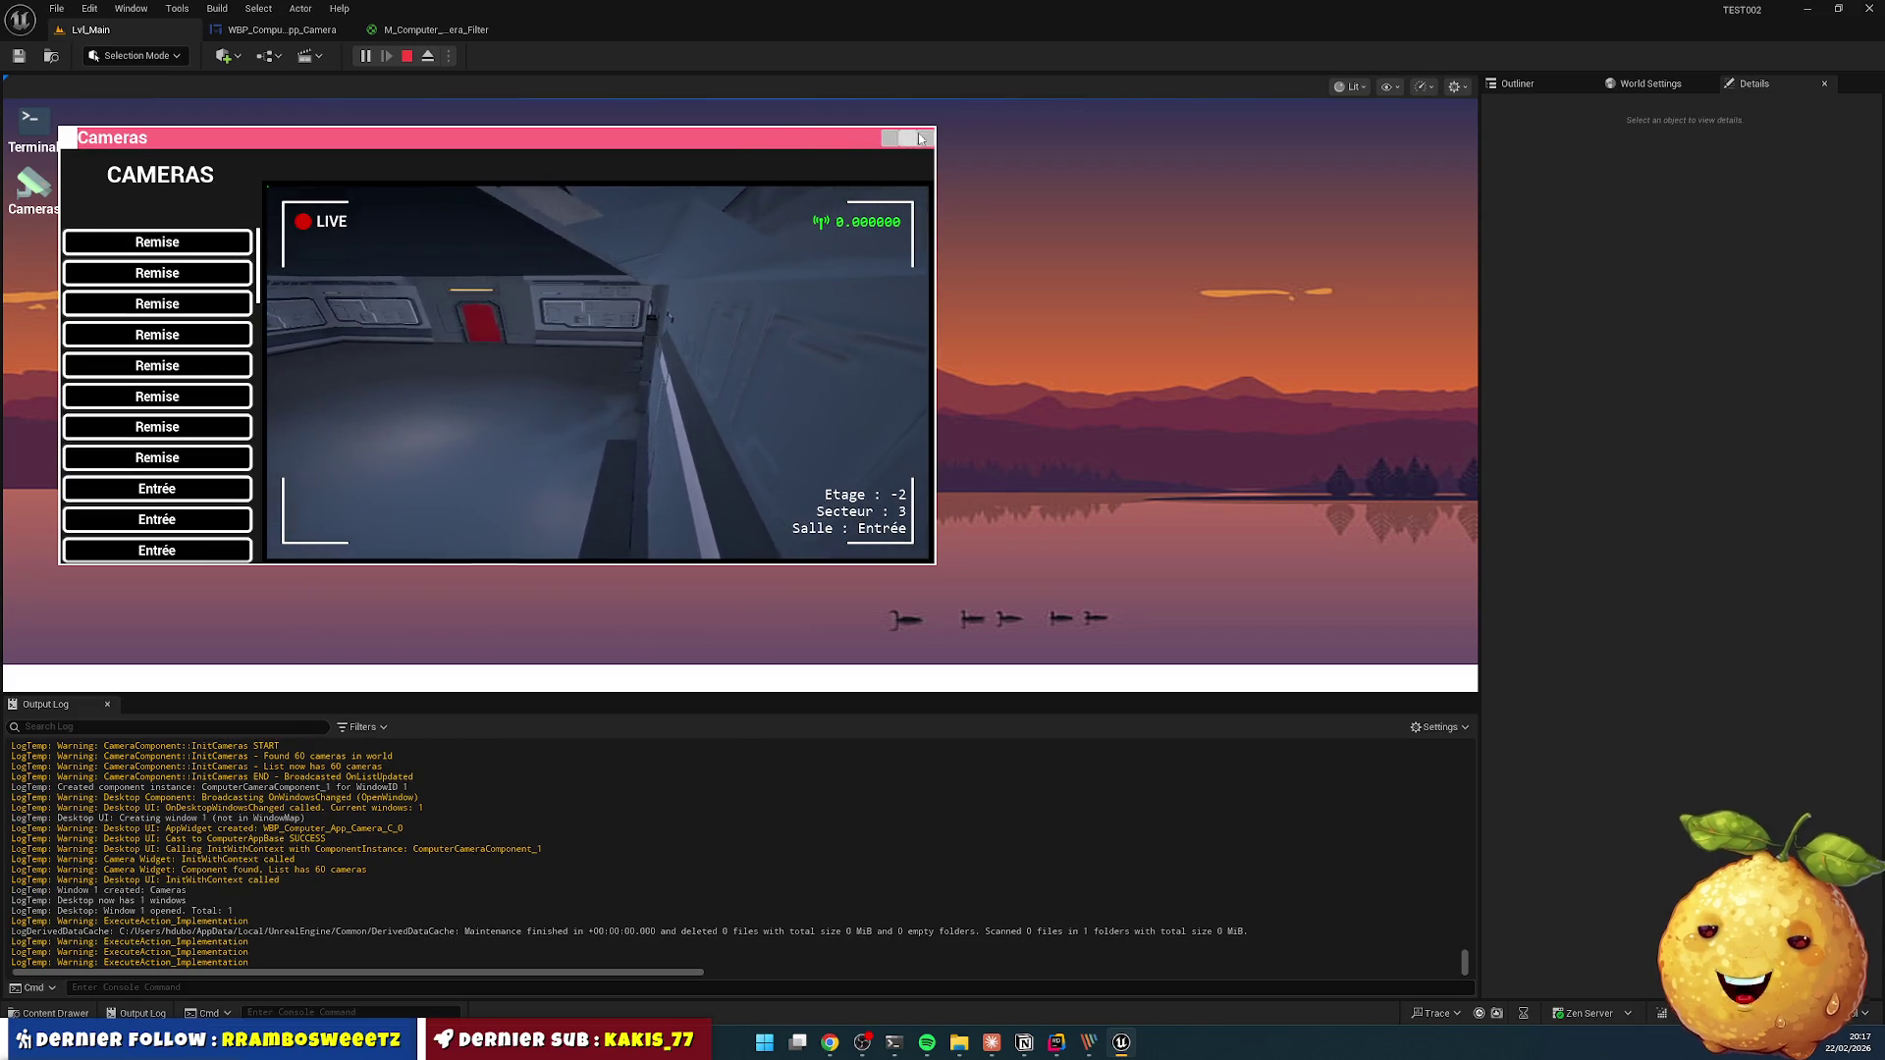
click(927, 138)
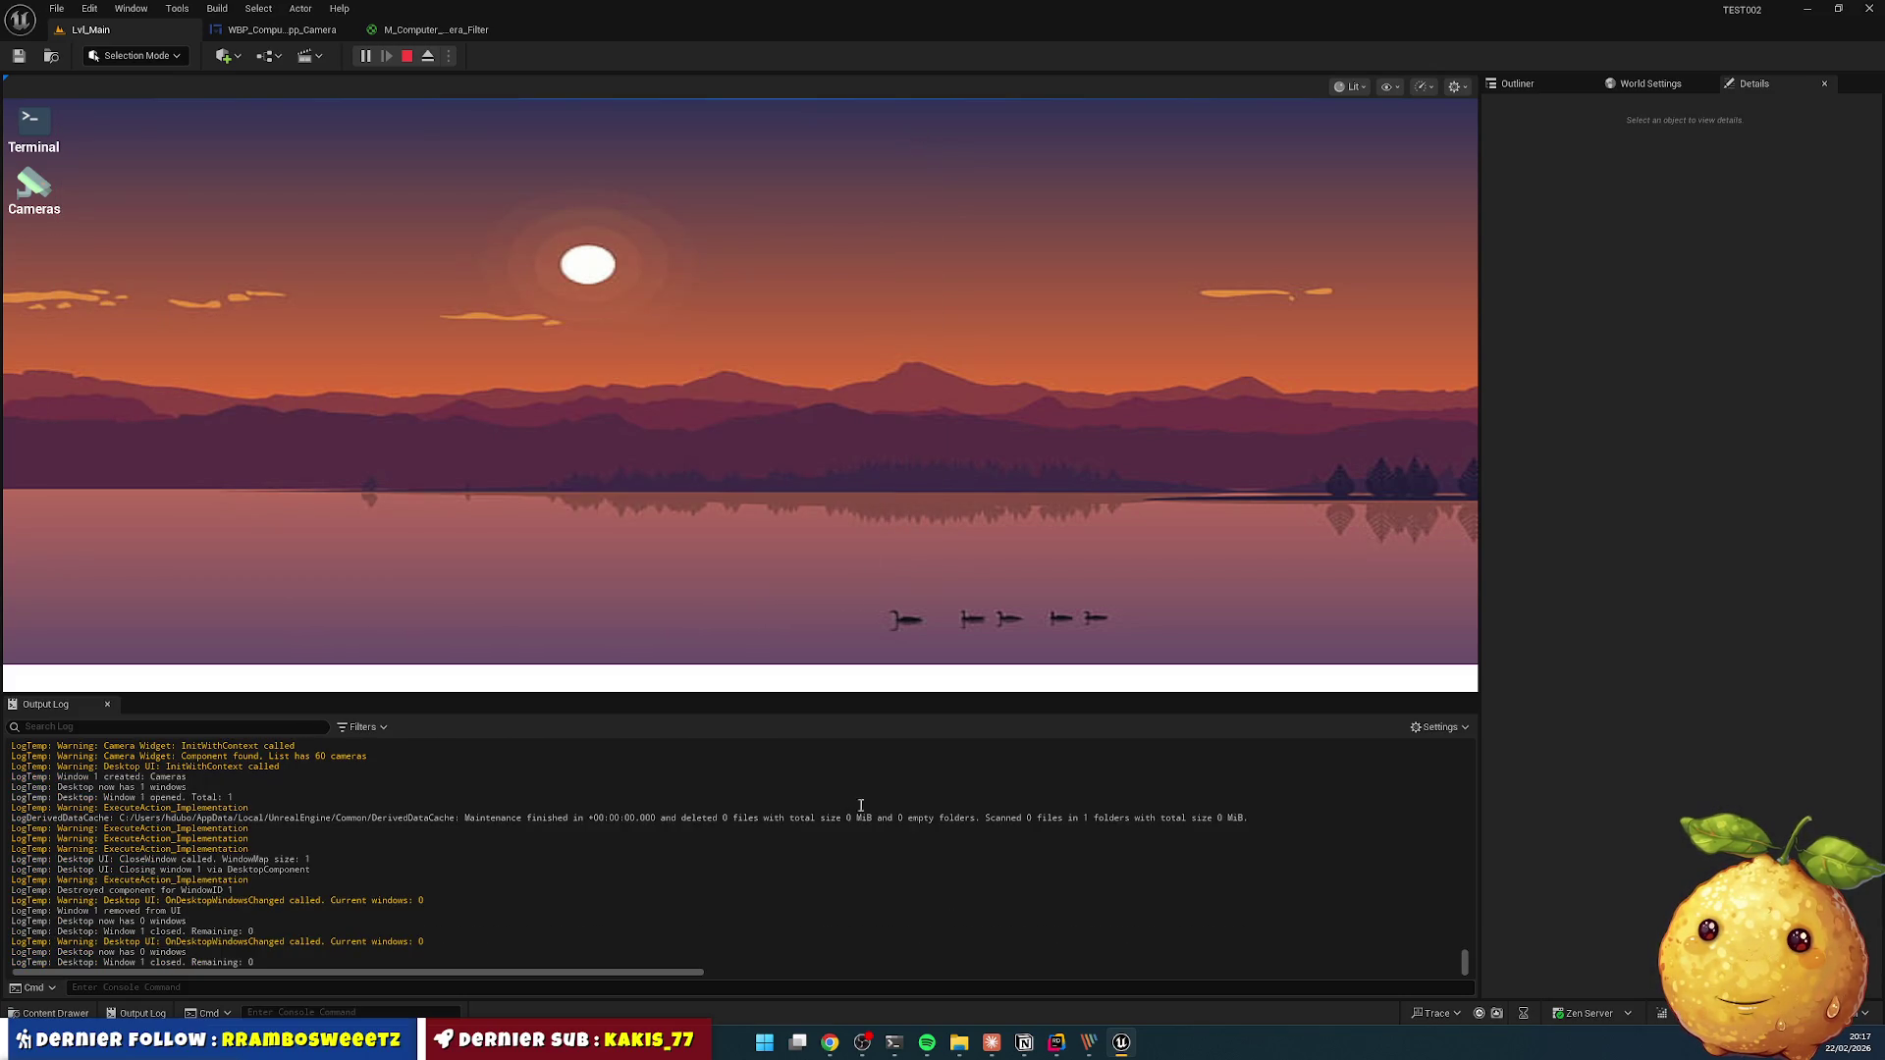
click(1058, 1045)
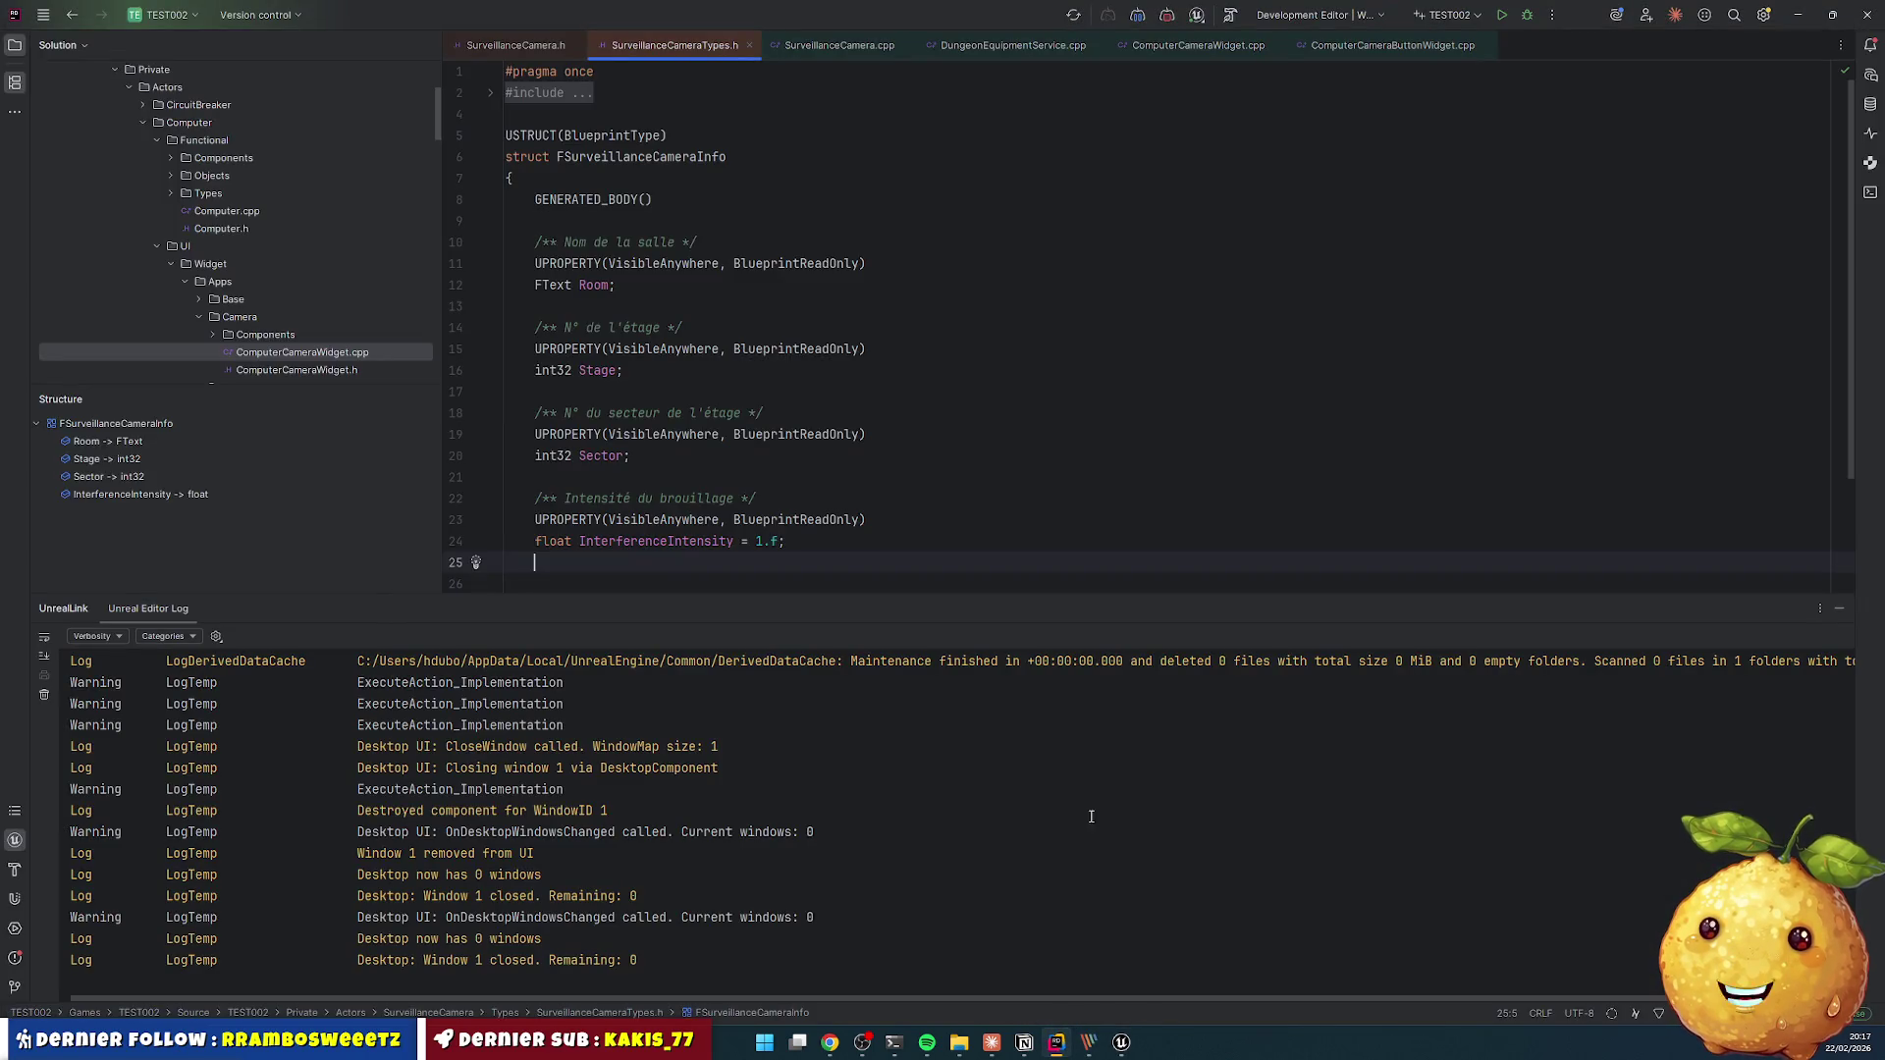
- Comment out the SetTextureParameterValue RT line in ComputerCameraWidget.cpp and recompile with Live Coding
drag(1168, 611, 1157, 738)
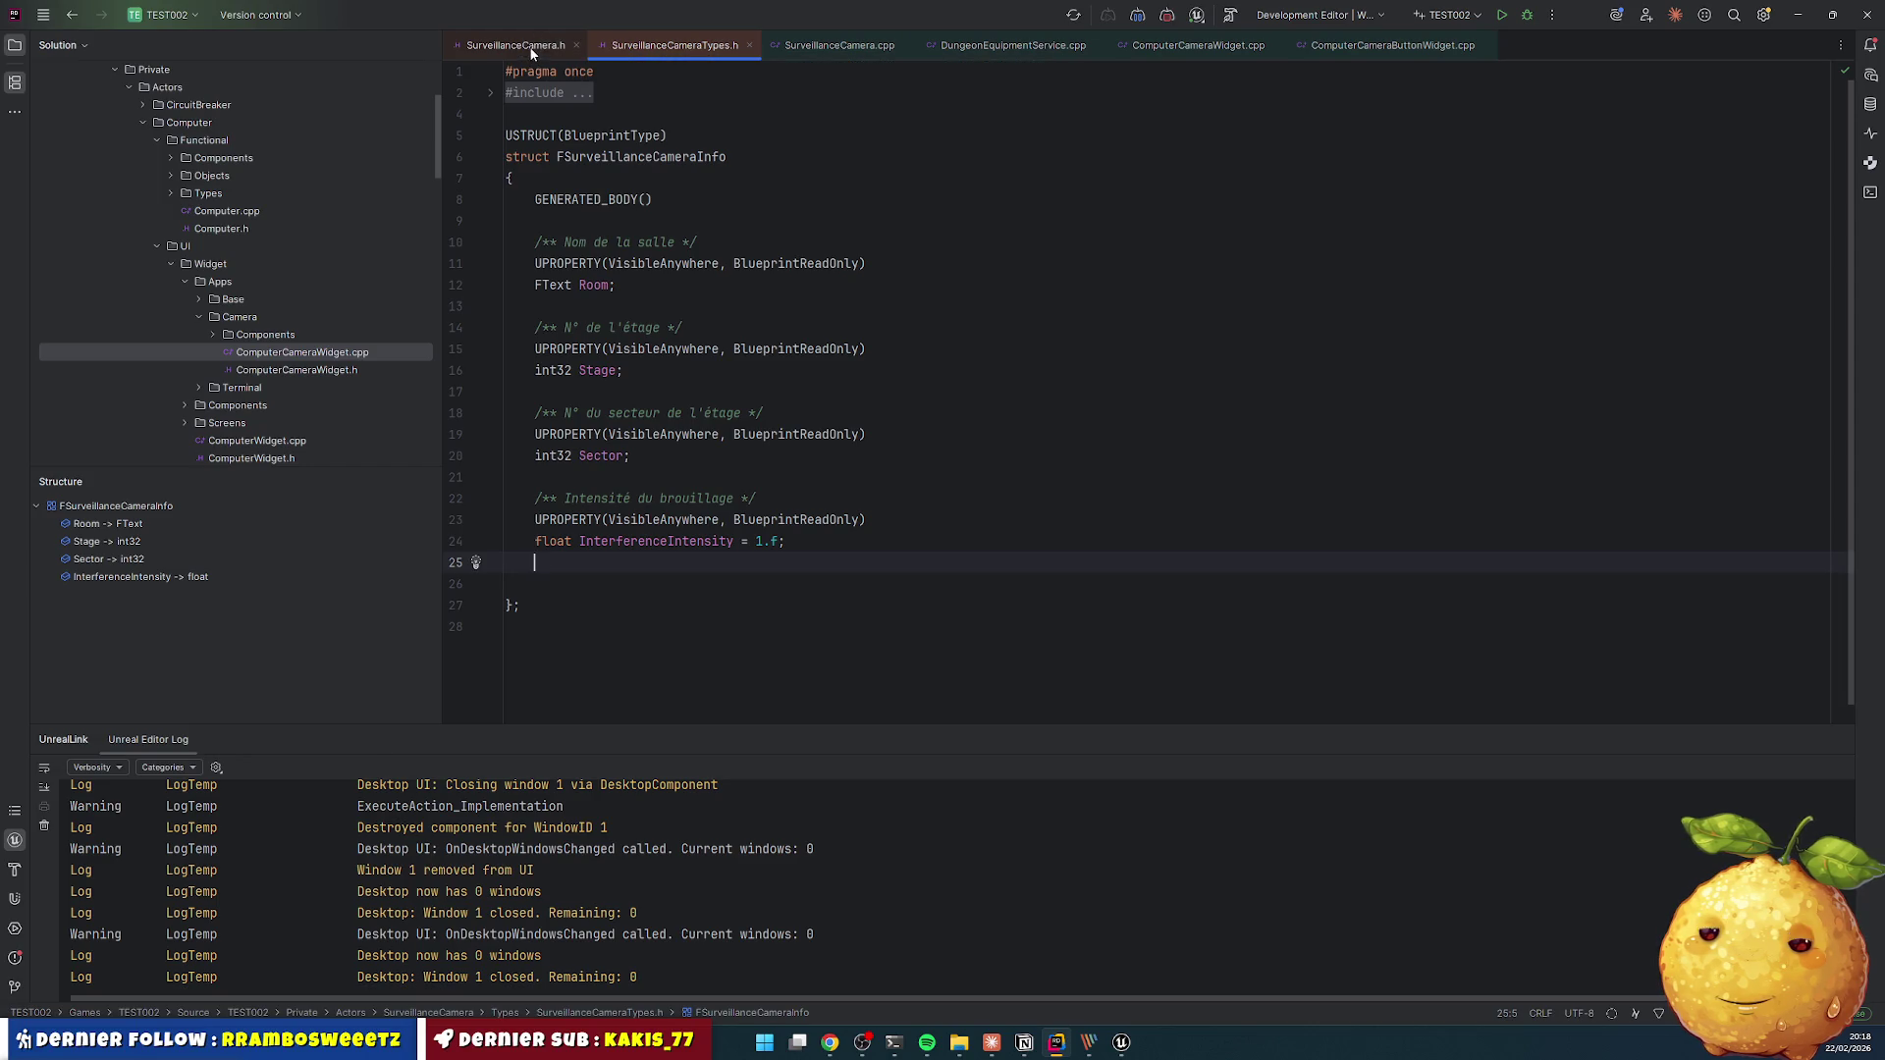
click(1198, 47)
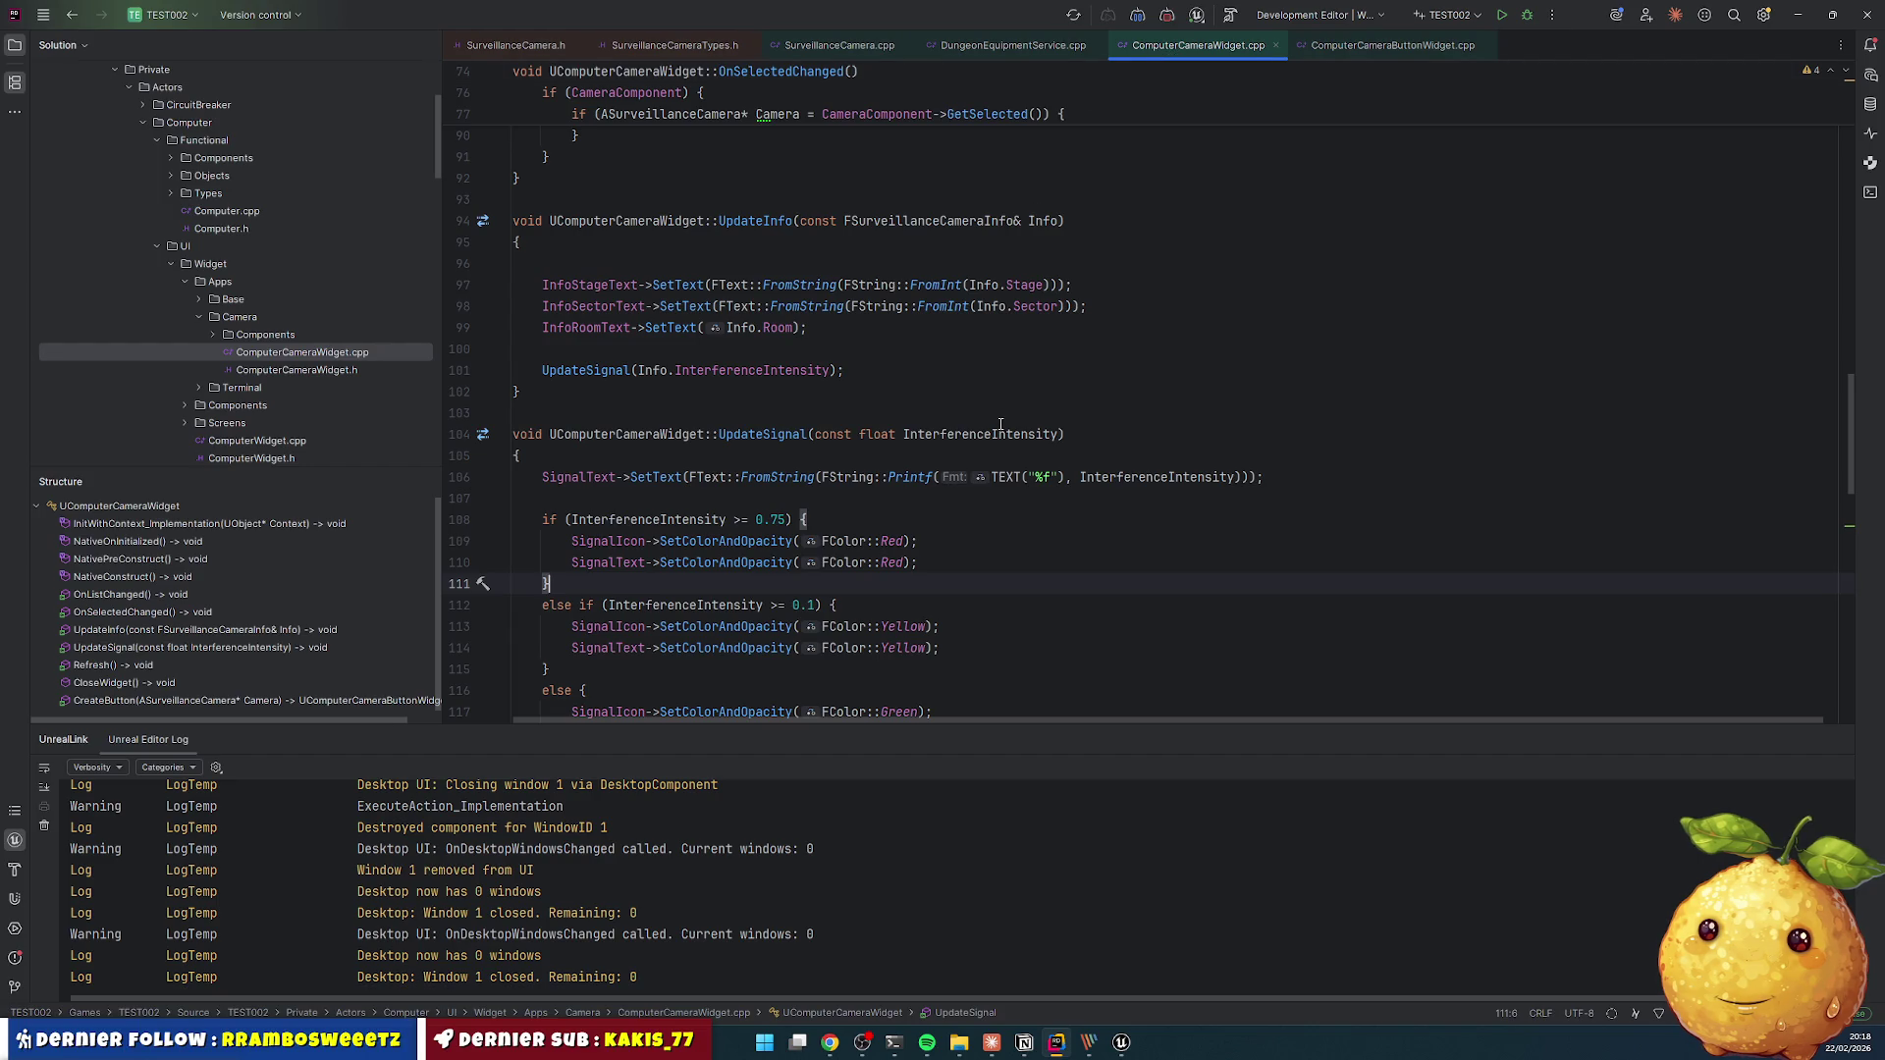
scroll(1001, 424, up, 3)
scroll(884, 457, up, 3)
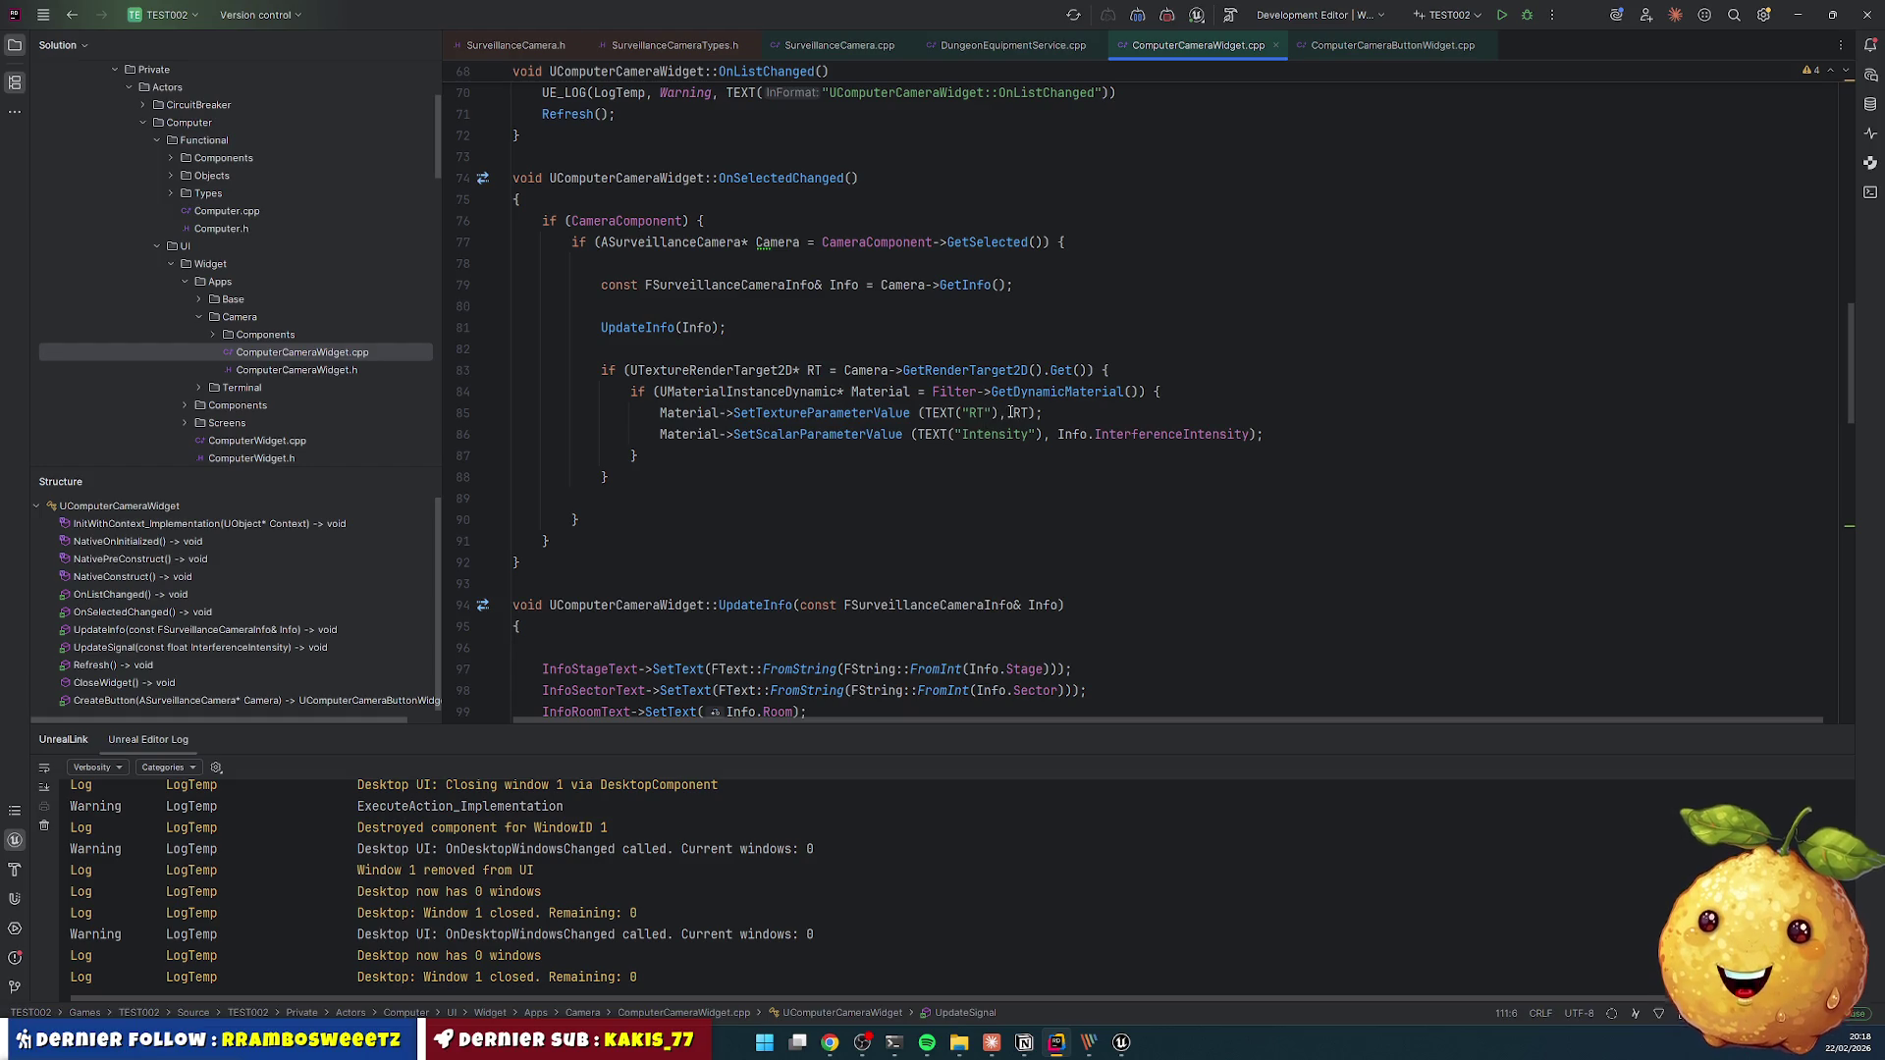
click(675, 413)
key(ctrl+slash)
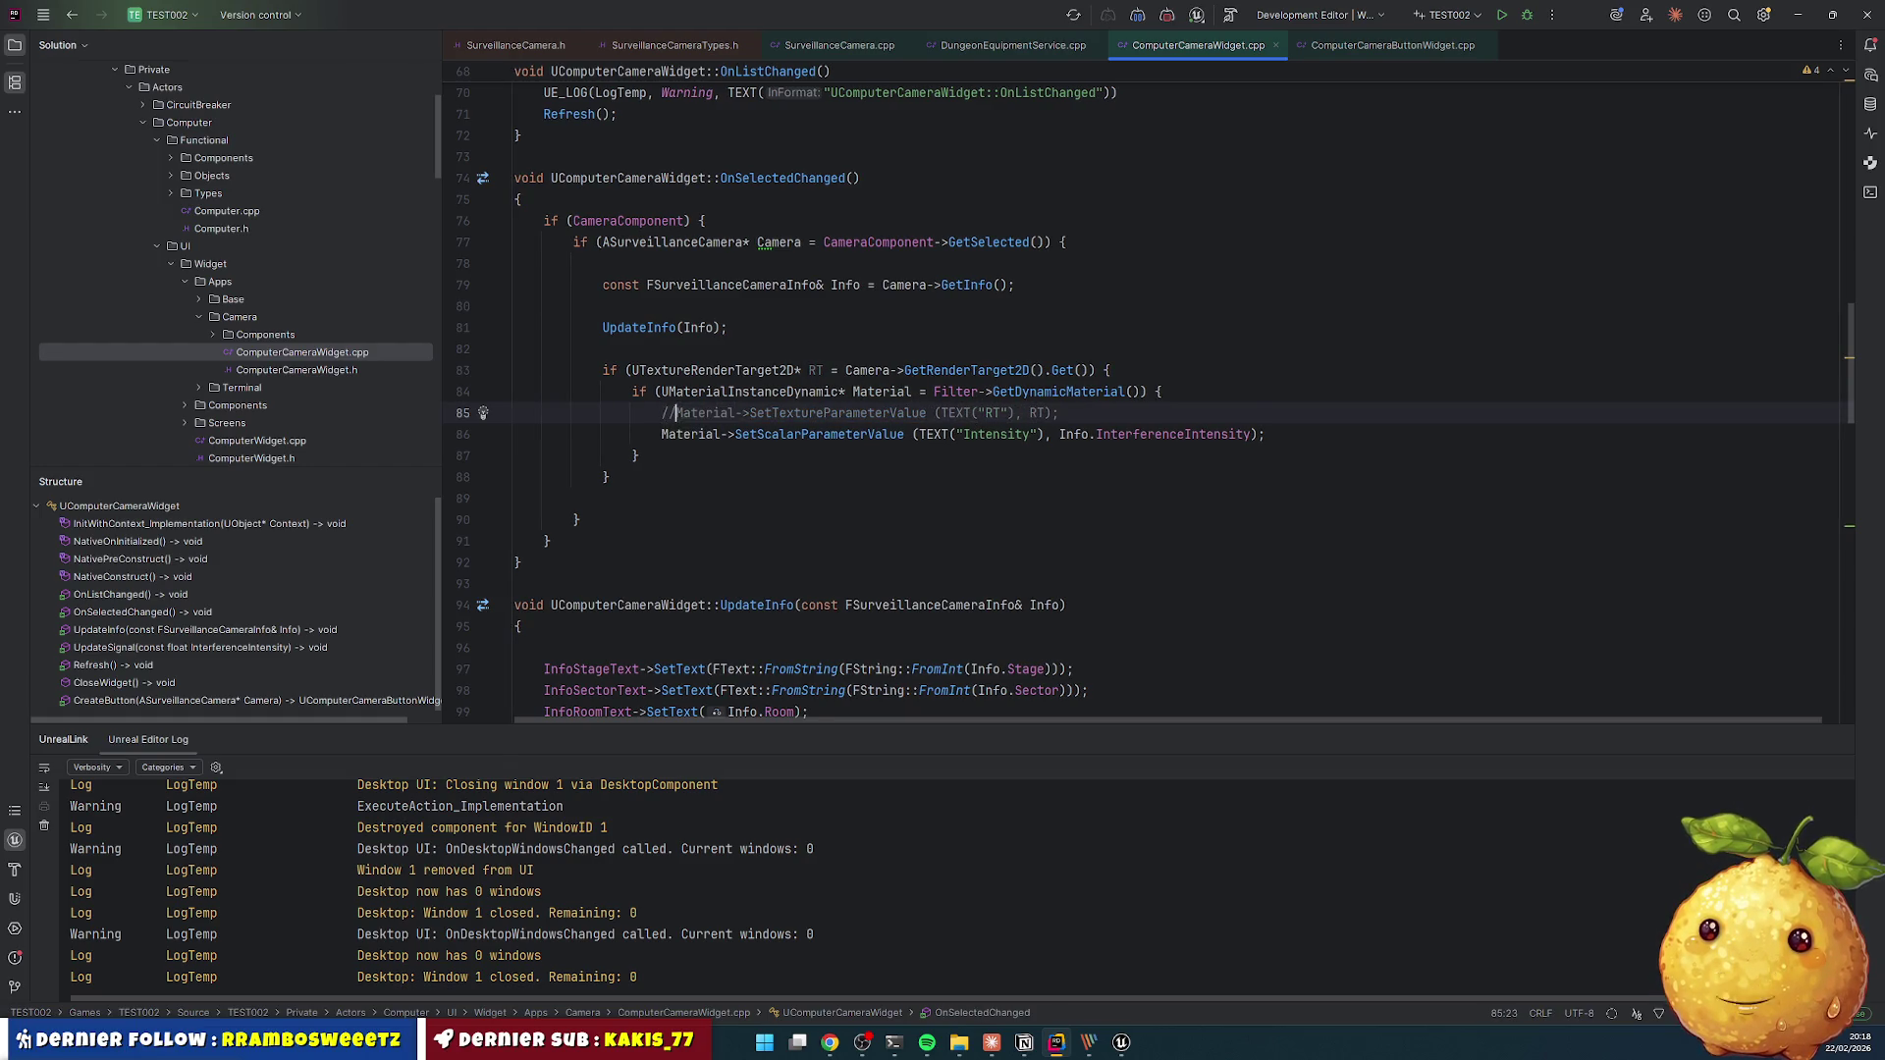
key(ctrl+alt+F11)
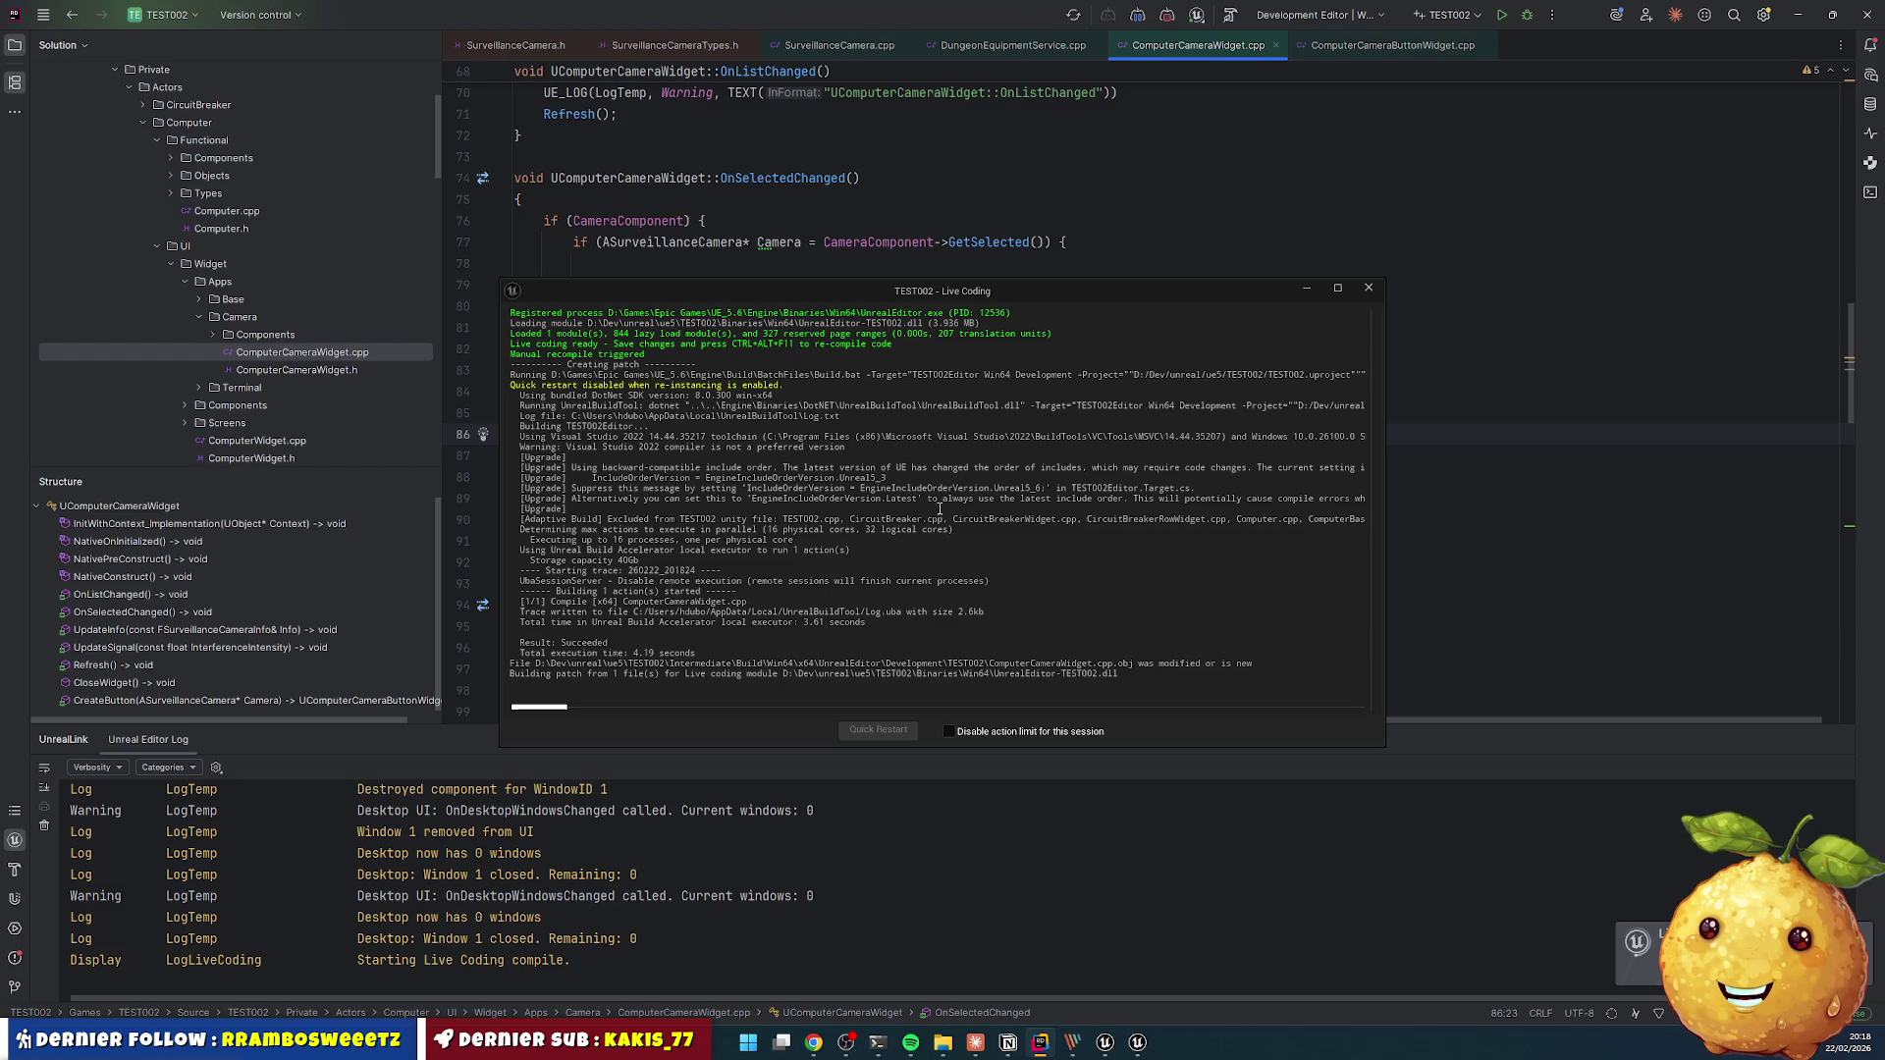
- Restart the play session, switch between two camera feeds in the Cameras app, then stop play
key(alt+Tab)
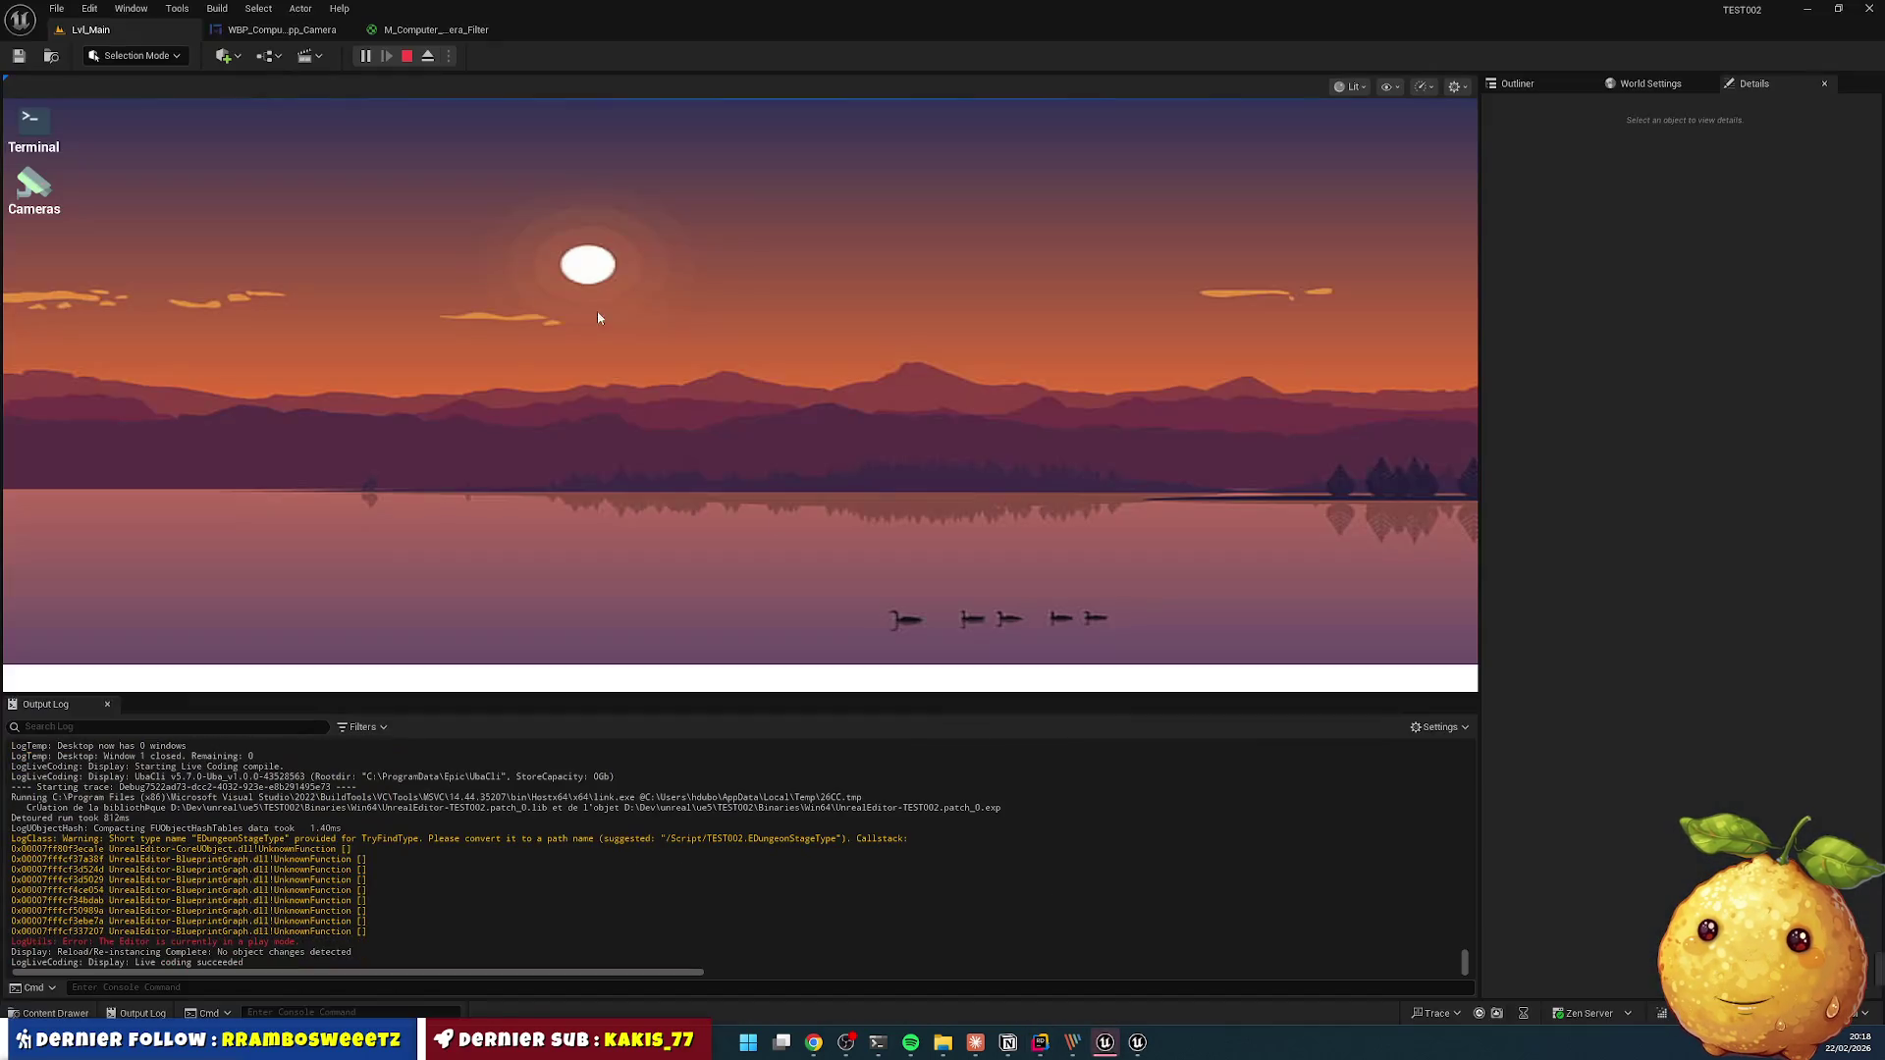
click(407, 56)
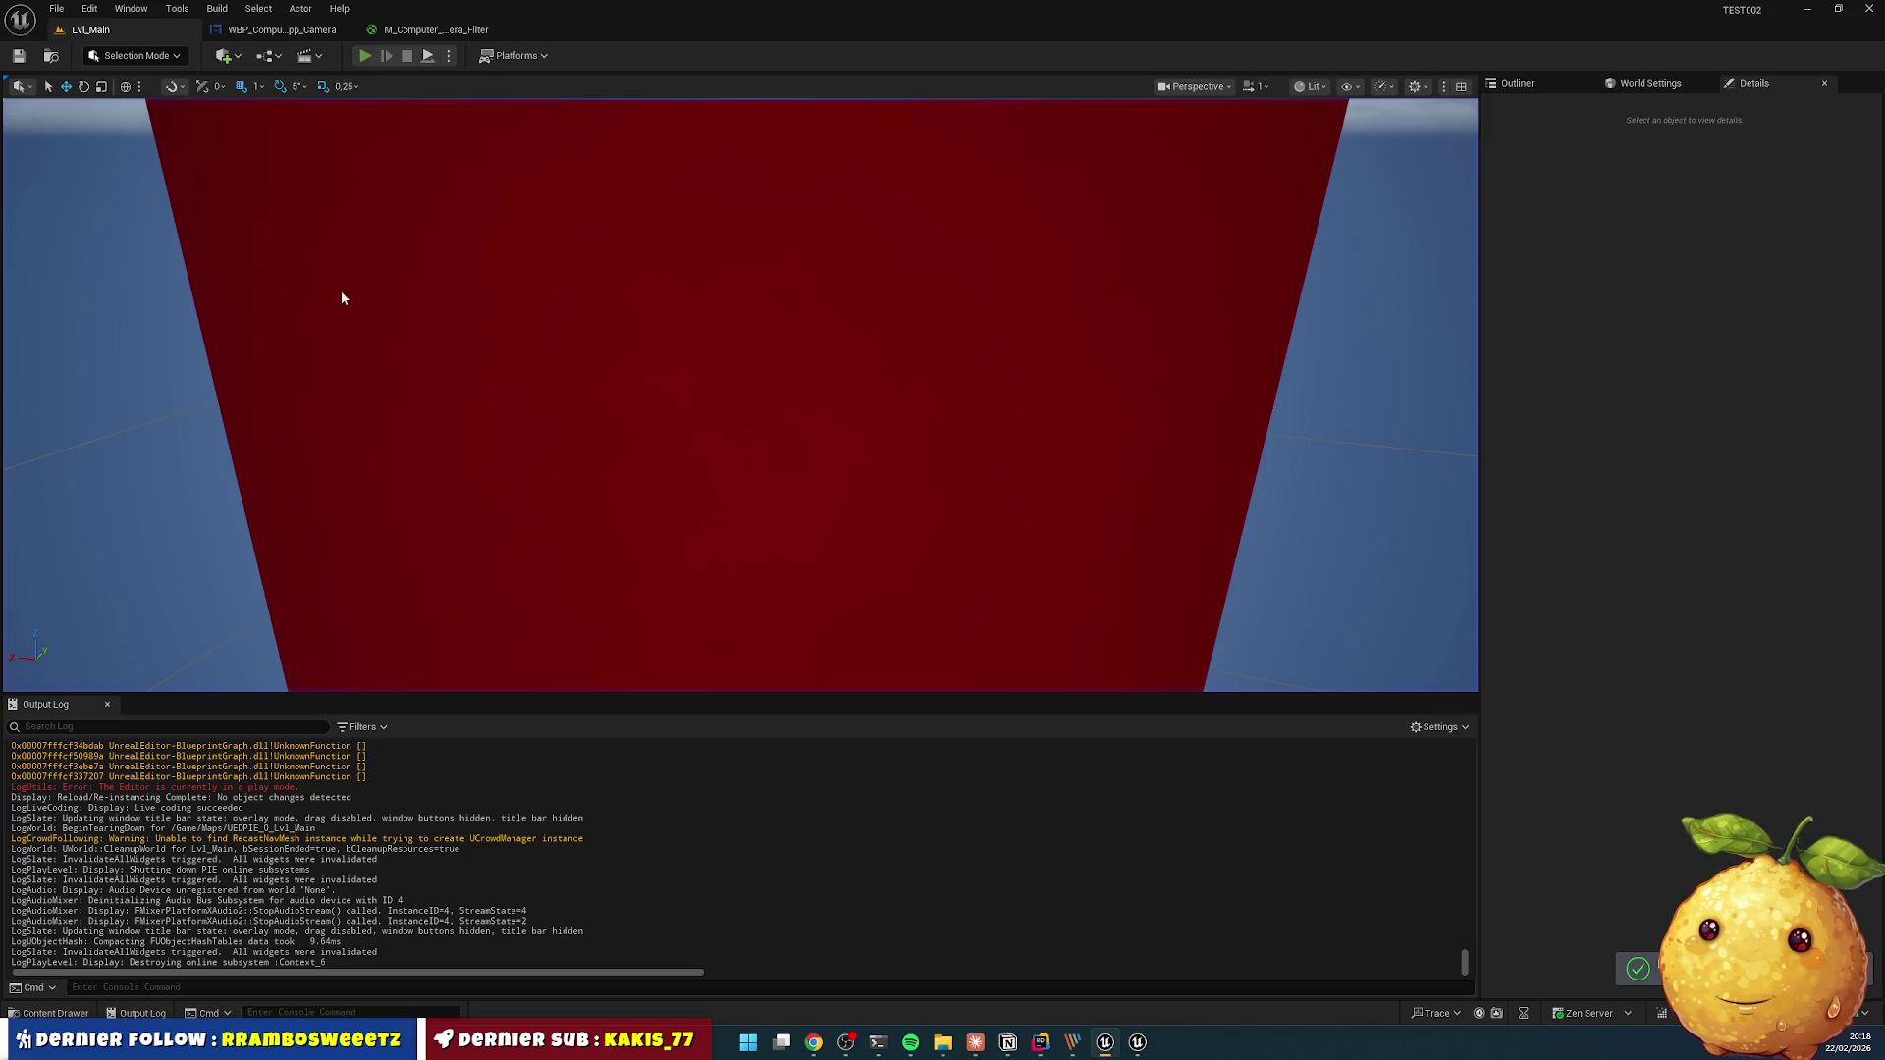
key(alt+p)
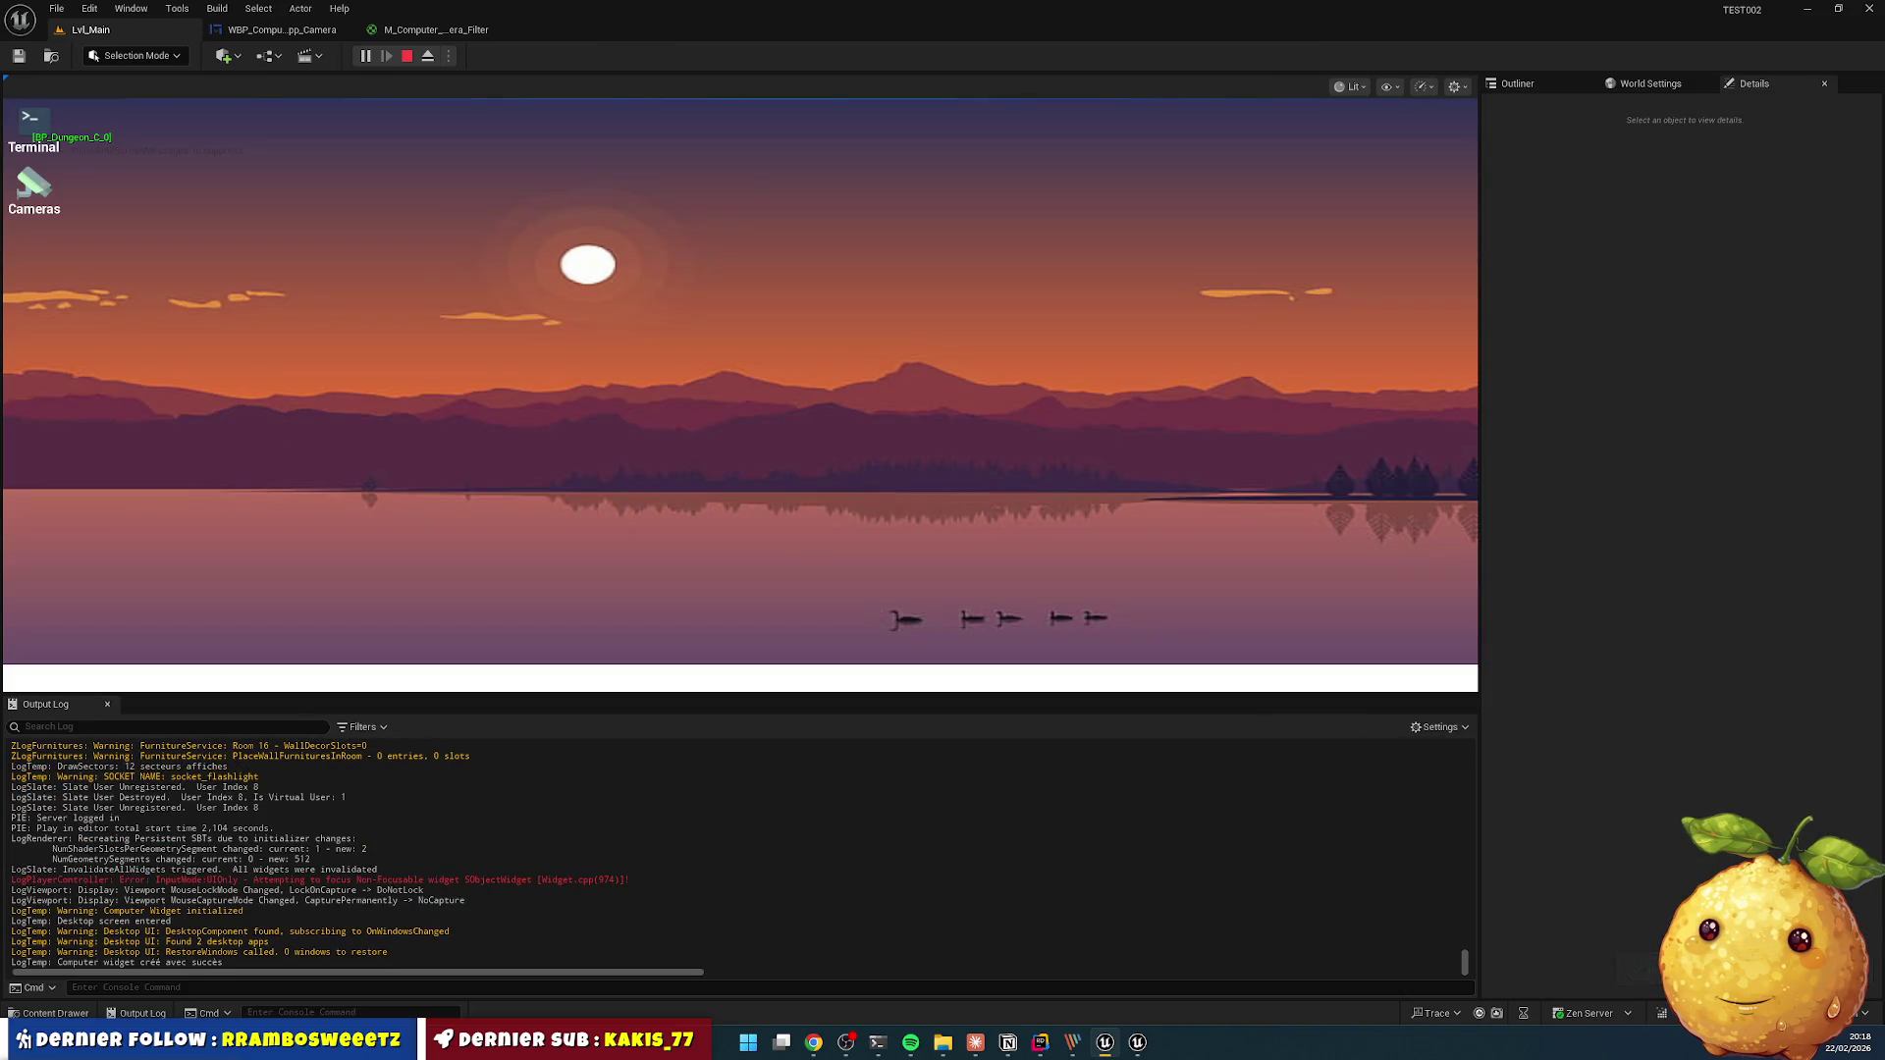
double_click(34, 187)
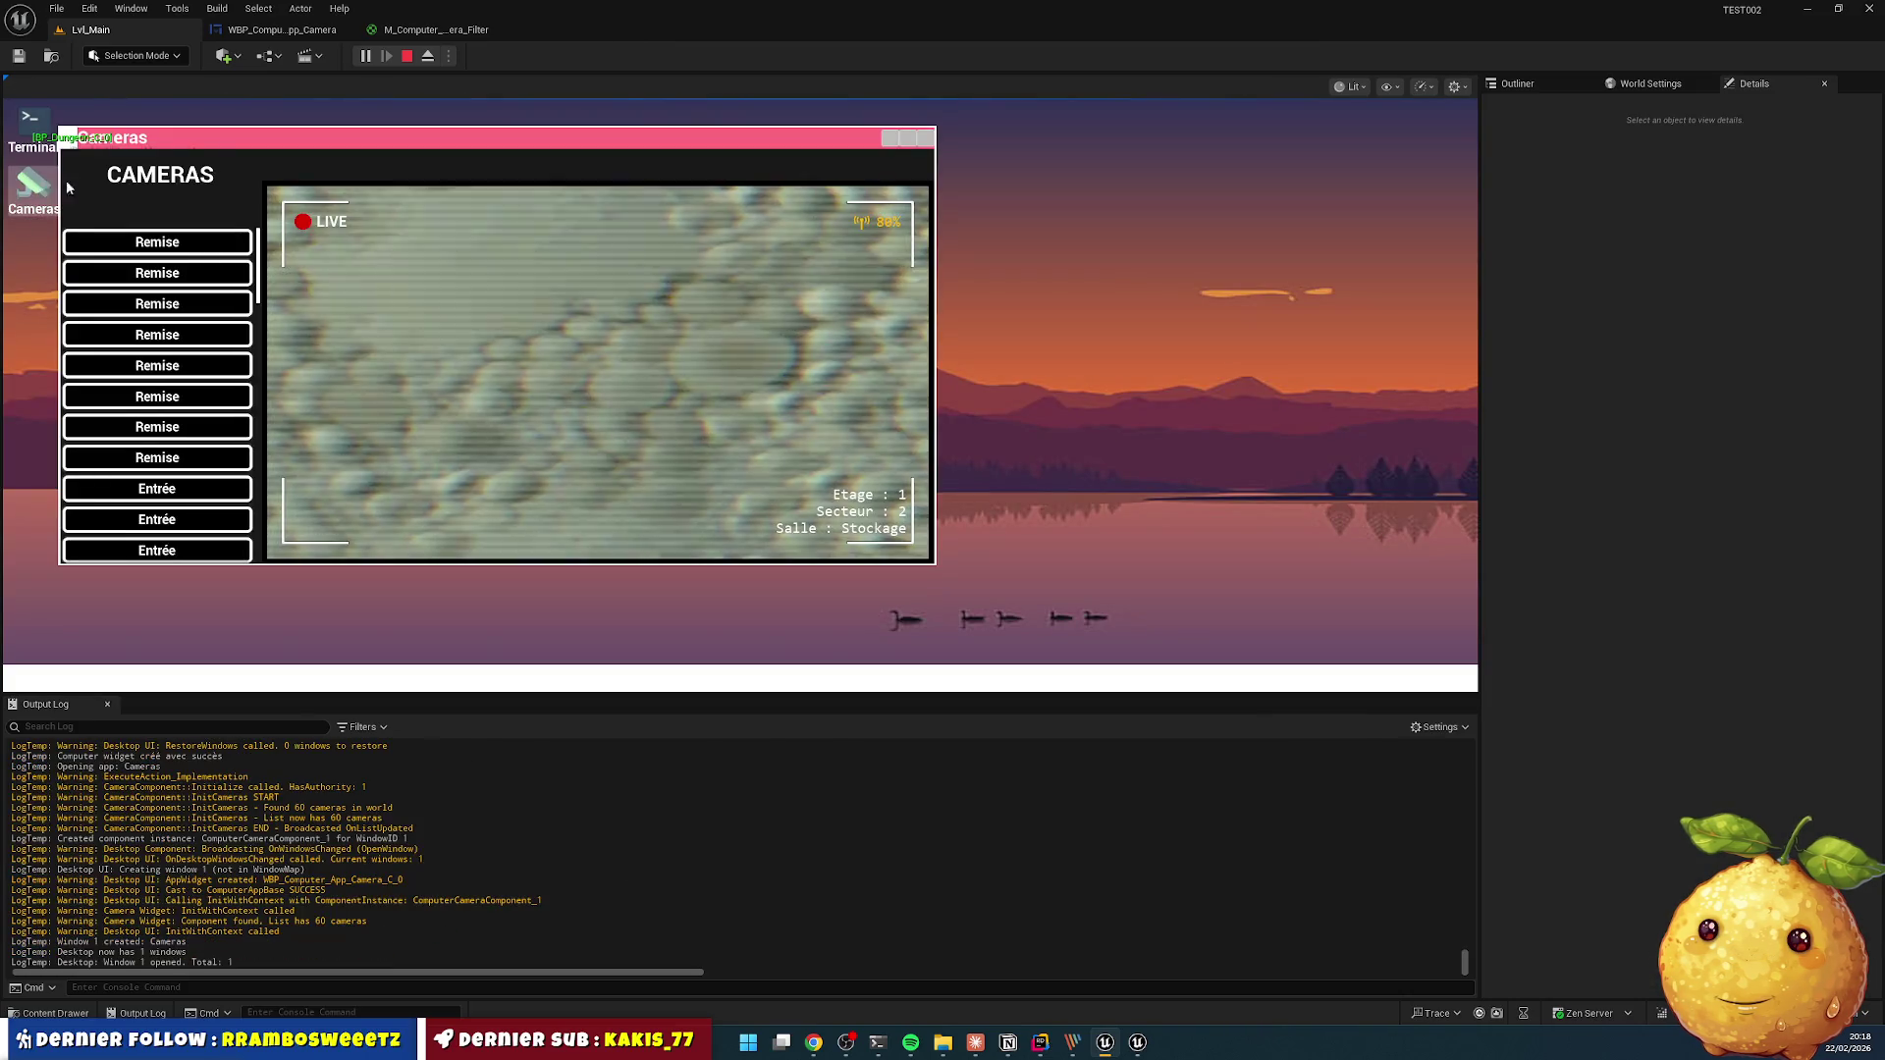
click(194, 328)
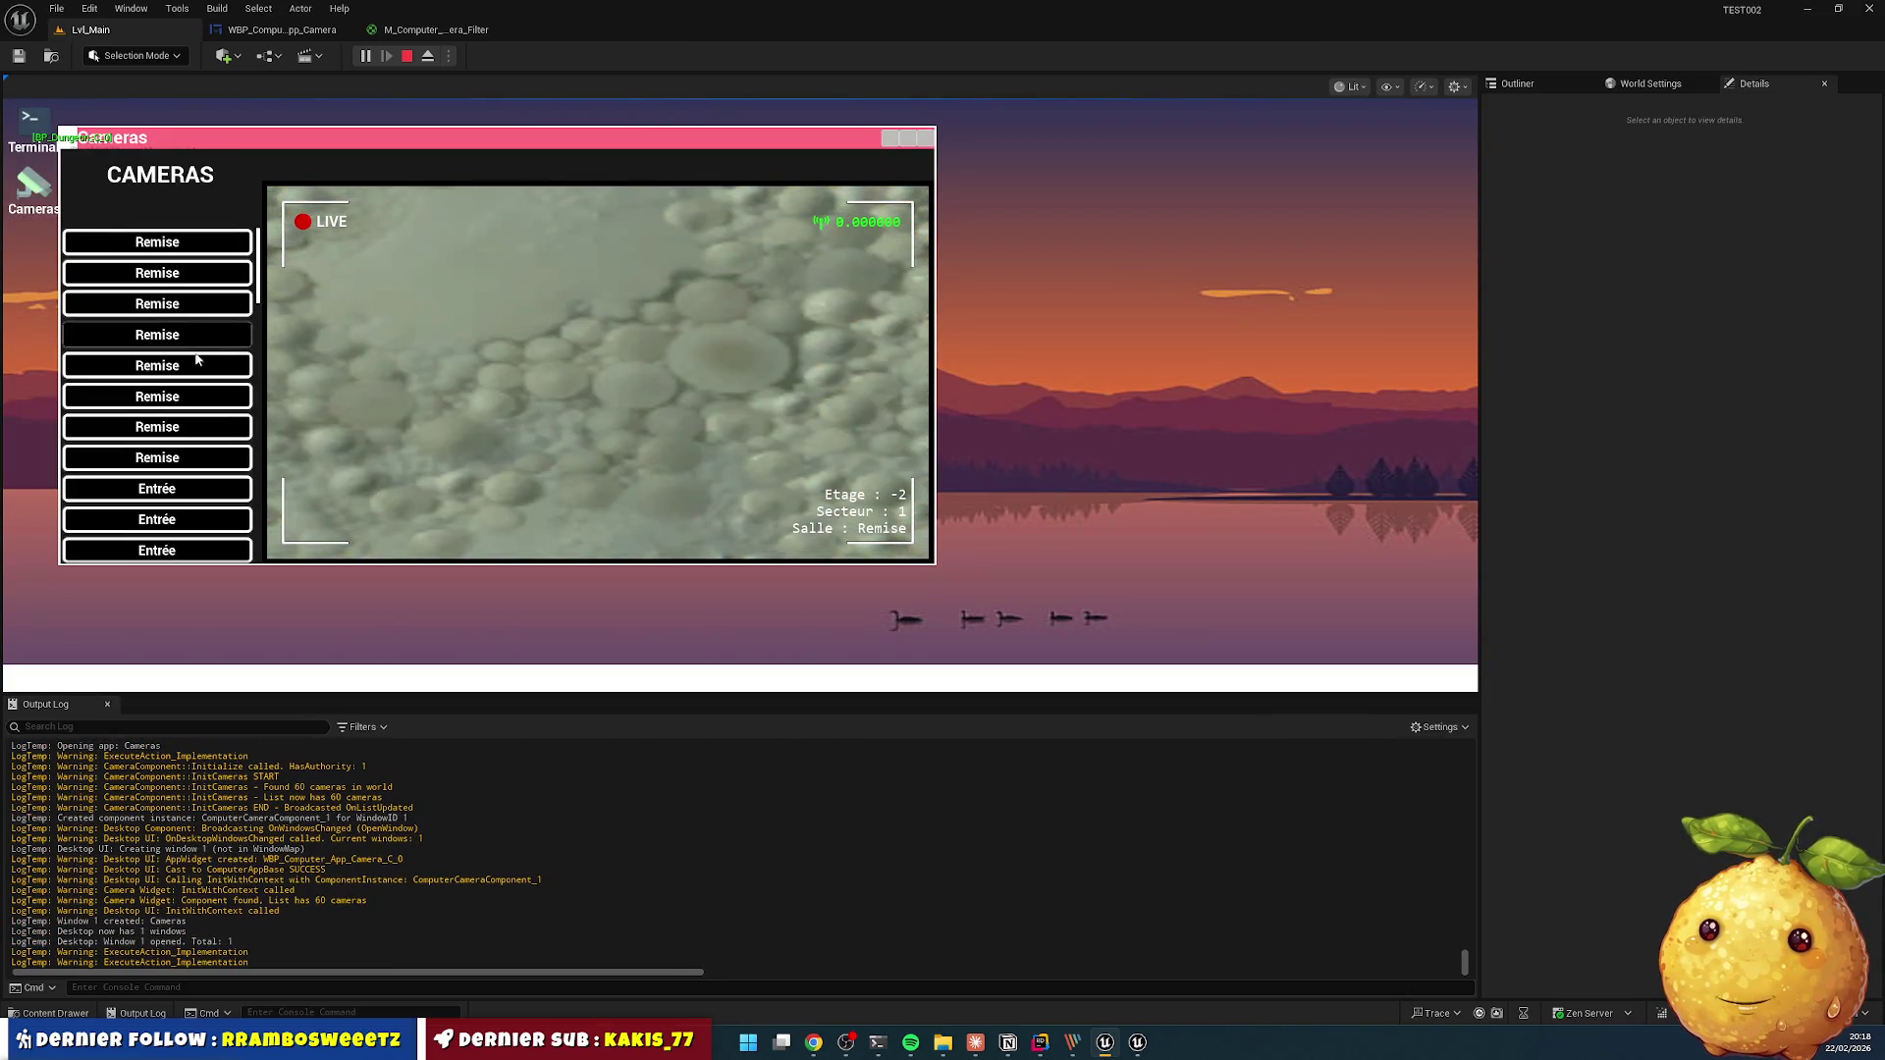
click(191, 363)
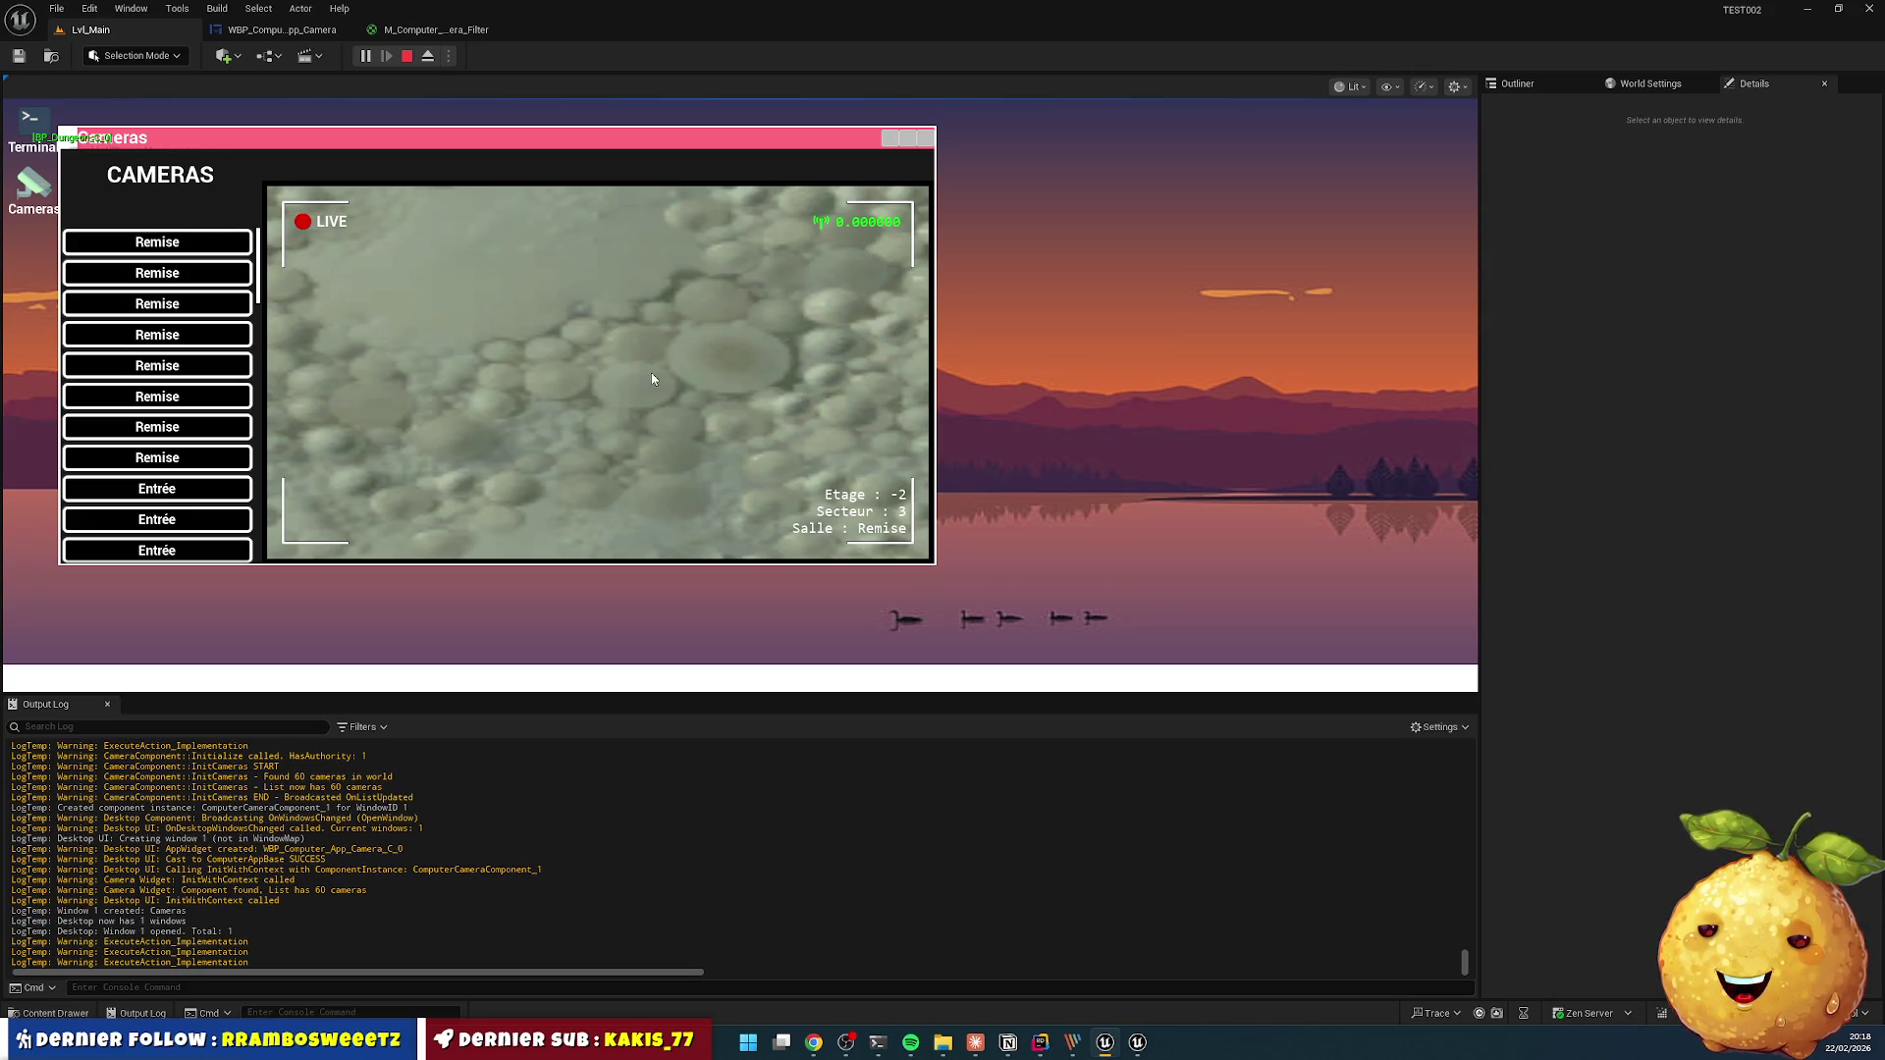
key(Escape)
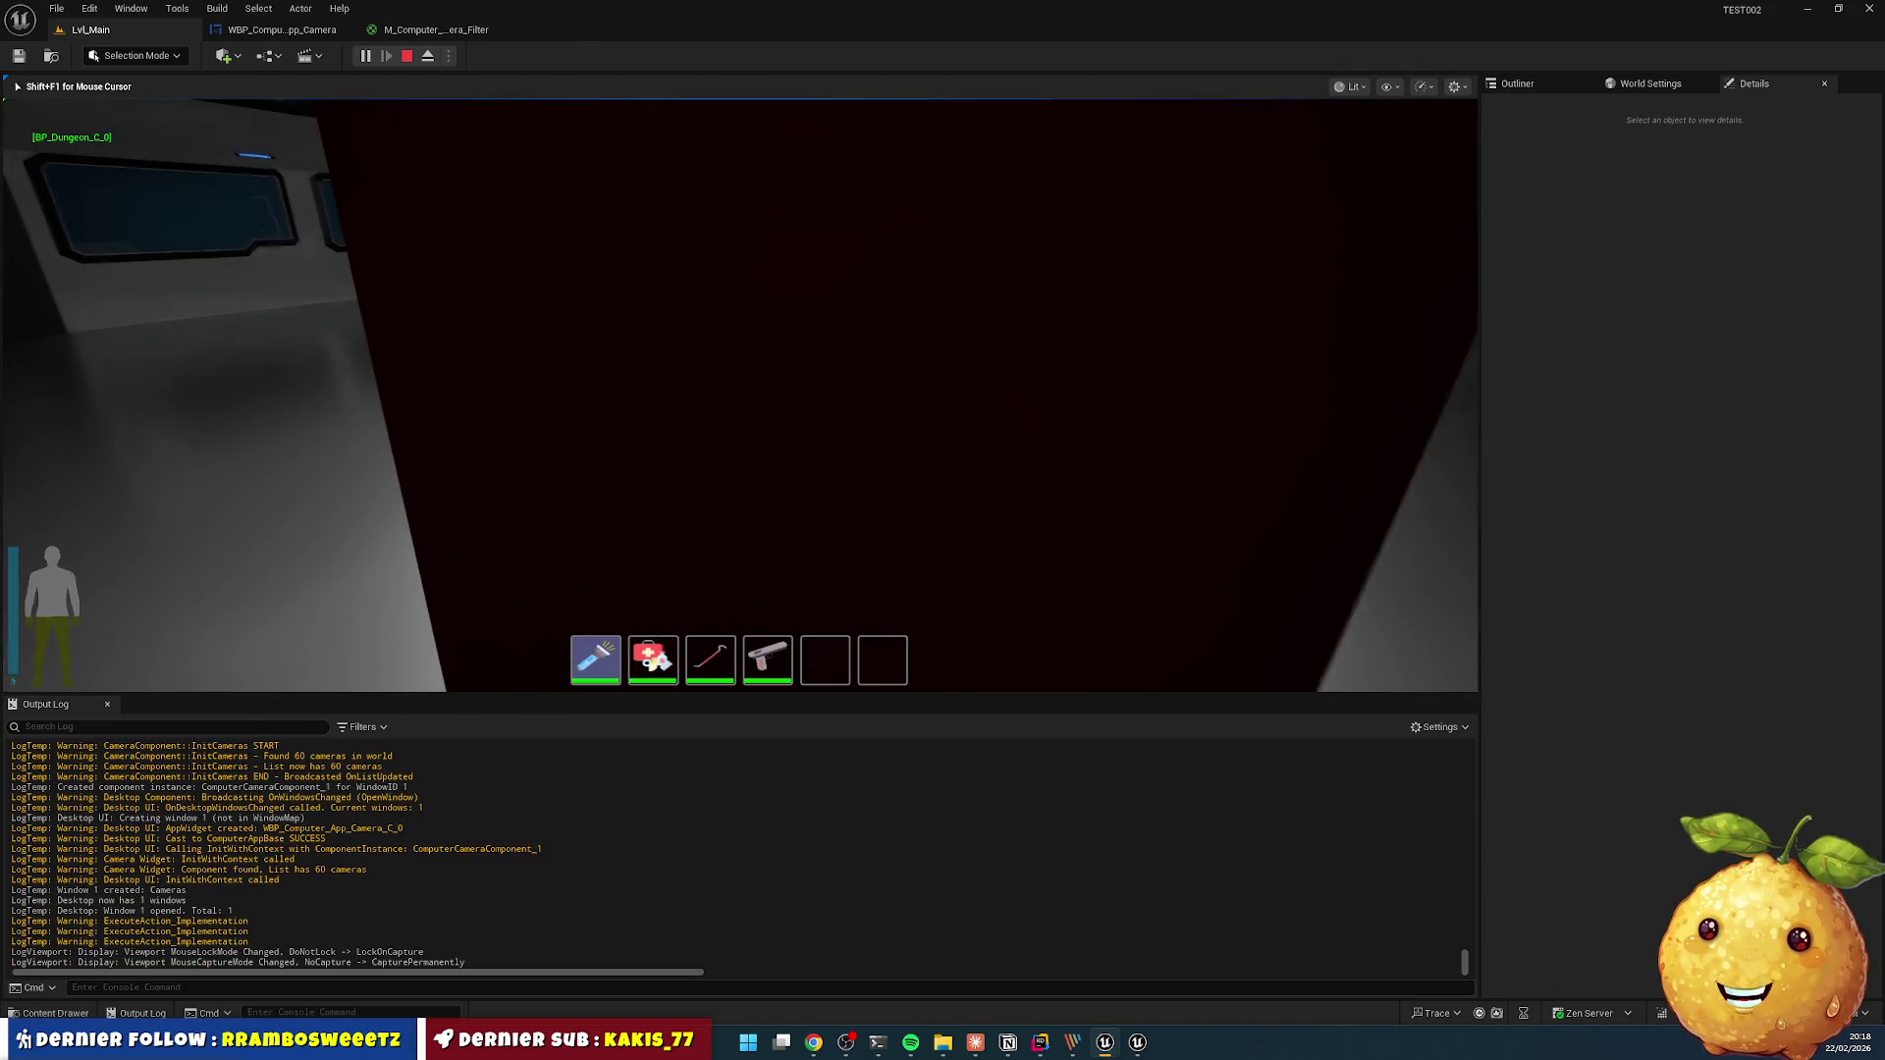
key(Escape)
- Review InterferenceIntensity across the camera header, DungeonEquipmentService.cpp and SurveillanceCamera.cpp sources
click(1041, 1046)
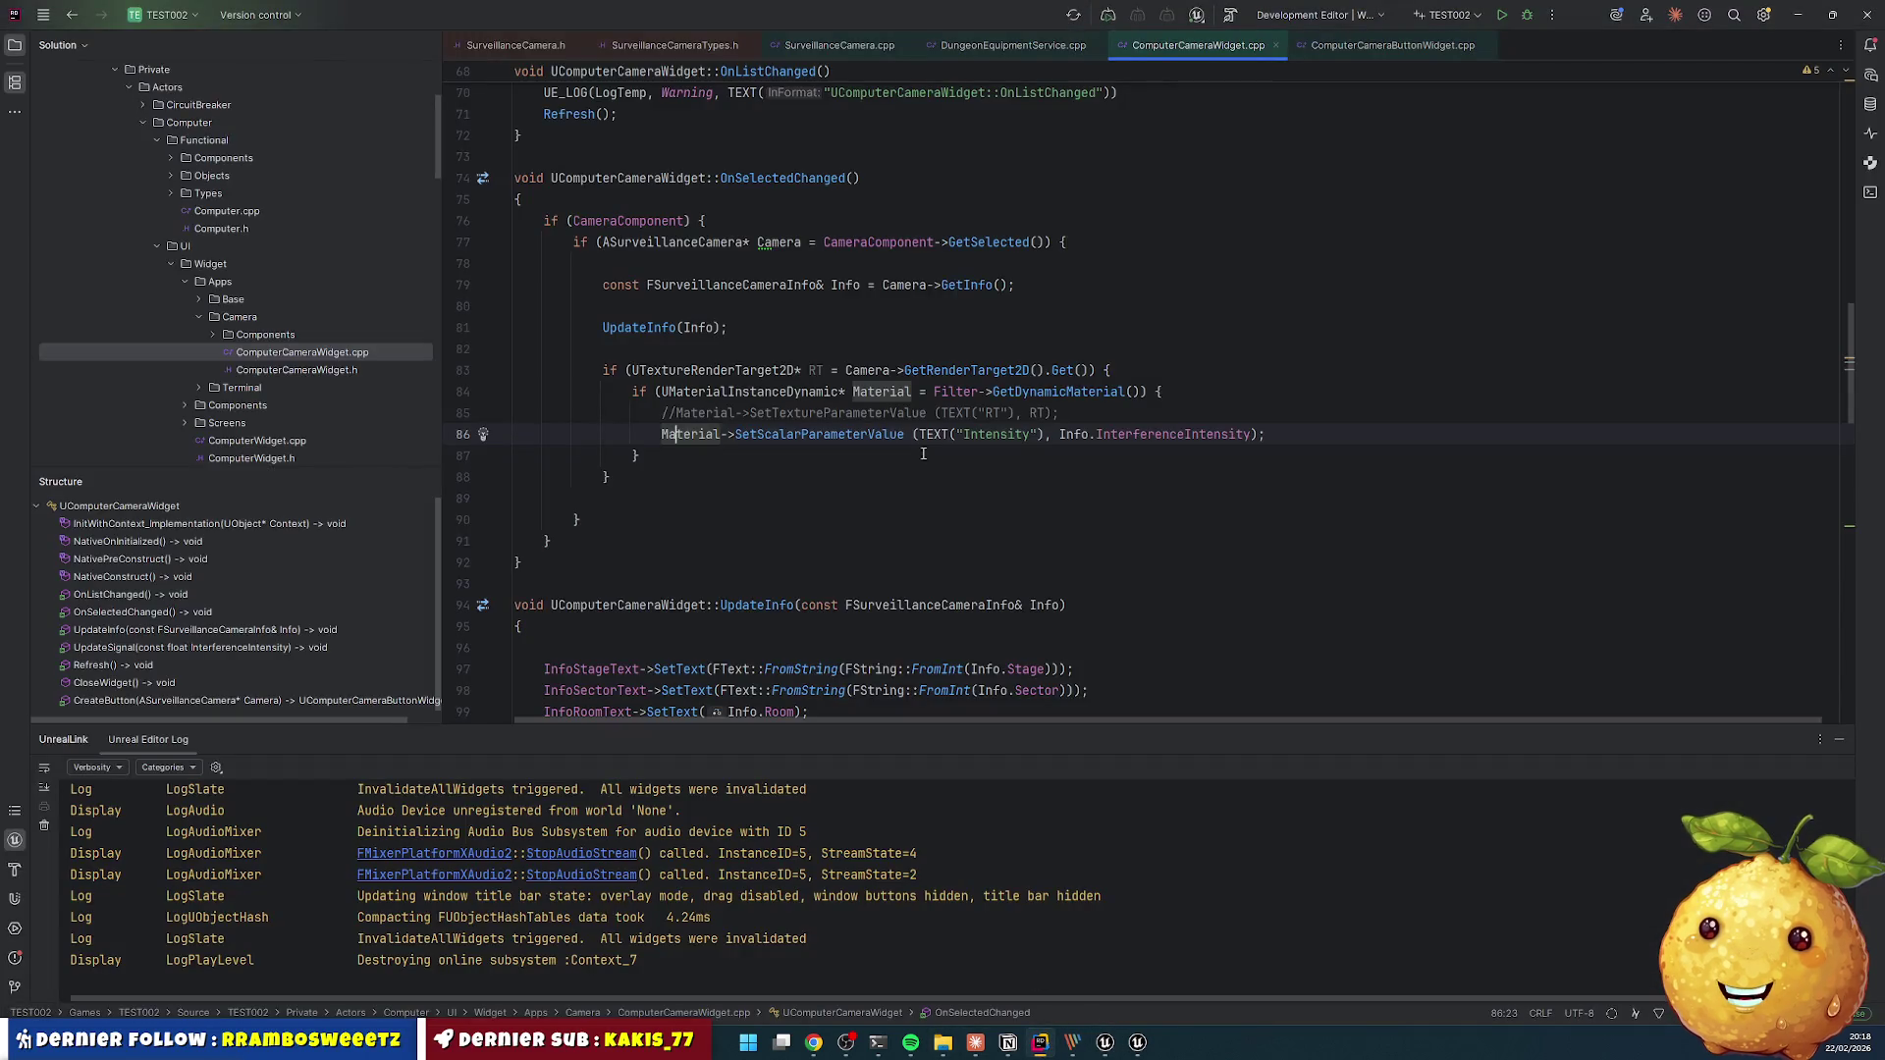
double_click(1130, 437)
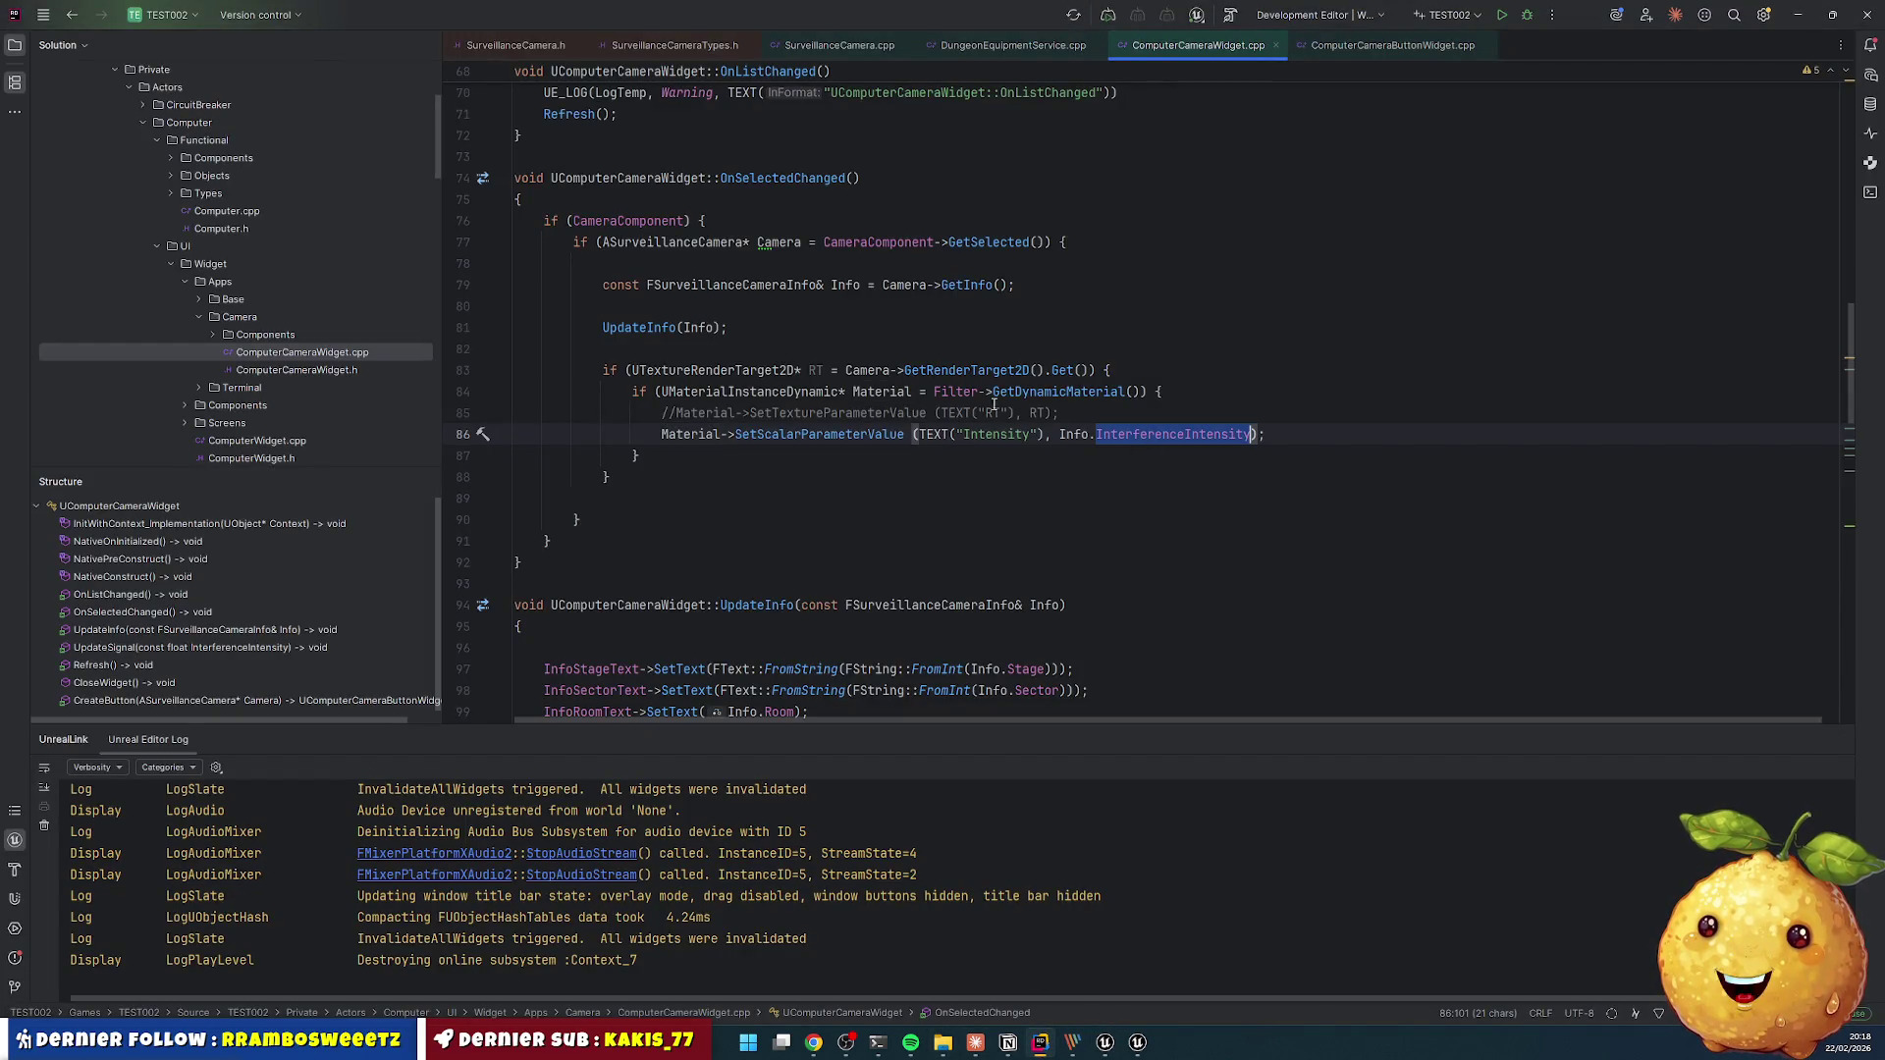
click(644, 46)
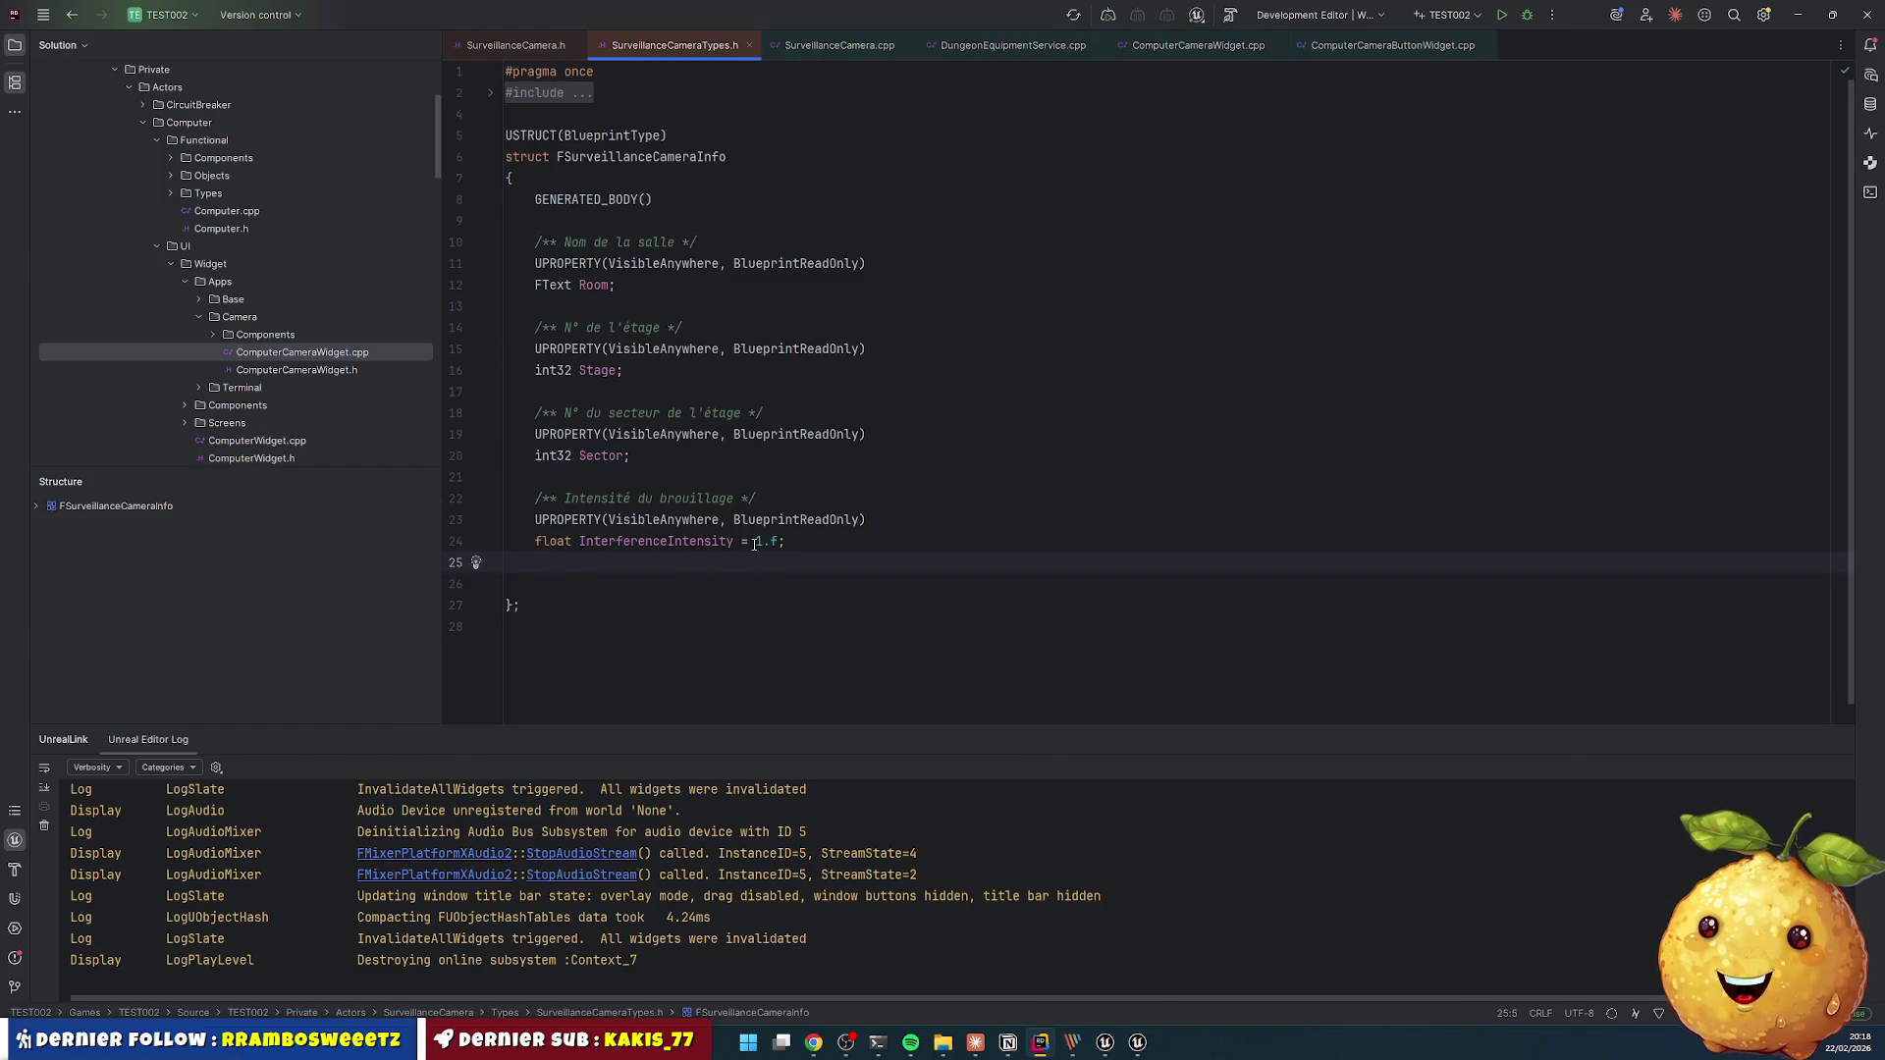
click(1392, 46)
click(1203, 45)
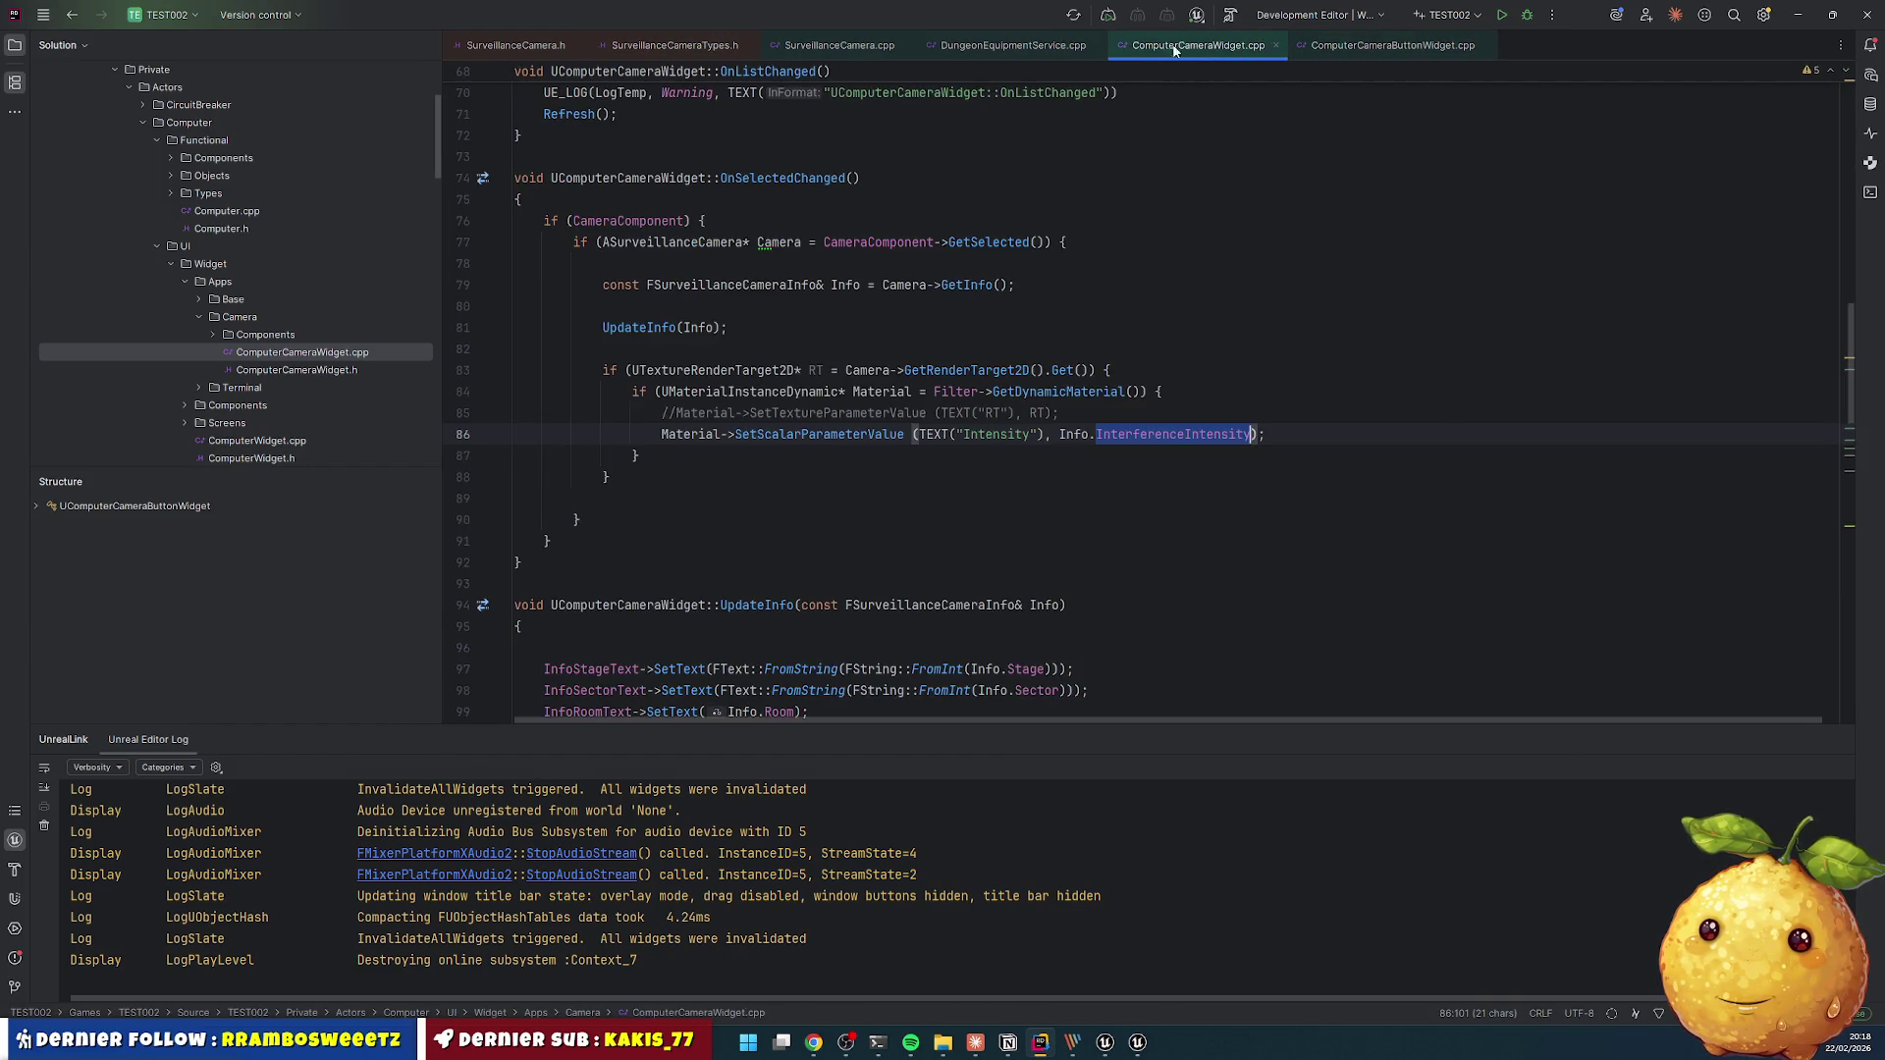
click(962, 45)
click(839, 47)
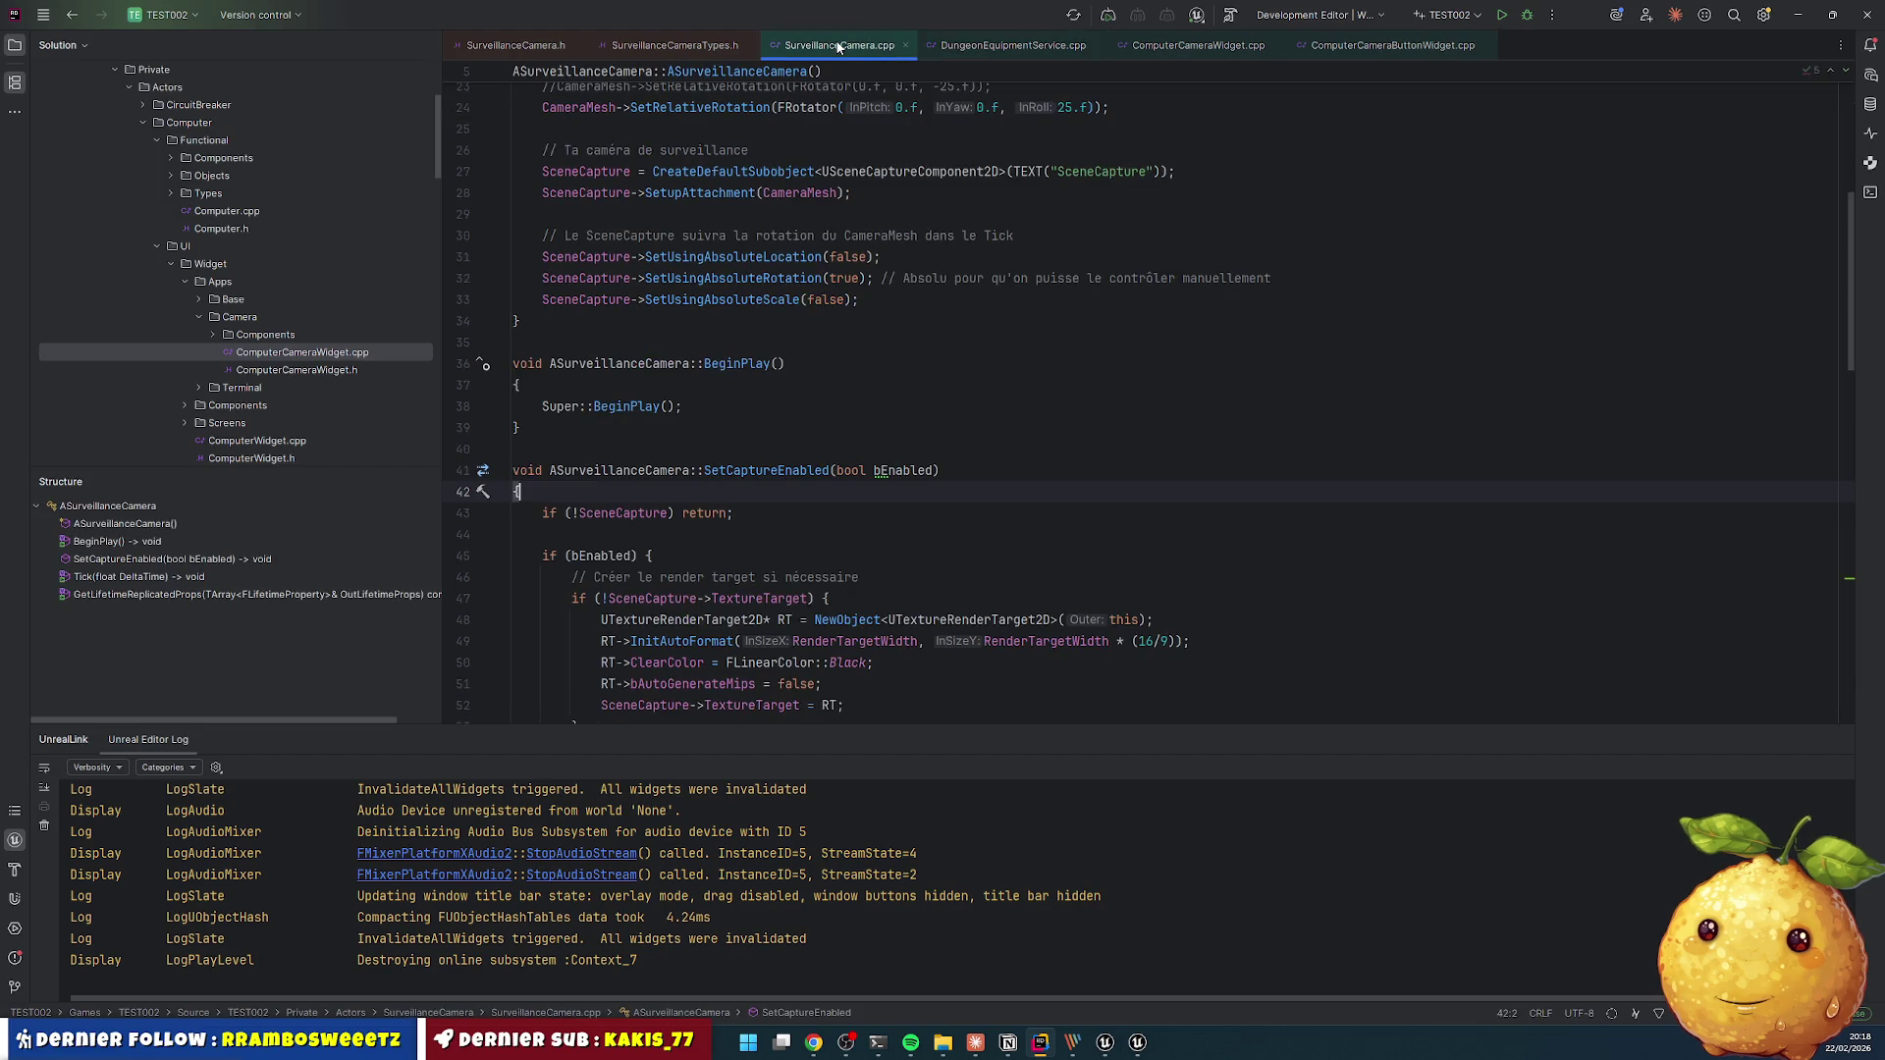
click(1242, 49)
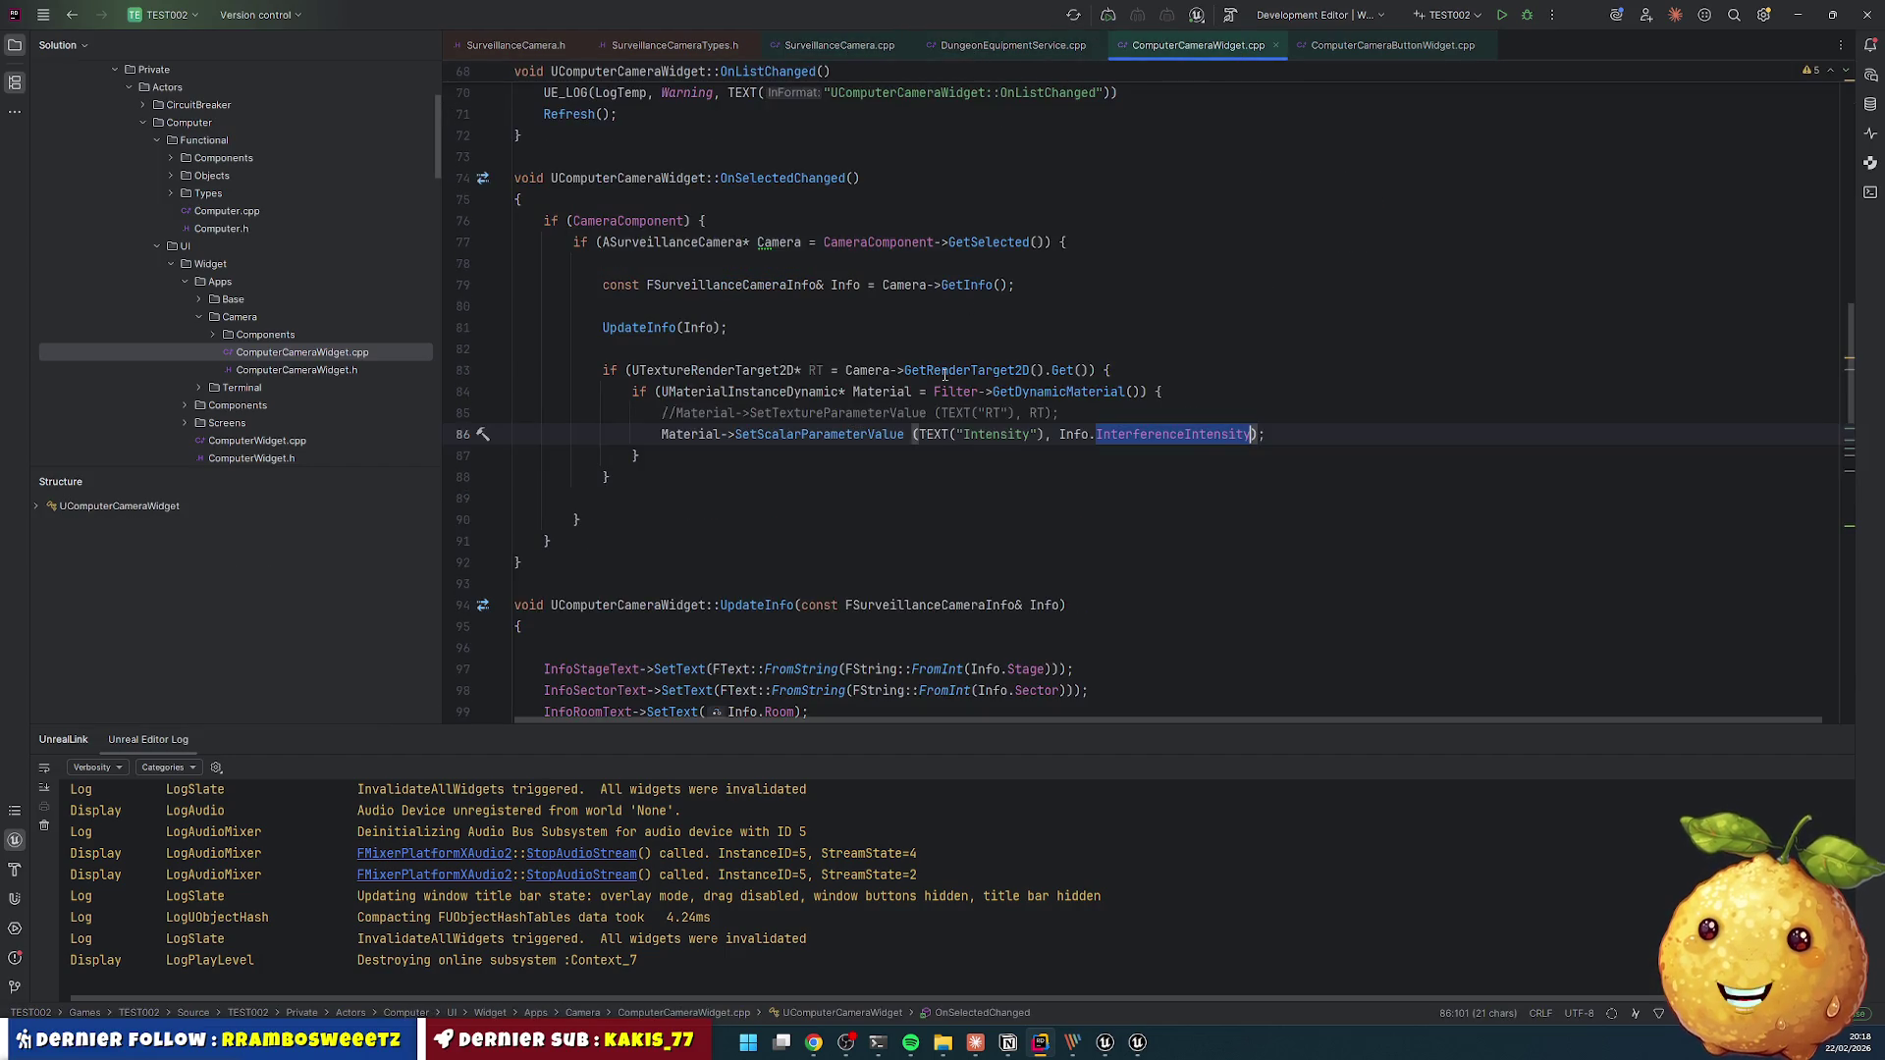
- Delete the stray space before (TEXT on line 86 of ComputerCameraWidget.cpp
click(911, 434)
key(BackSpace)
click(638, 456)
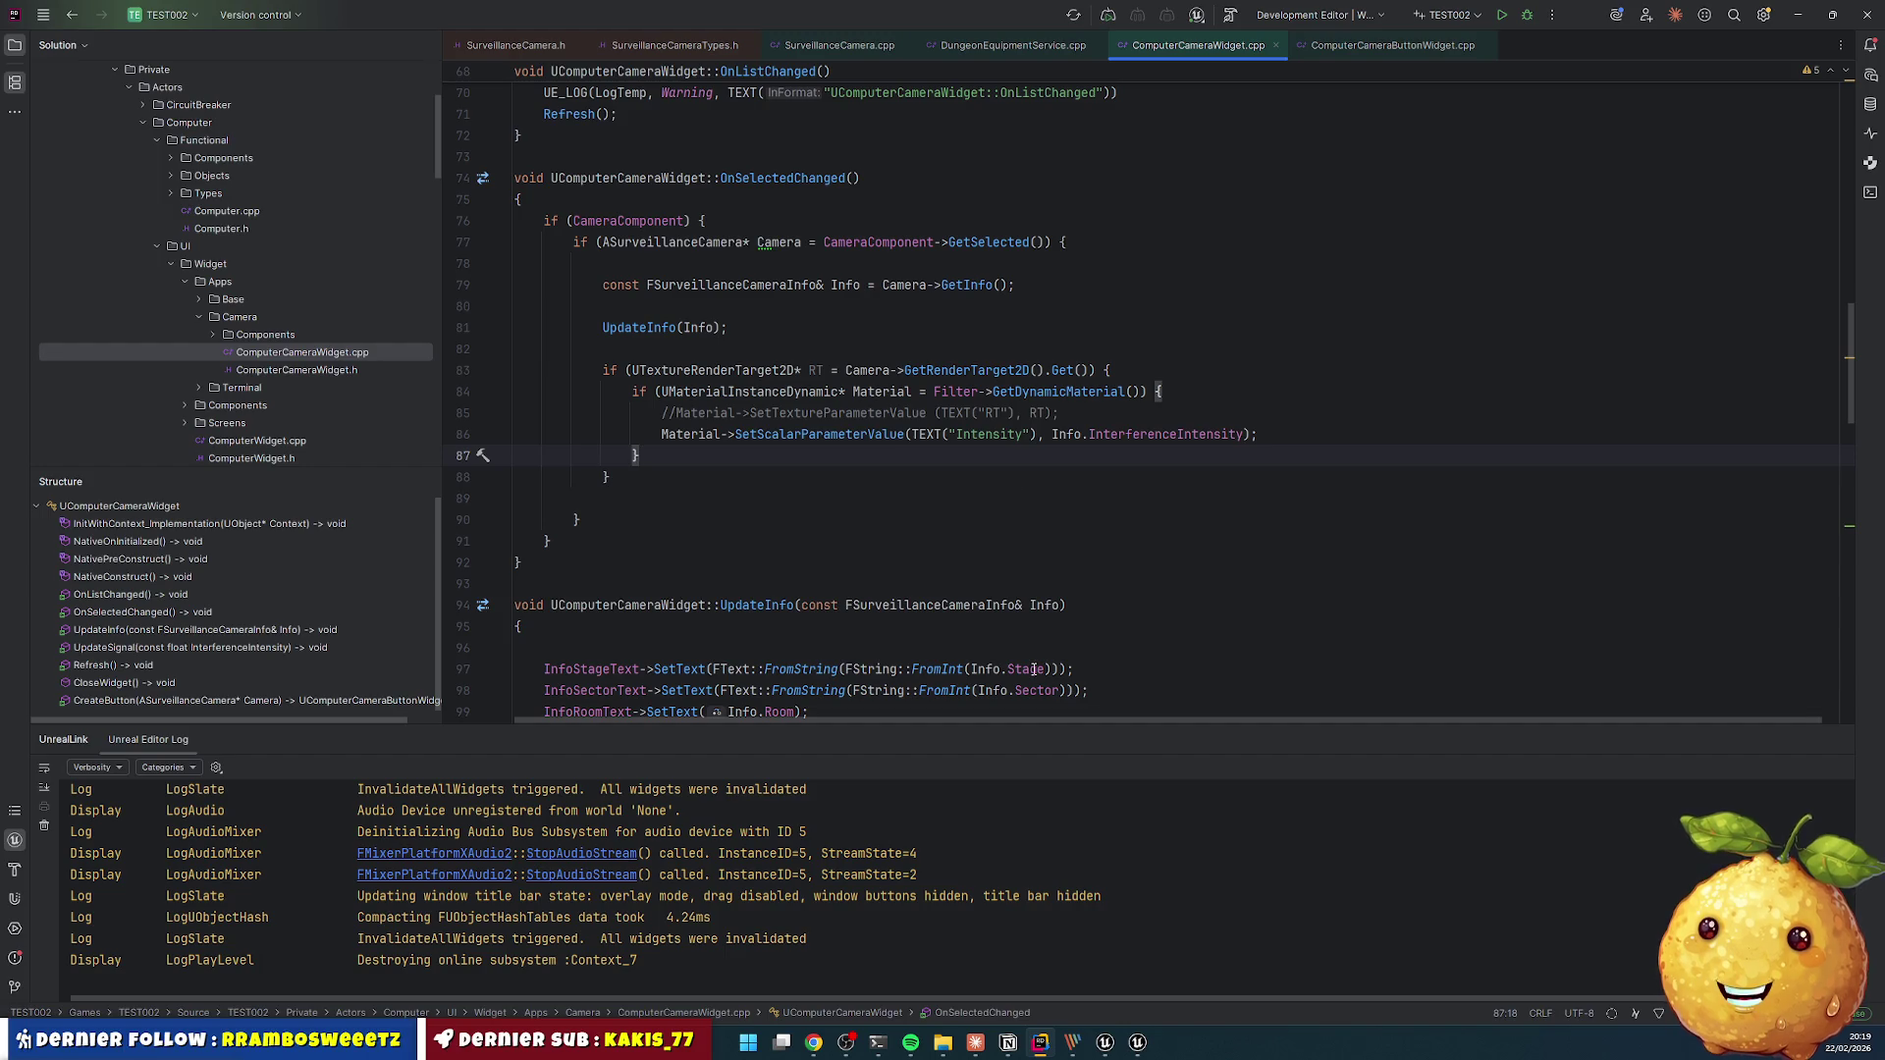
click(1105, 1043)
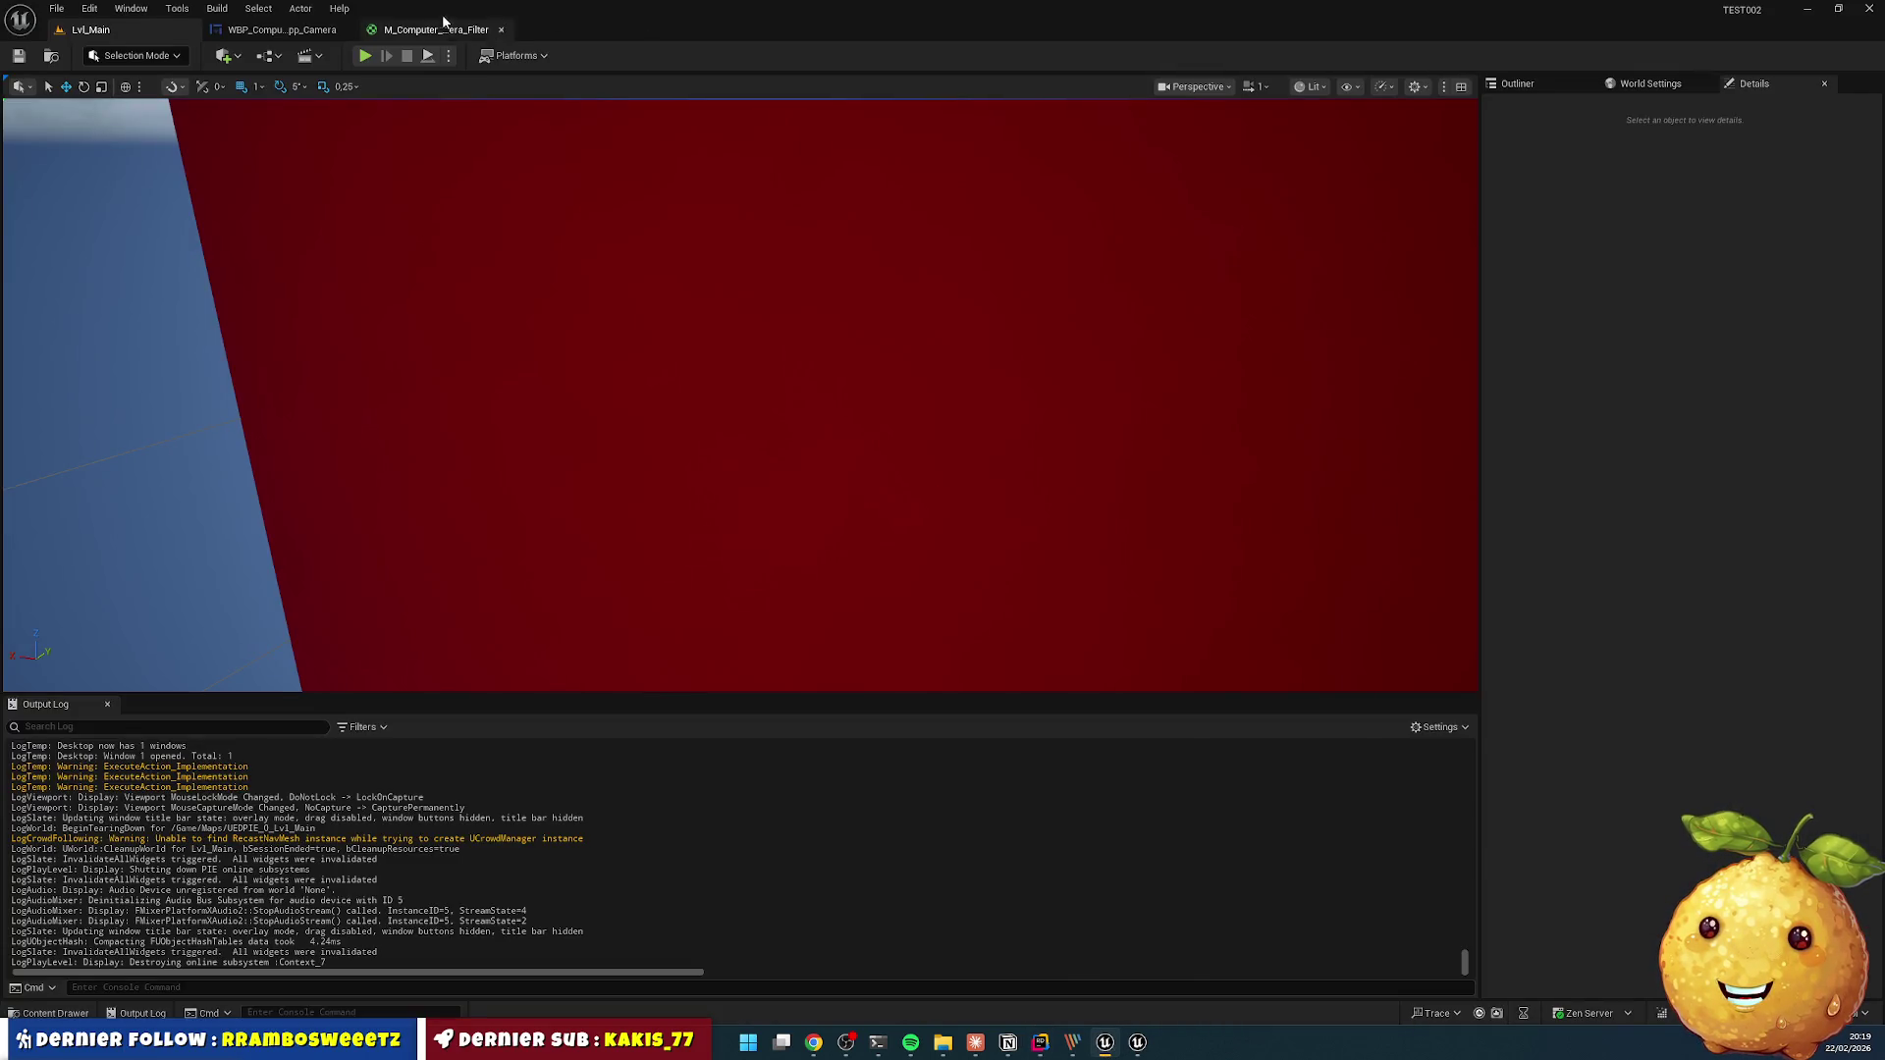
- Inspect the Intensity parameter node (default 1.0) in the M_Computer_App_Camera_Filter material graph
click(417, 29)
click(175, 548)
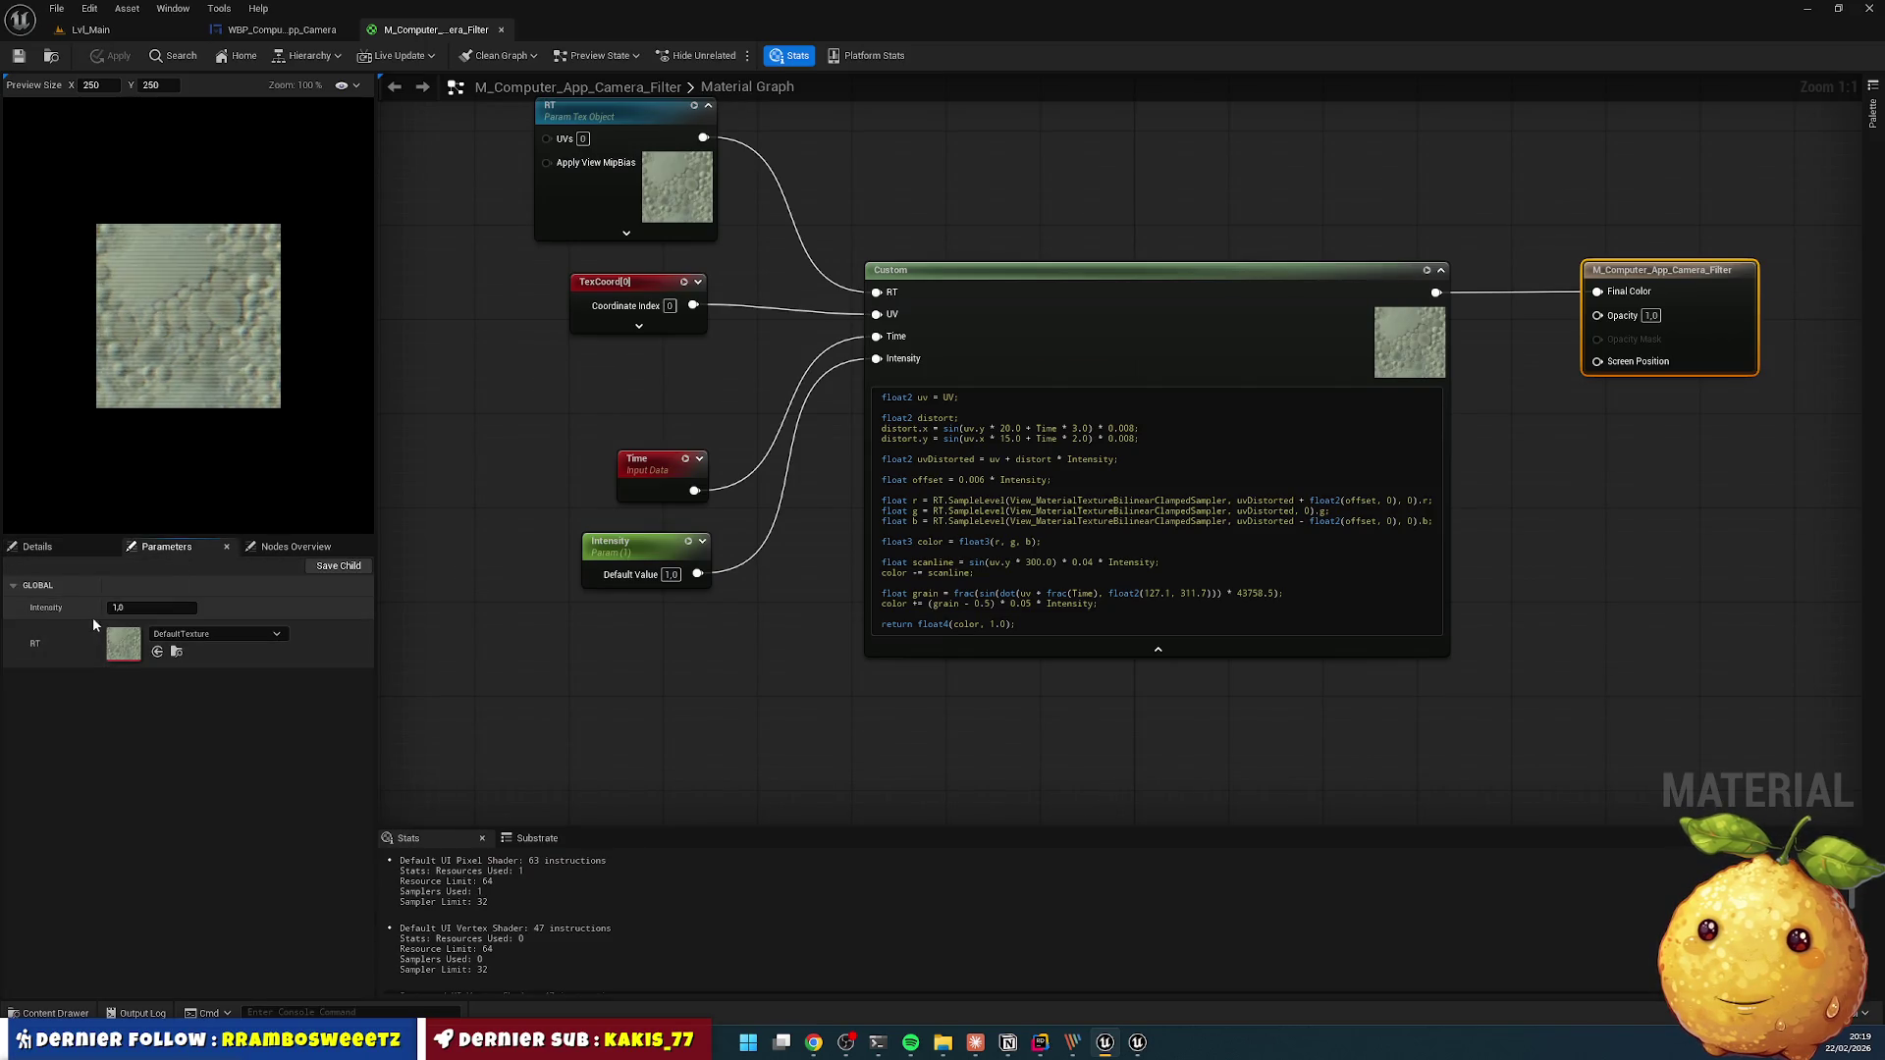
click(46, 609)
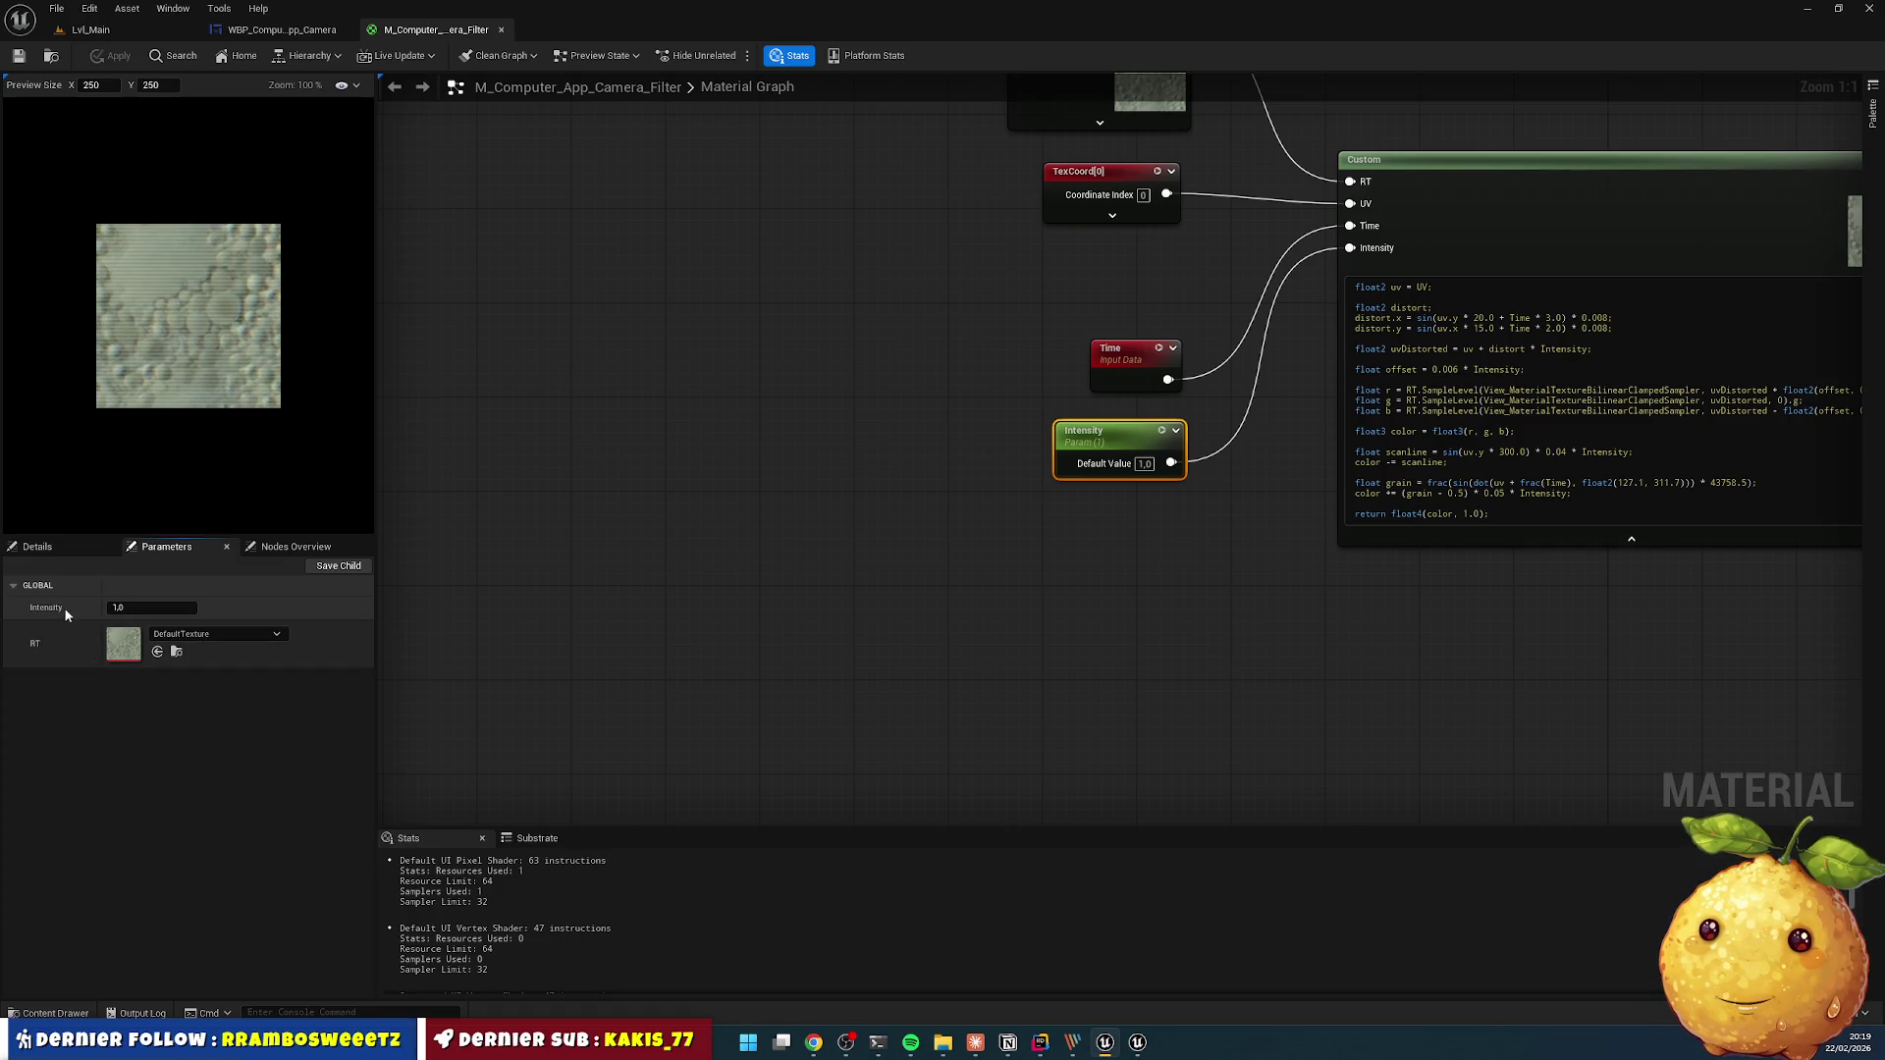
drag(834, 383, 448, 414)
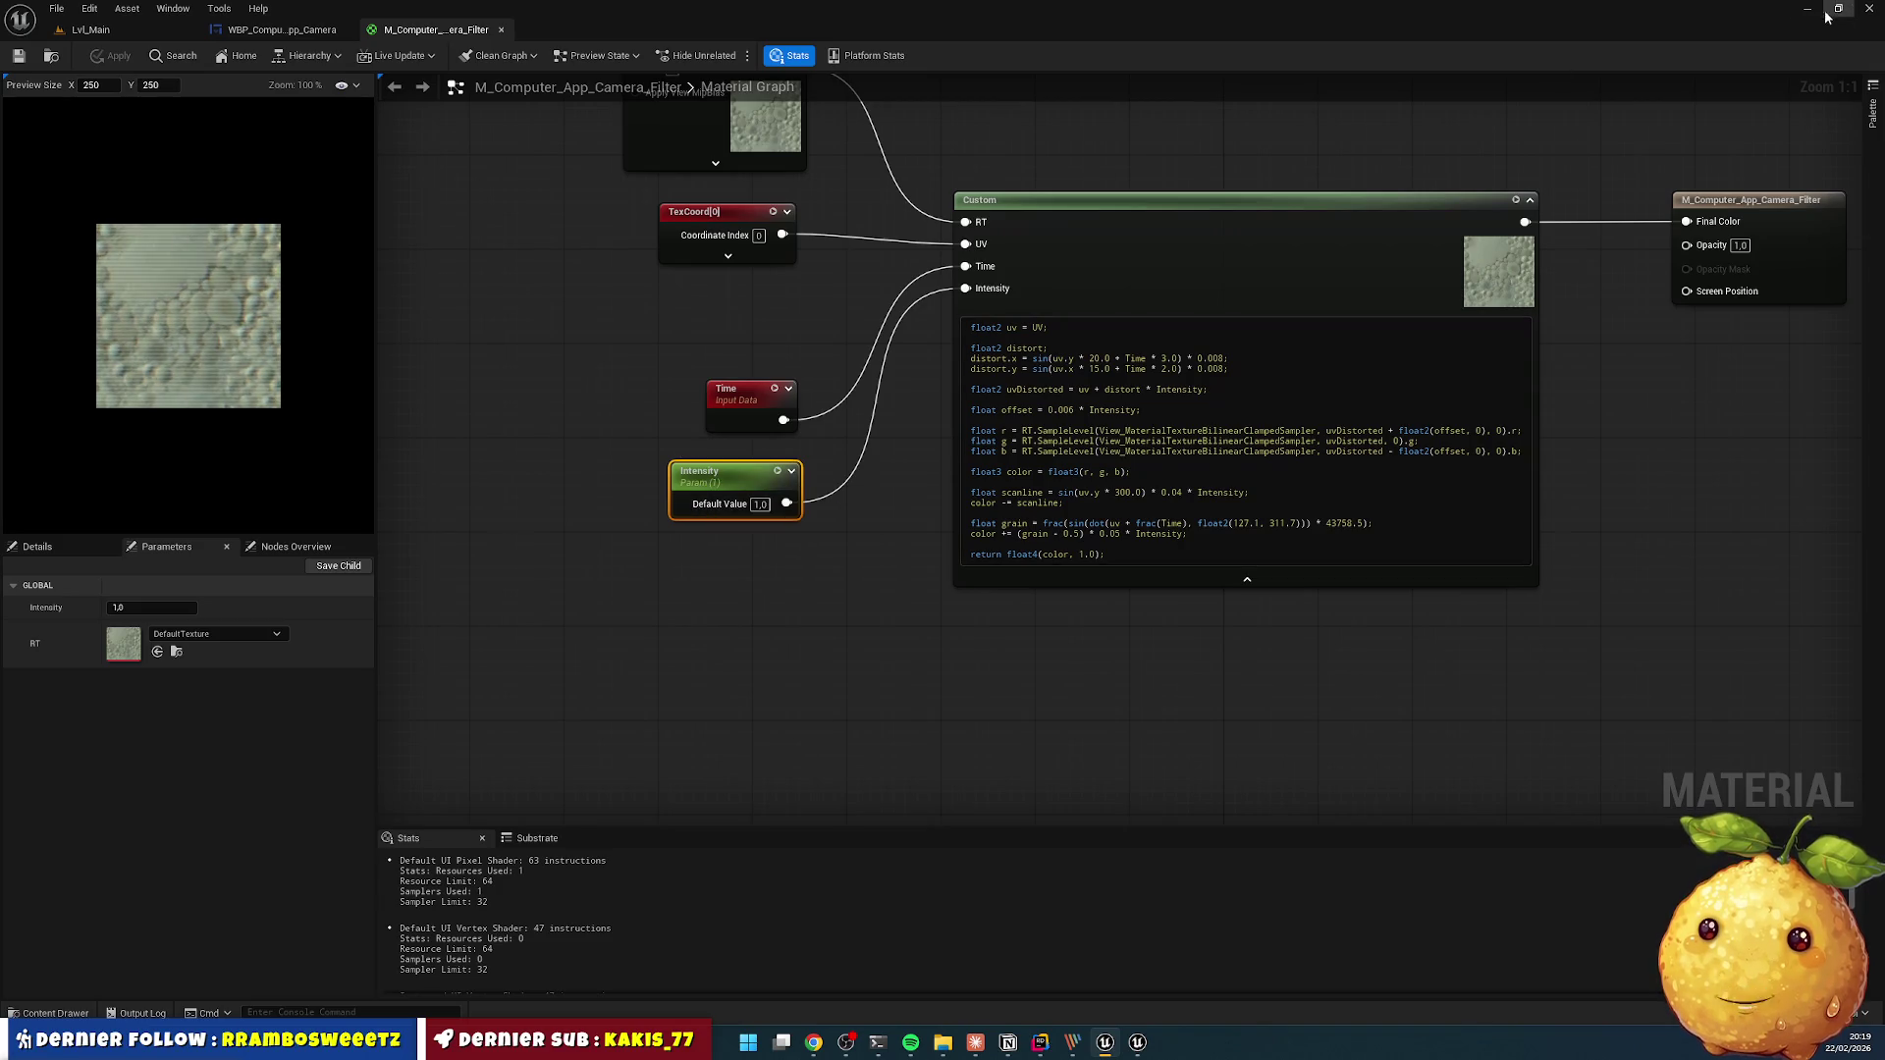
key(alt+Tab)
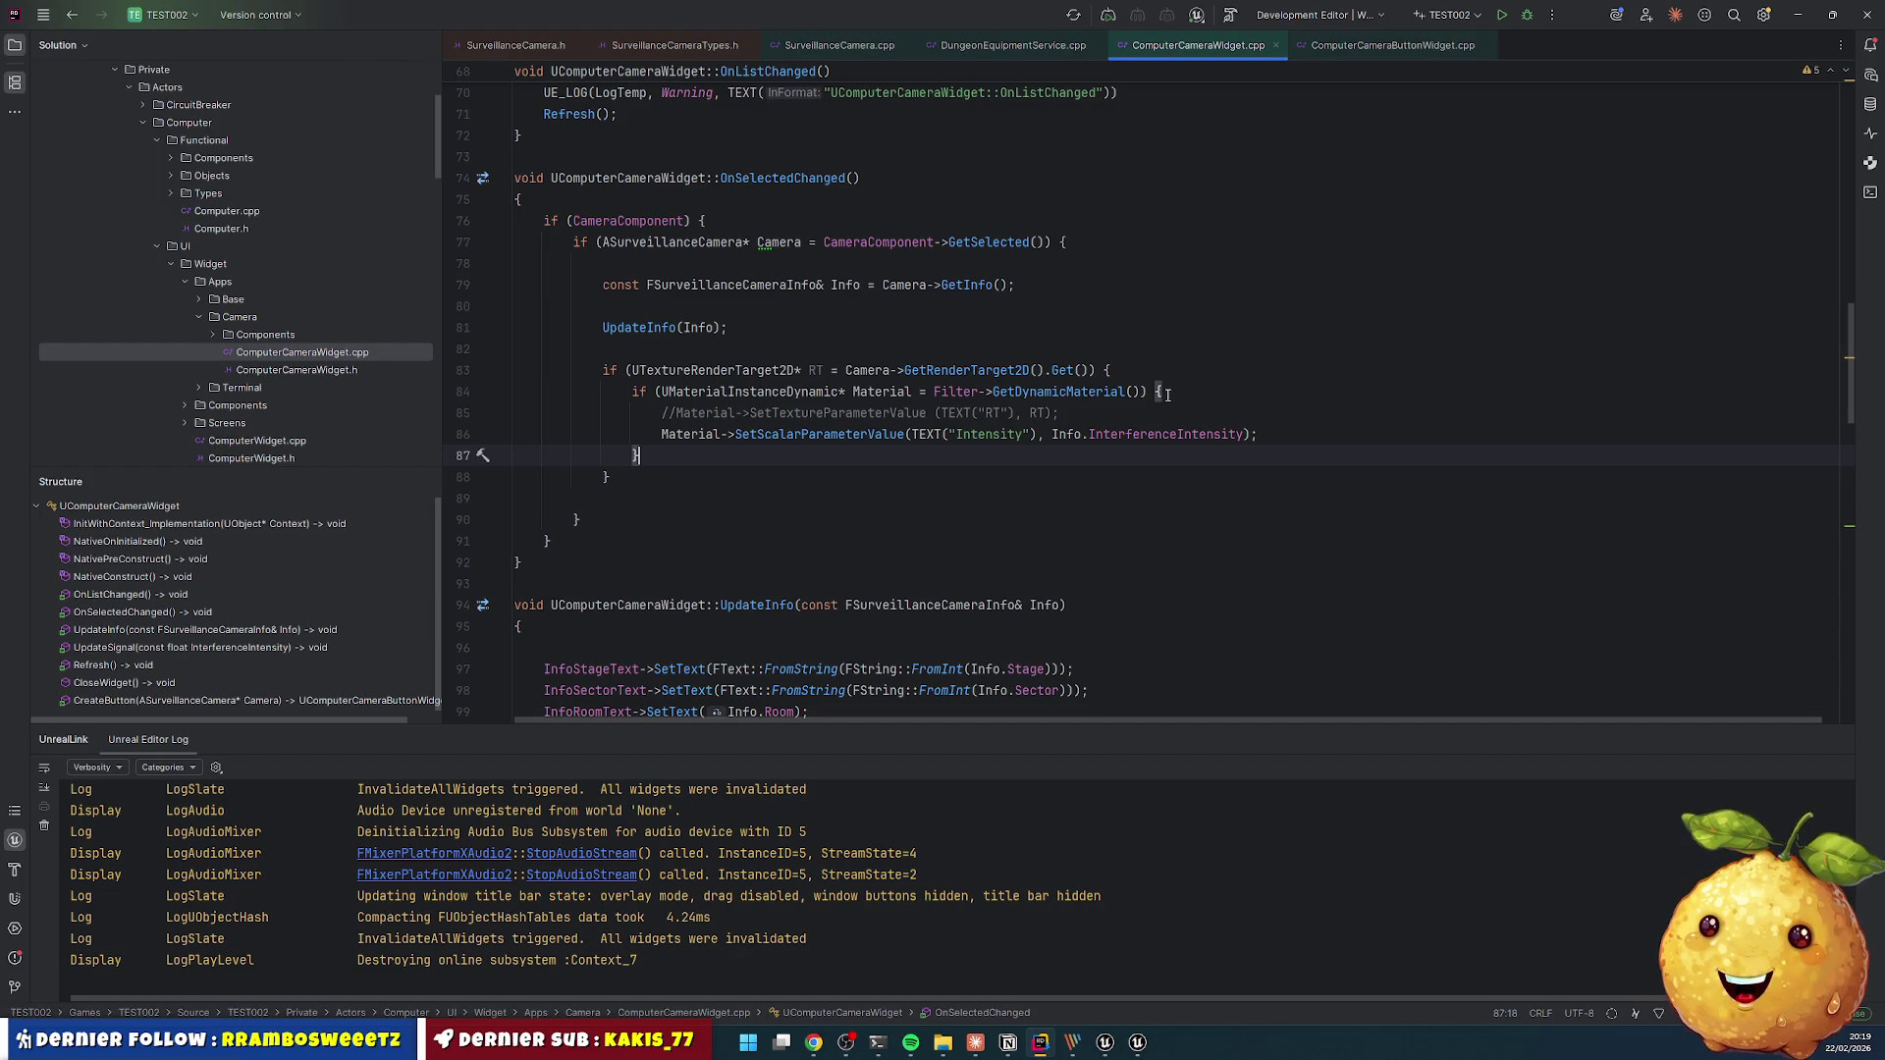
- Change InterferenceIntensity on line 150 of DungeonEquipmentService.cpp from 0.0f to 1.0f and Live Code recompile
click(991, 44)
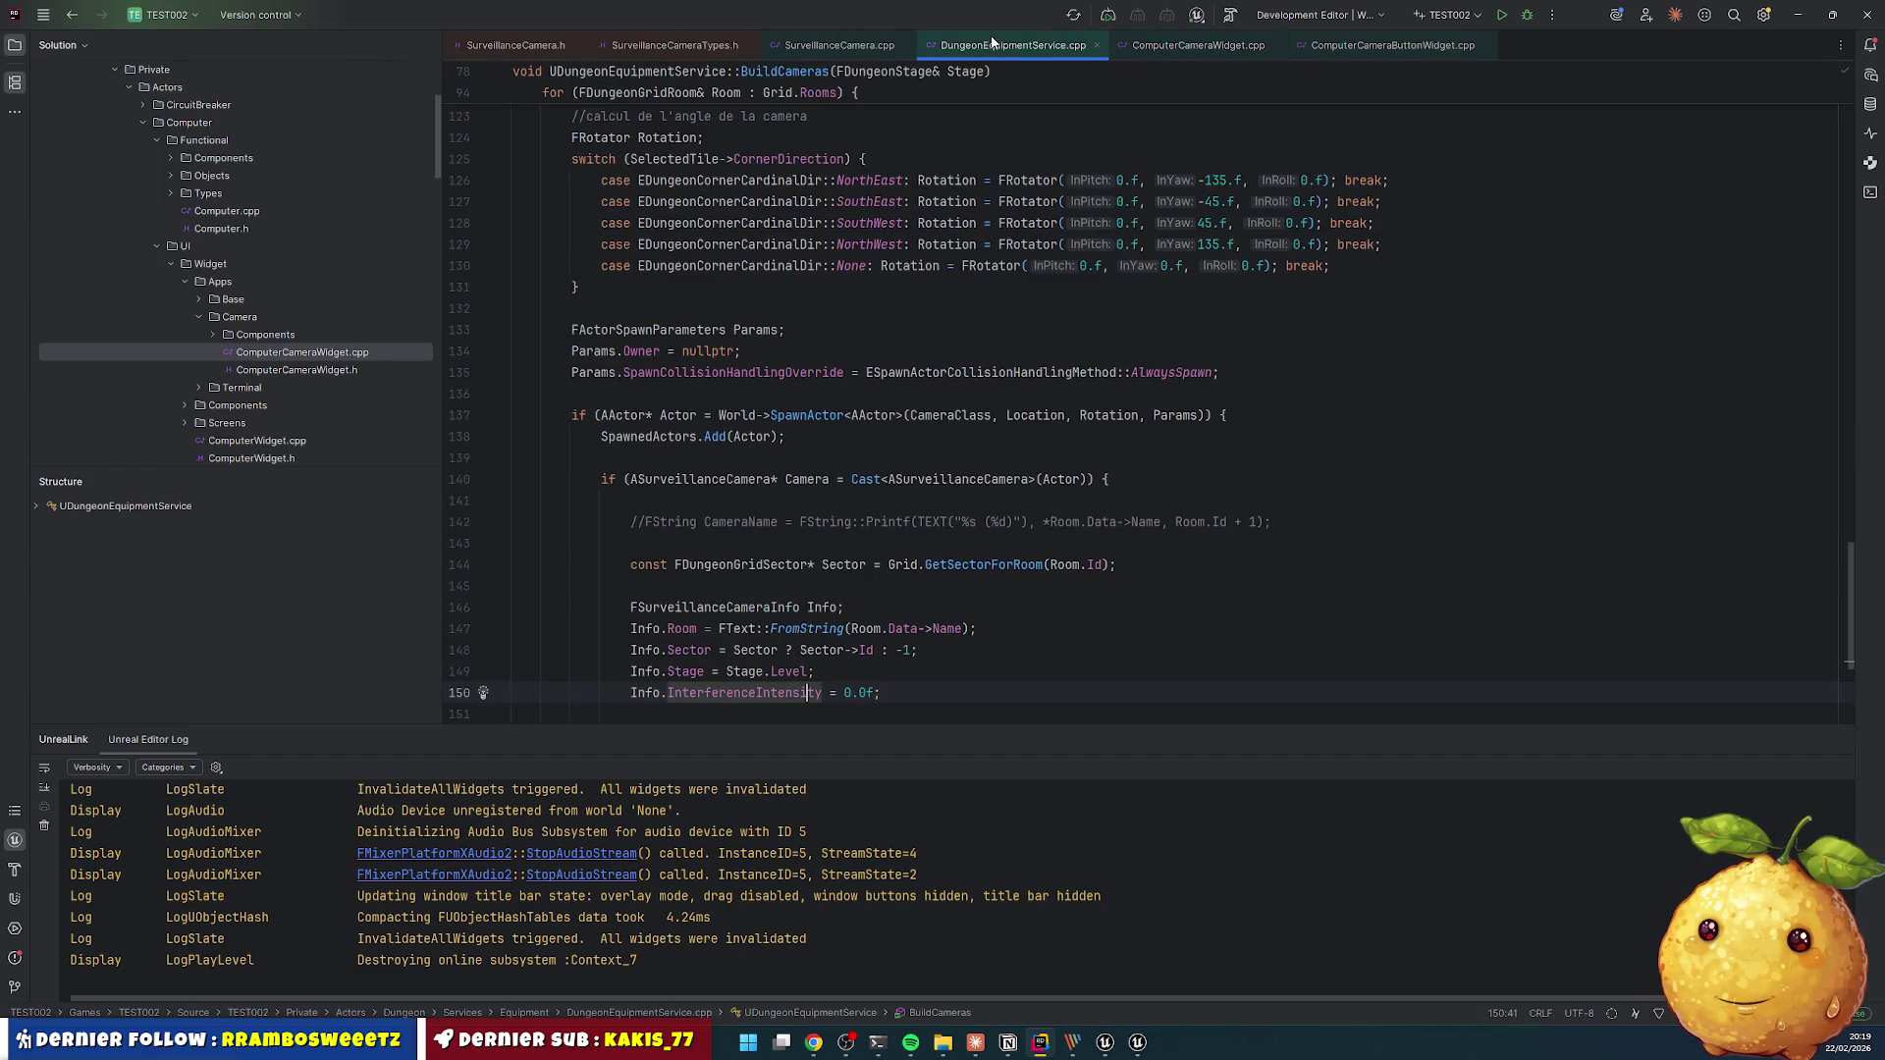
click(845, 693)
scroll(1159, 393, down, 1)
key(Right)
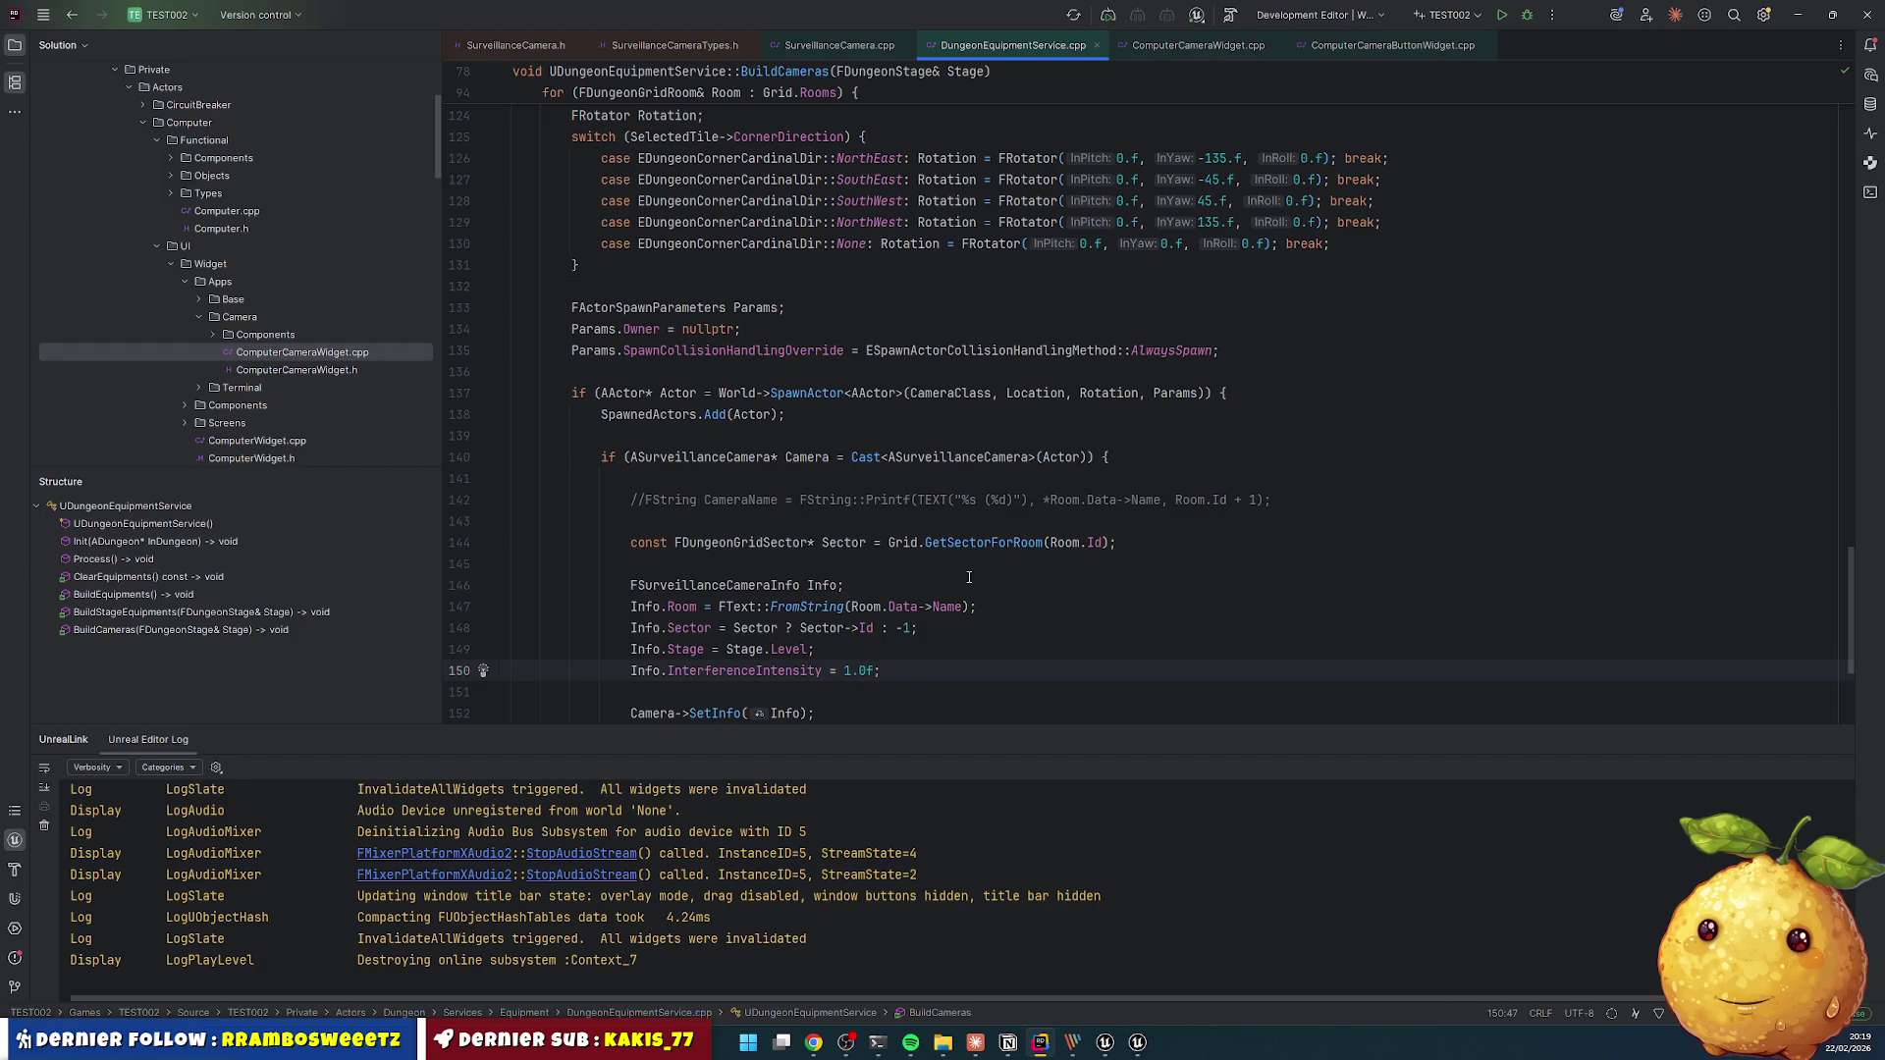
key(ctrl+alt+F11)
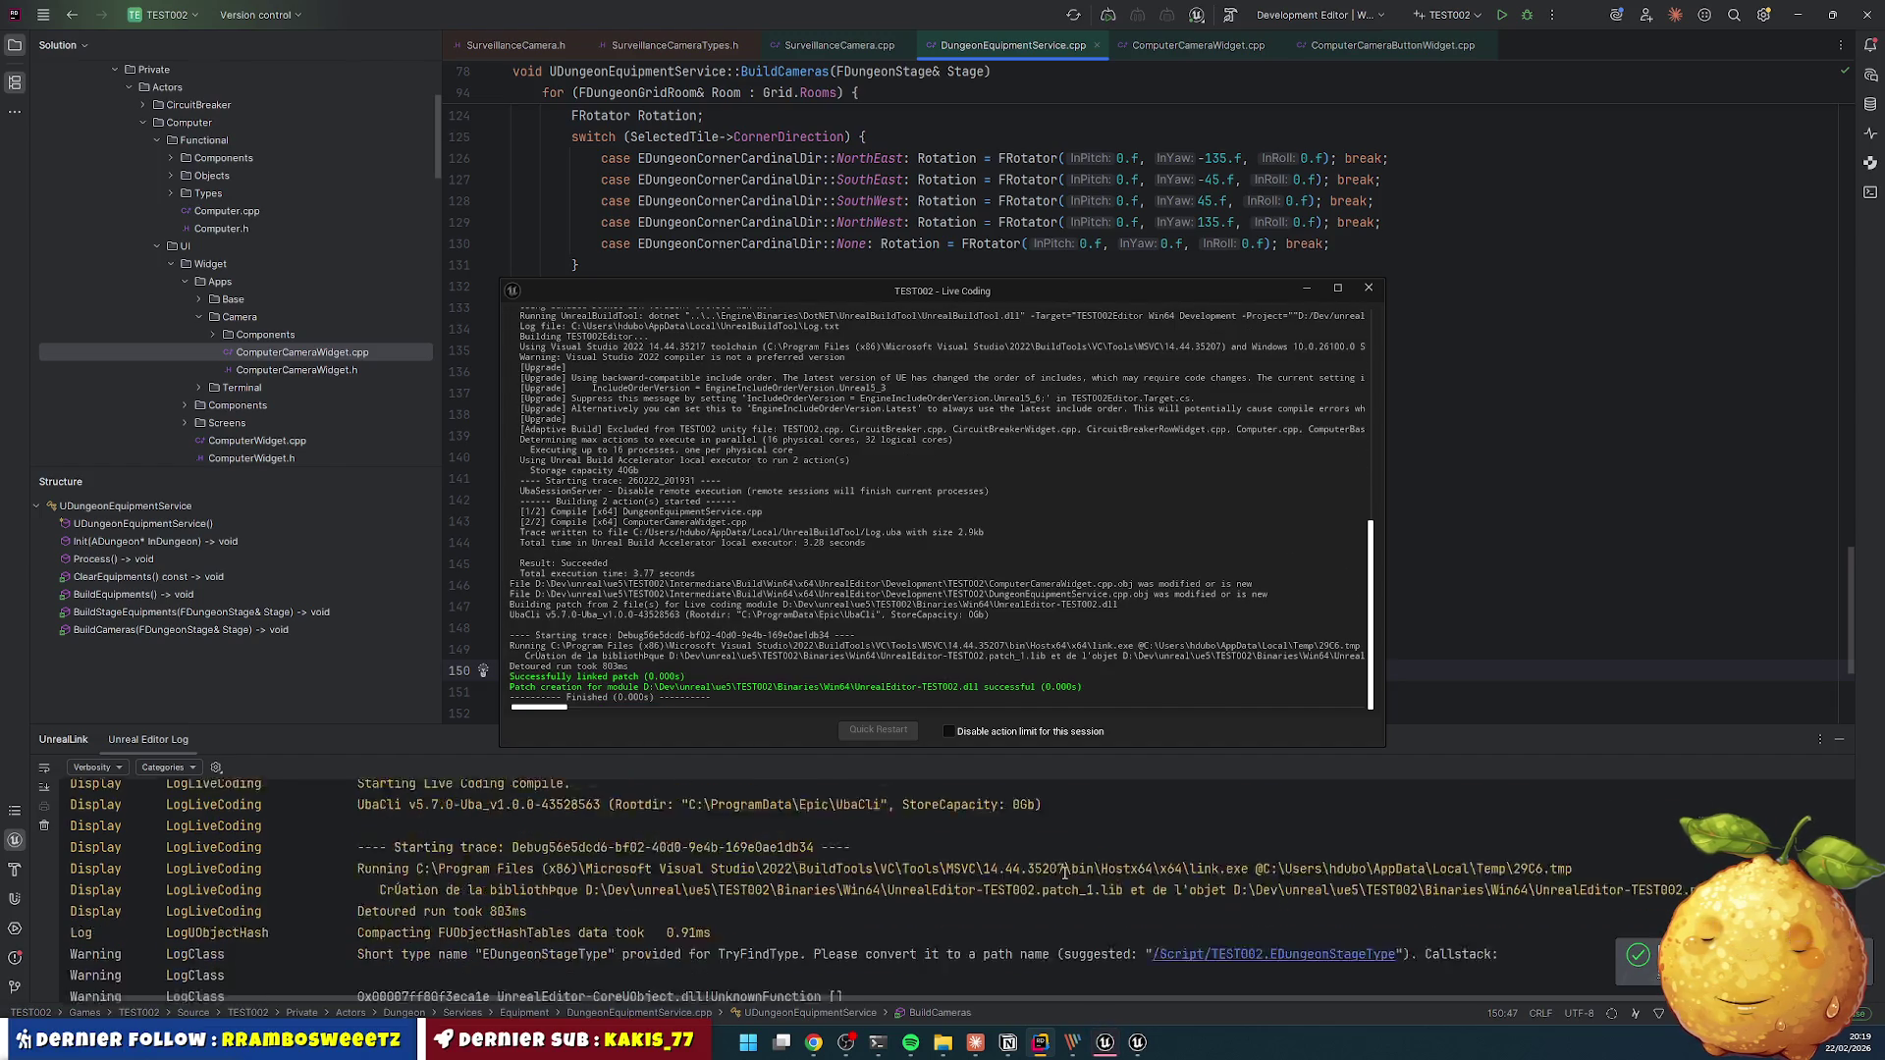
- Retest the Cameras app from Lvl_Main, confirming feeds read signal 1.000000, then close it
click(1116, 1043)
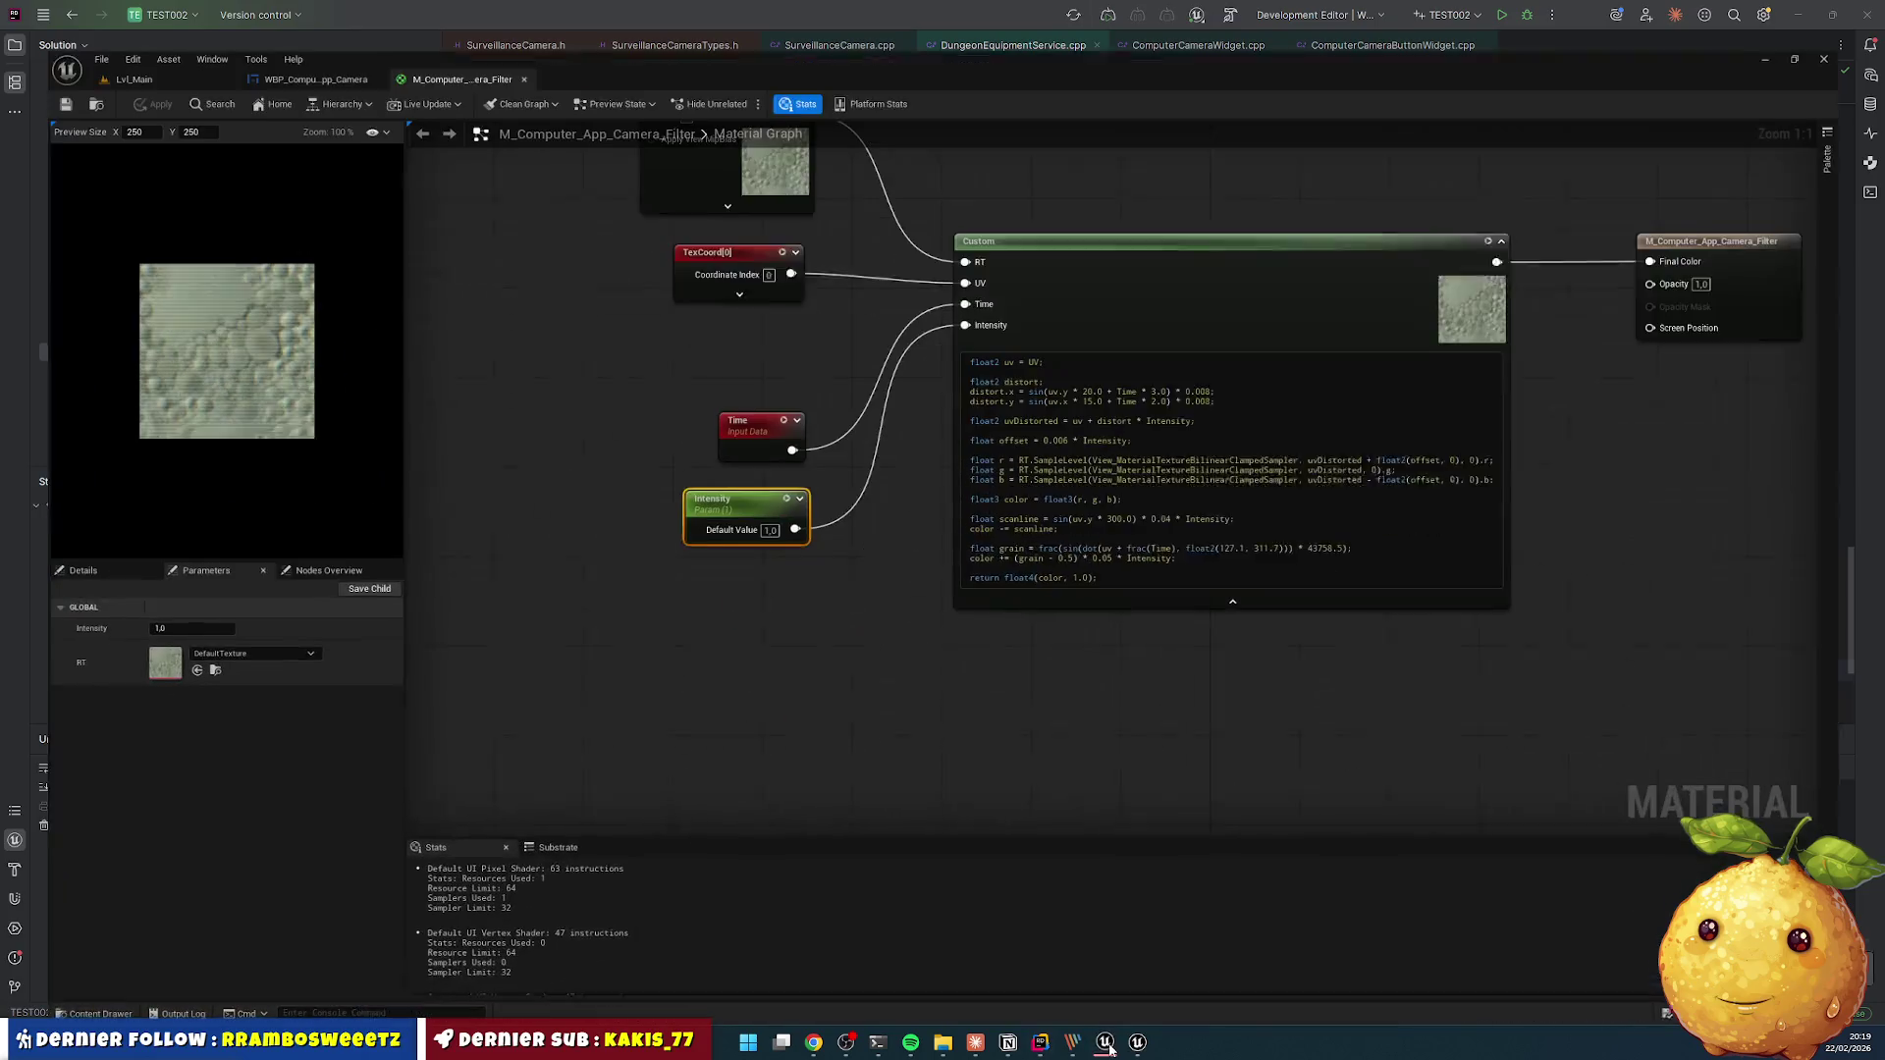
click(90, 29)
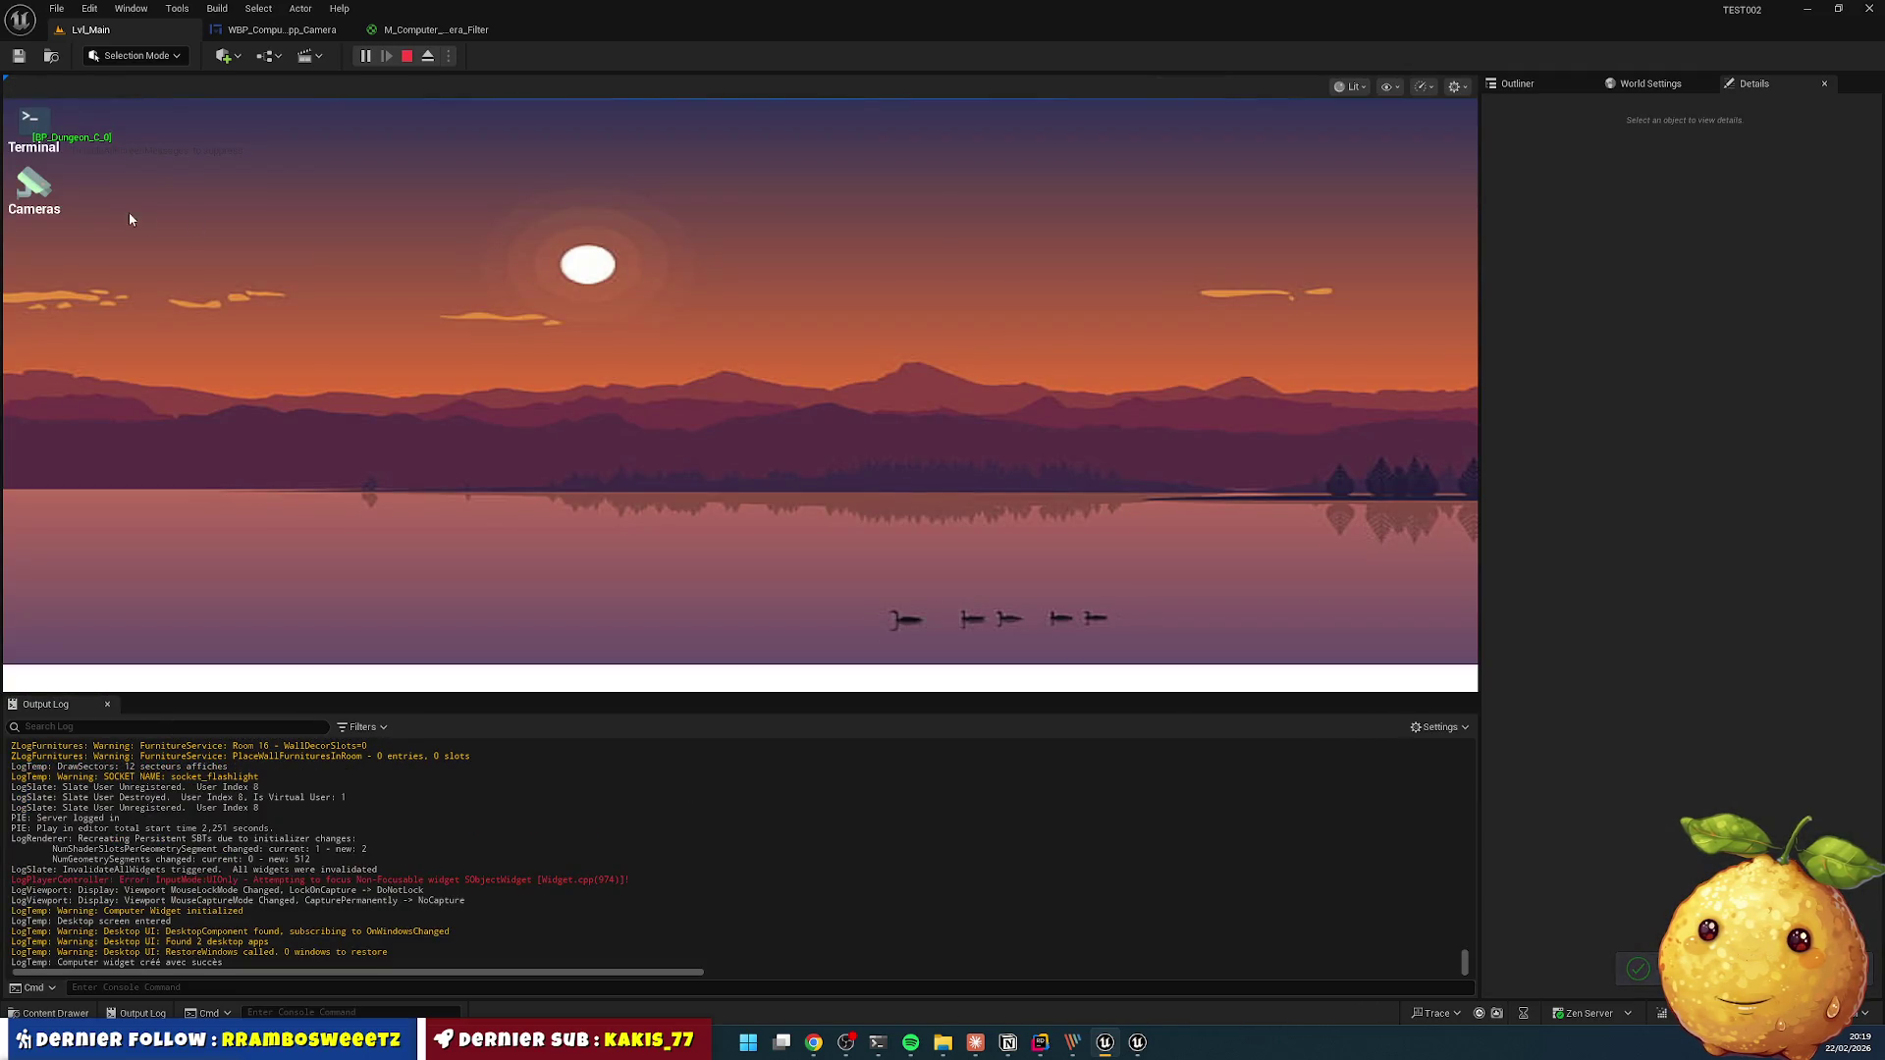
double_click(33, 187)
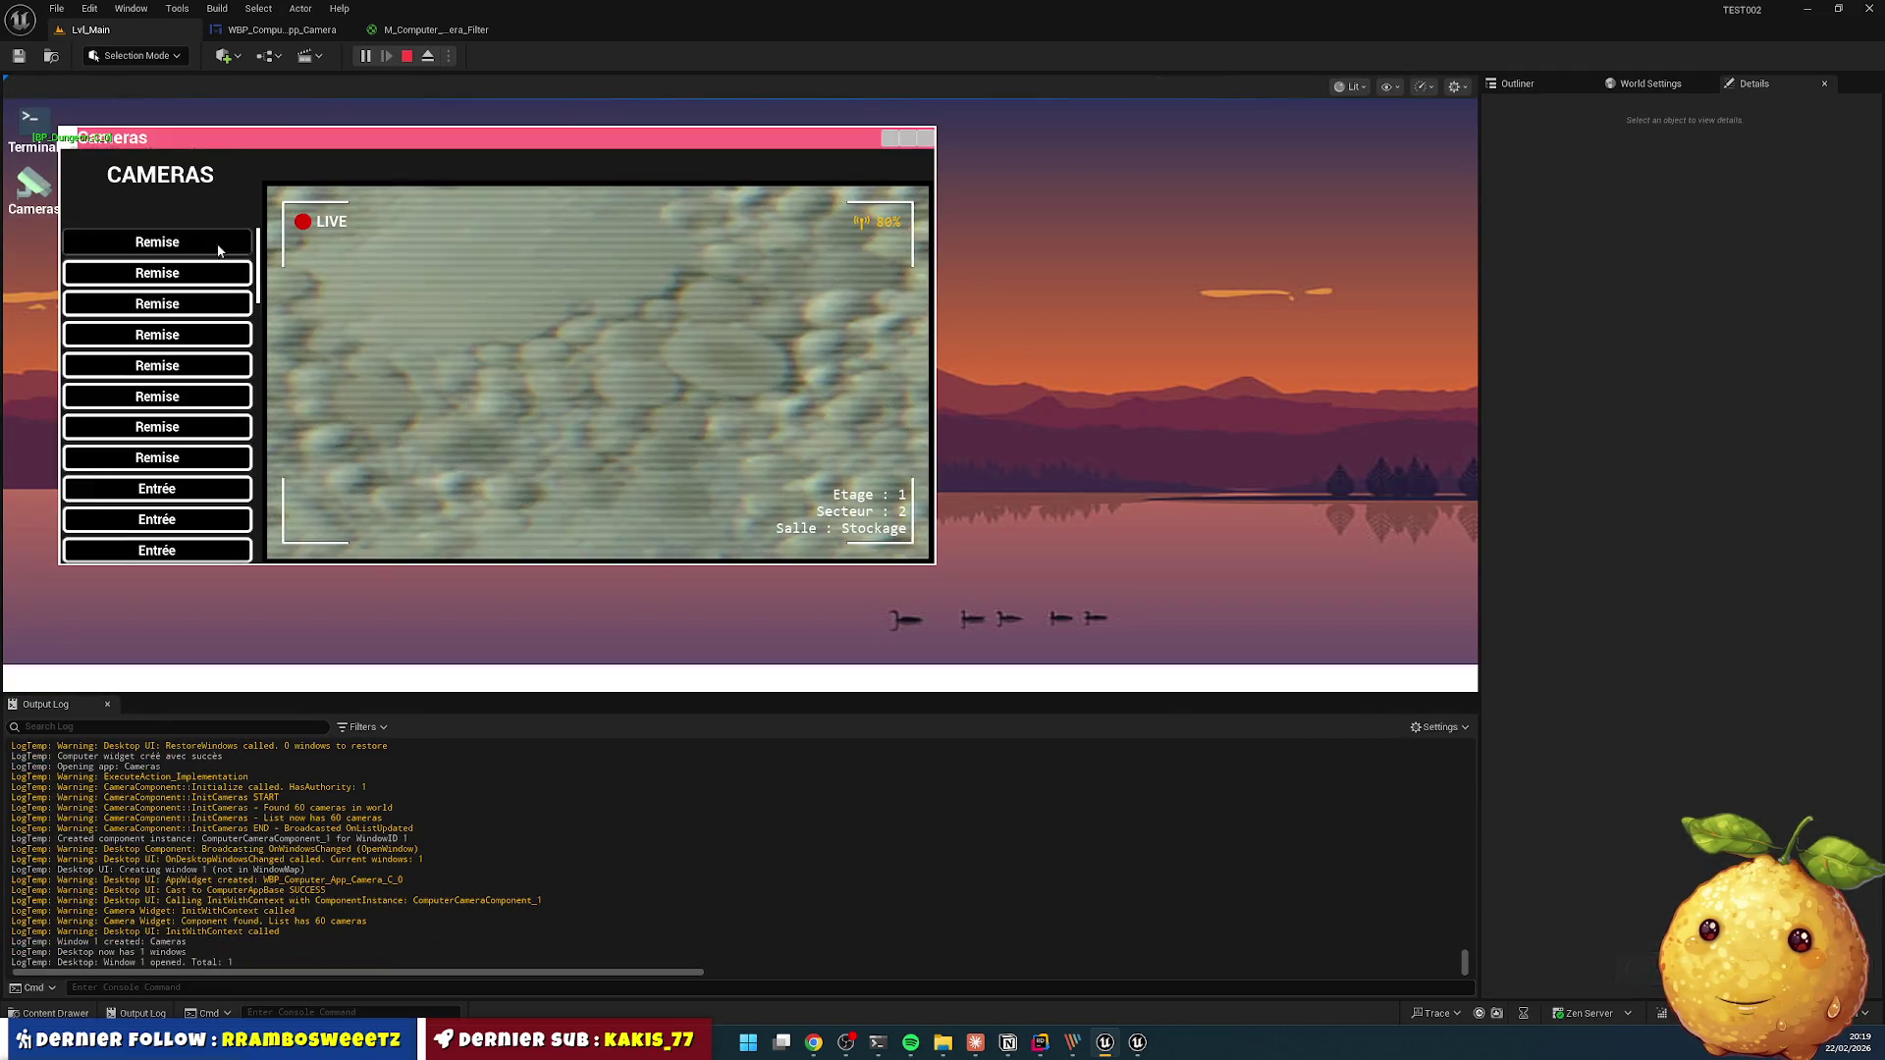
click(217, 340)
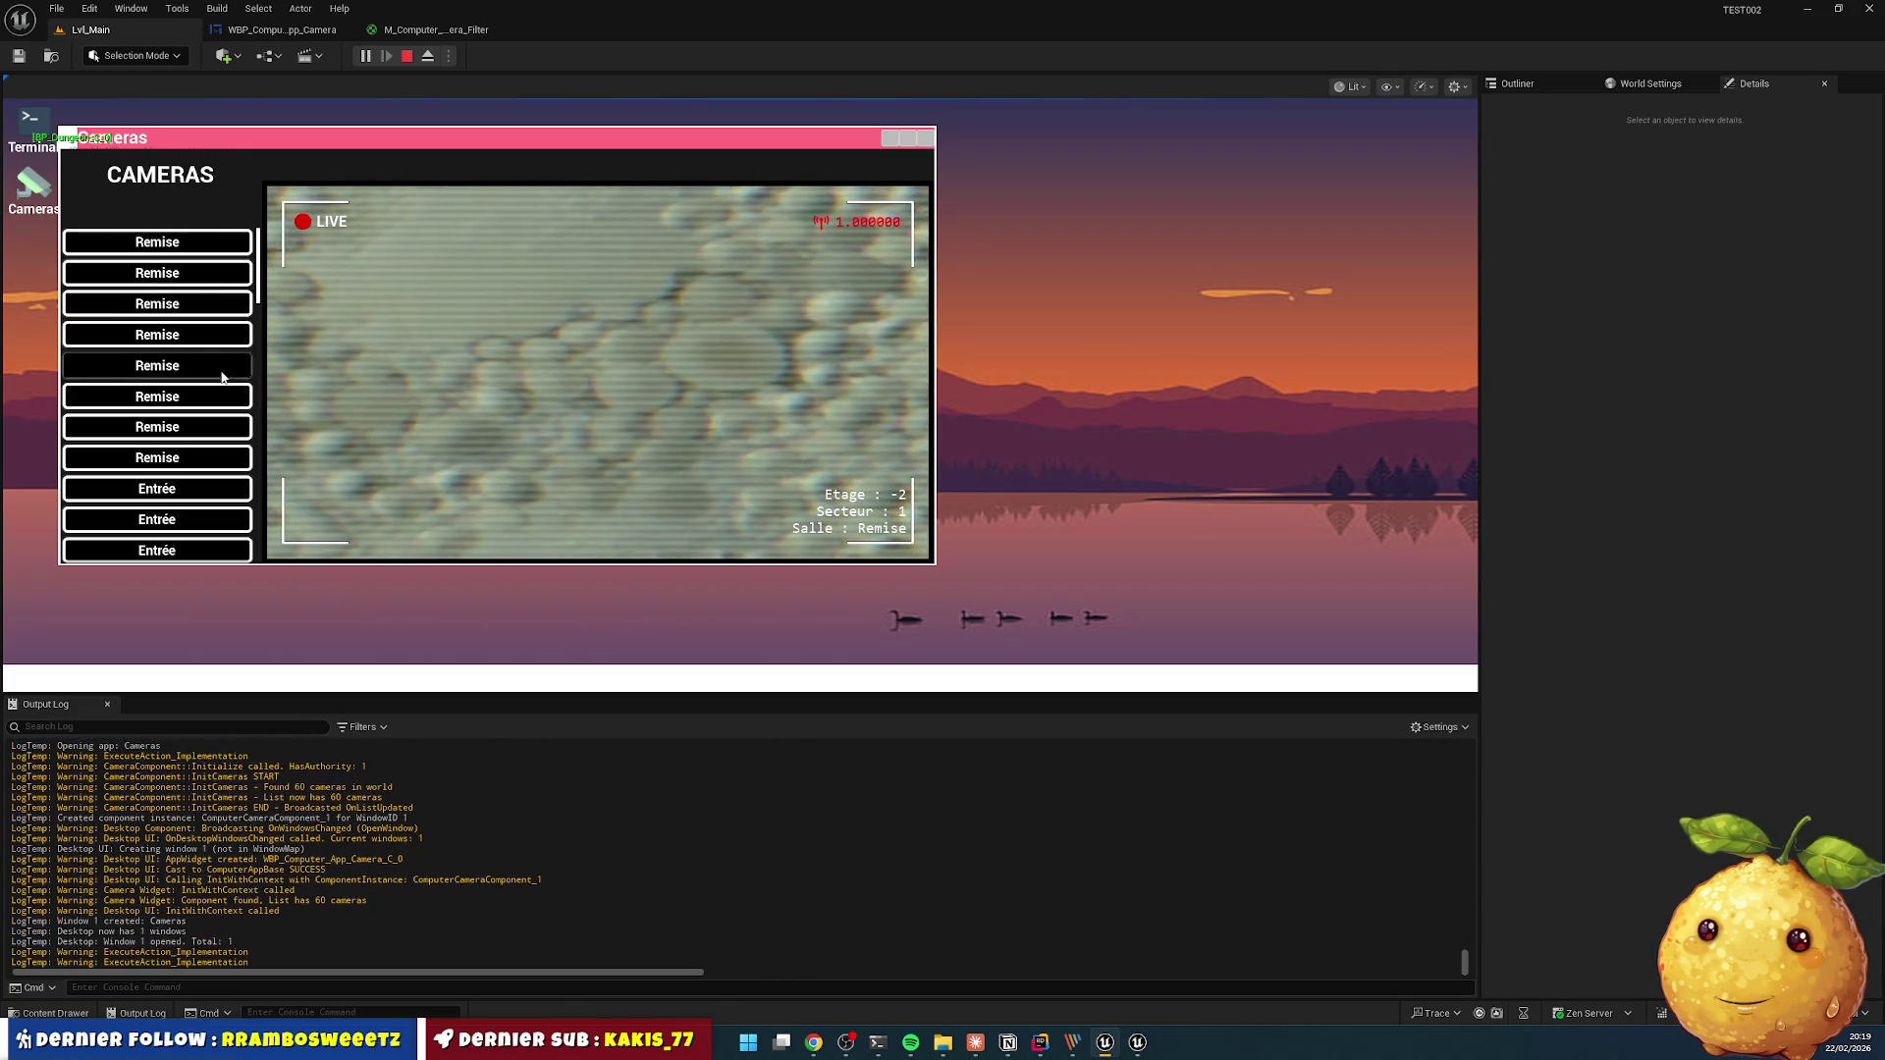
click(219, 367)
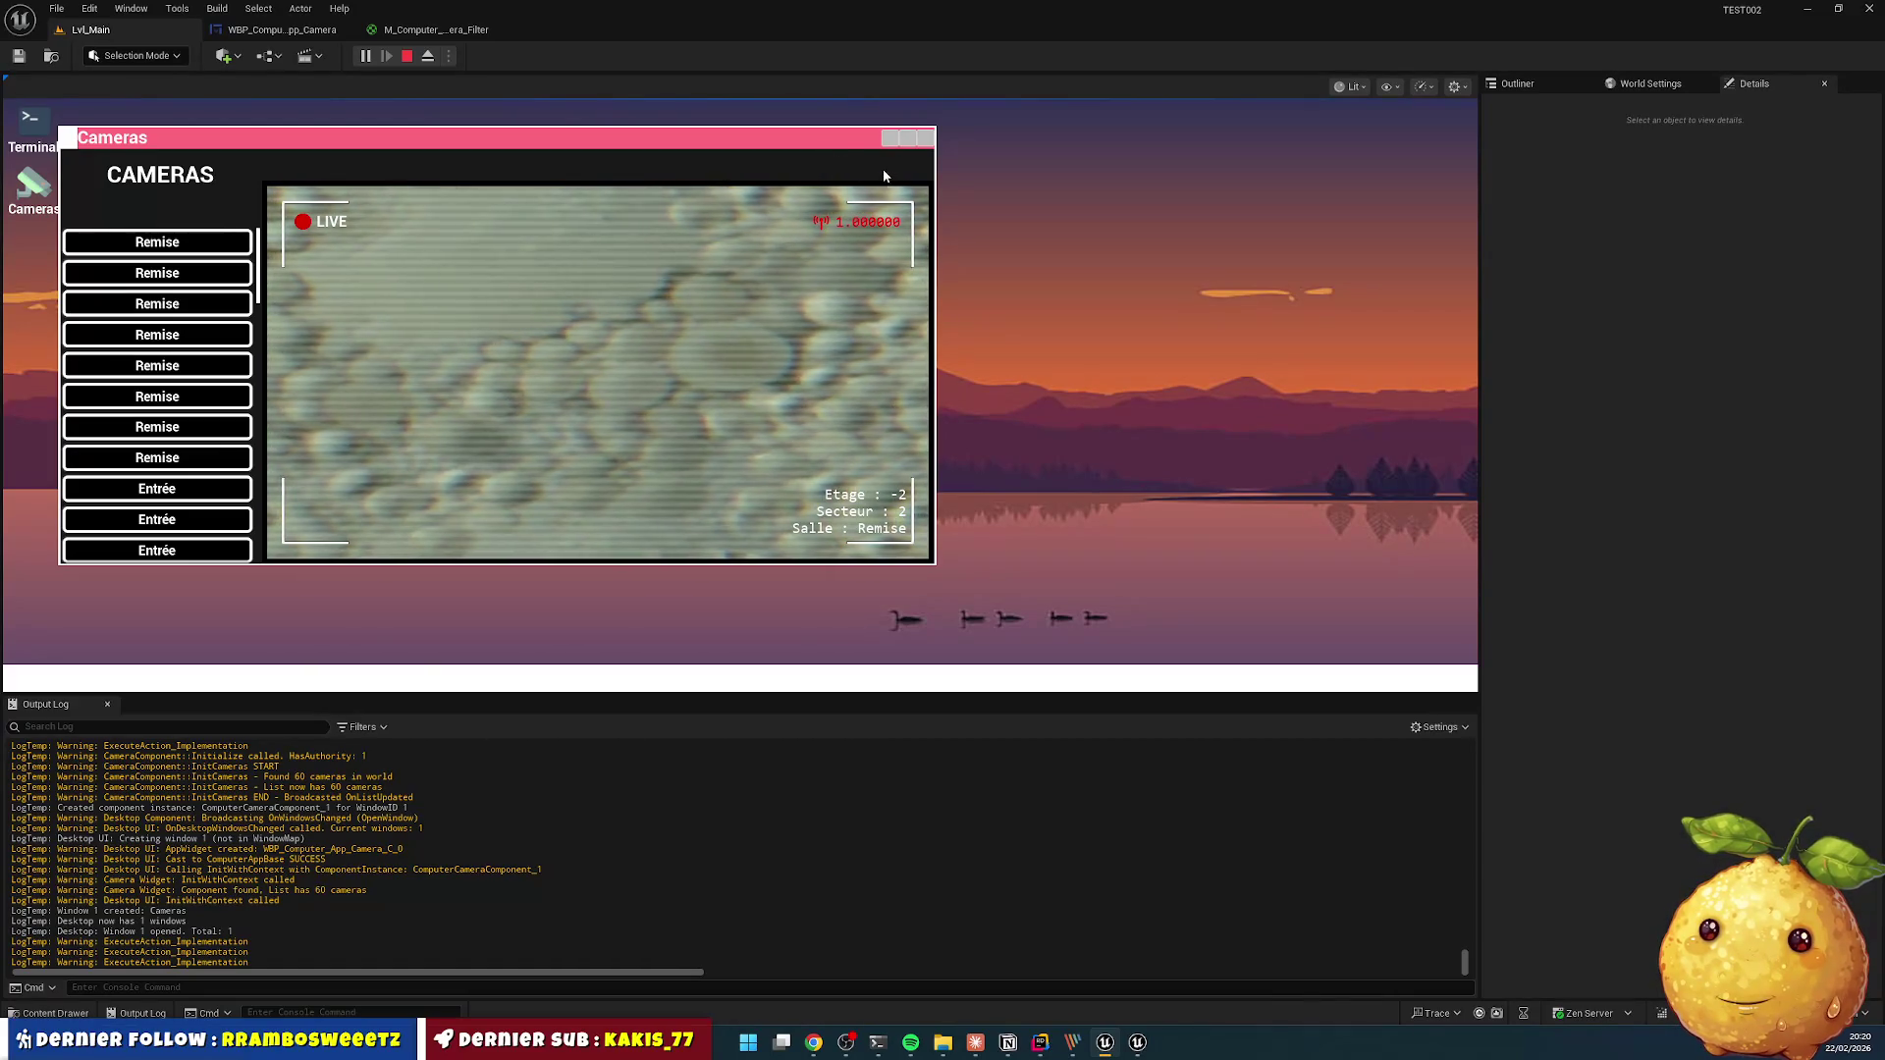
click(925, 138)
- Uncomment line 85 in ComputerCameraWidget.cpp, recompile with Live Coding, and go back to Unreal
click(1040, 1043)
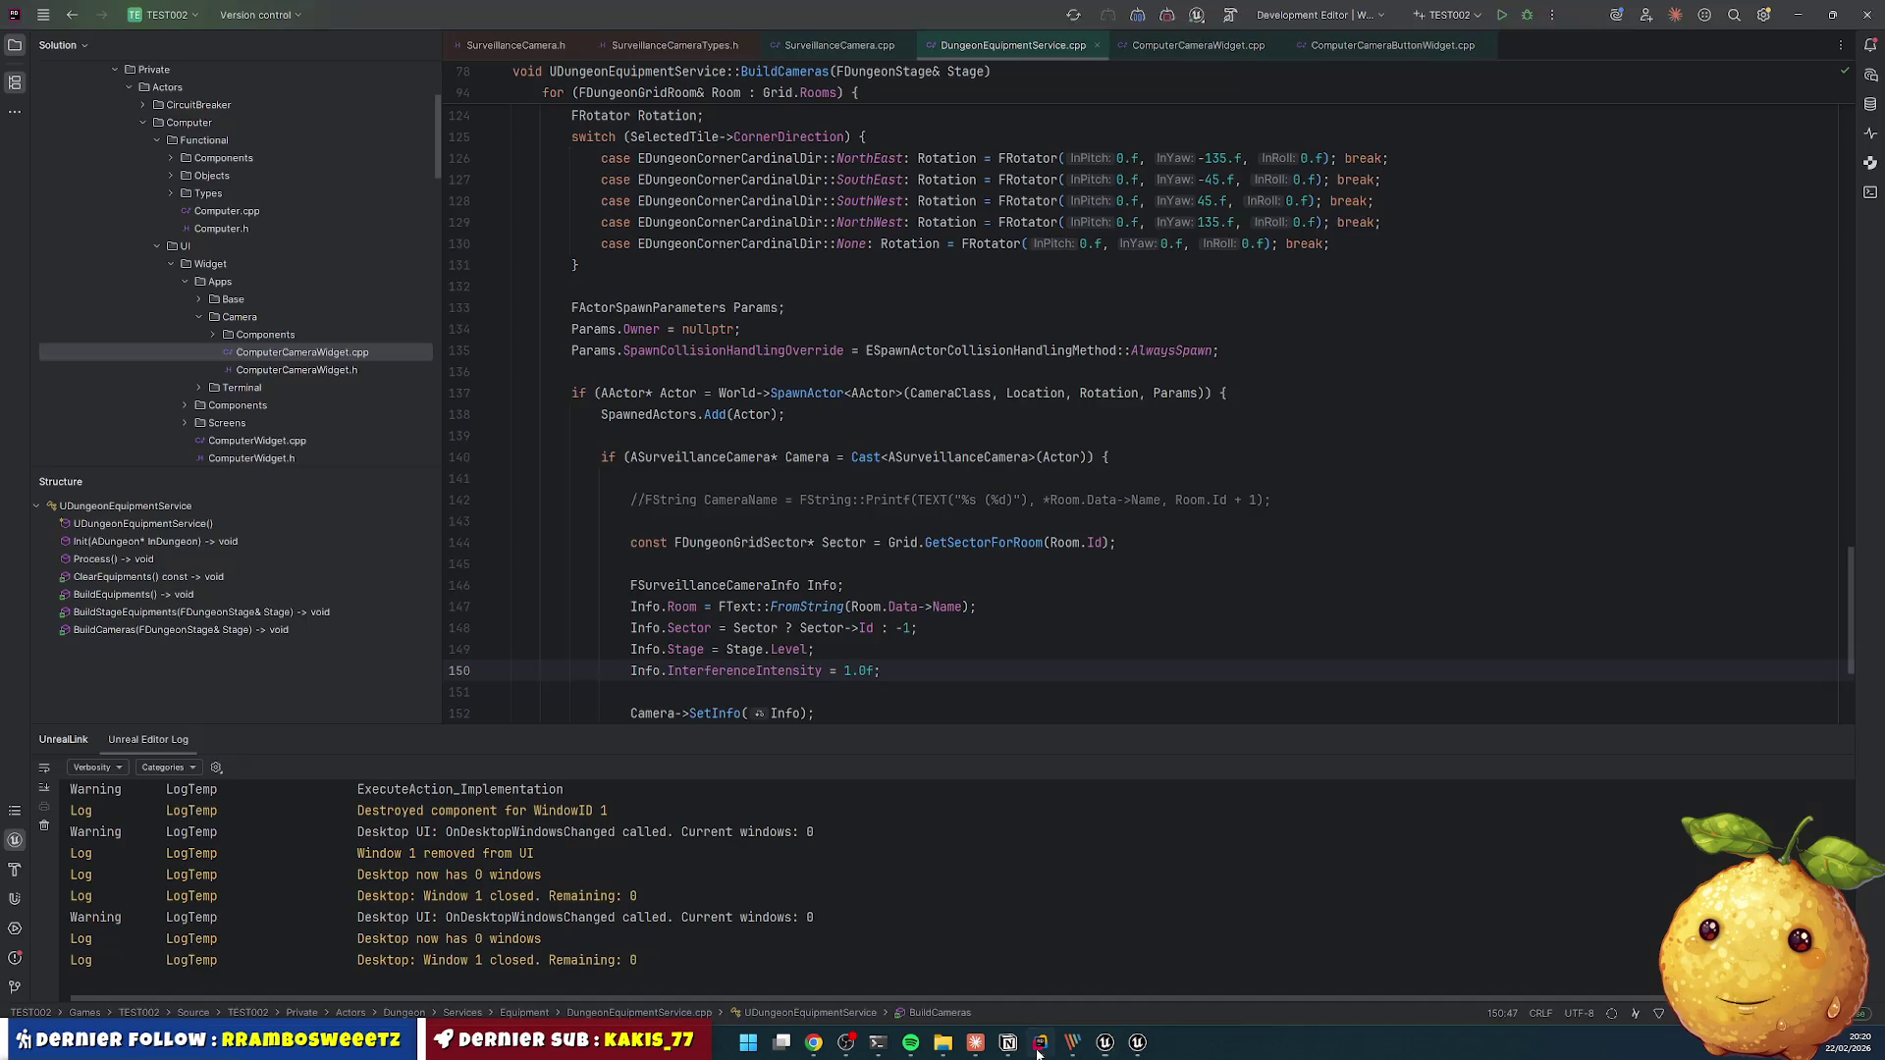
click(819, 44)
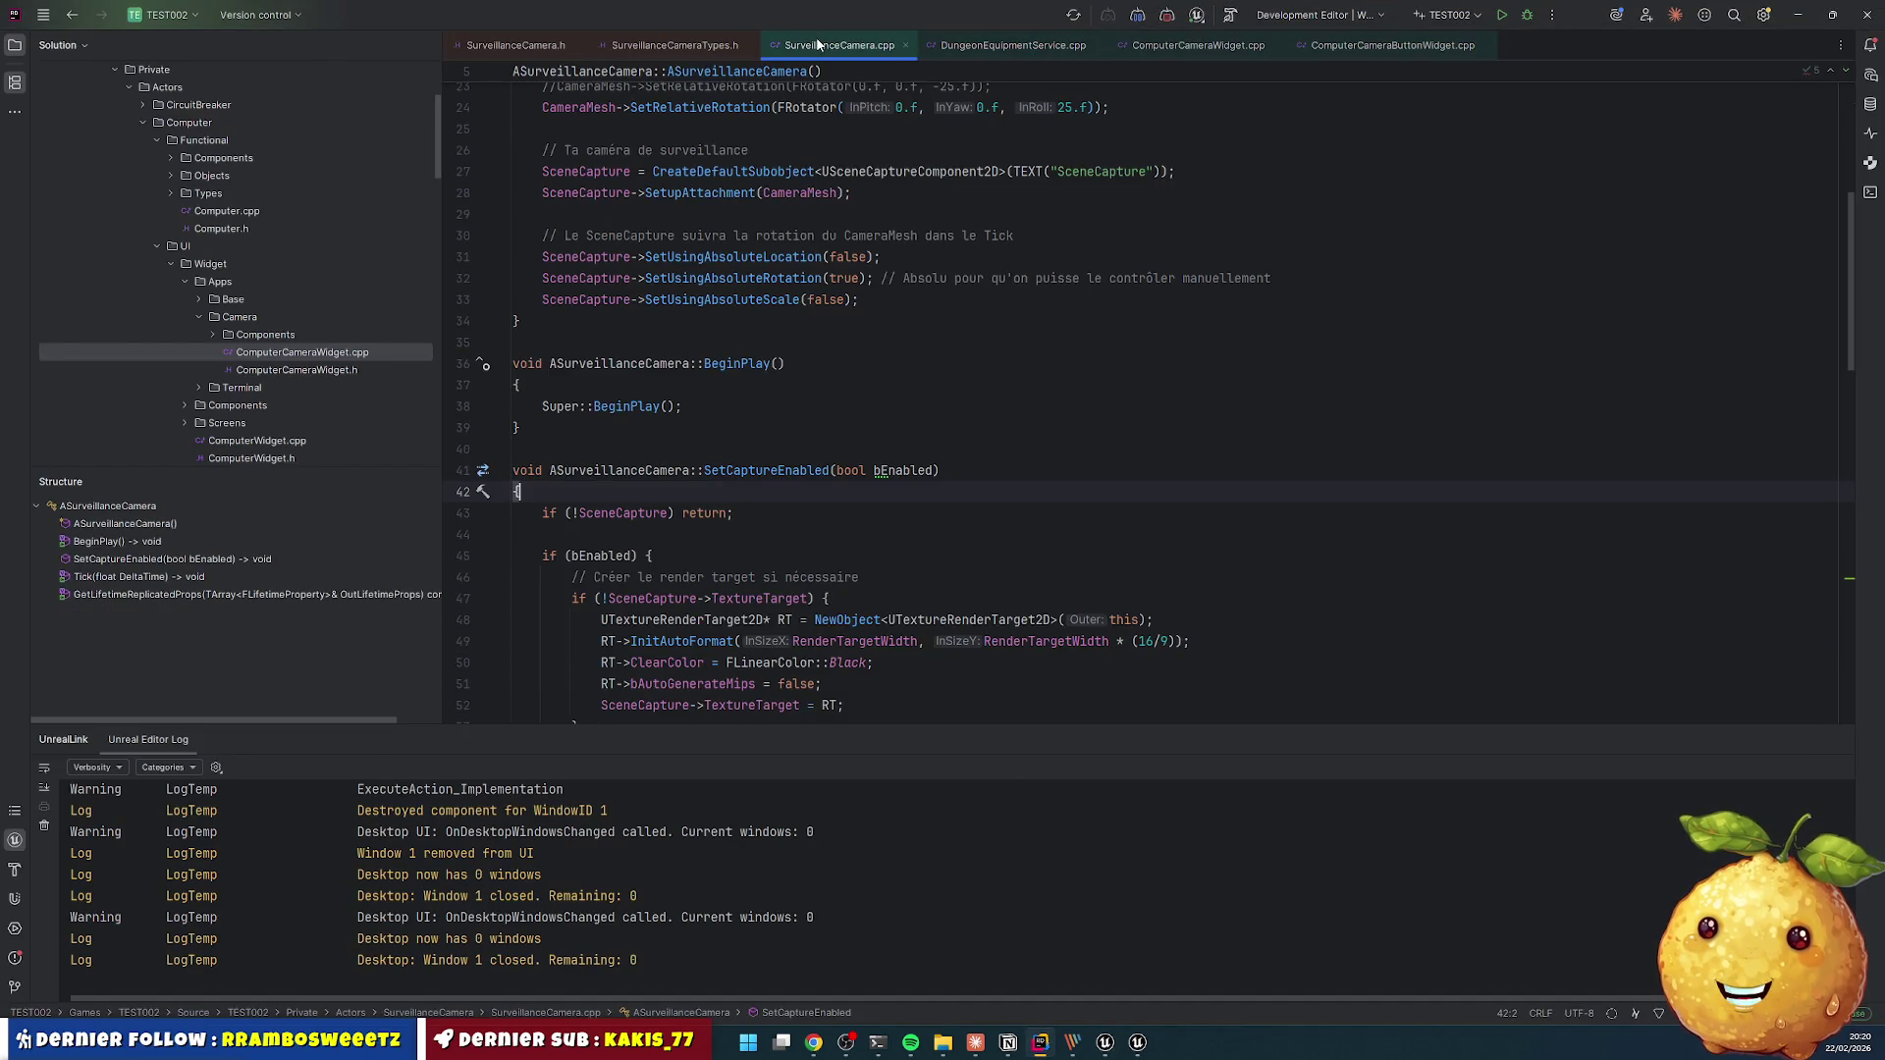
click(994, 45)
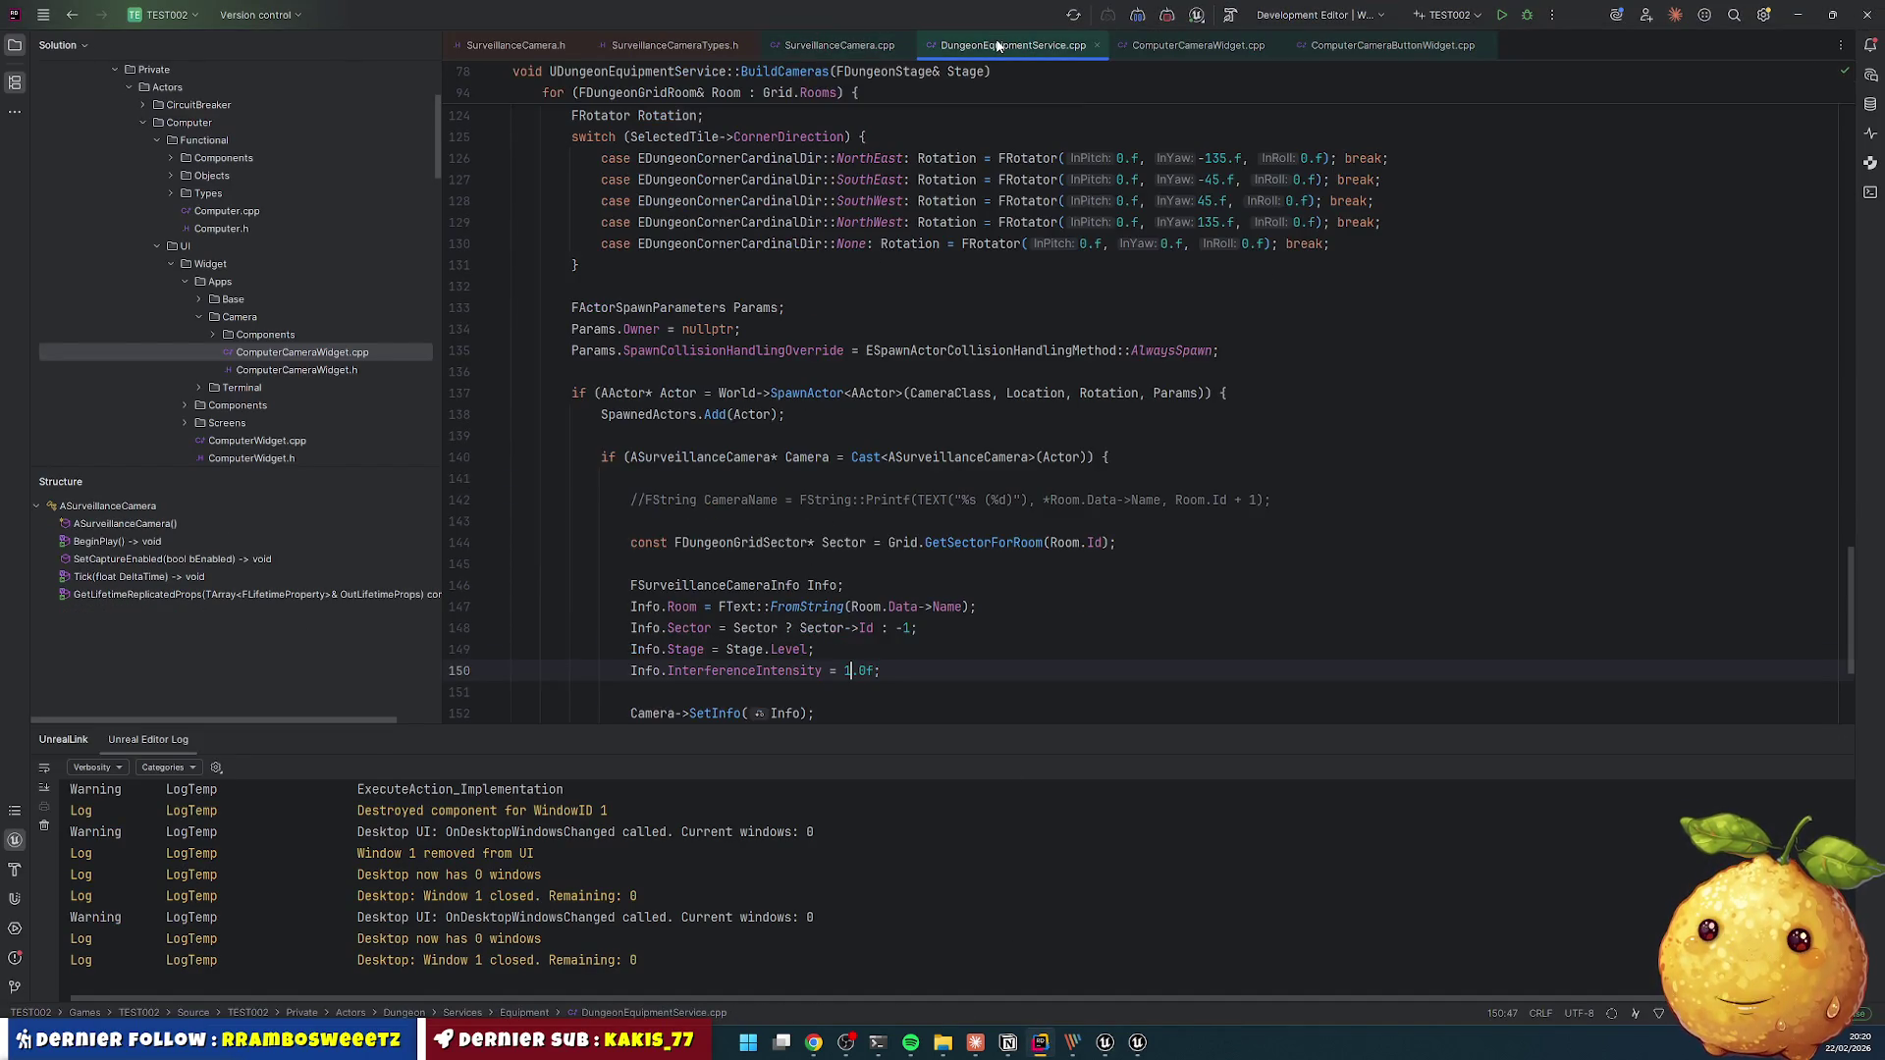
click(1204, 45)
click(924, 412)
key(ctrl+slash)
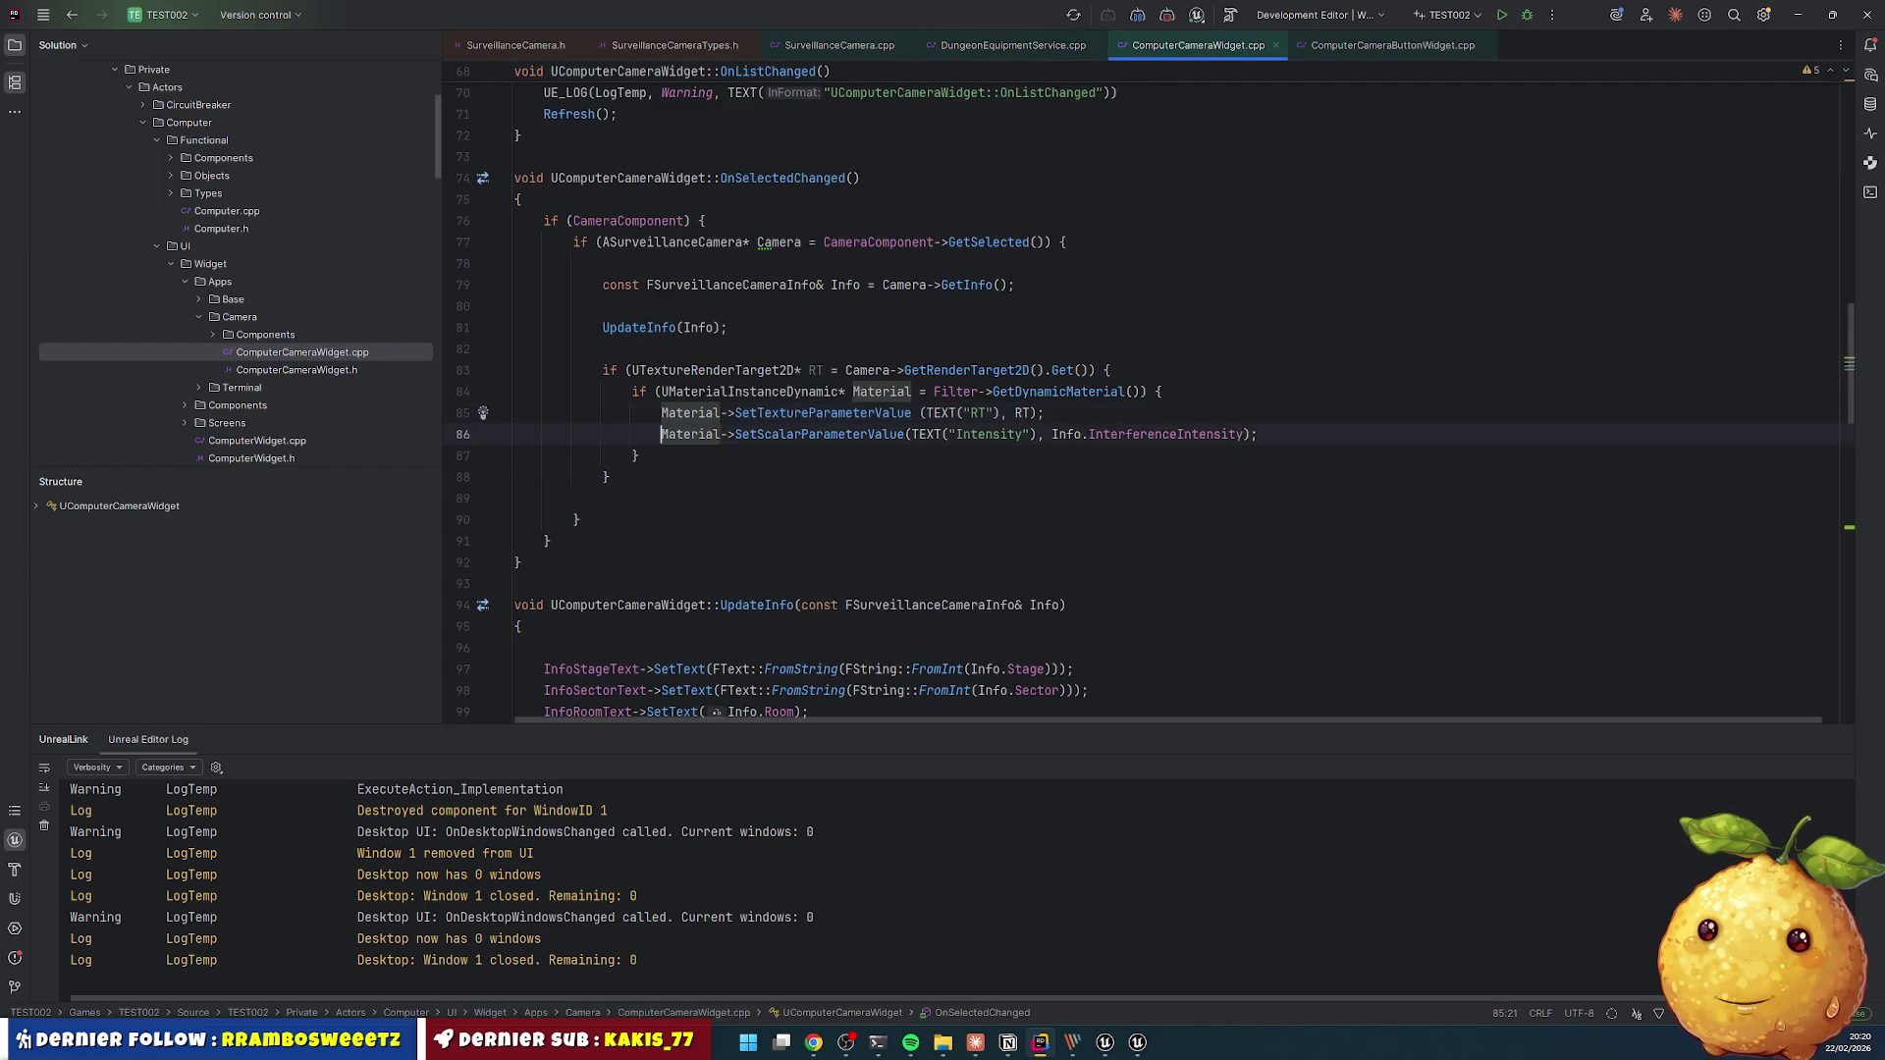
key(ctrl+alt+F11)
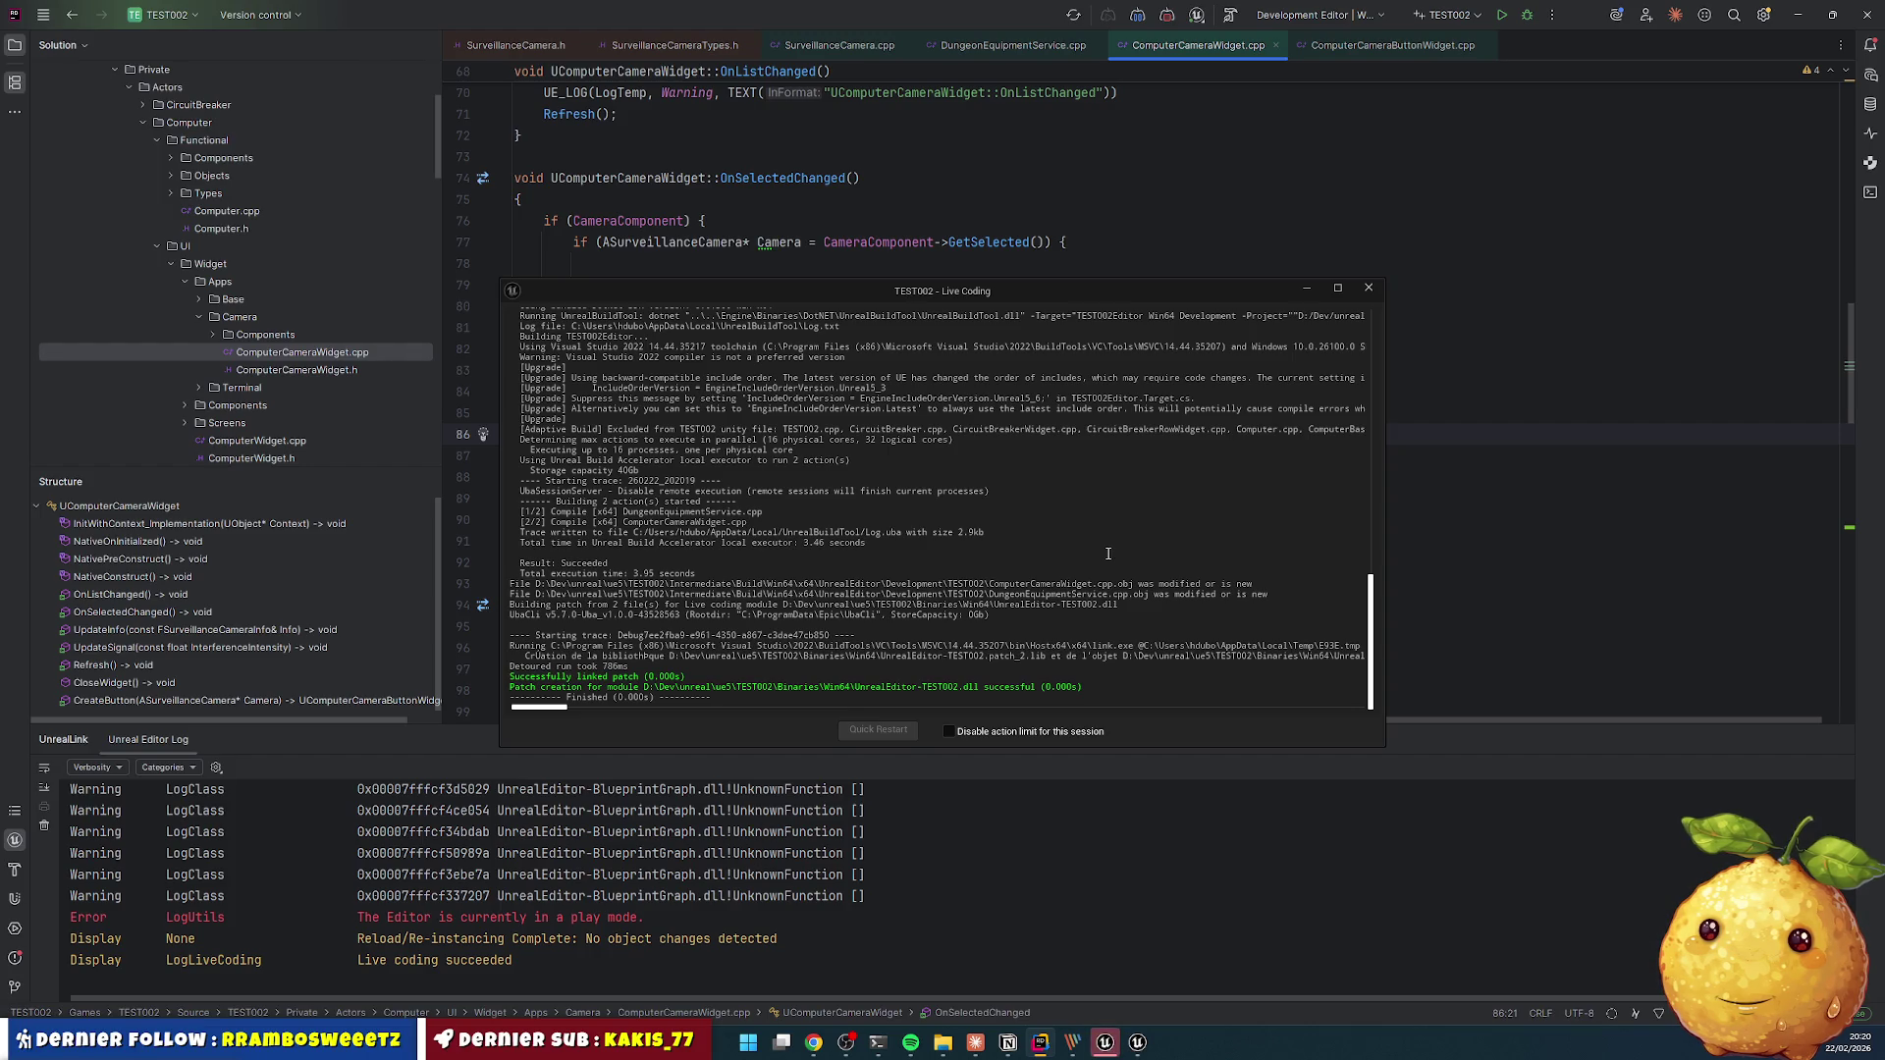
click(1369, 288)
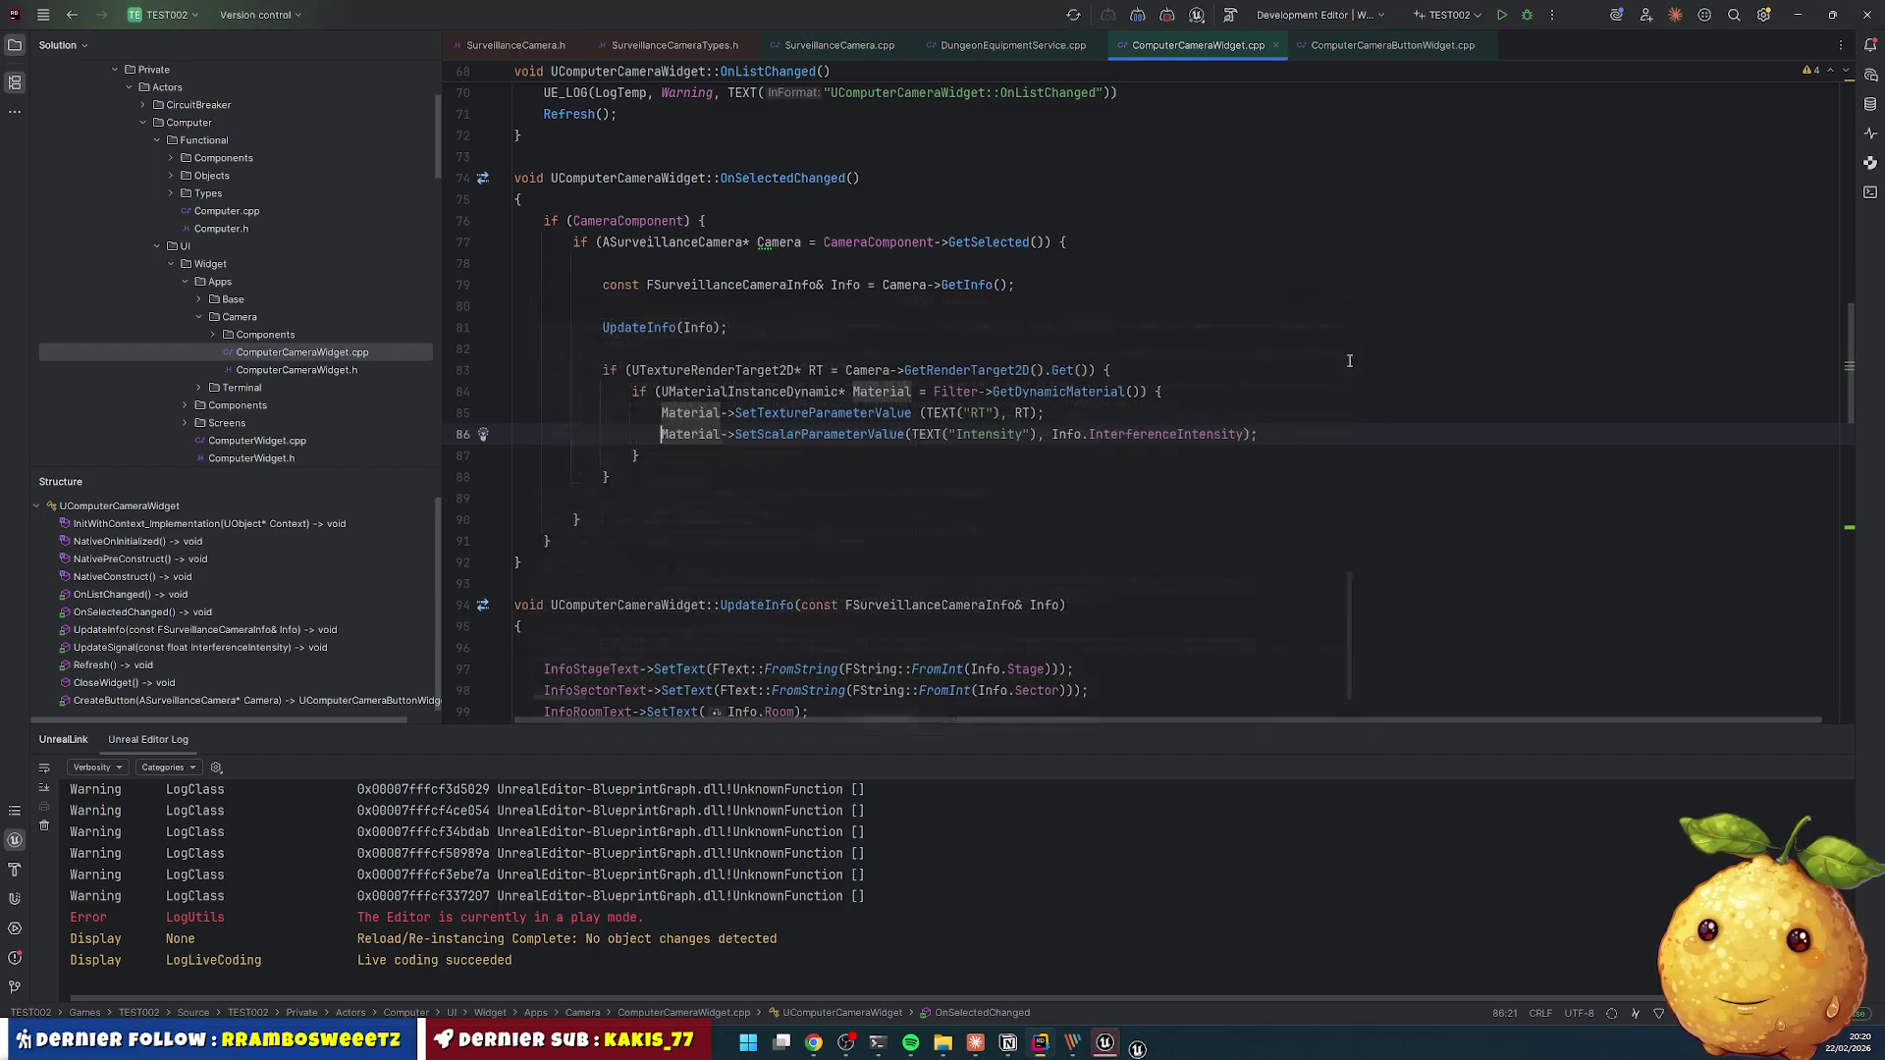
click(1105, 1043)
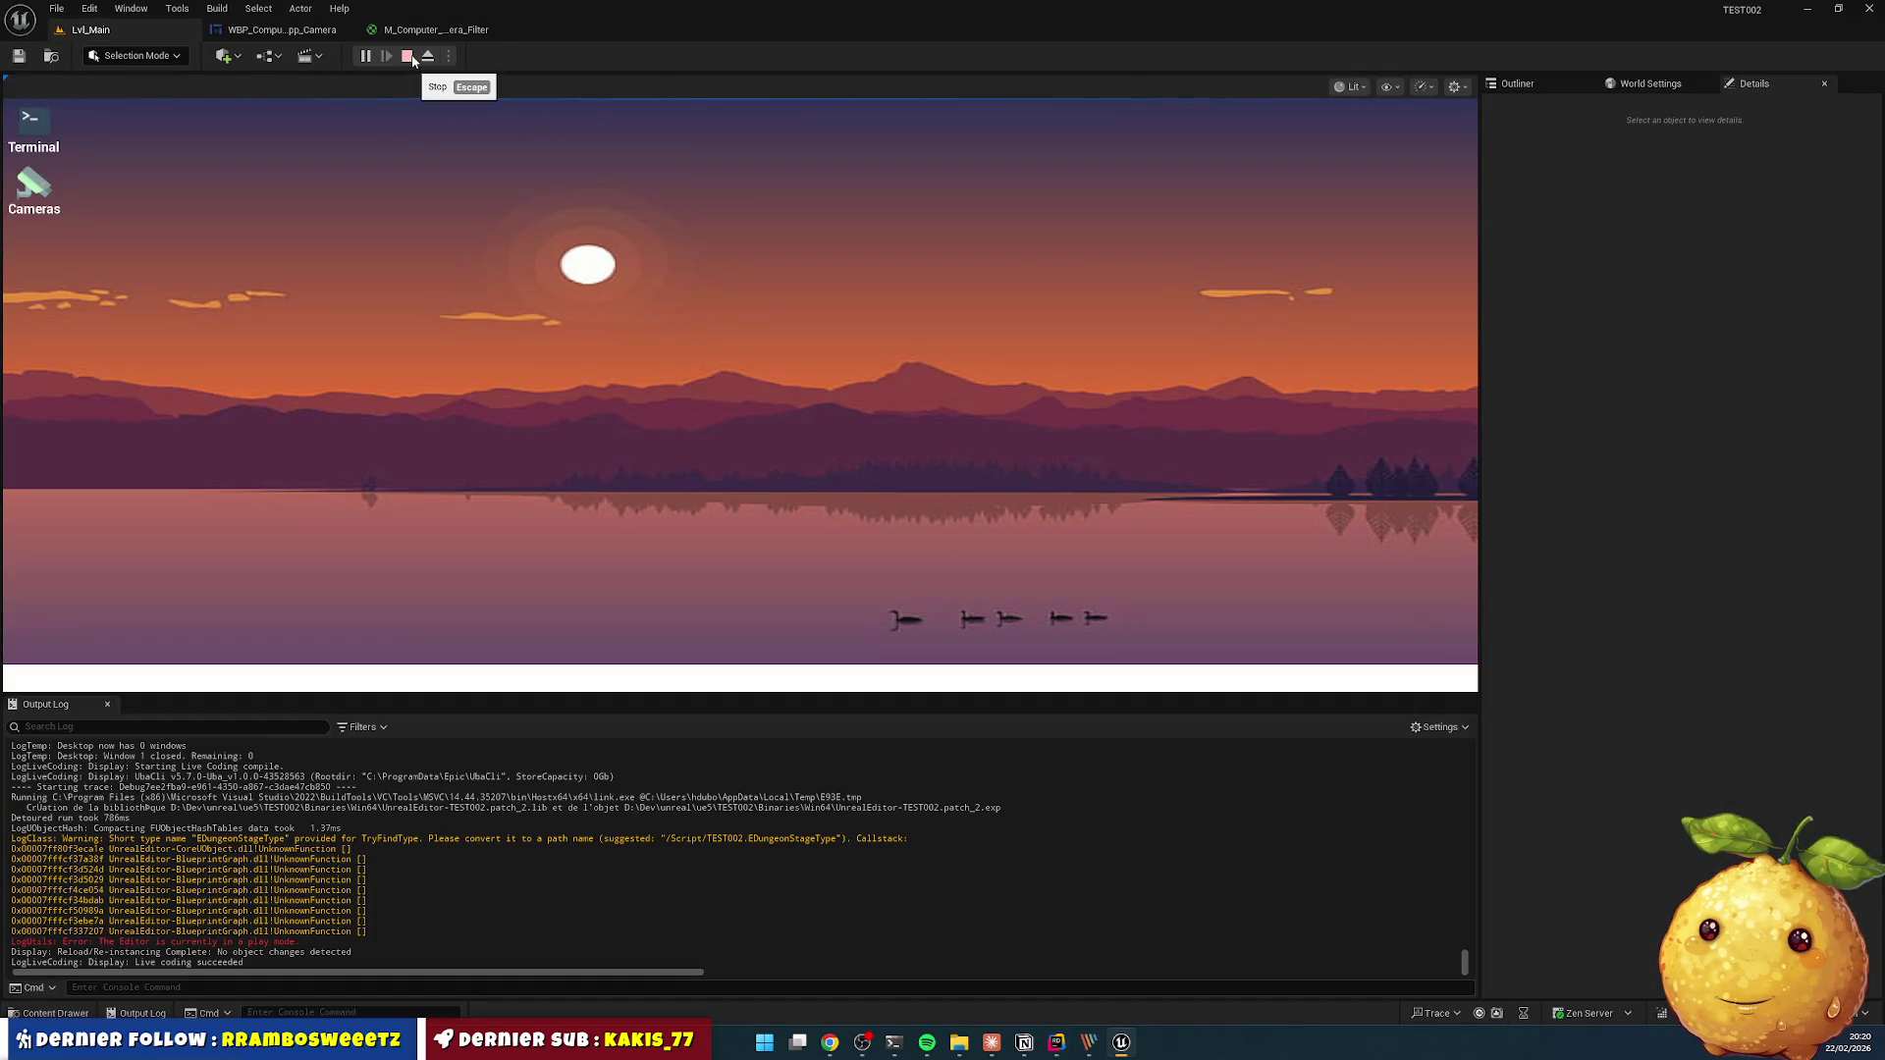
- Restart play and compare three Remise feeds and an Entrée feed in the Cameras app, then stop
click(411, 57)
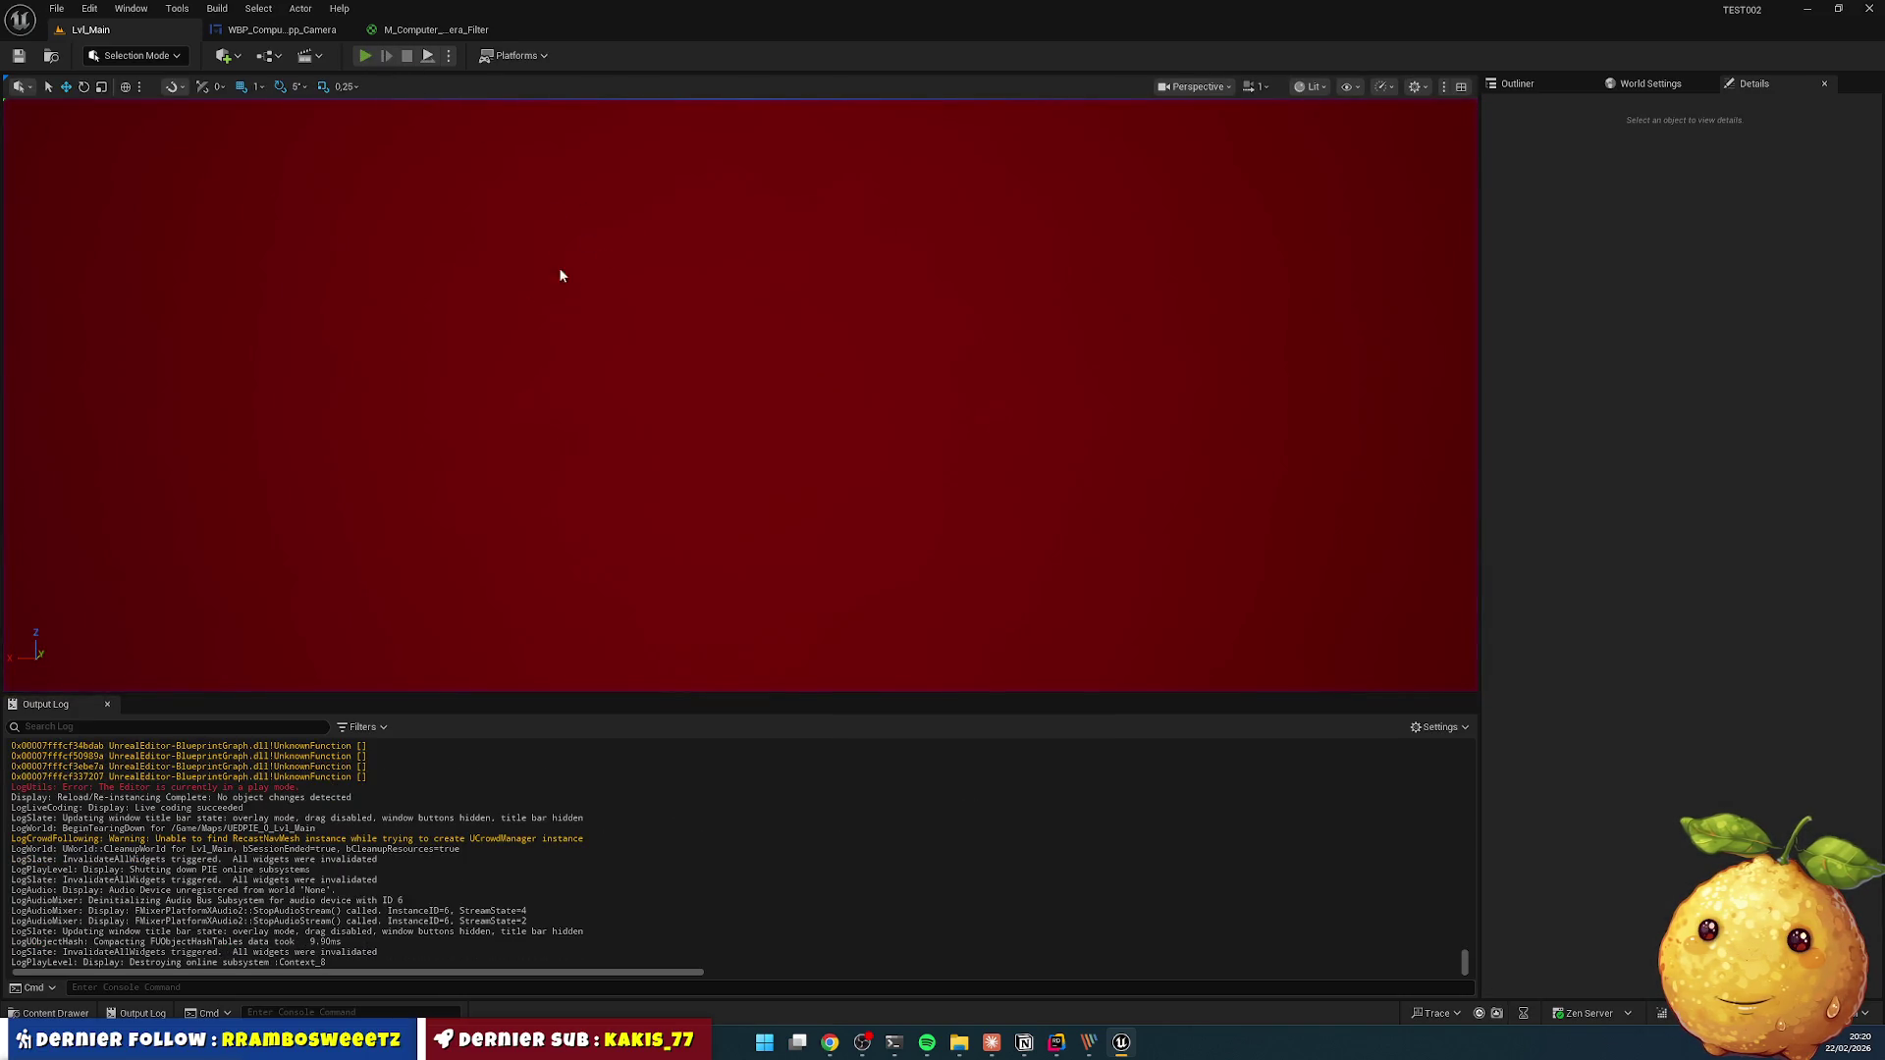
click(364, 56)
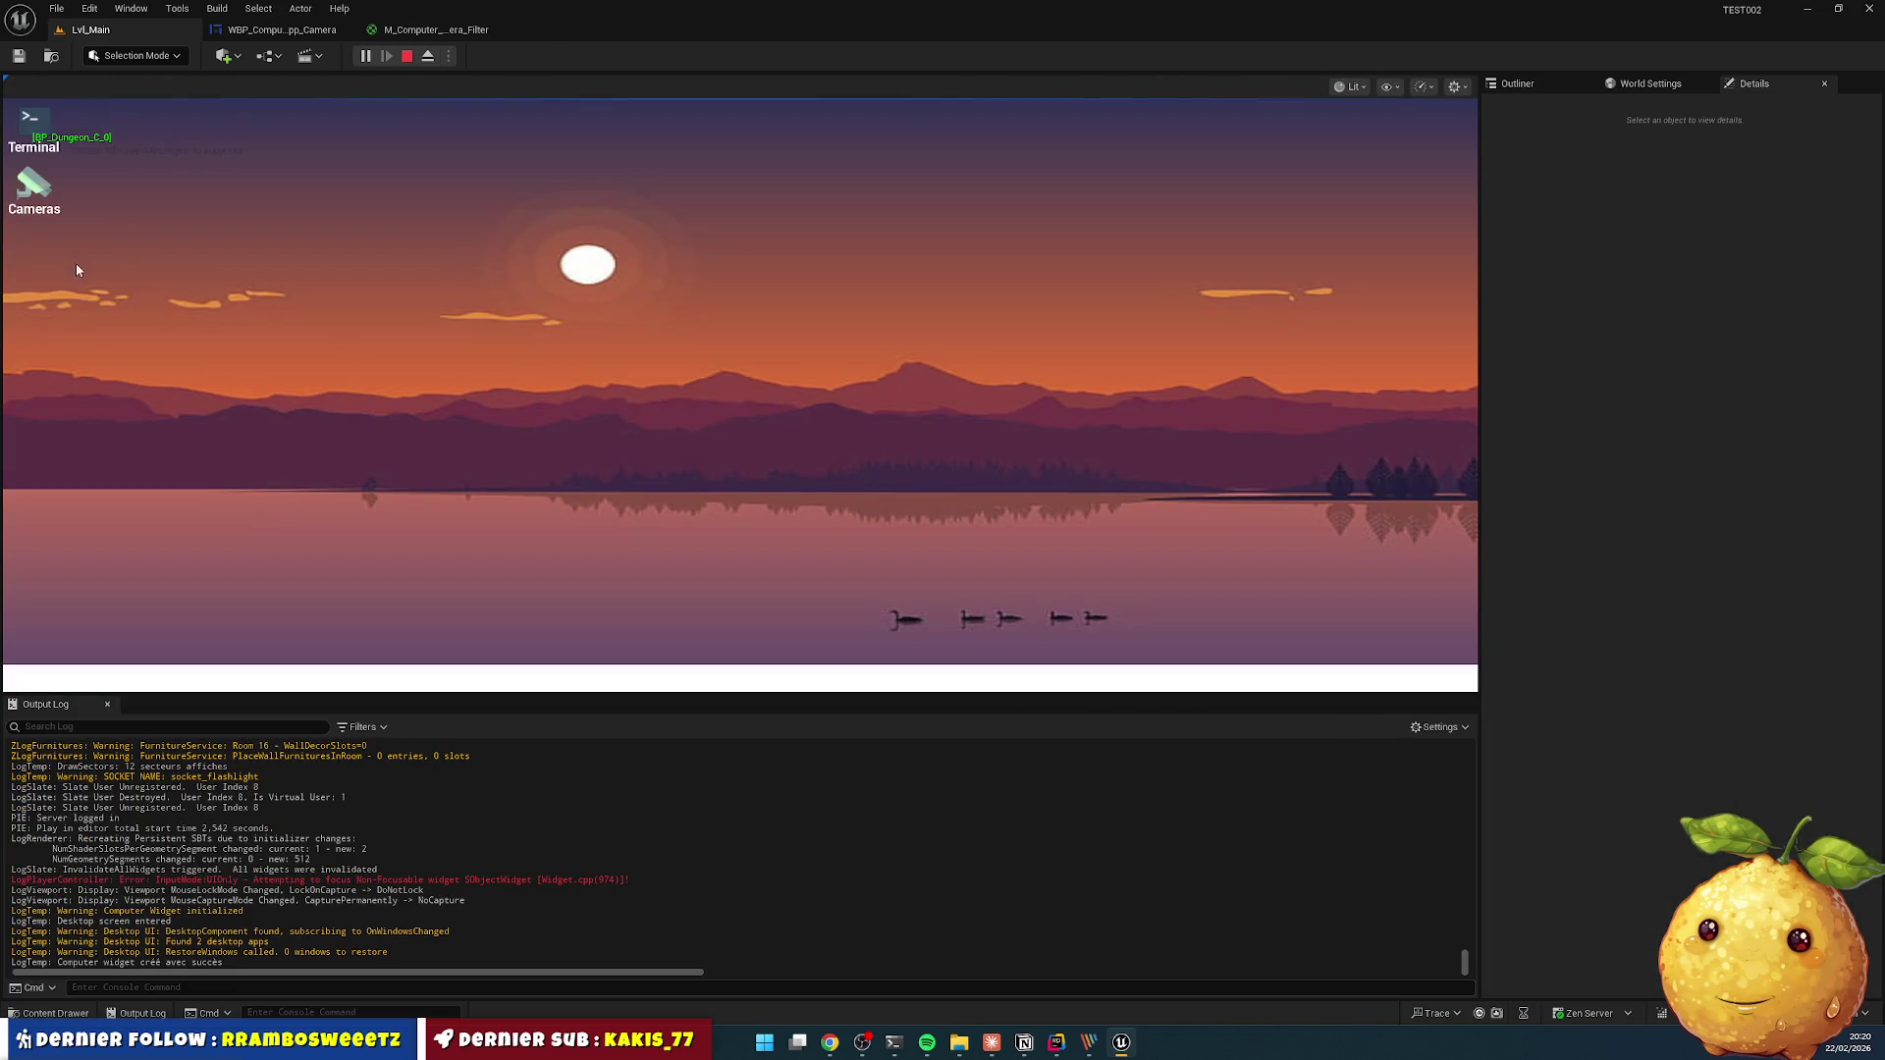
double_click(33, 184)
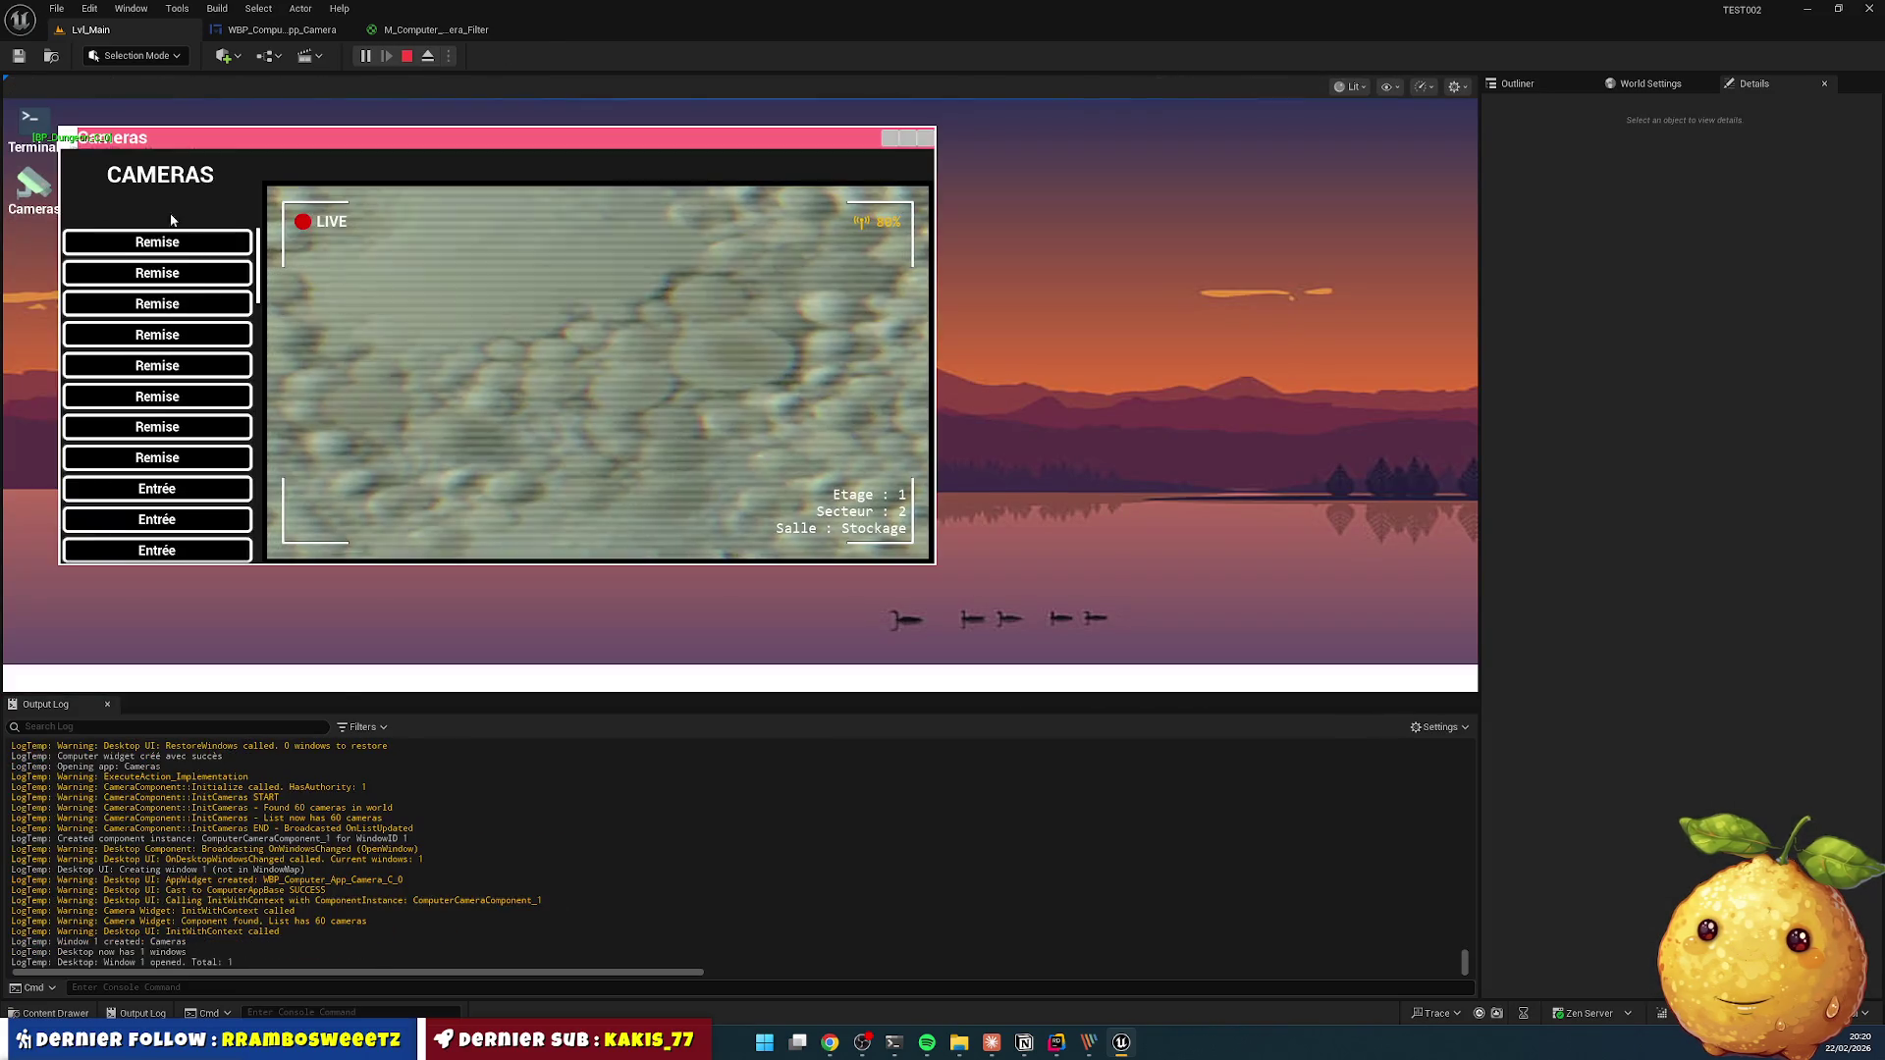
click(202, 323)
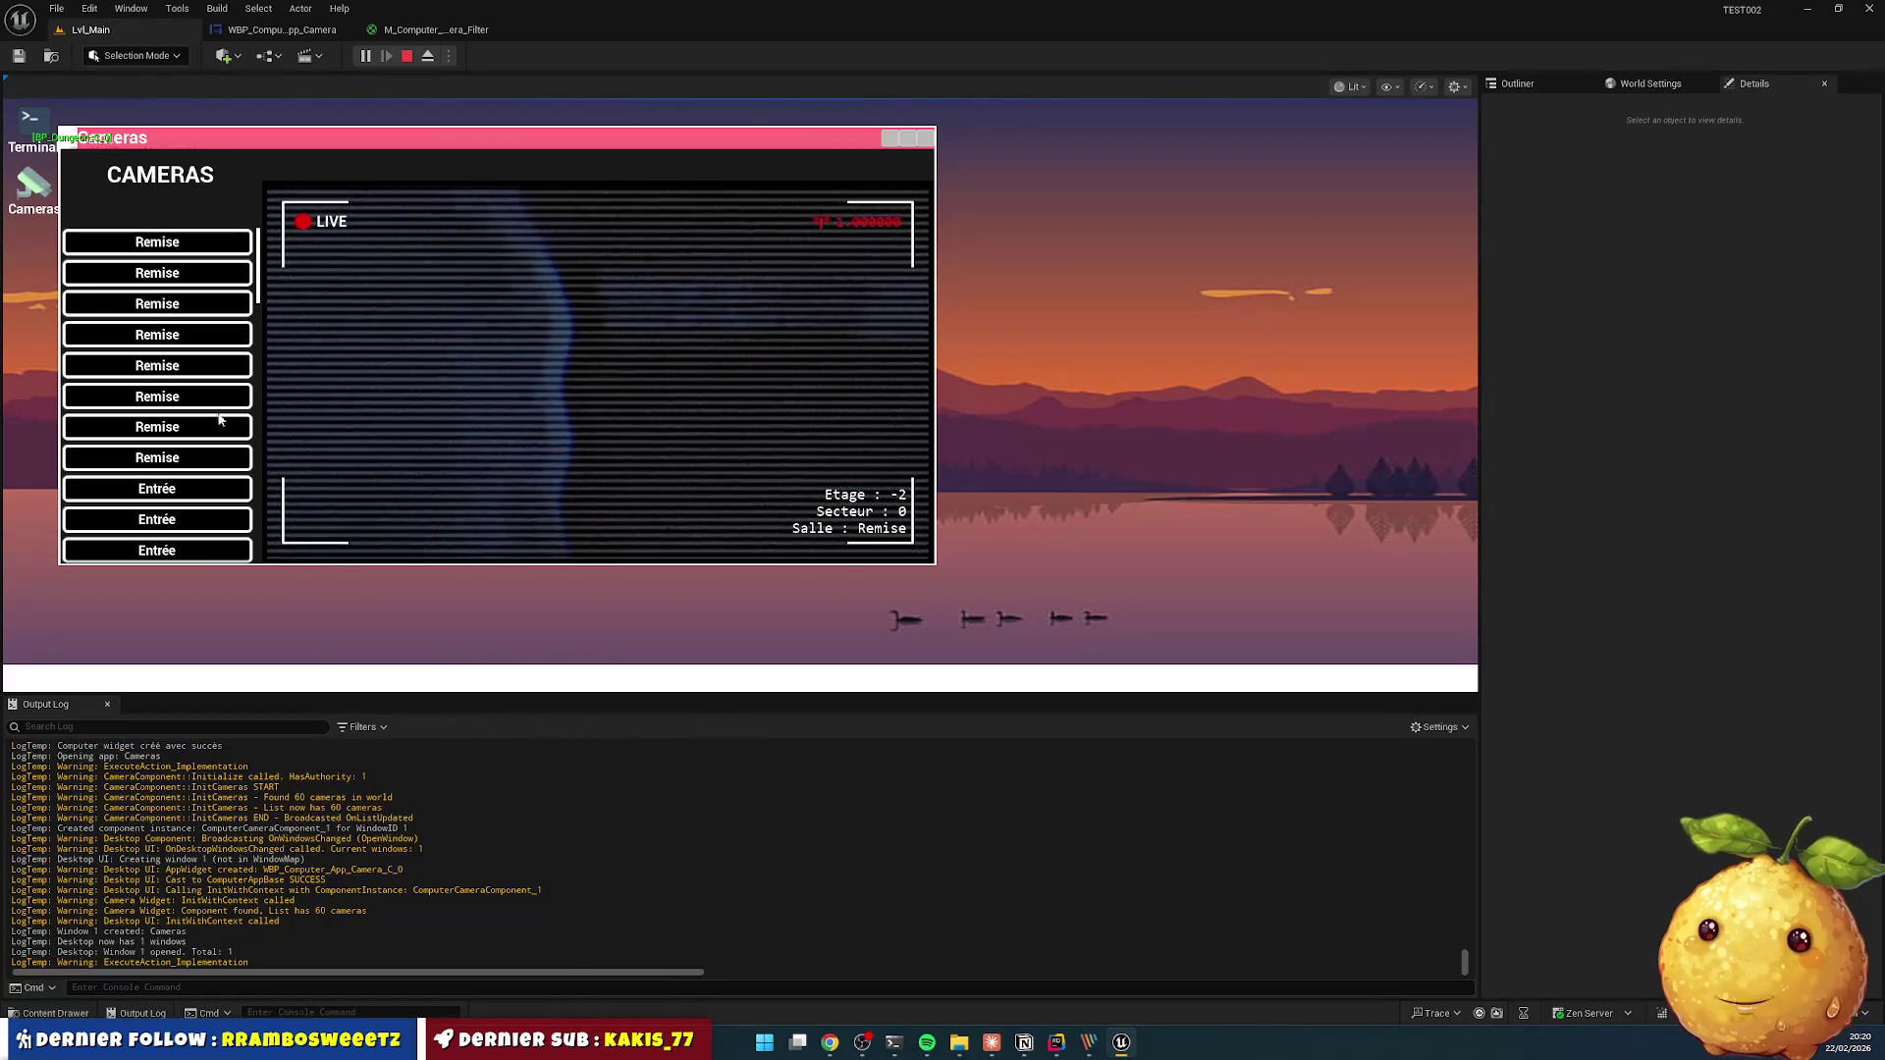
click(184, 423)
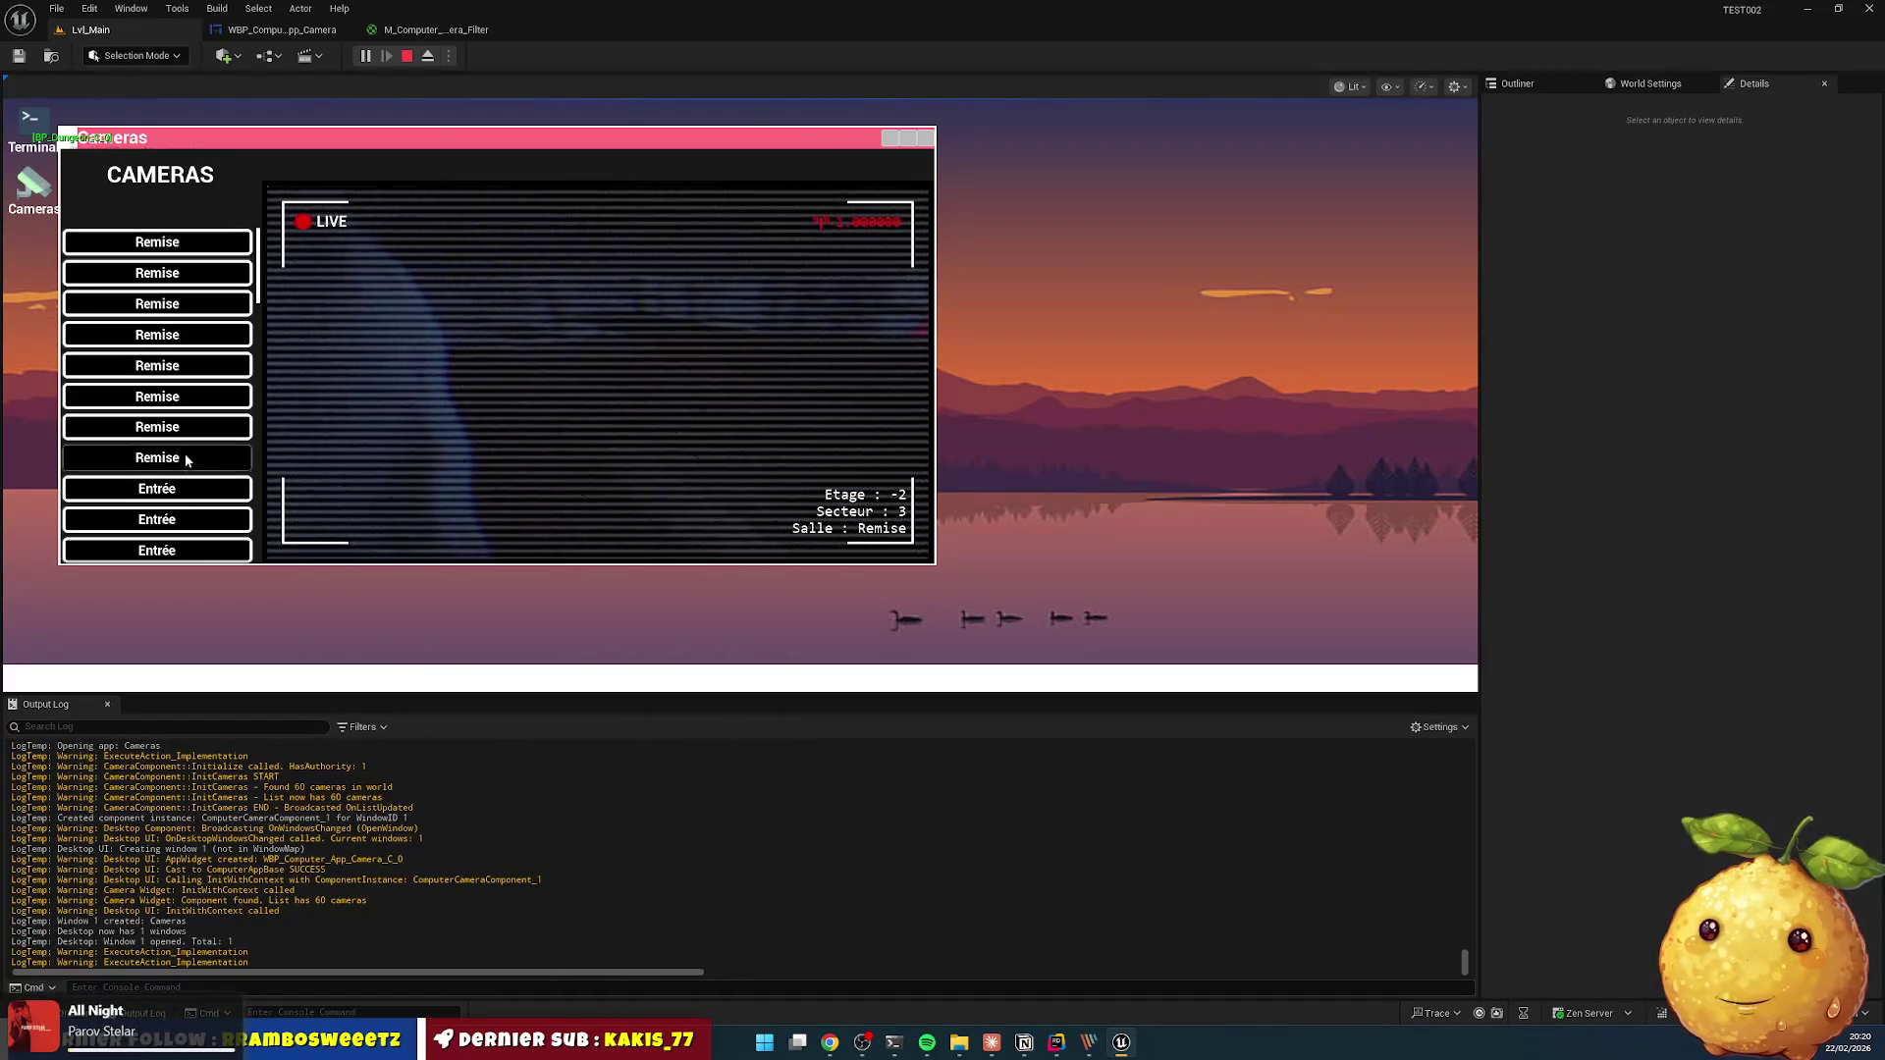
click(201, 458)
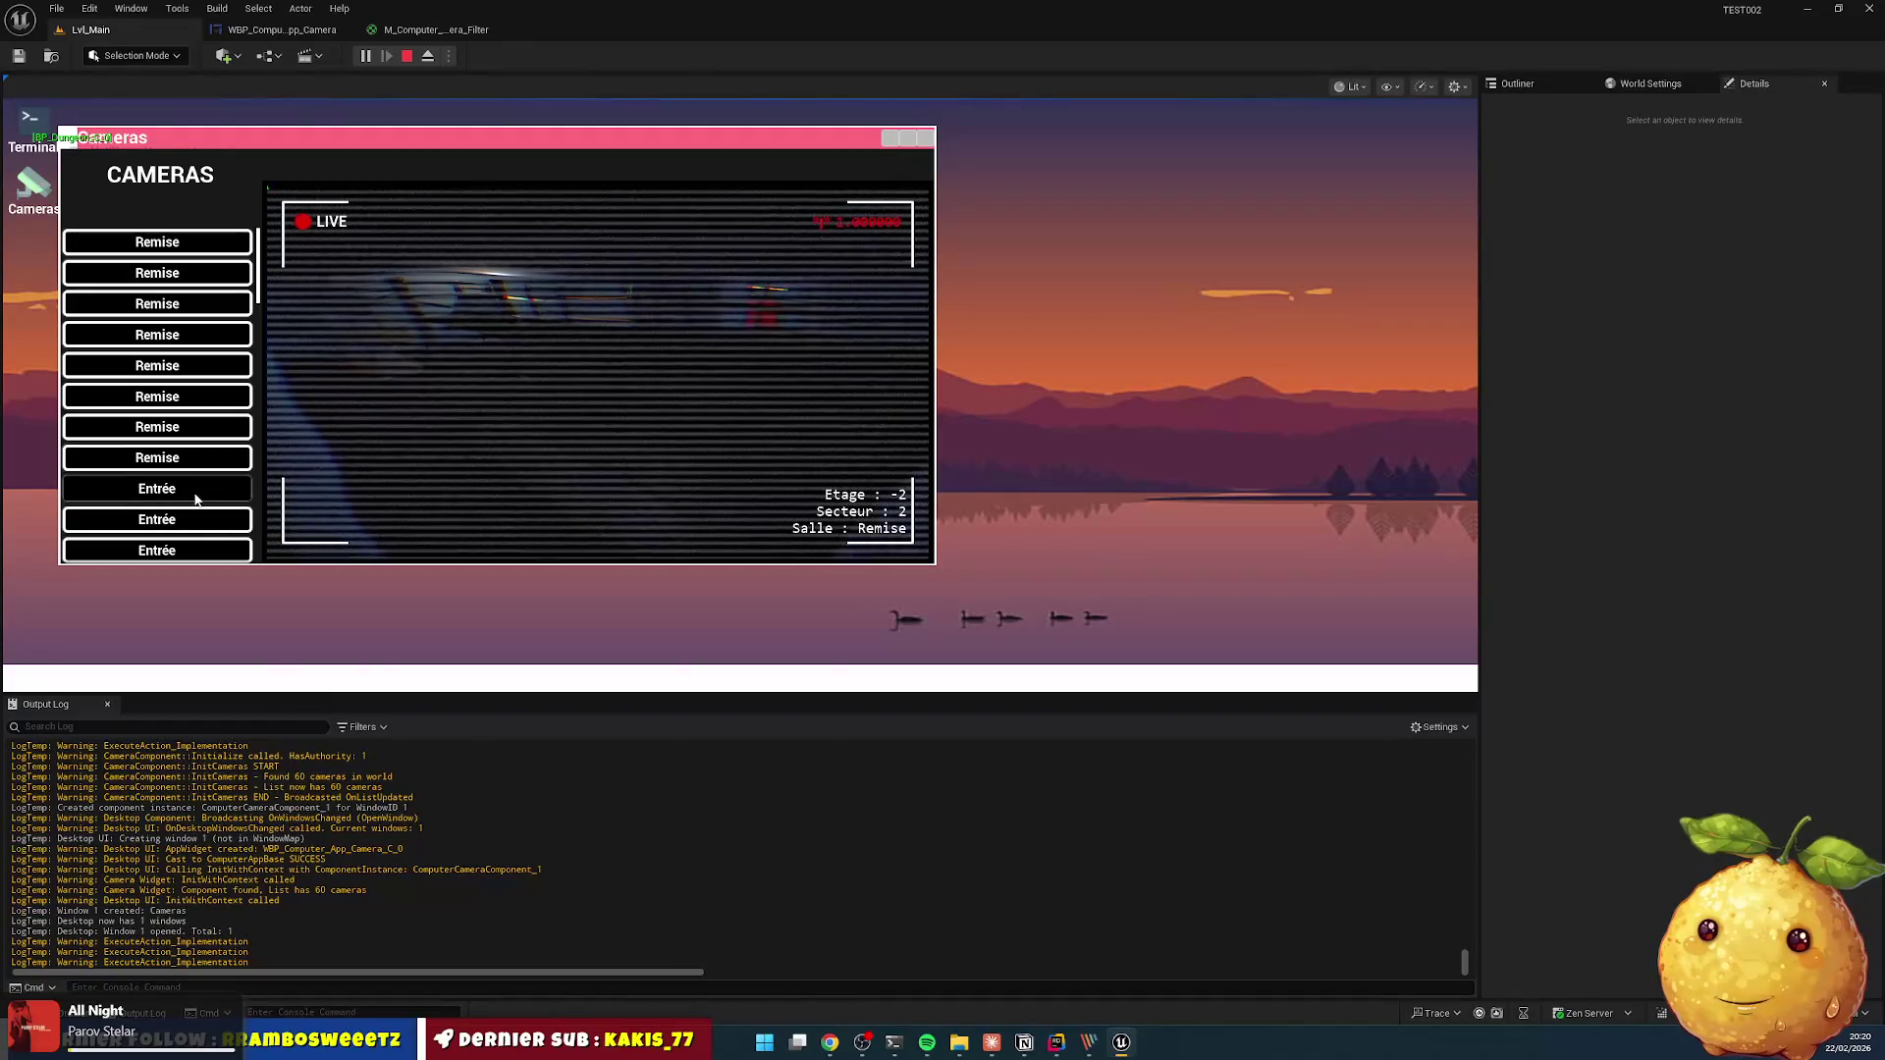
click(199, 490)
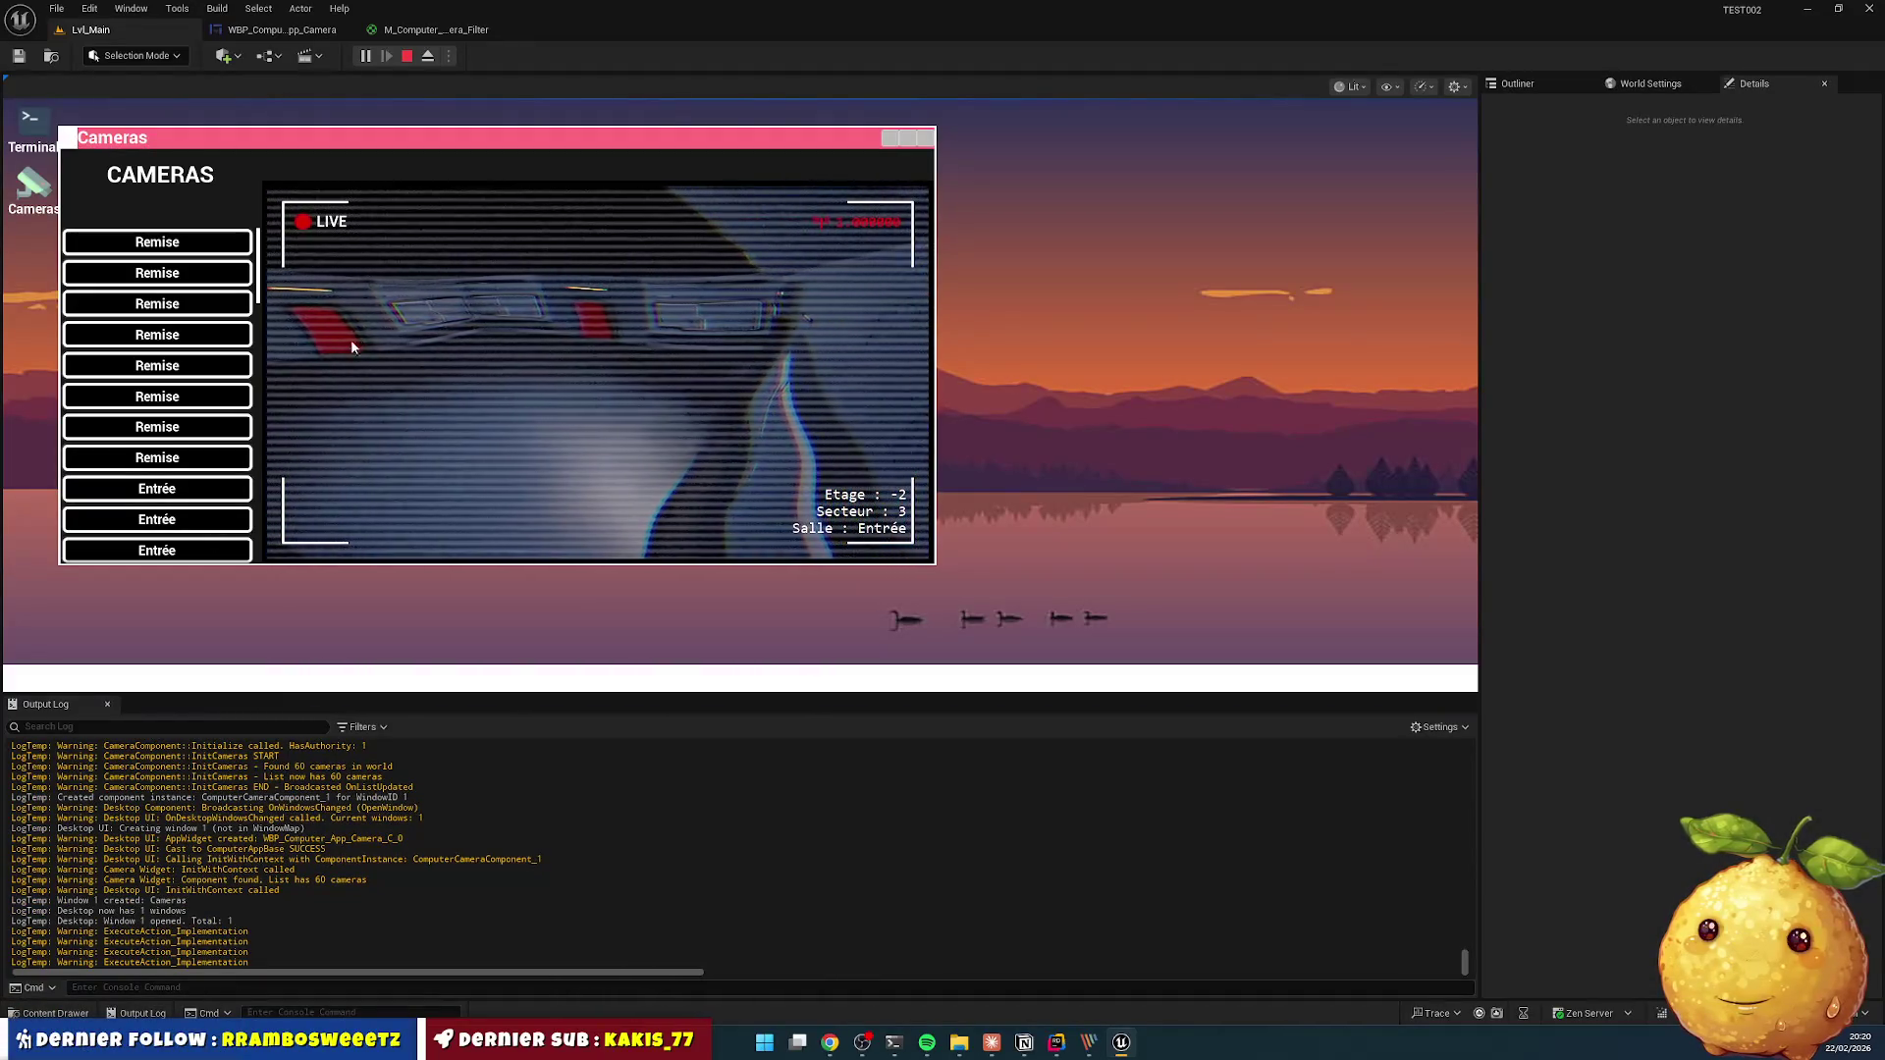
click(924, 138)
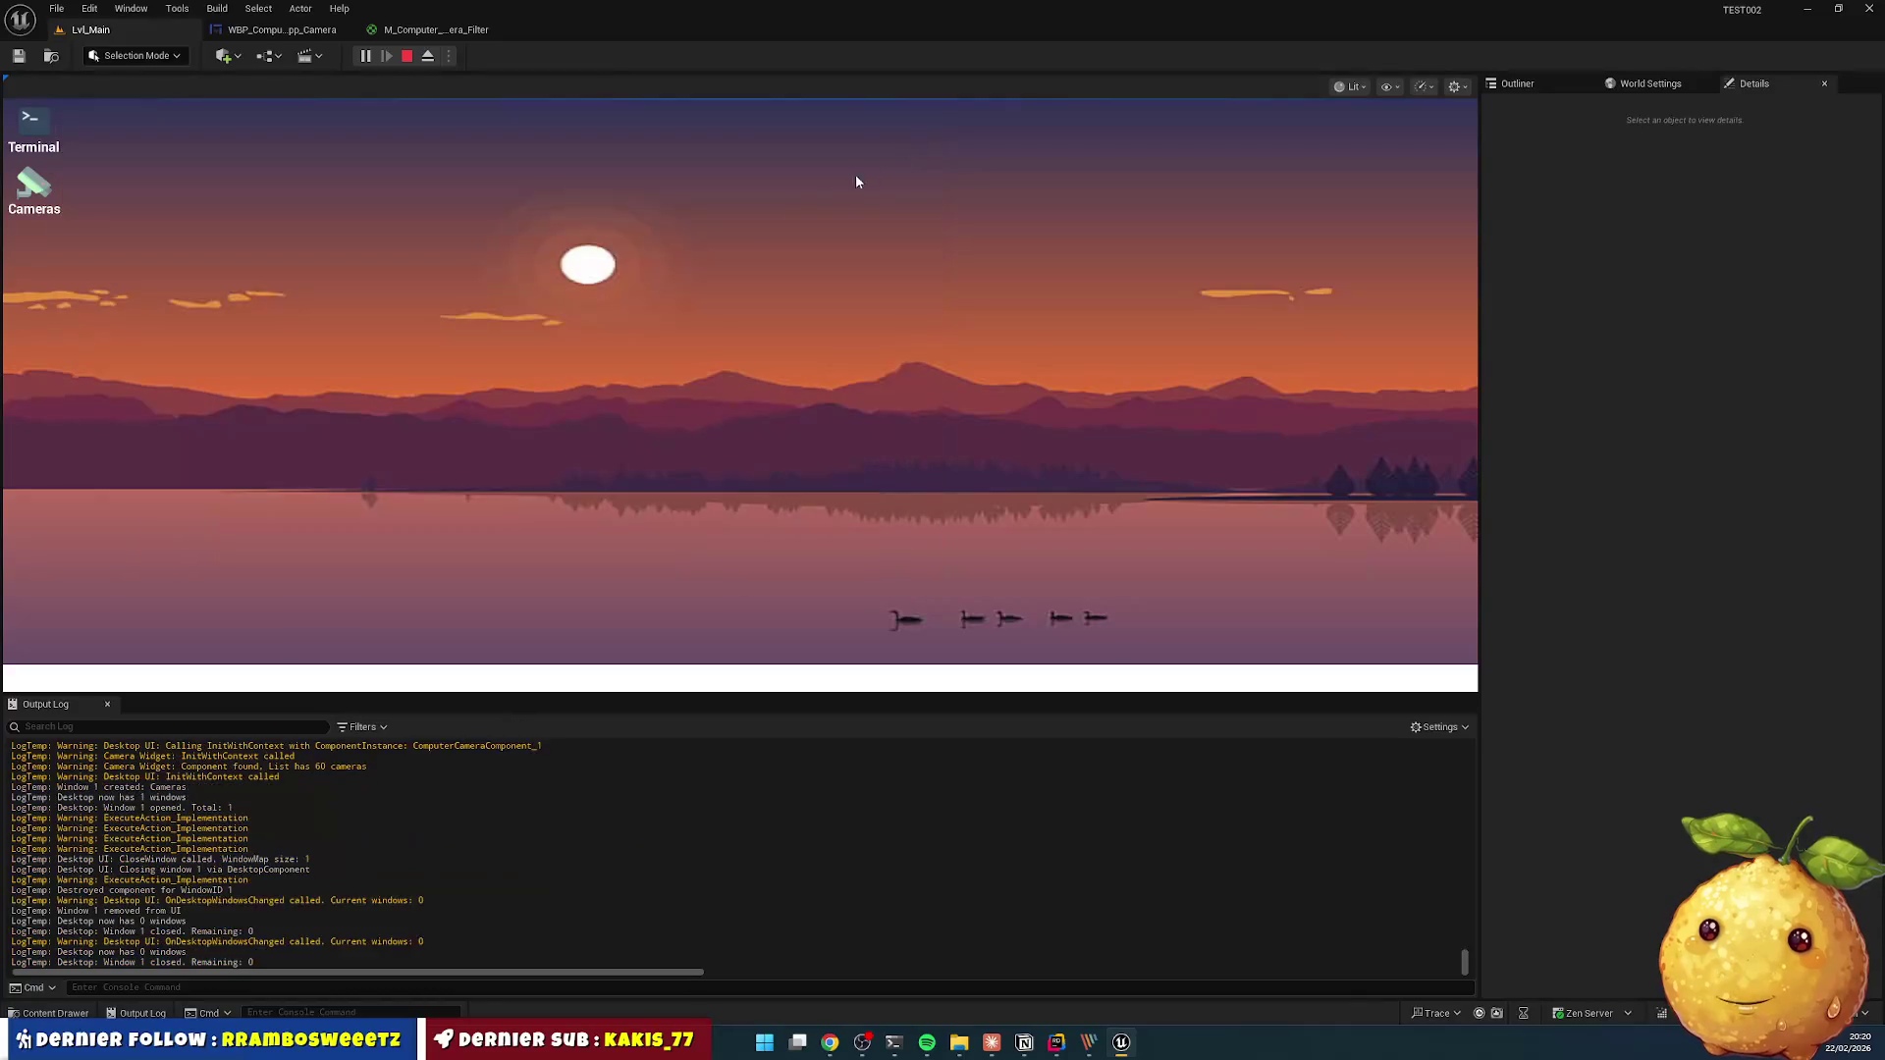
click(407, 56)
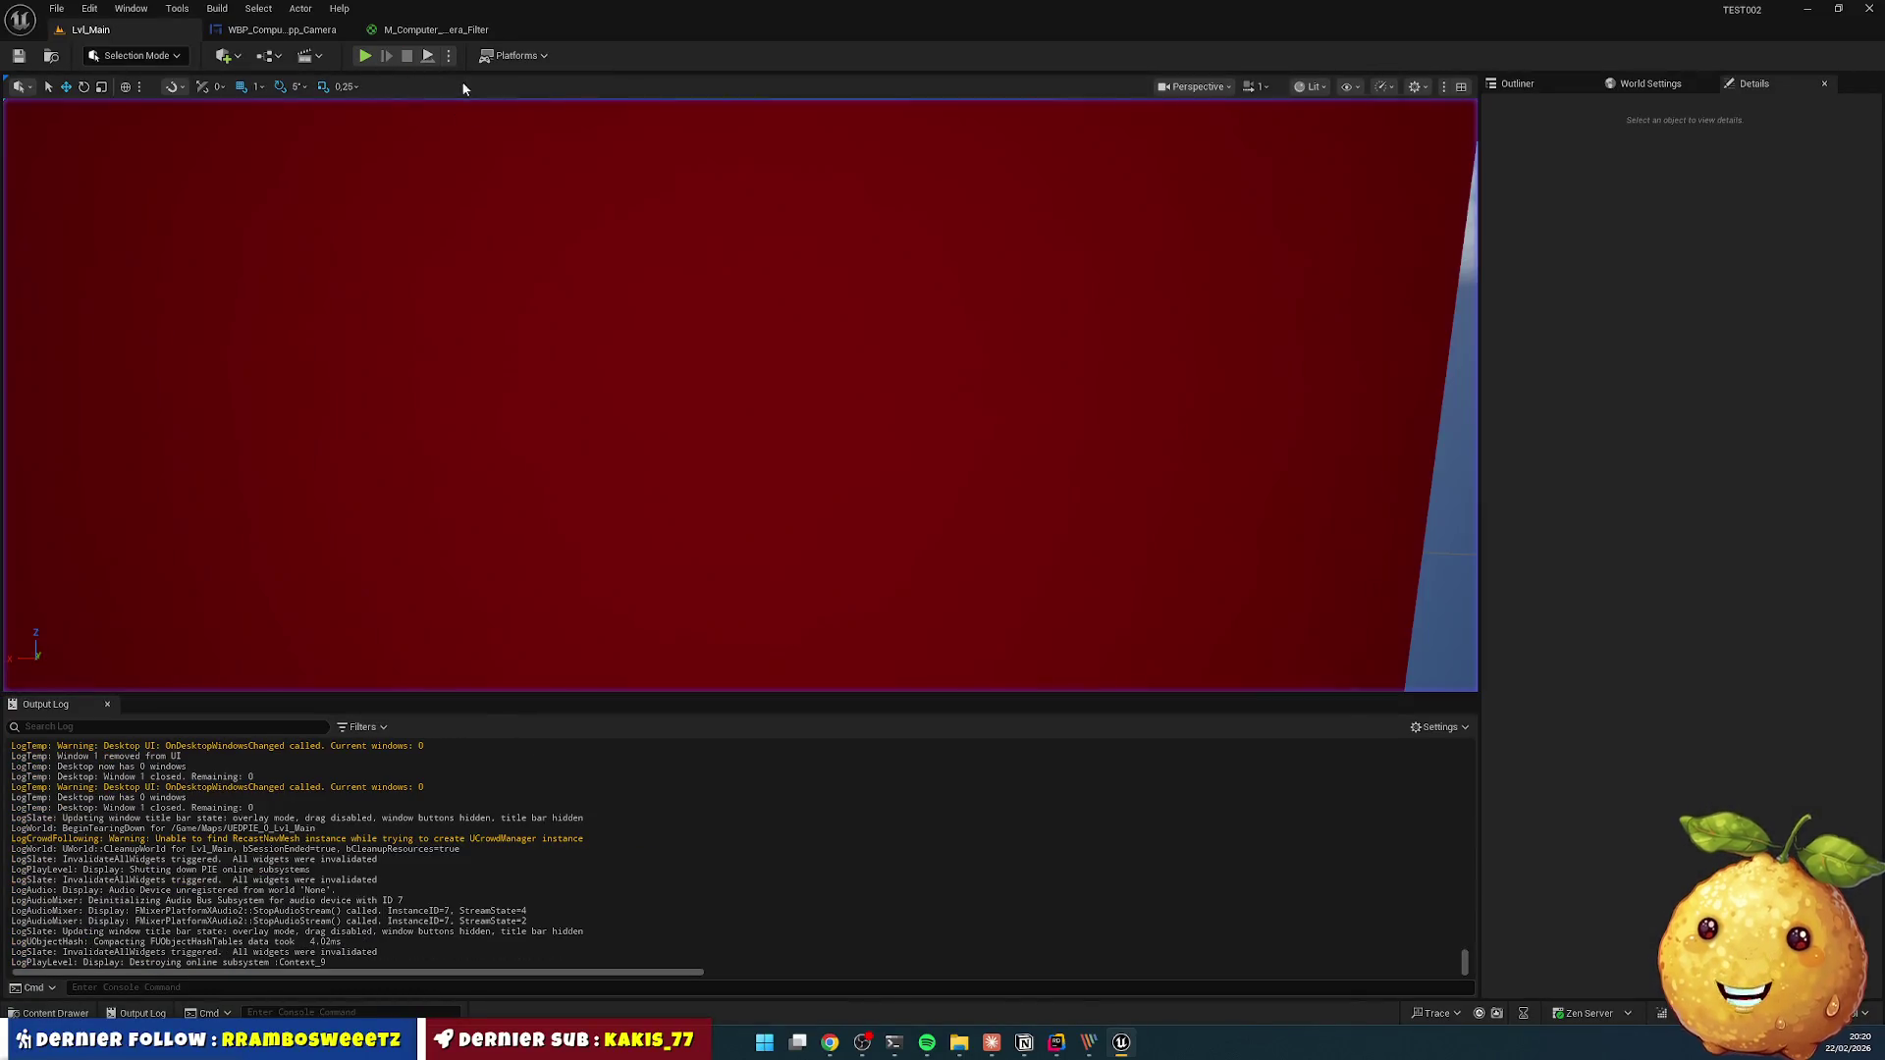
- Copy InterferenceIntensity onto a new line inside UpdateSignal
click(1056, 1043)
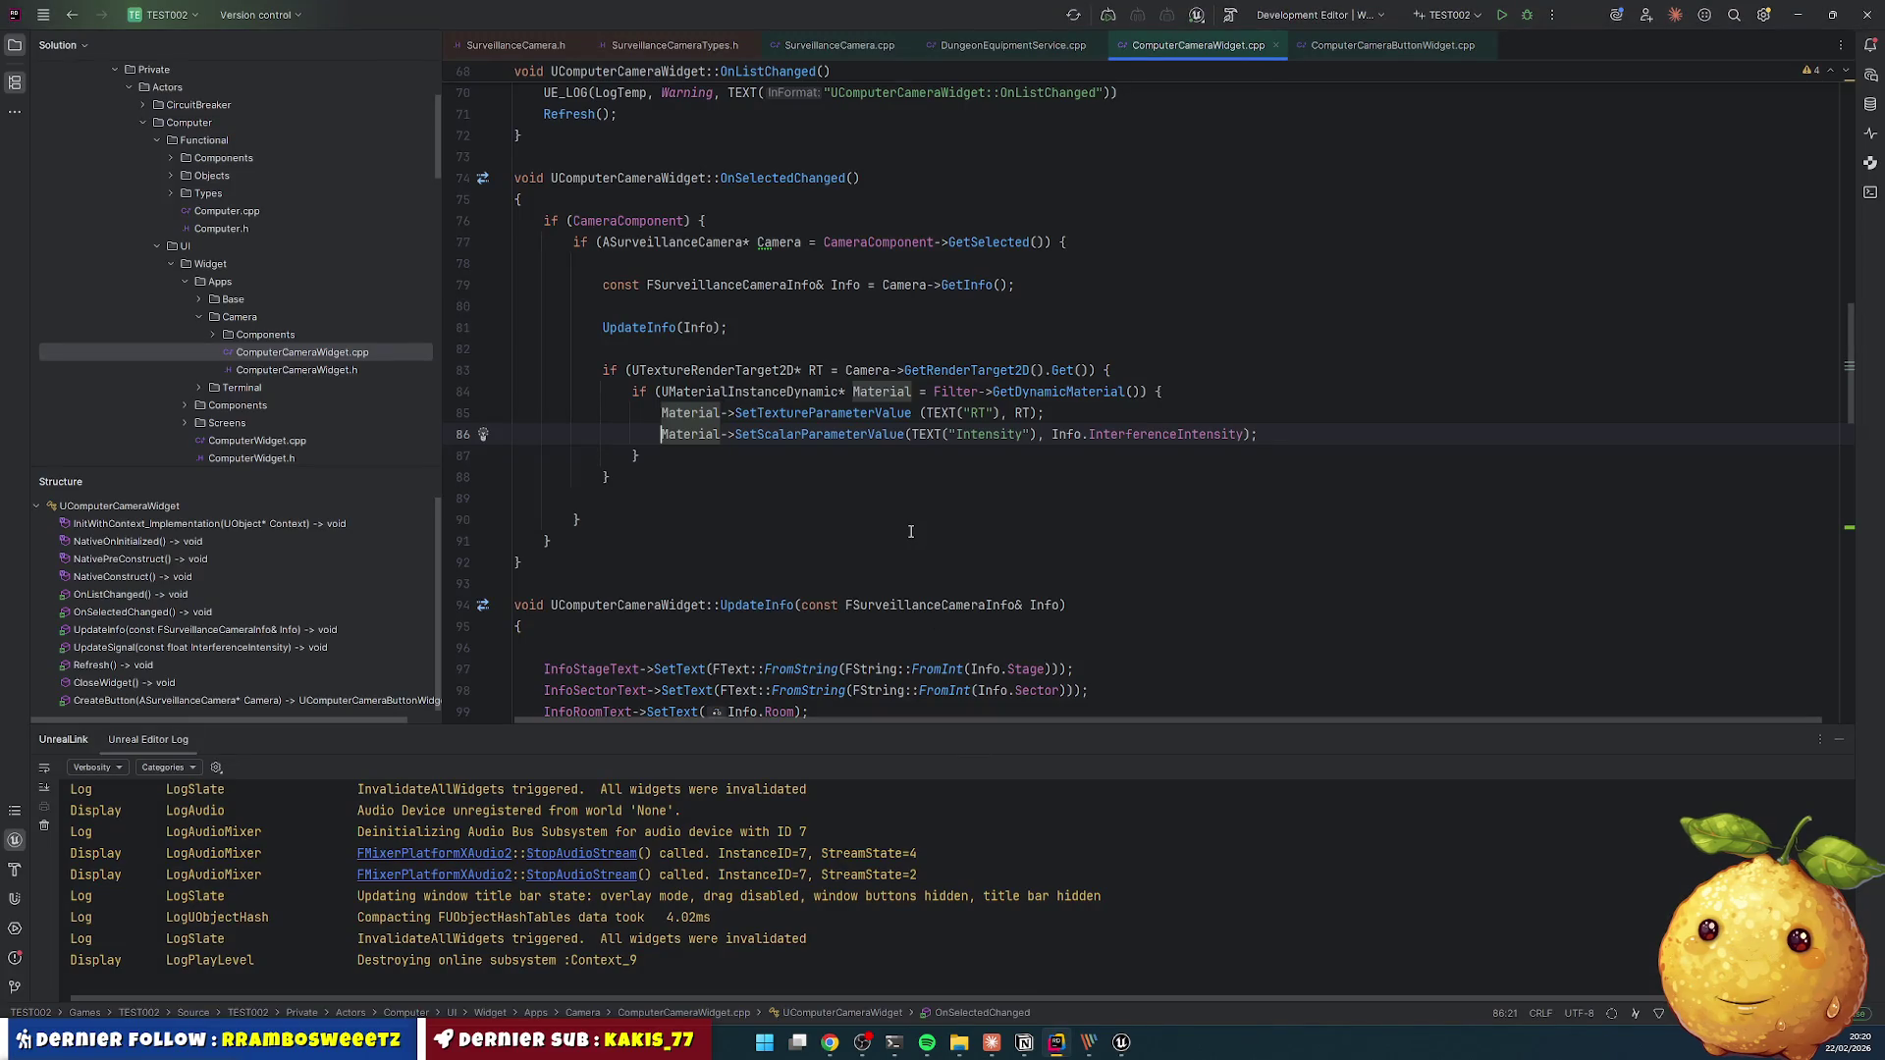
click(580, 519)
scroll(783, 356, down, 5)
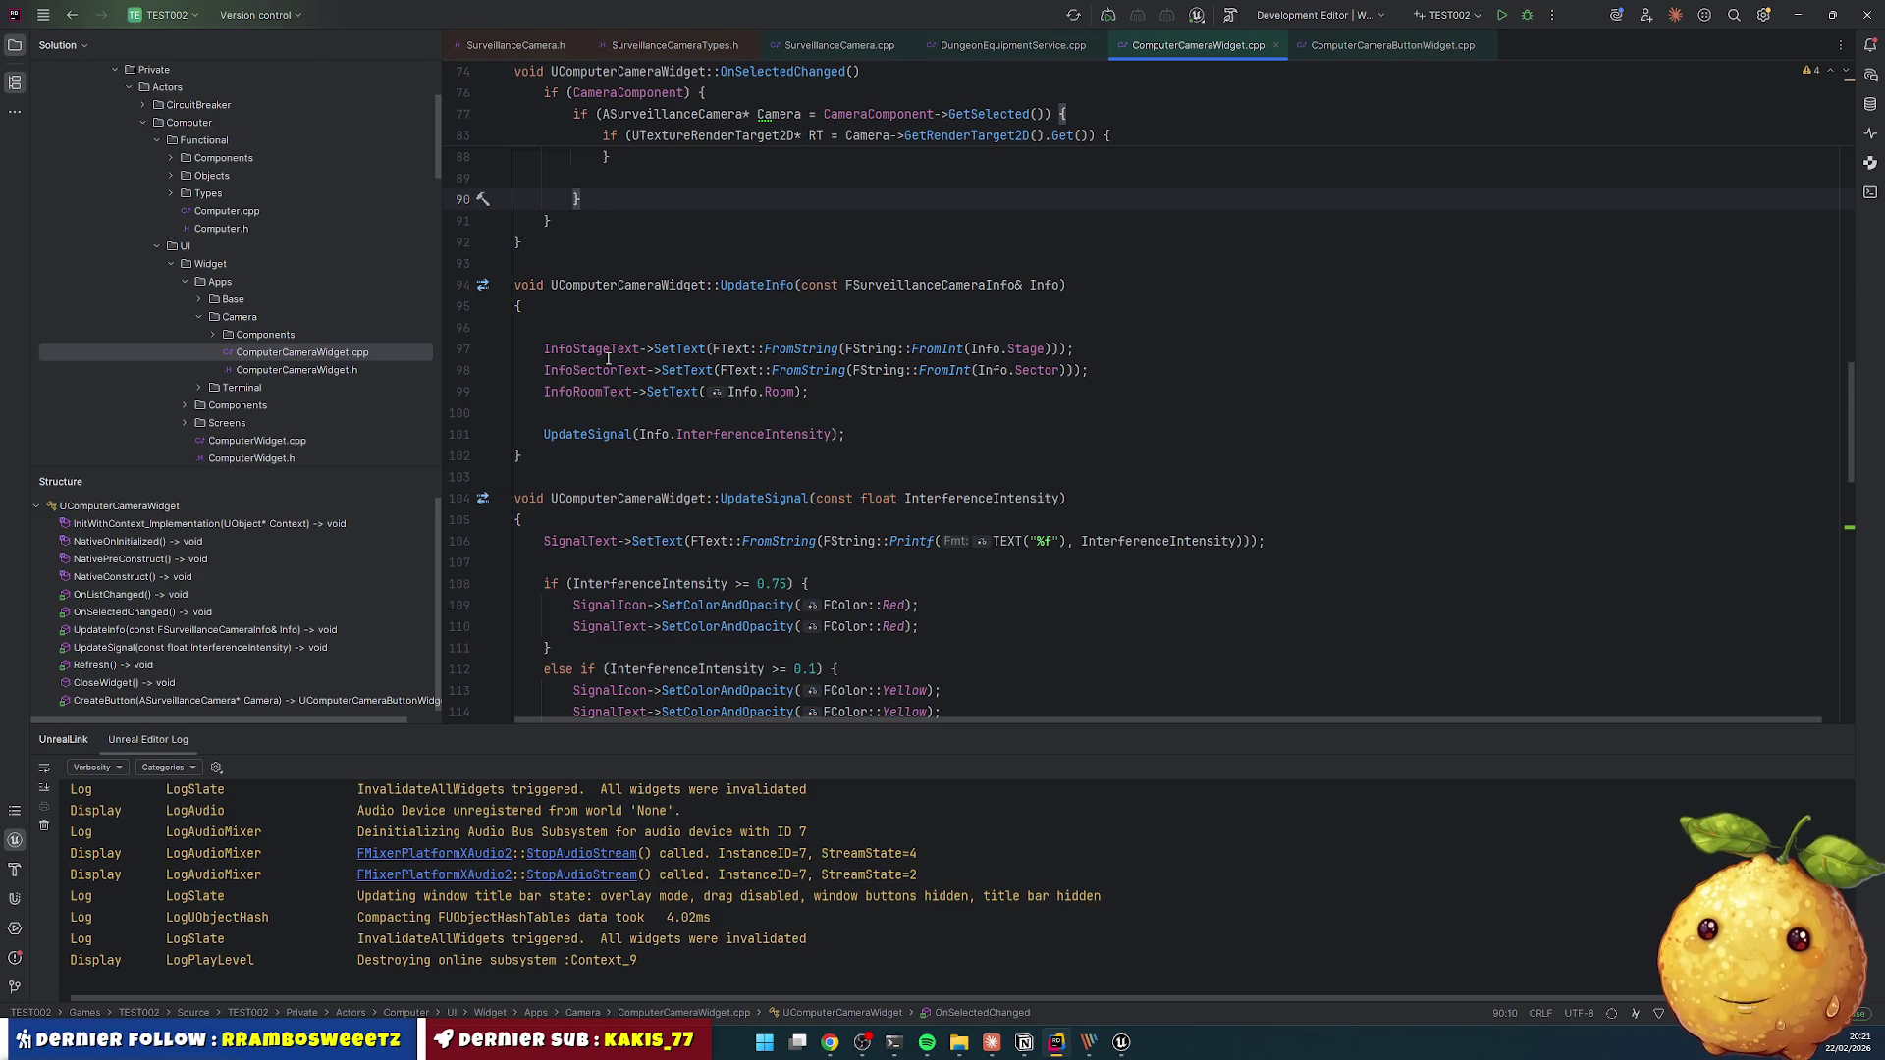
scroll(717, 428, down, 2)
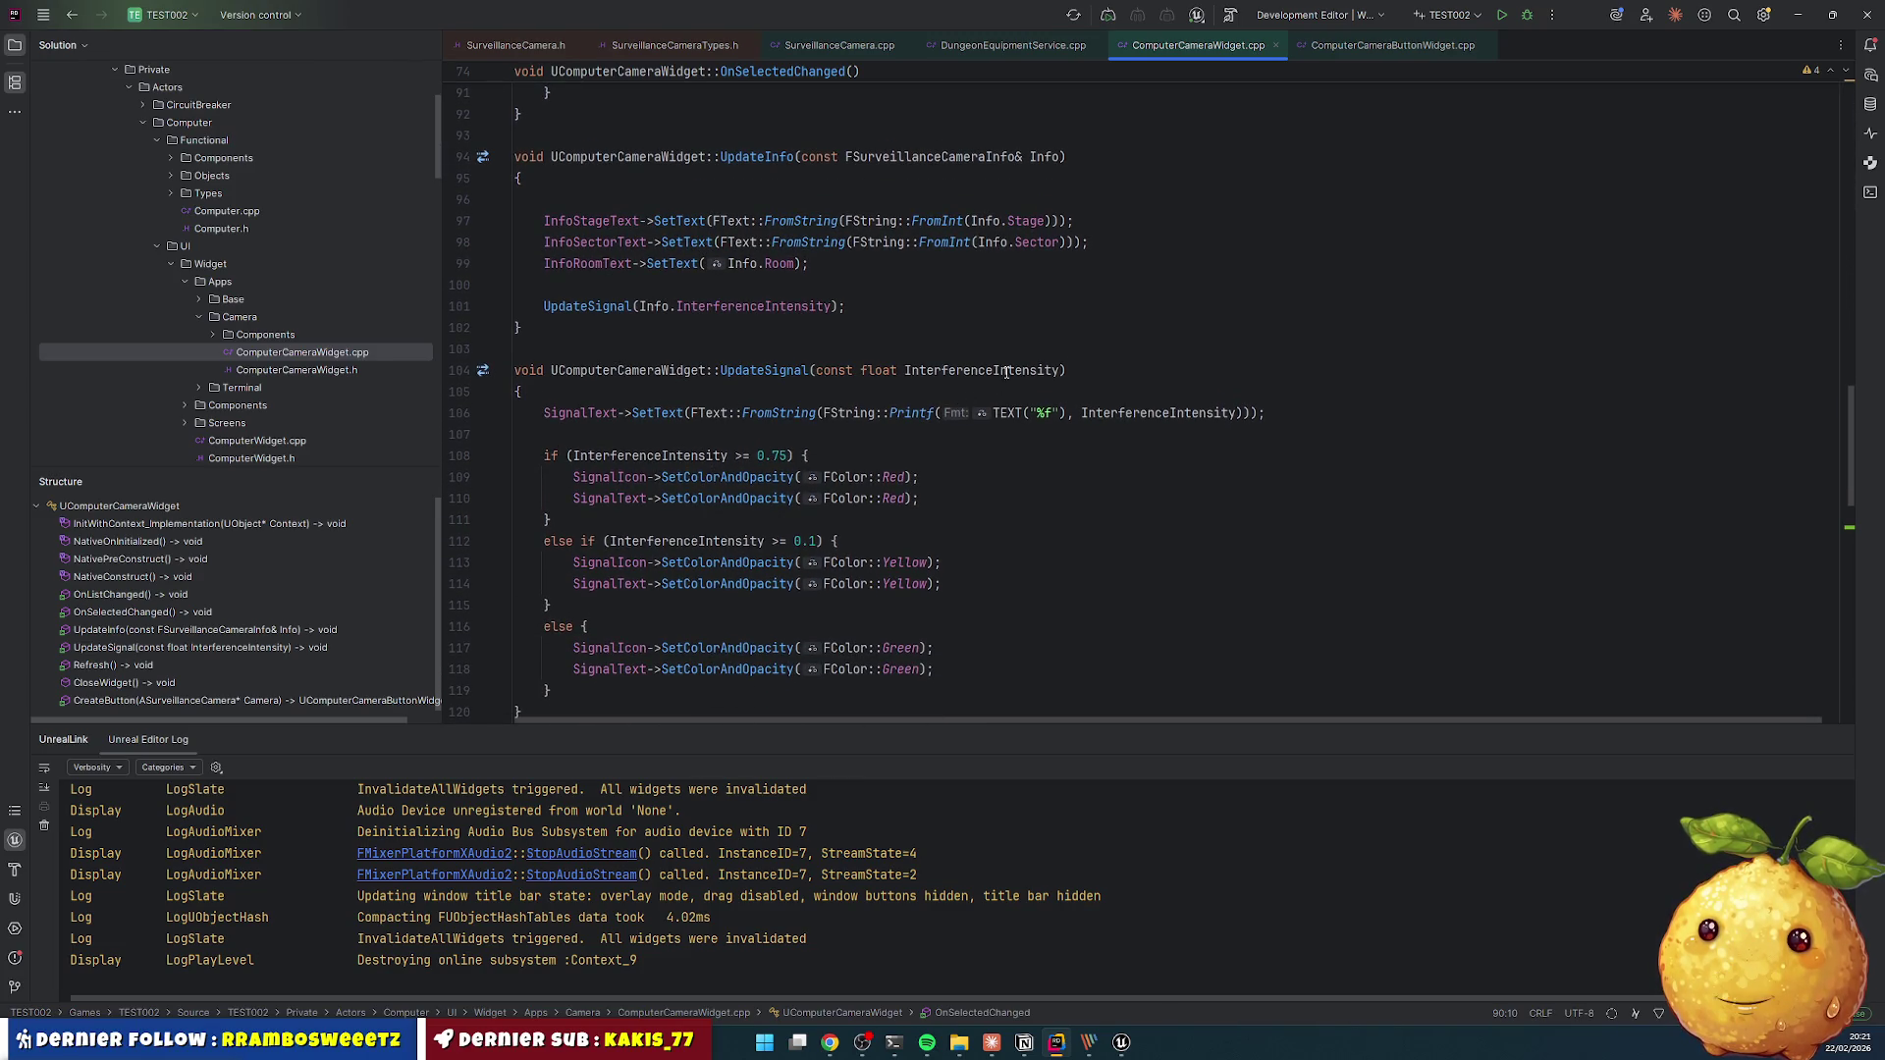
double_click(971, 373)
key(ctrl+c)
click(530, 392)
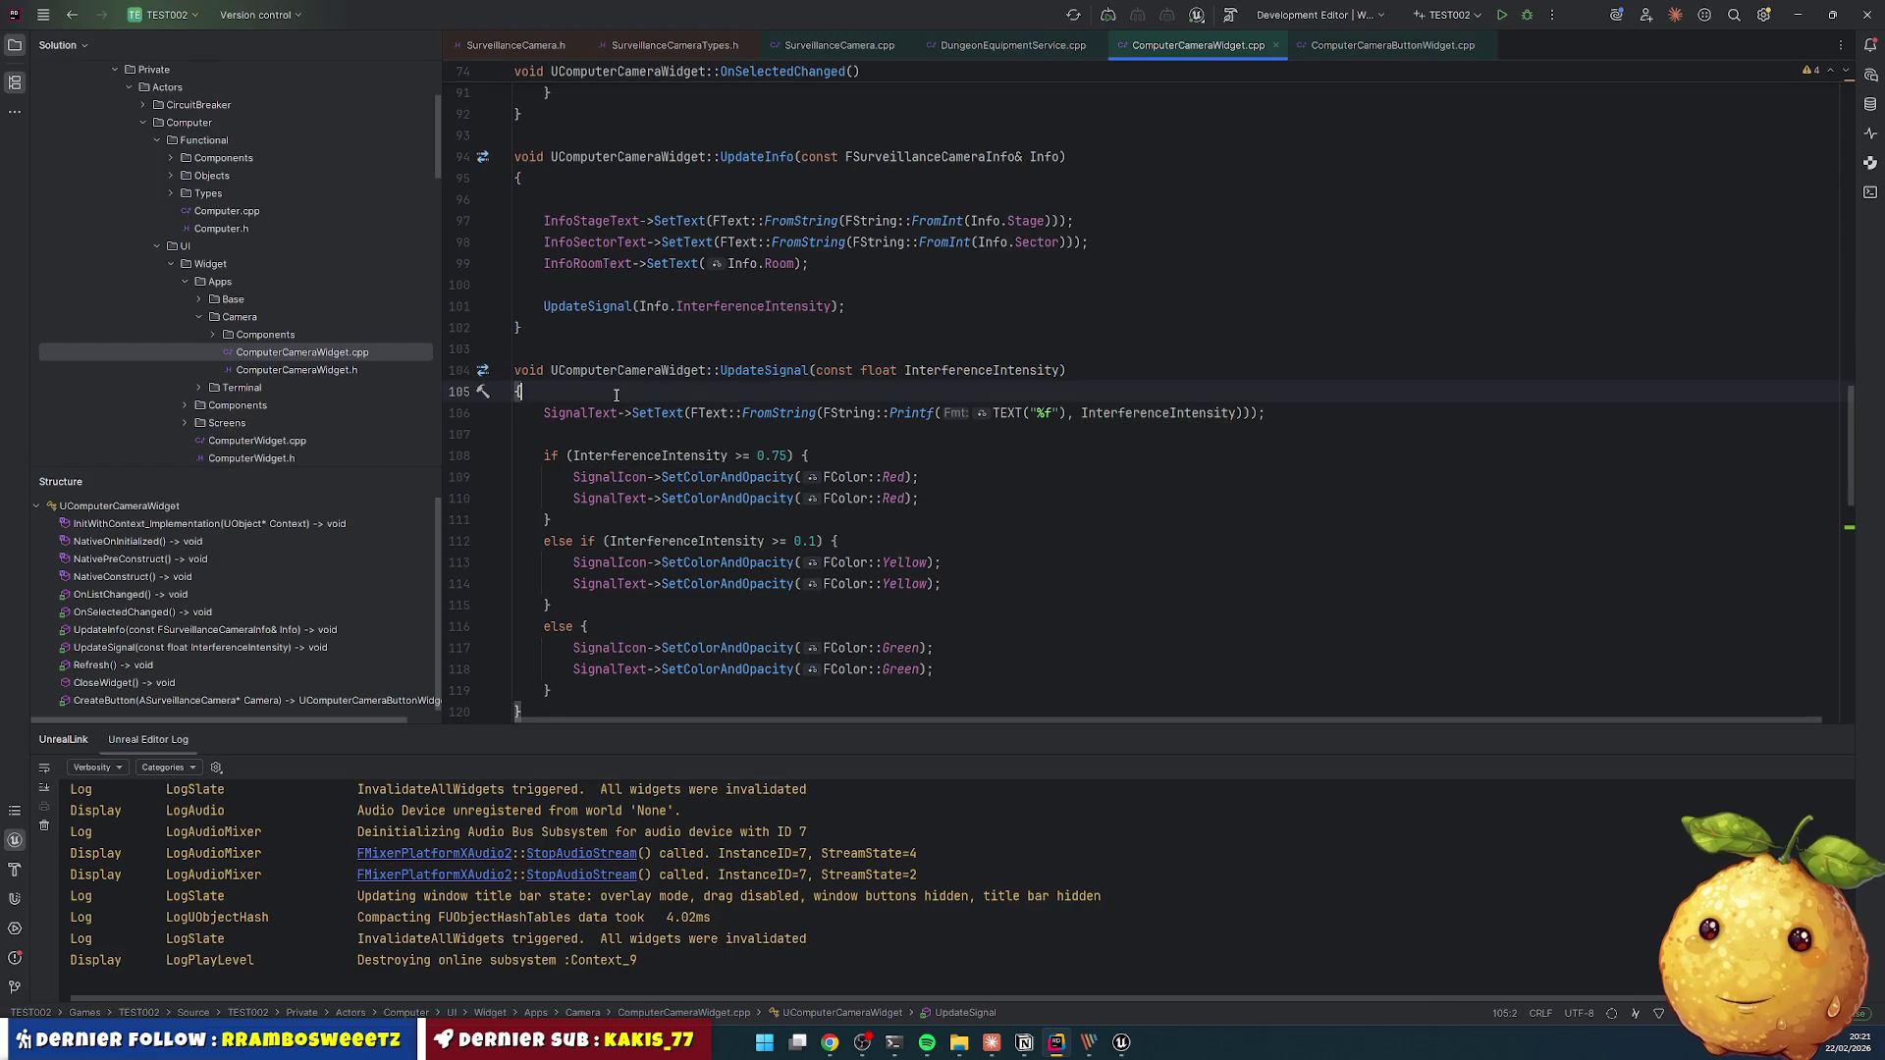
key(Return)
key(Return)
key(Return)
key(Up)
key(ctrl+v)
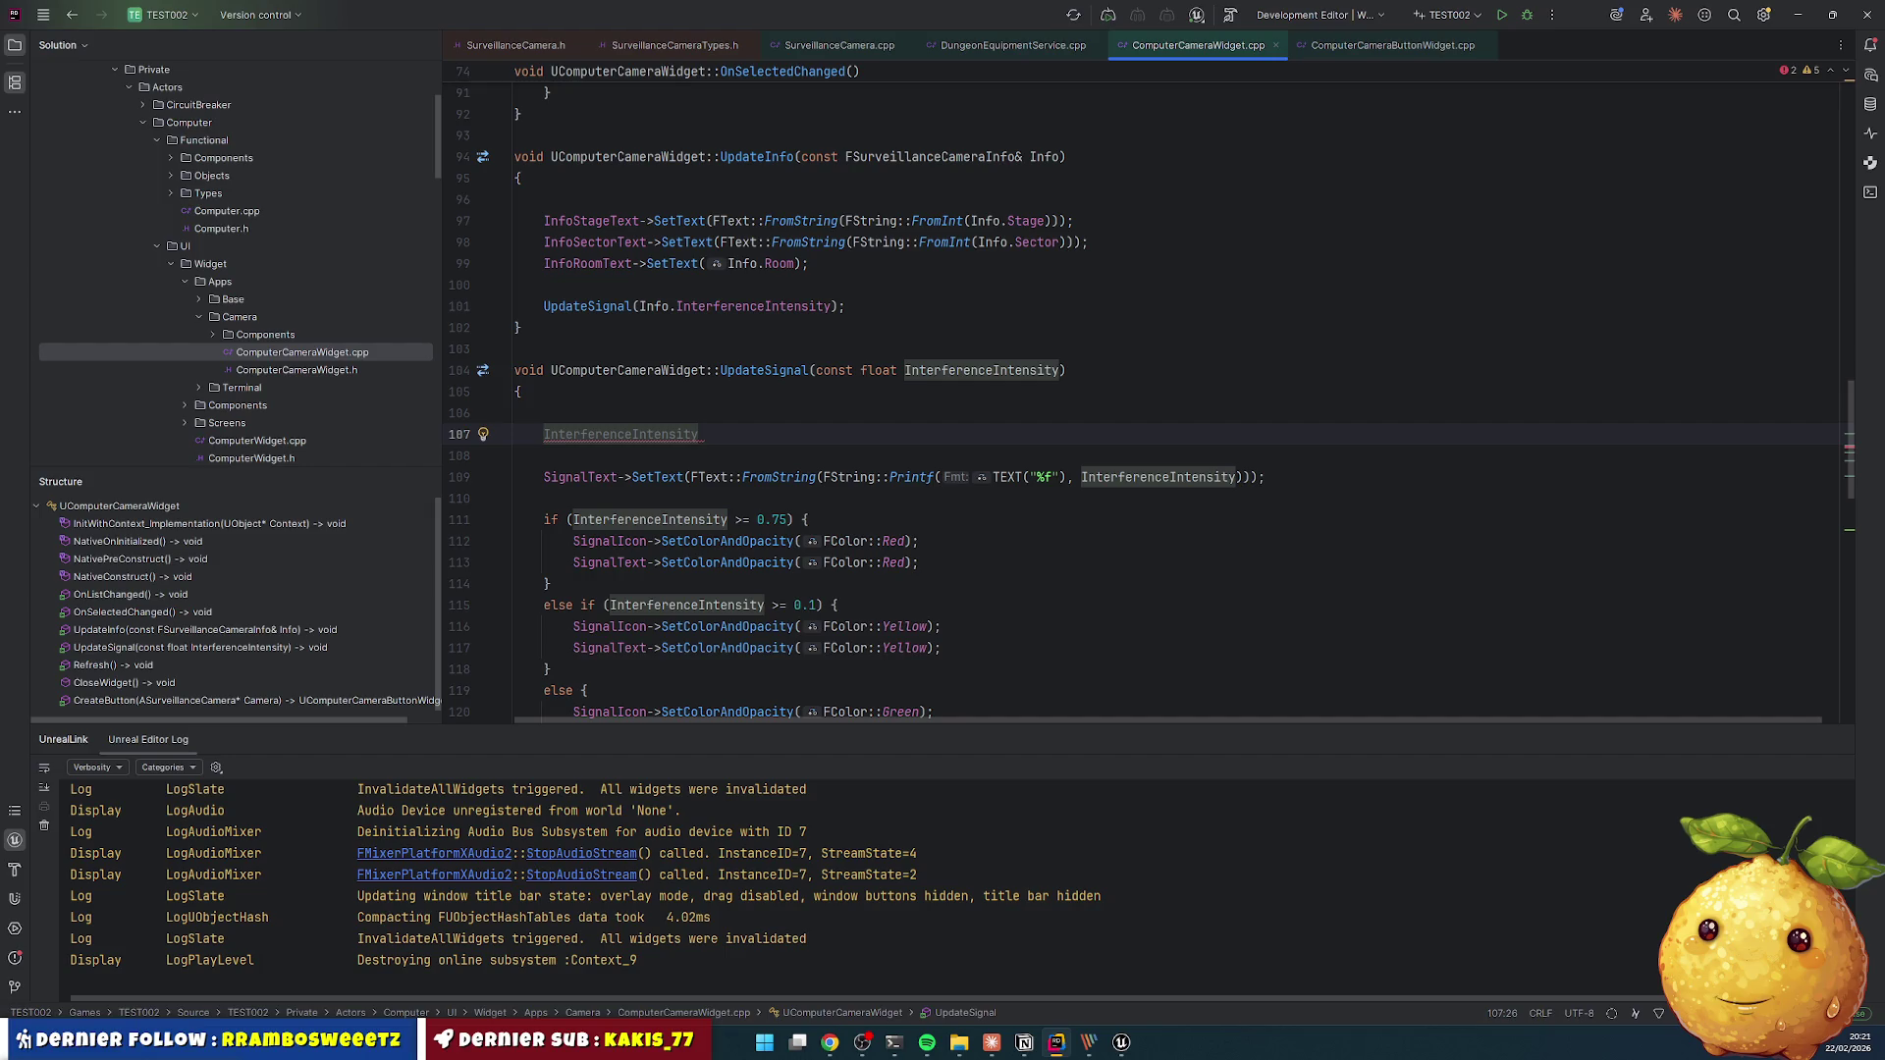
- Turn line 107 into a float Base declaration assigned 1 - InterferenceIntensity
key(Home)
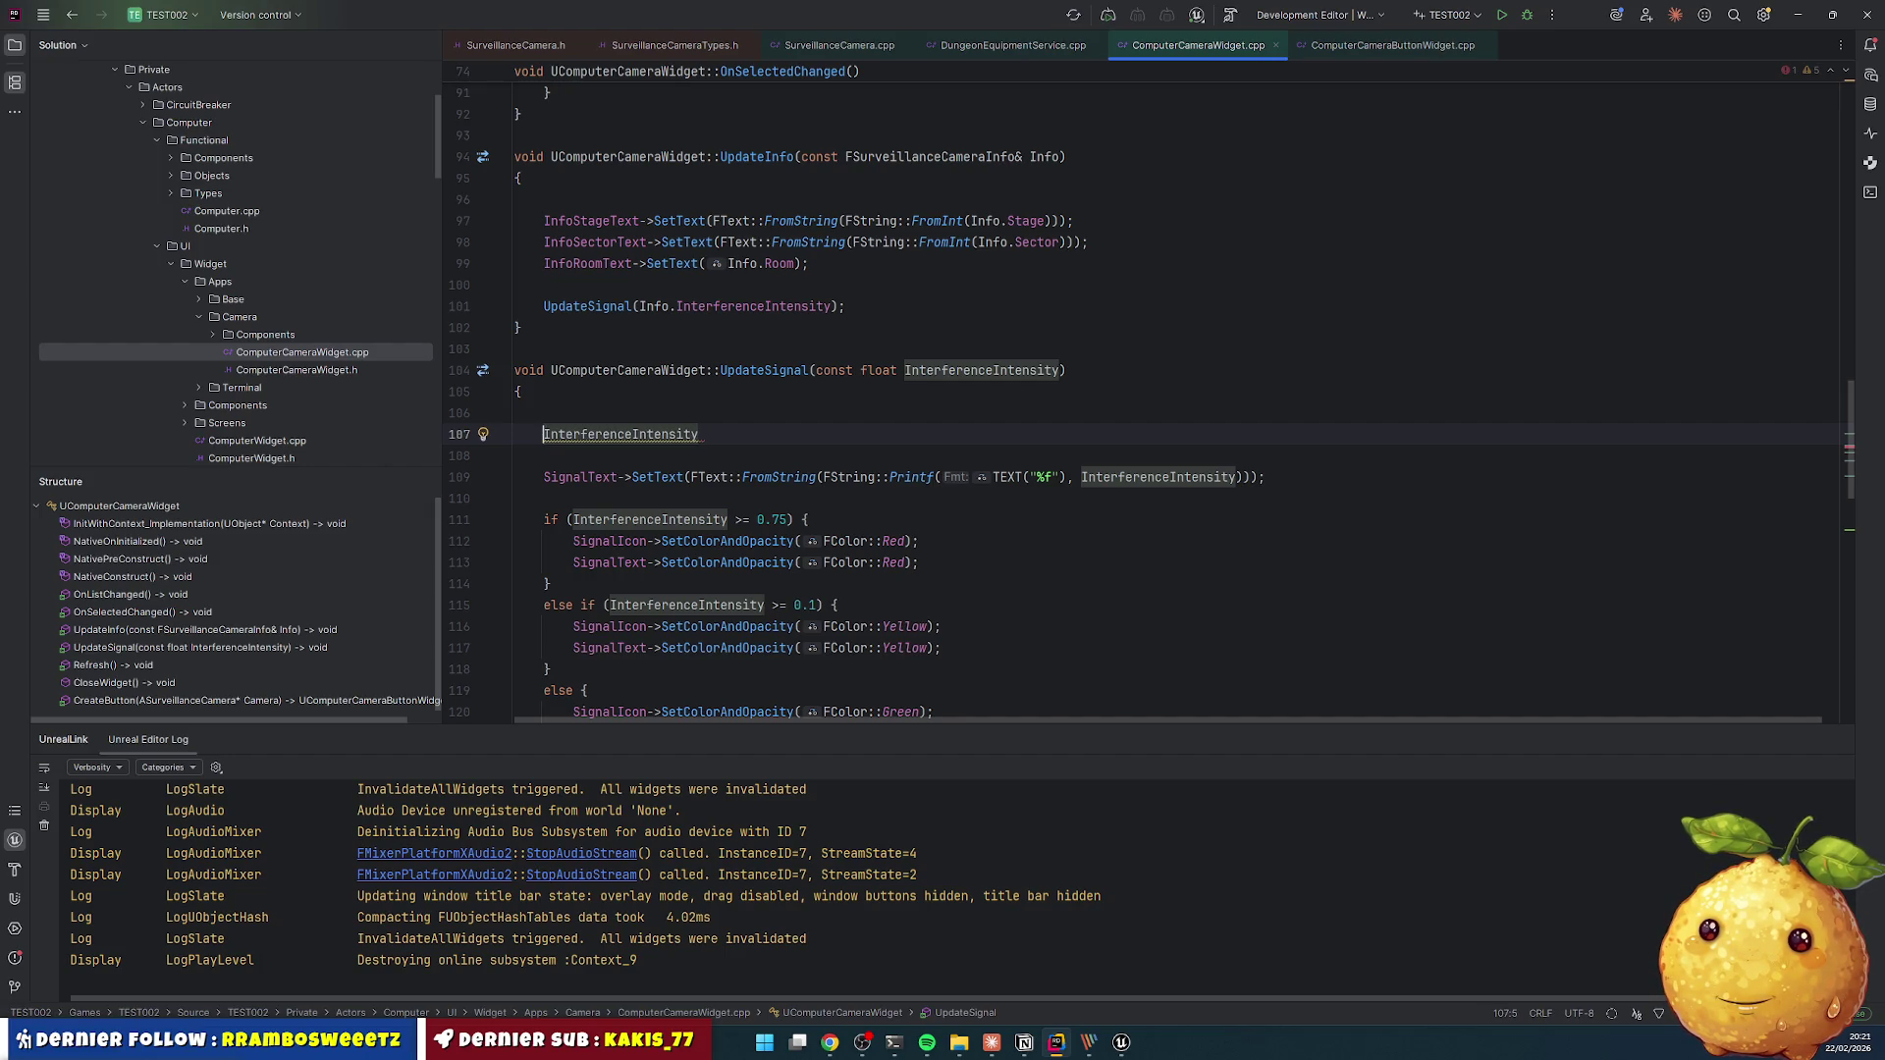
text(-)
key(BackSpace)
text(1 -)
key(Home)
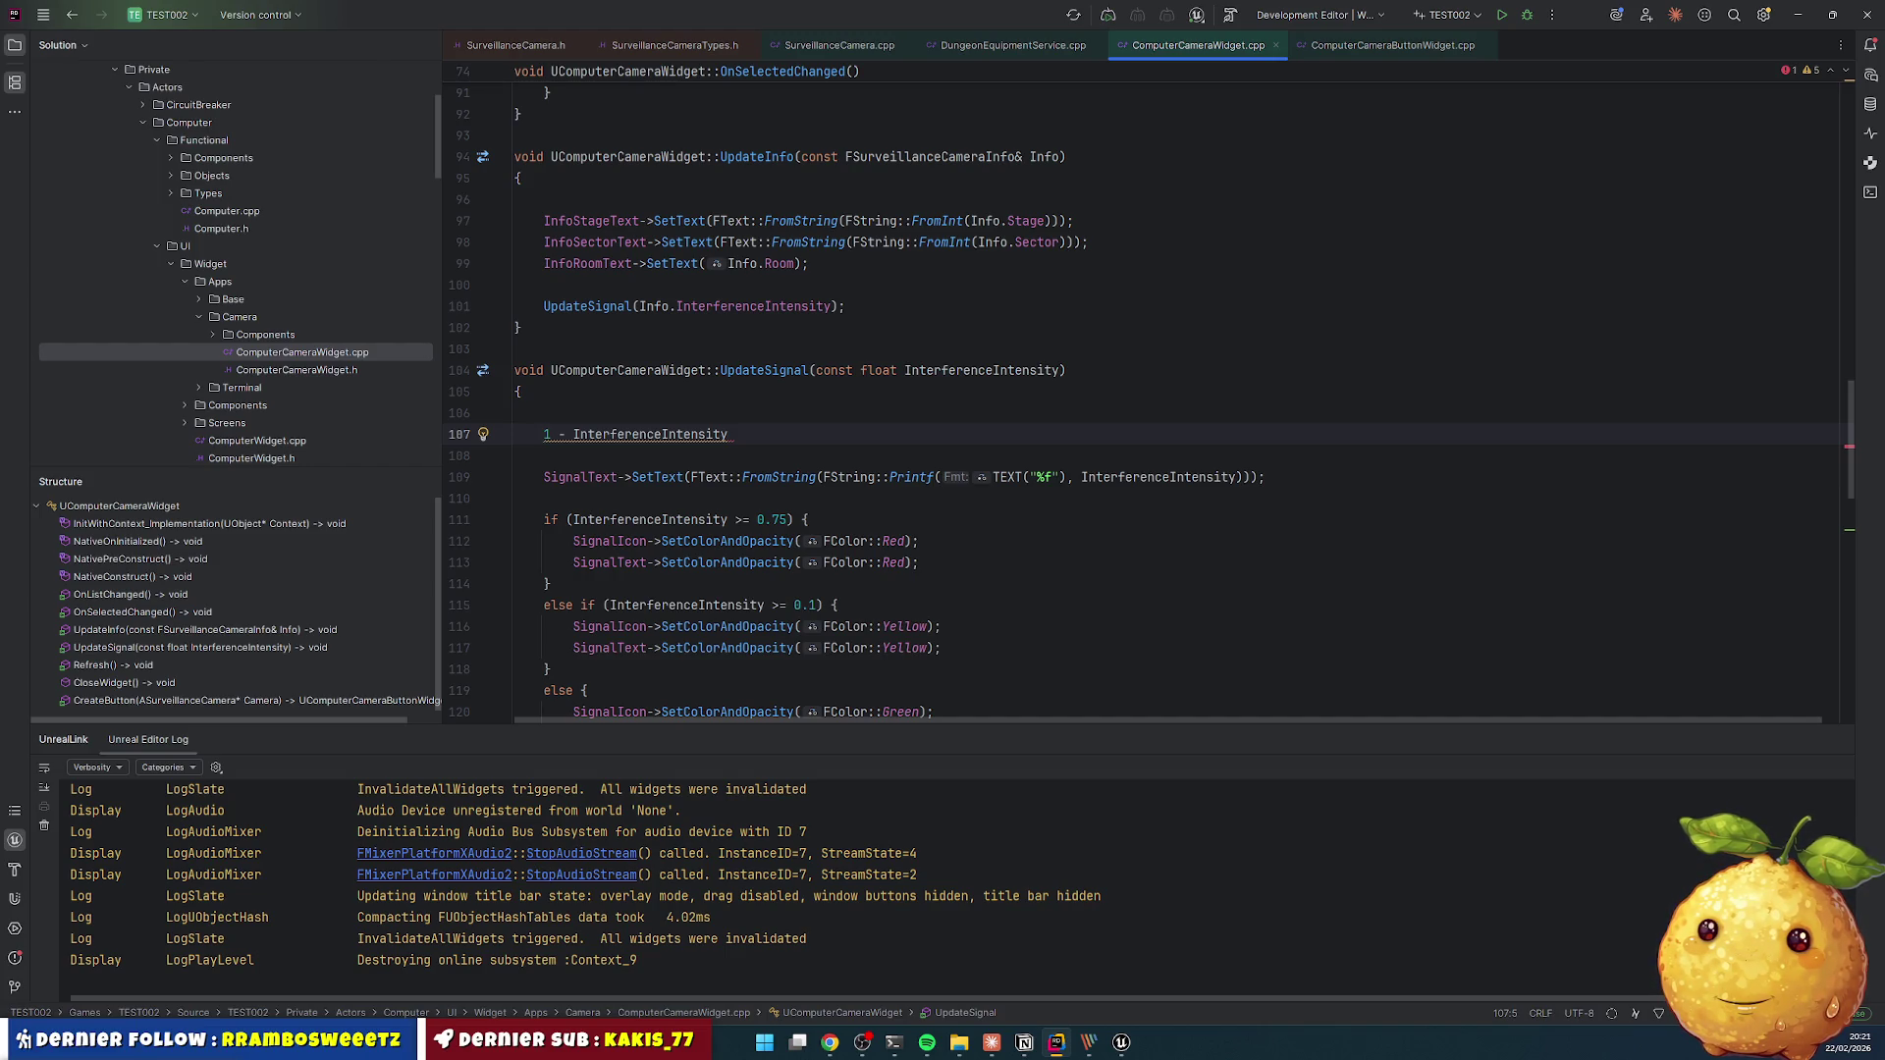
text(float)
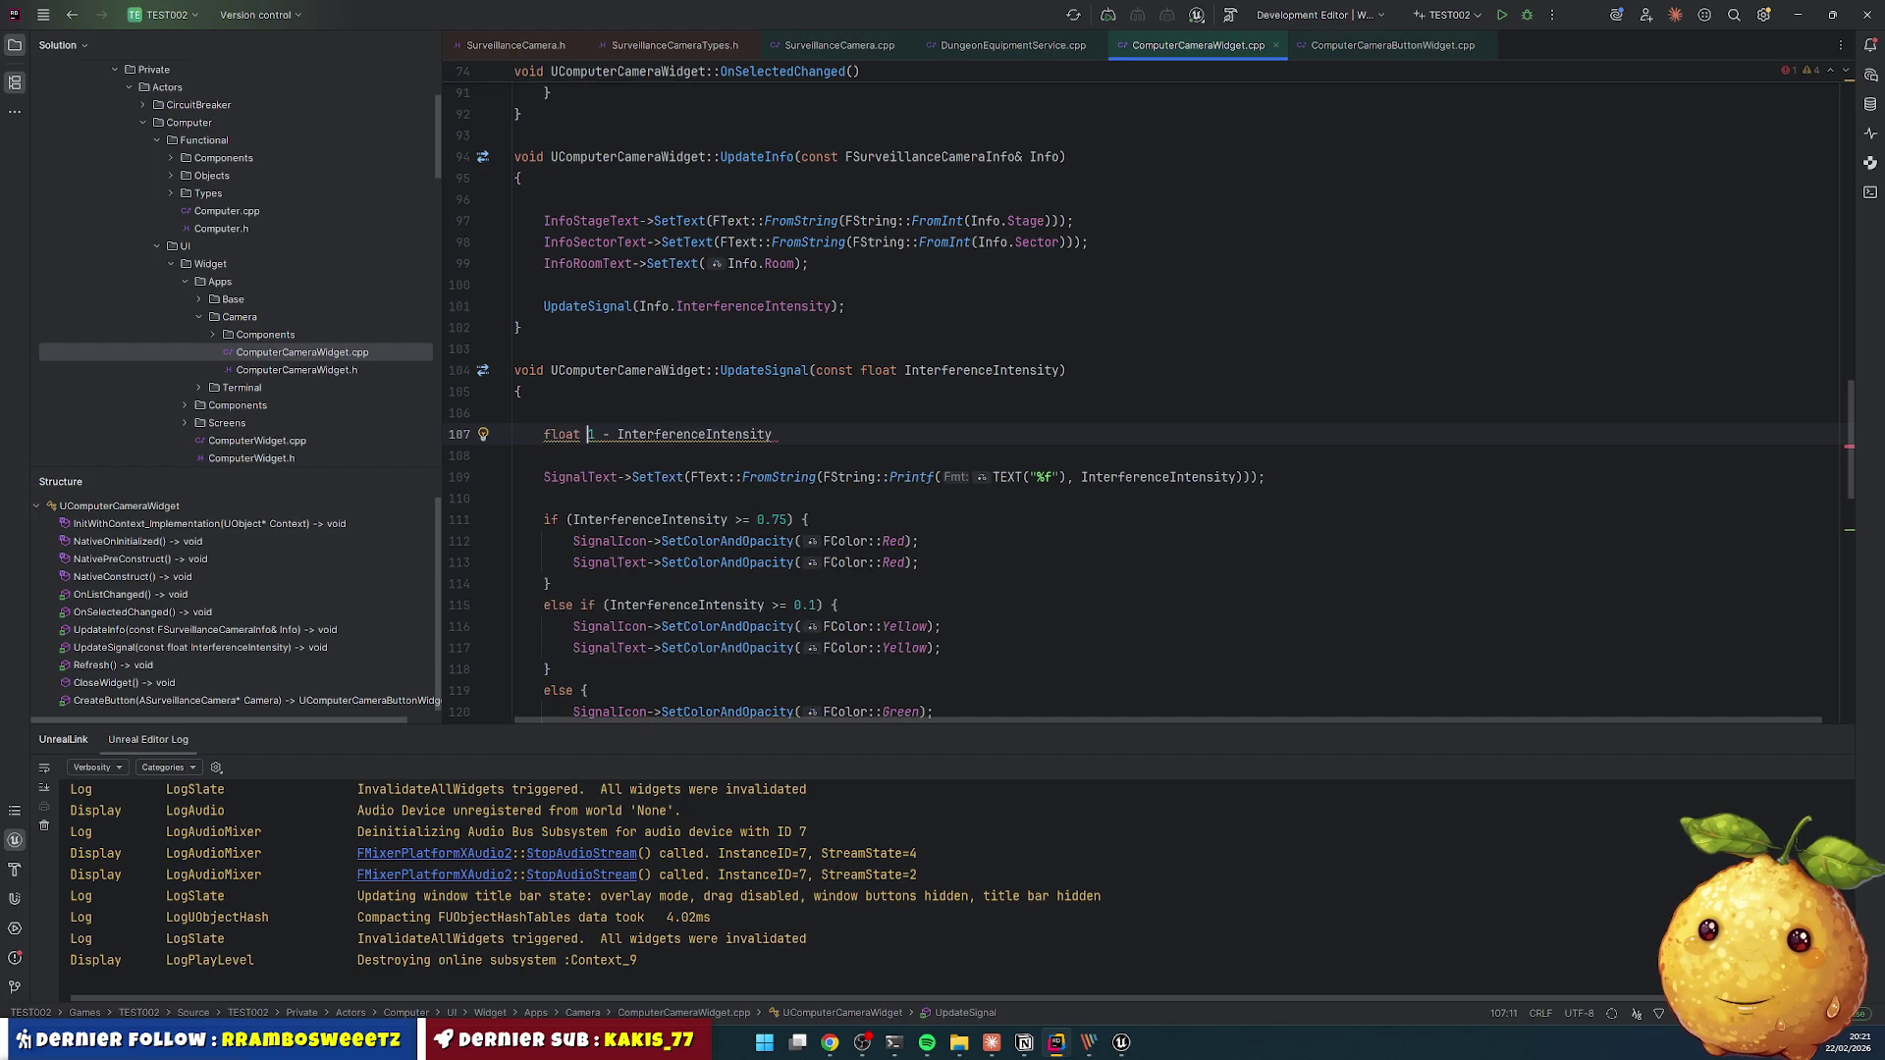
text( Base)
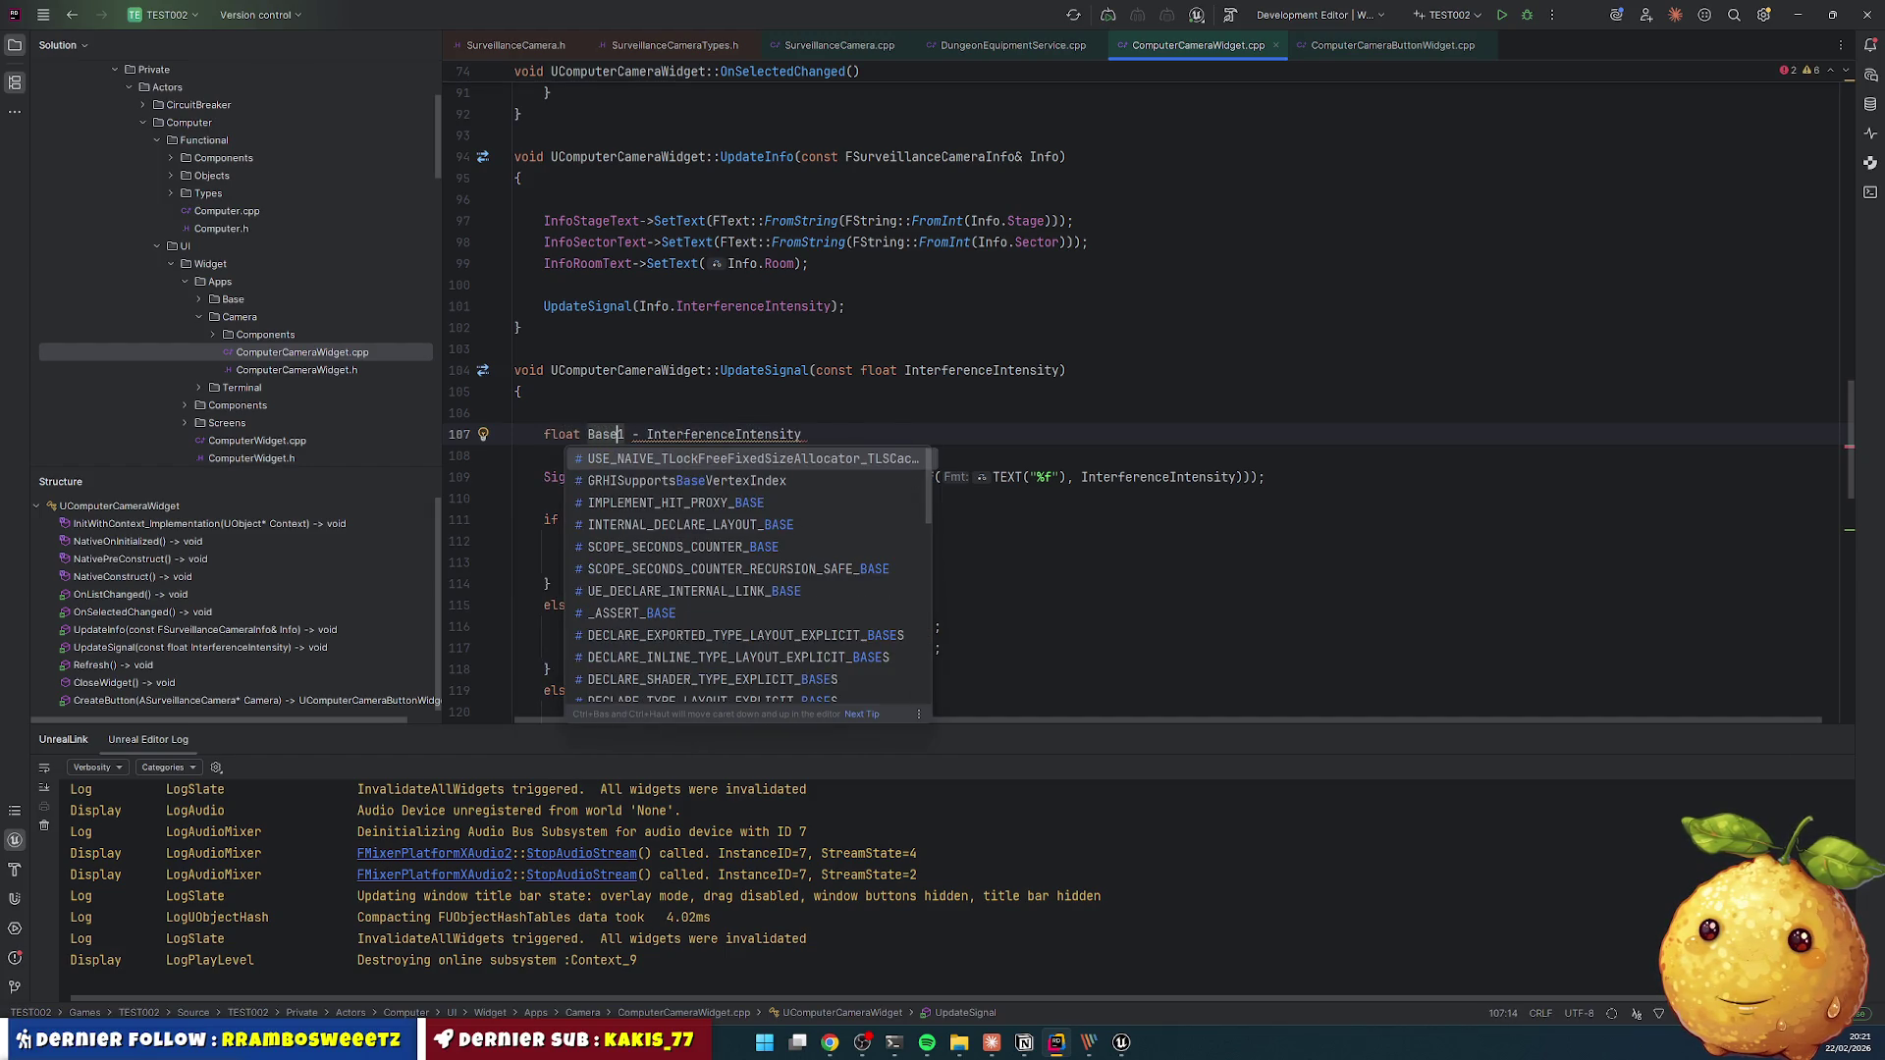
key(Escape)
text(= )
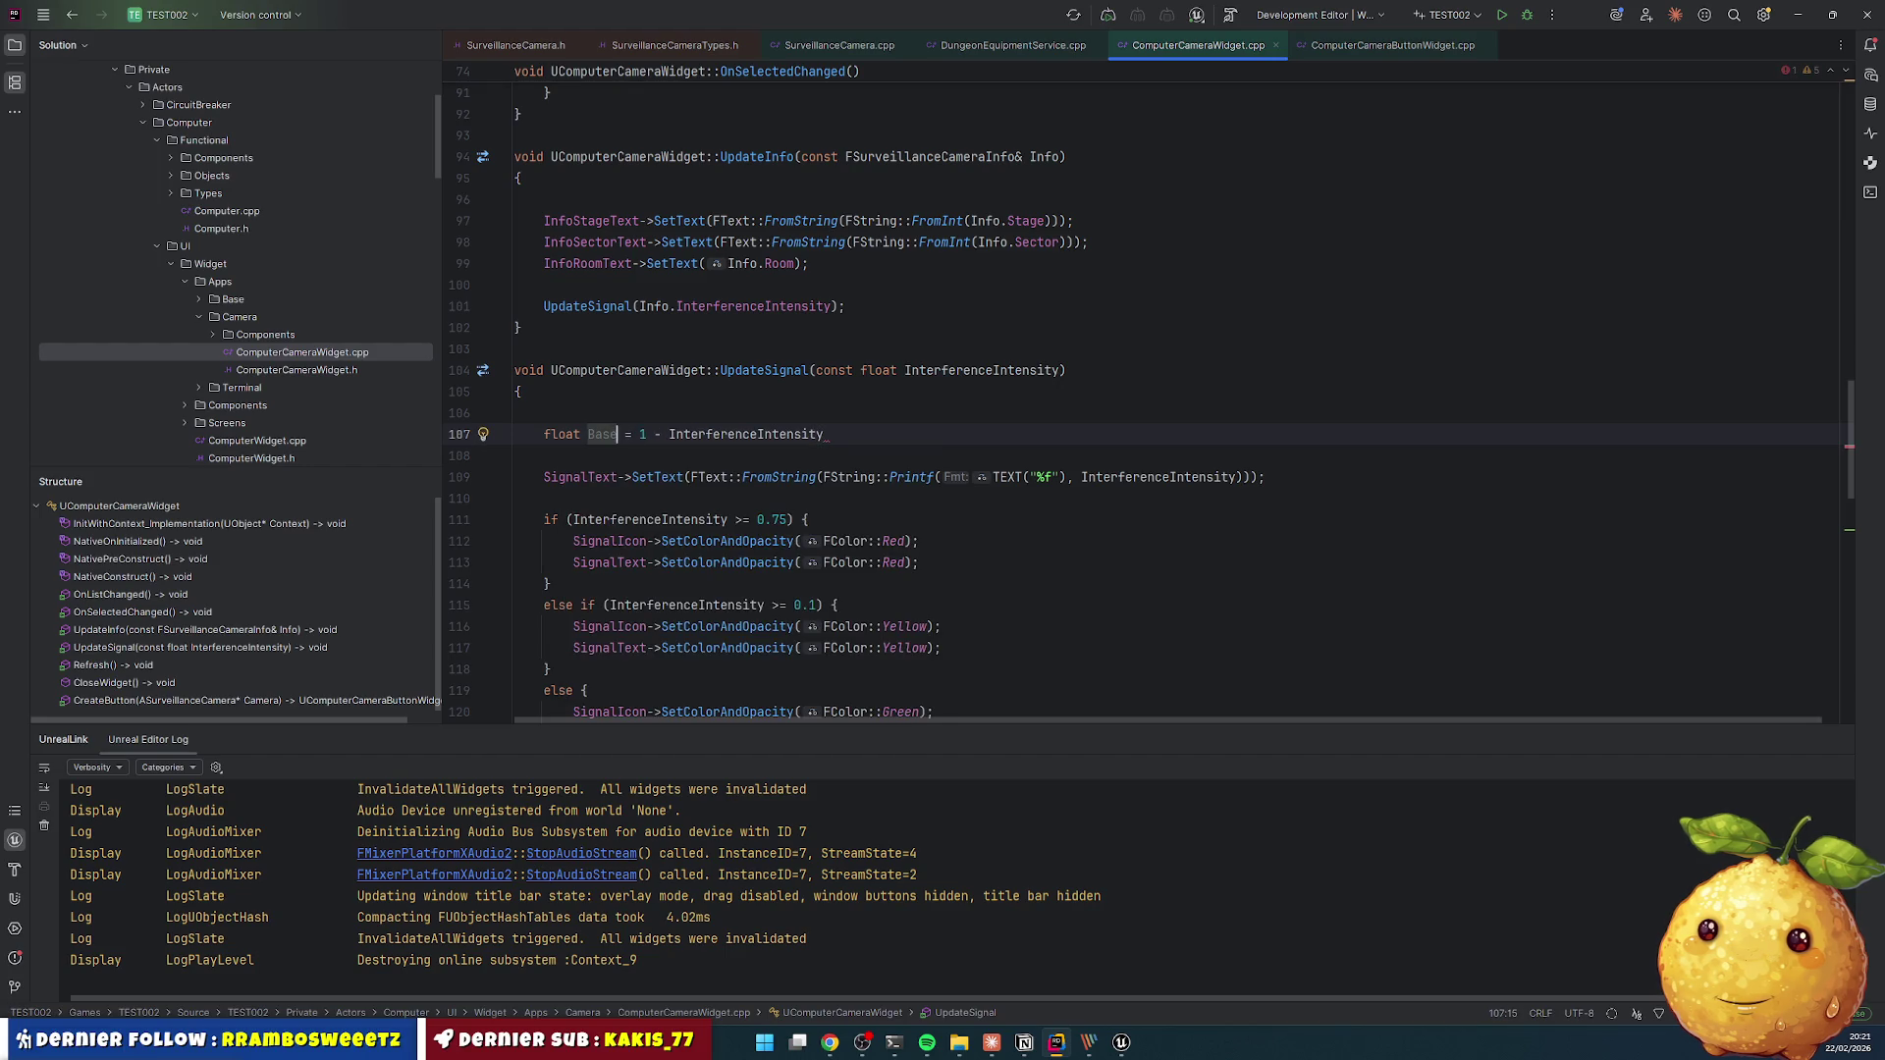
text(;)
- Rename the variable to Percent and compute it as (1 - InterferenceIntensity) * 100
double_click(602, 434)
text(Percent)
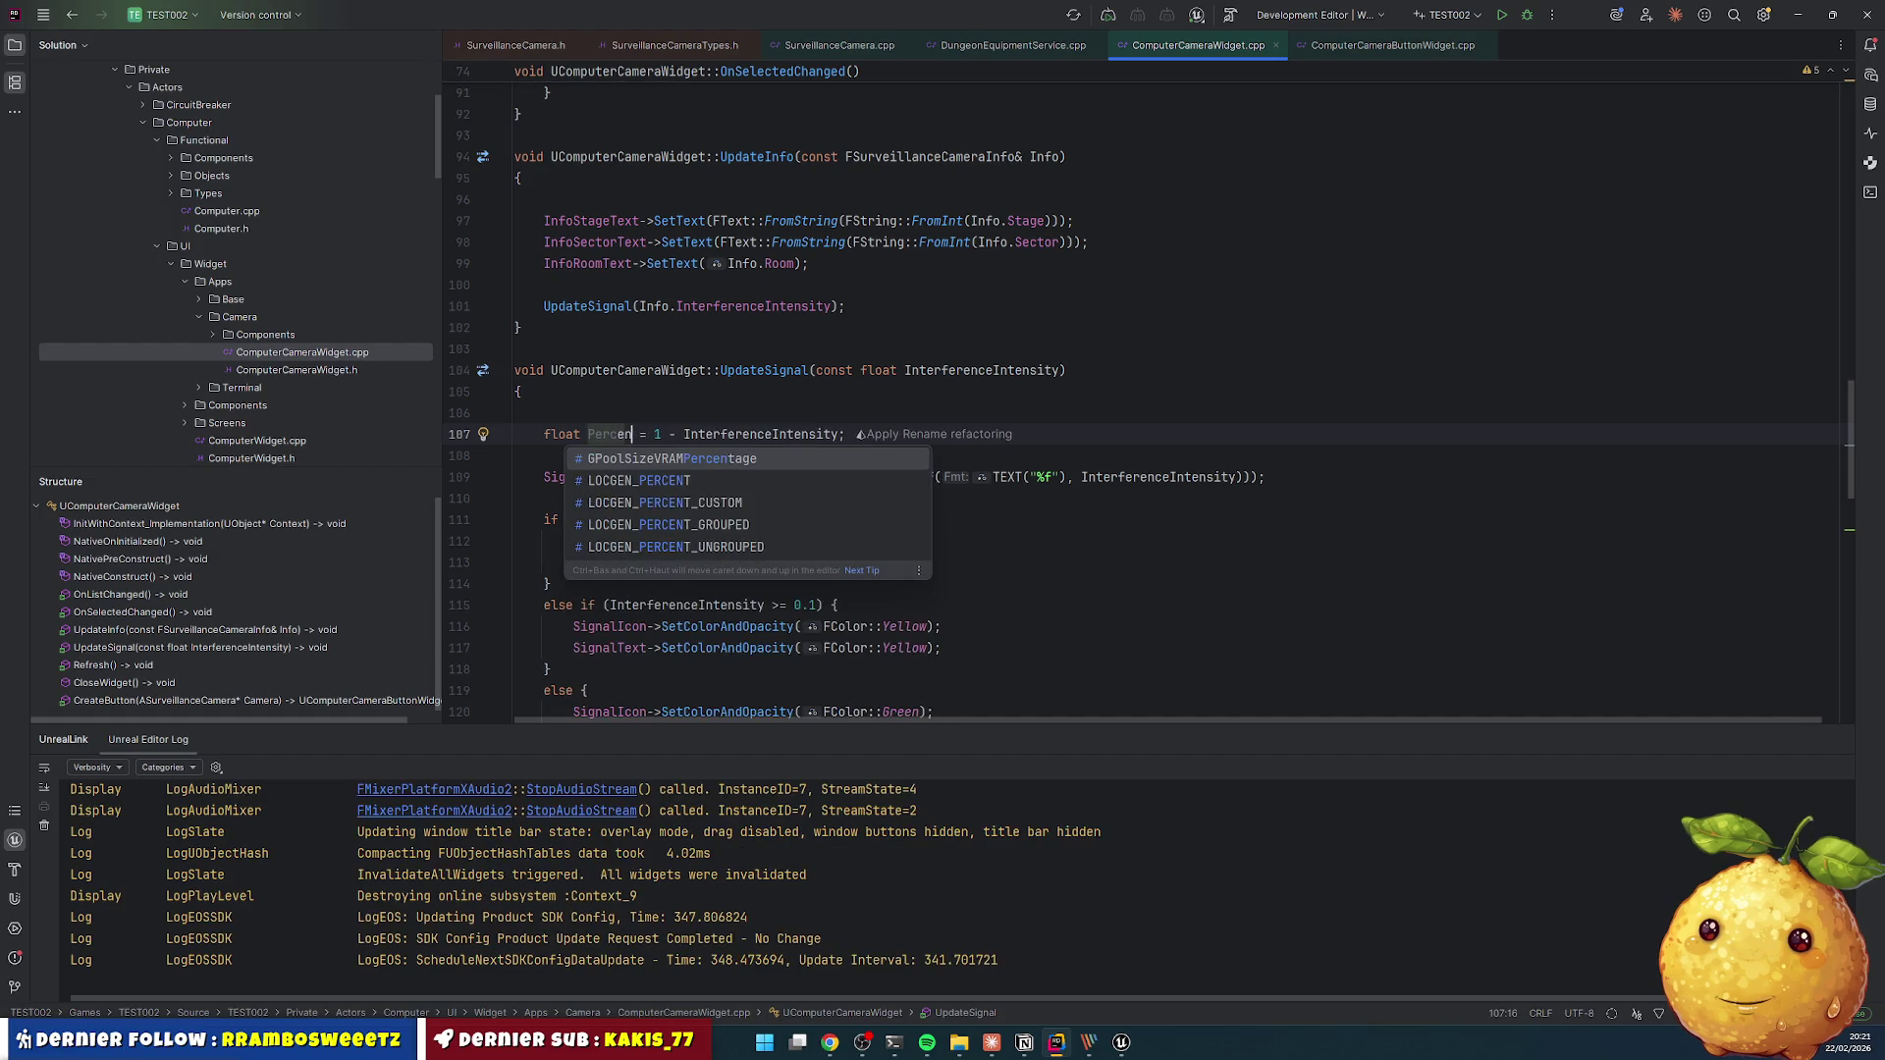
key(End)
key(Left)
text(* 100)
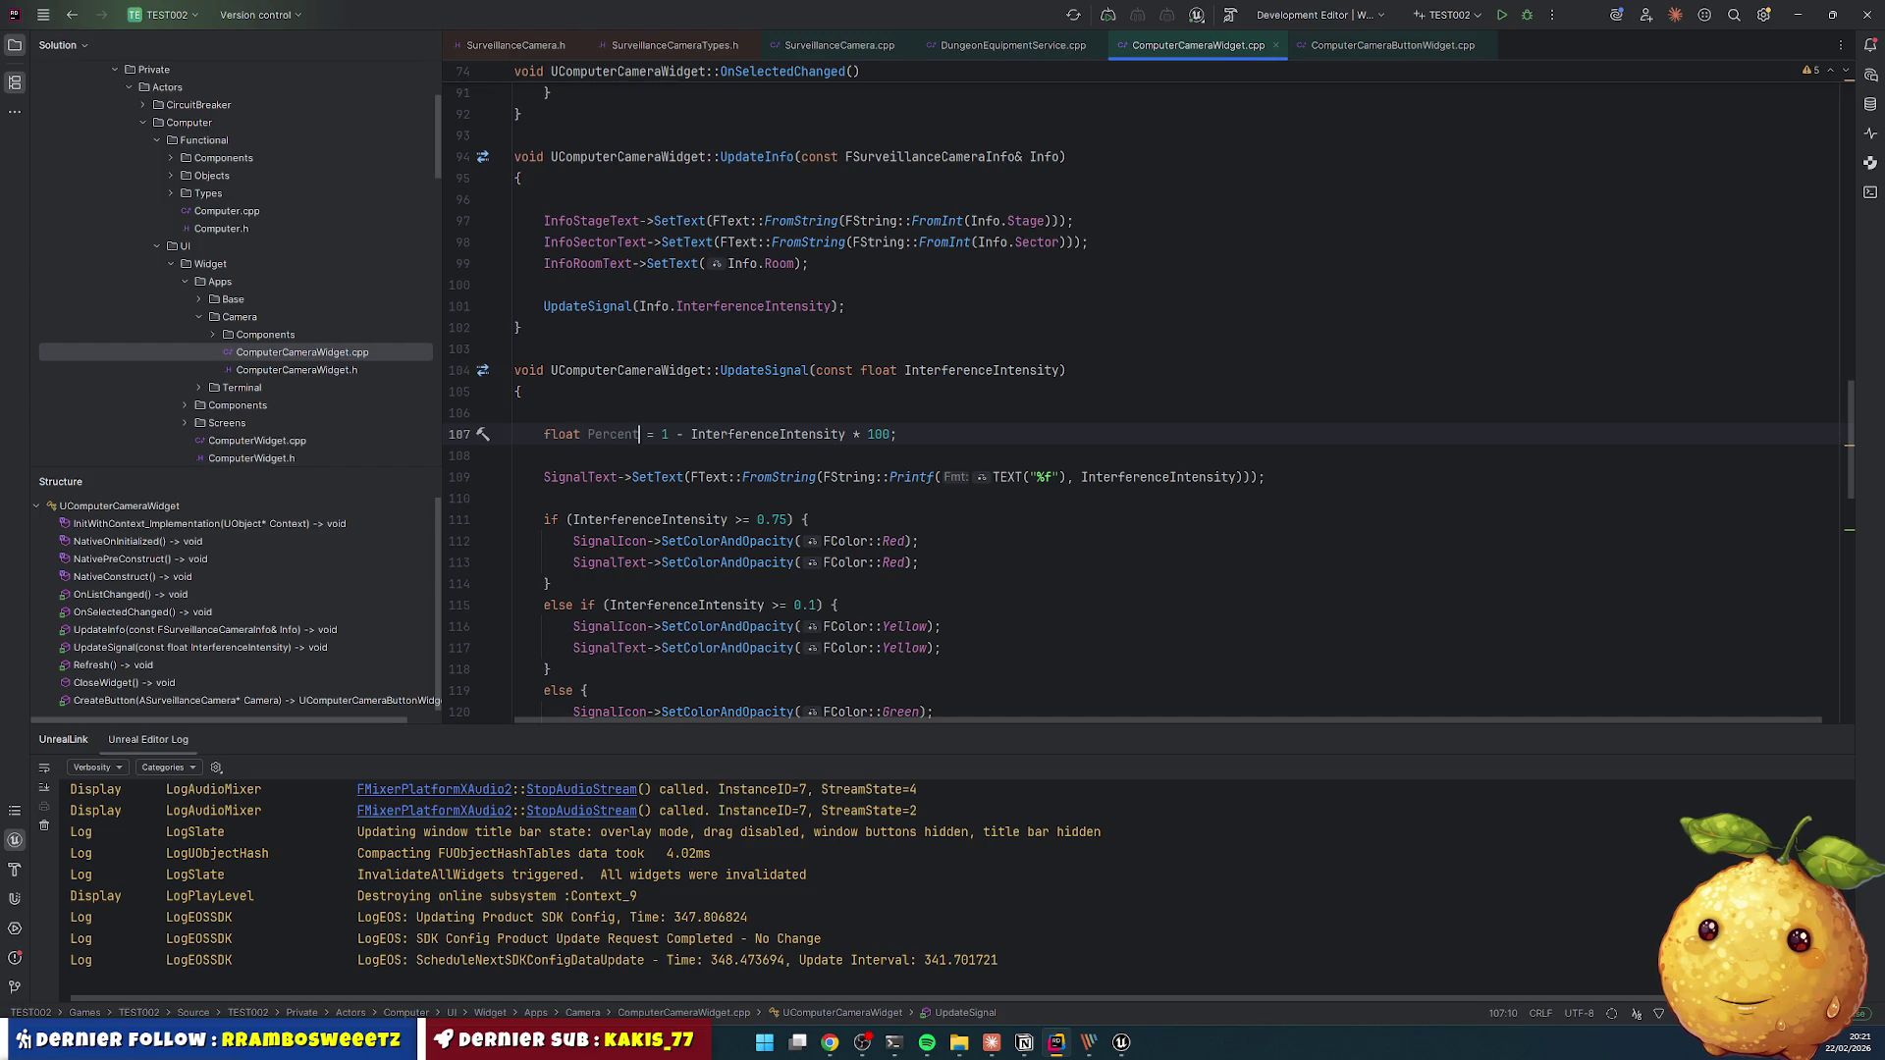
click(660, 434)
text(()
click(888, 434)
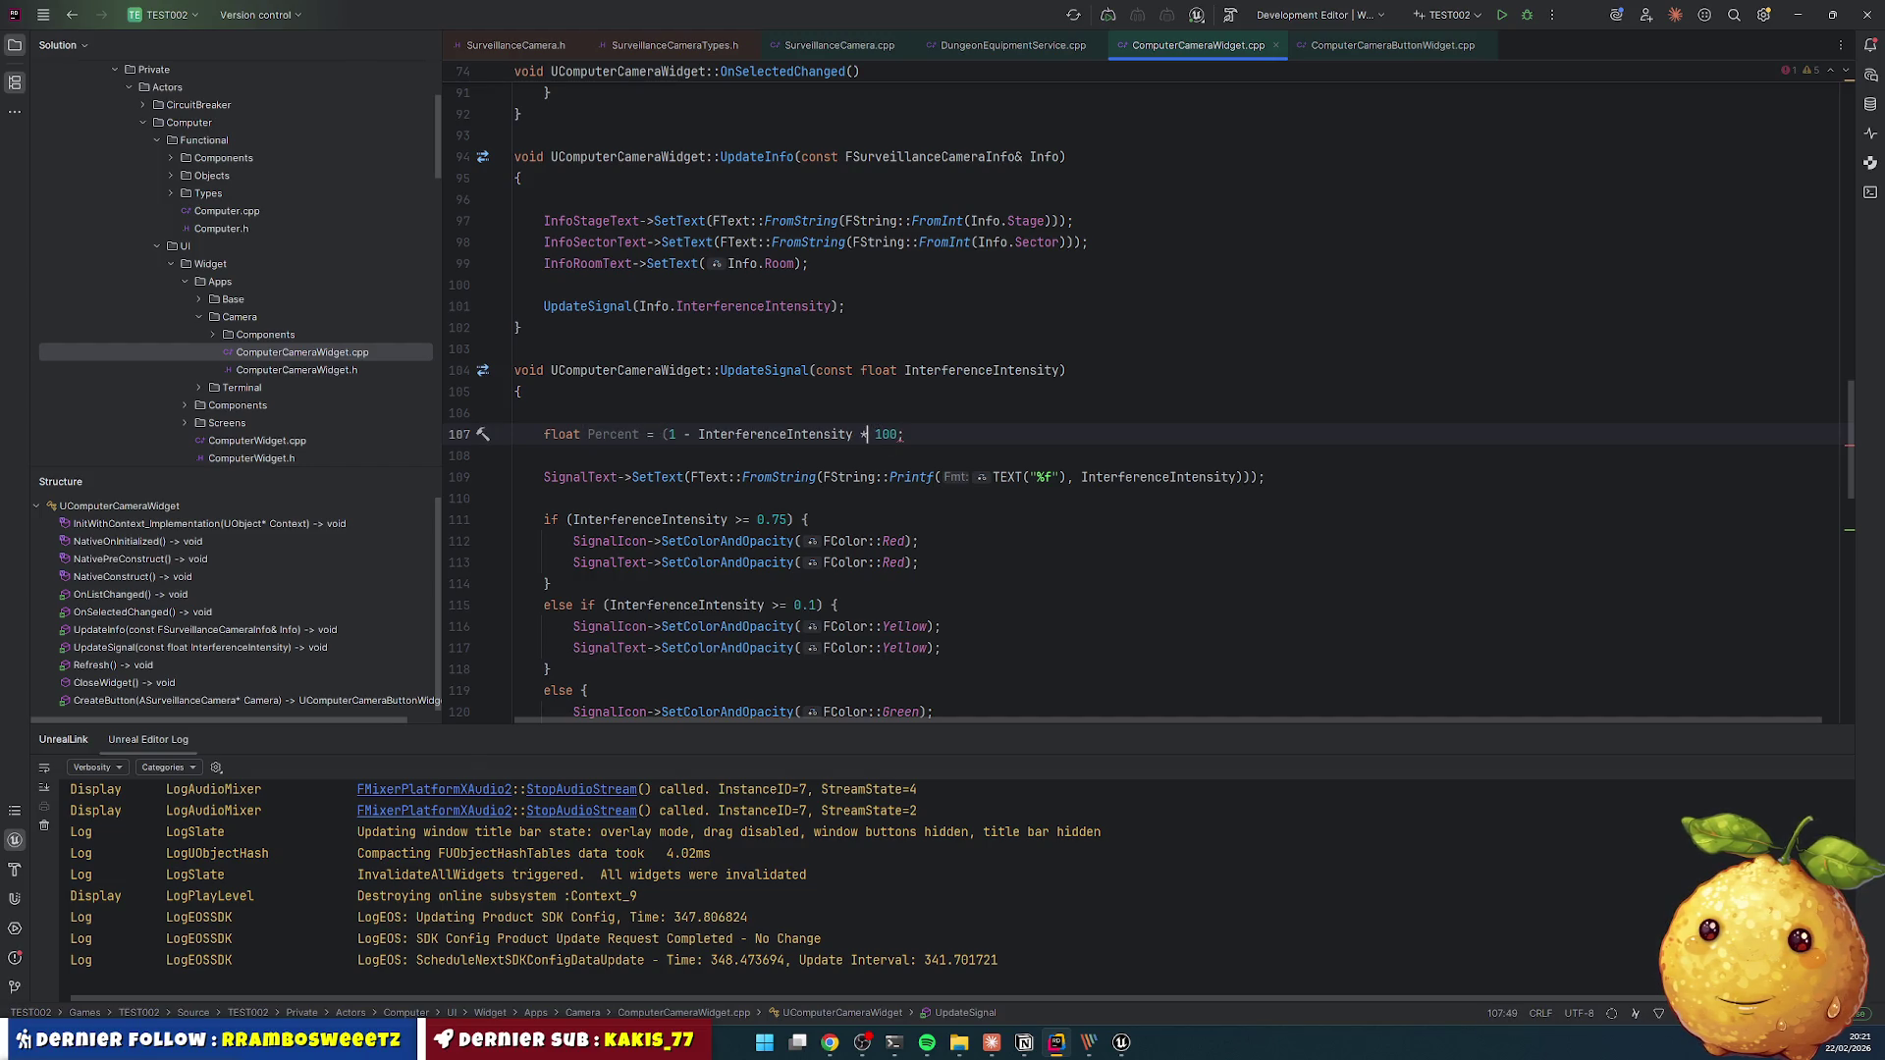
click(855, 434)
text())
key(Down)
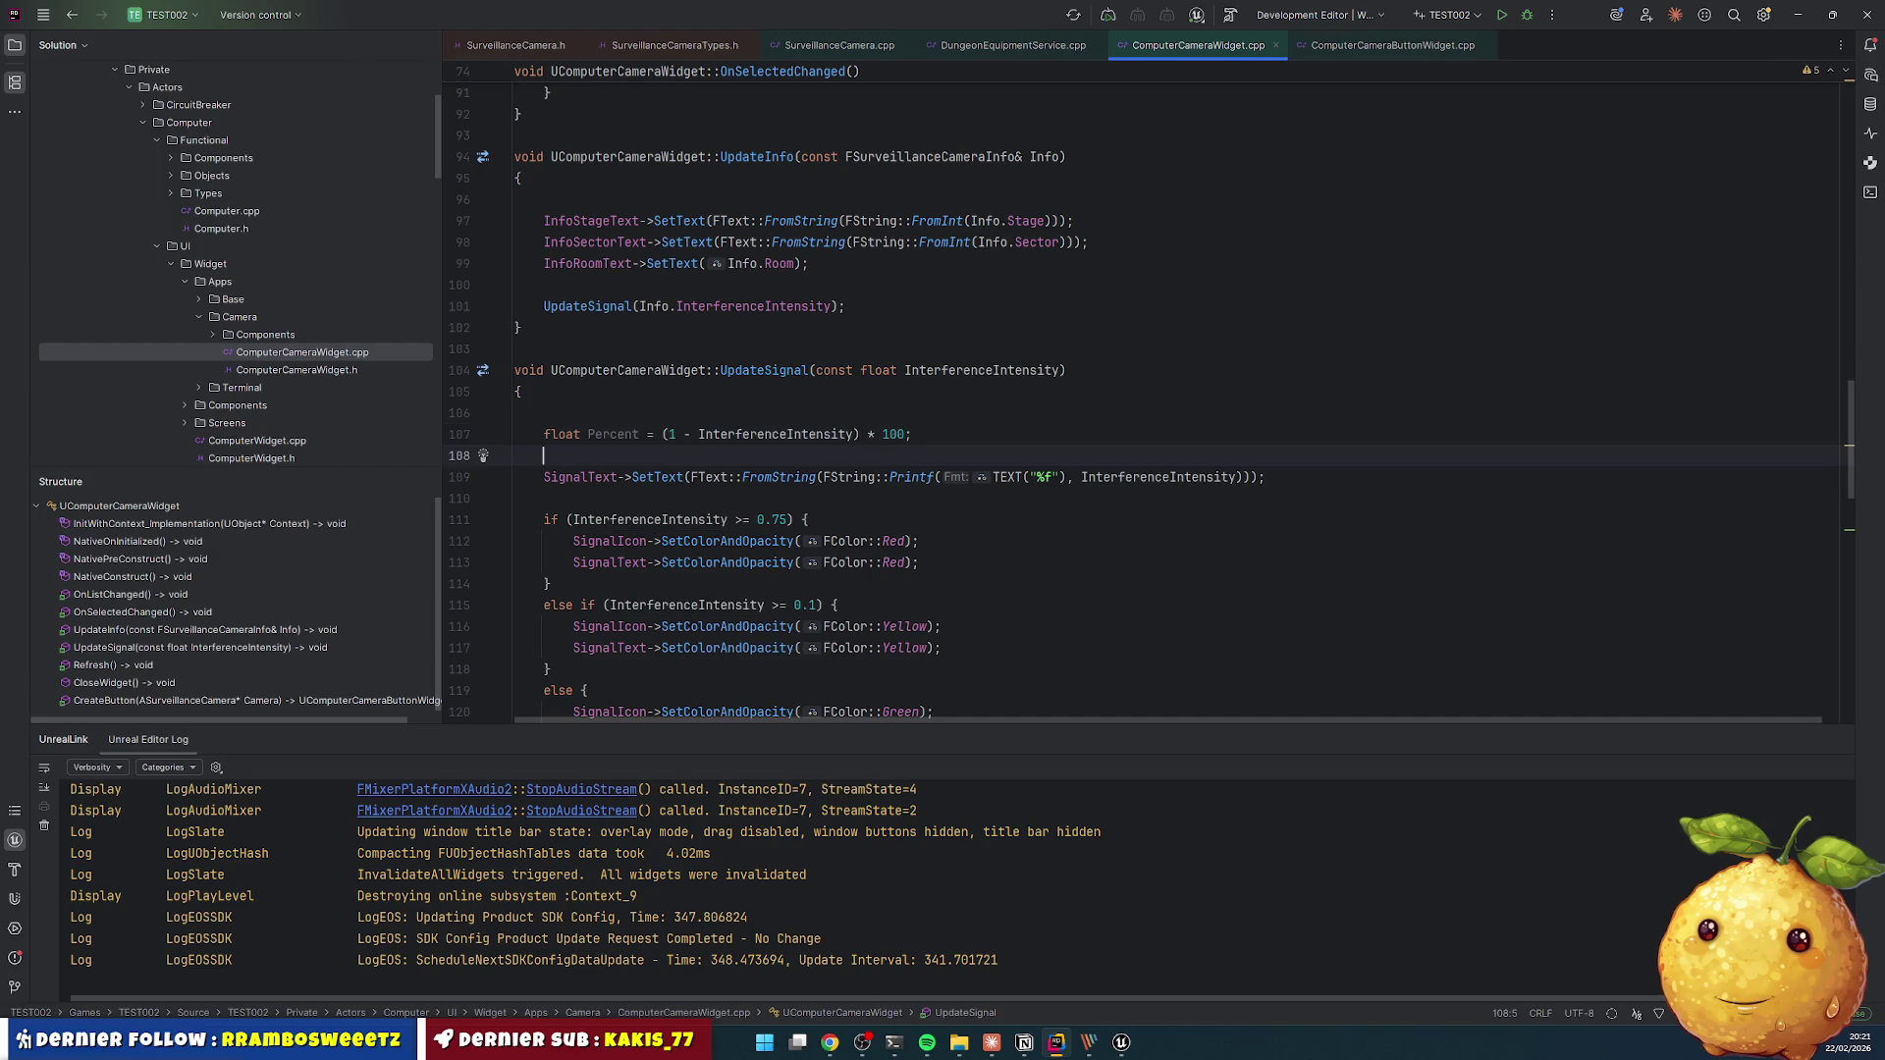
- Replace InterferenceIntensity with Percent in the Printf call on line 109
click(861, 477)
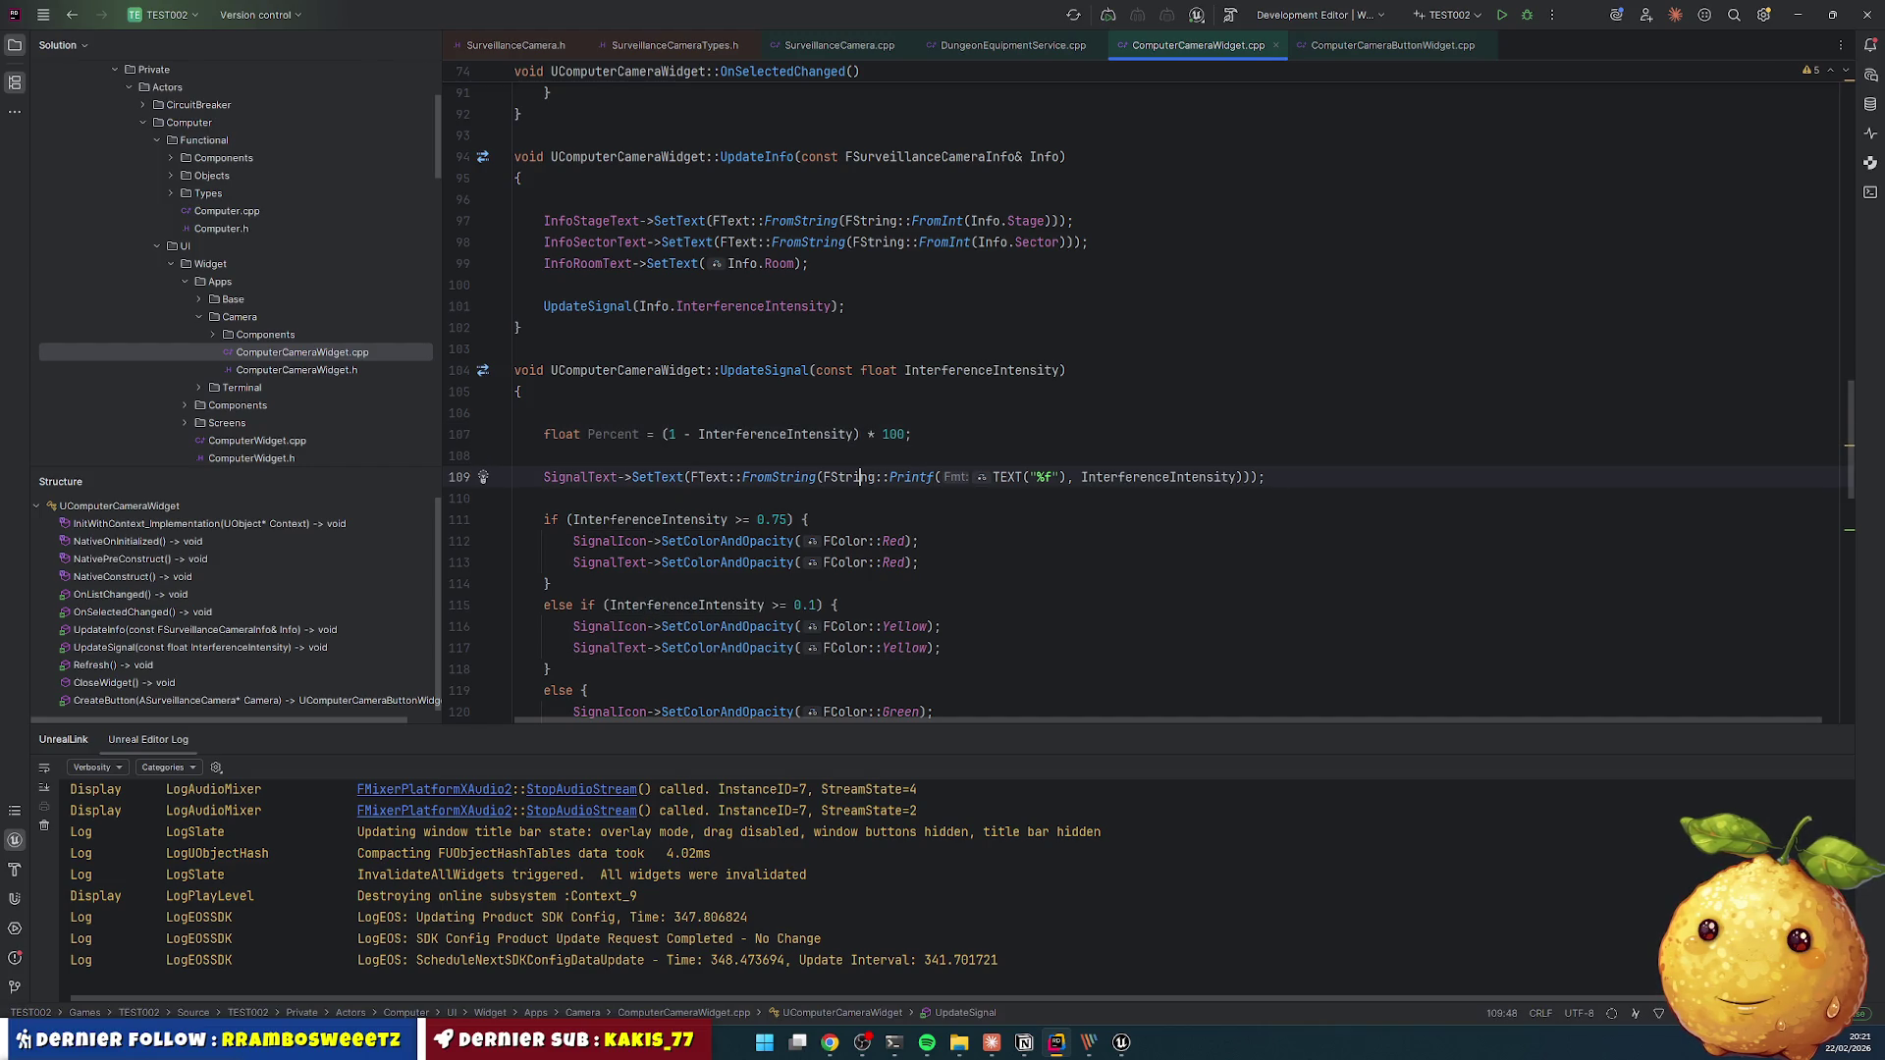
double_click(613, 434)
key(ctrl+c)
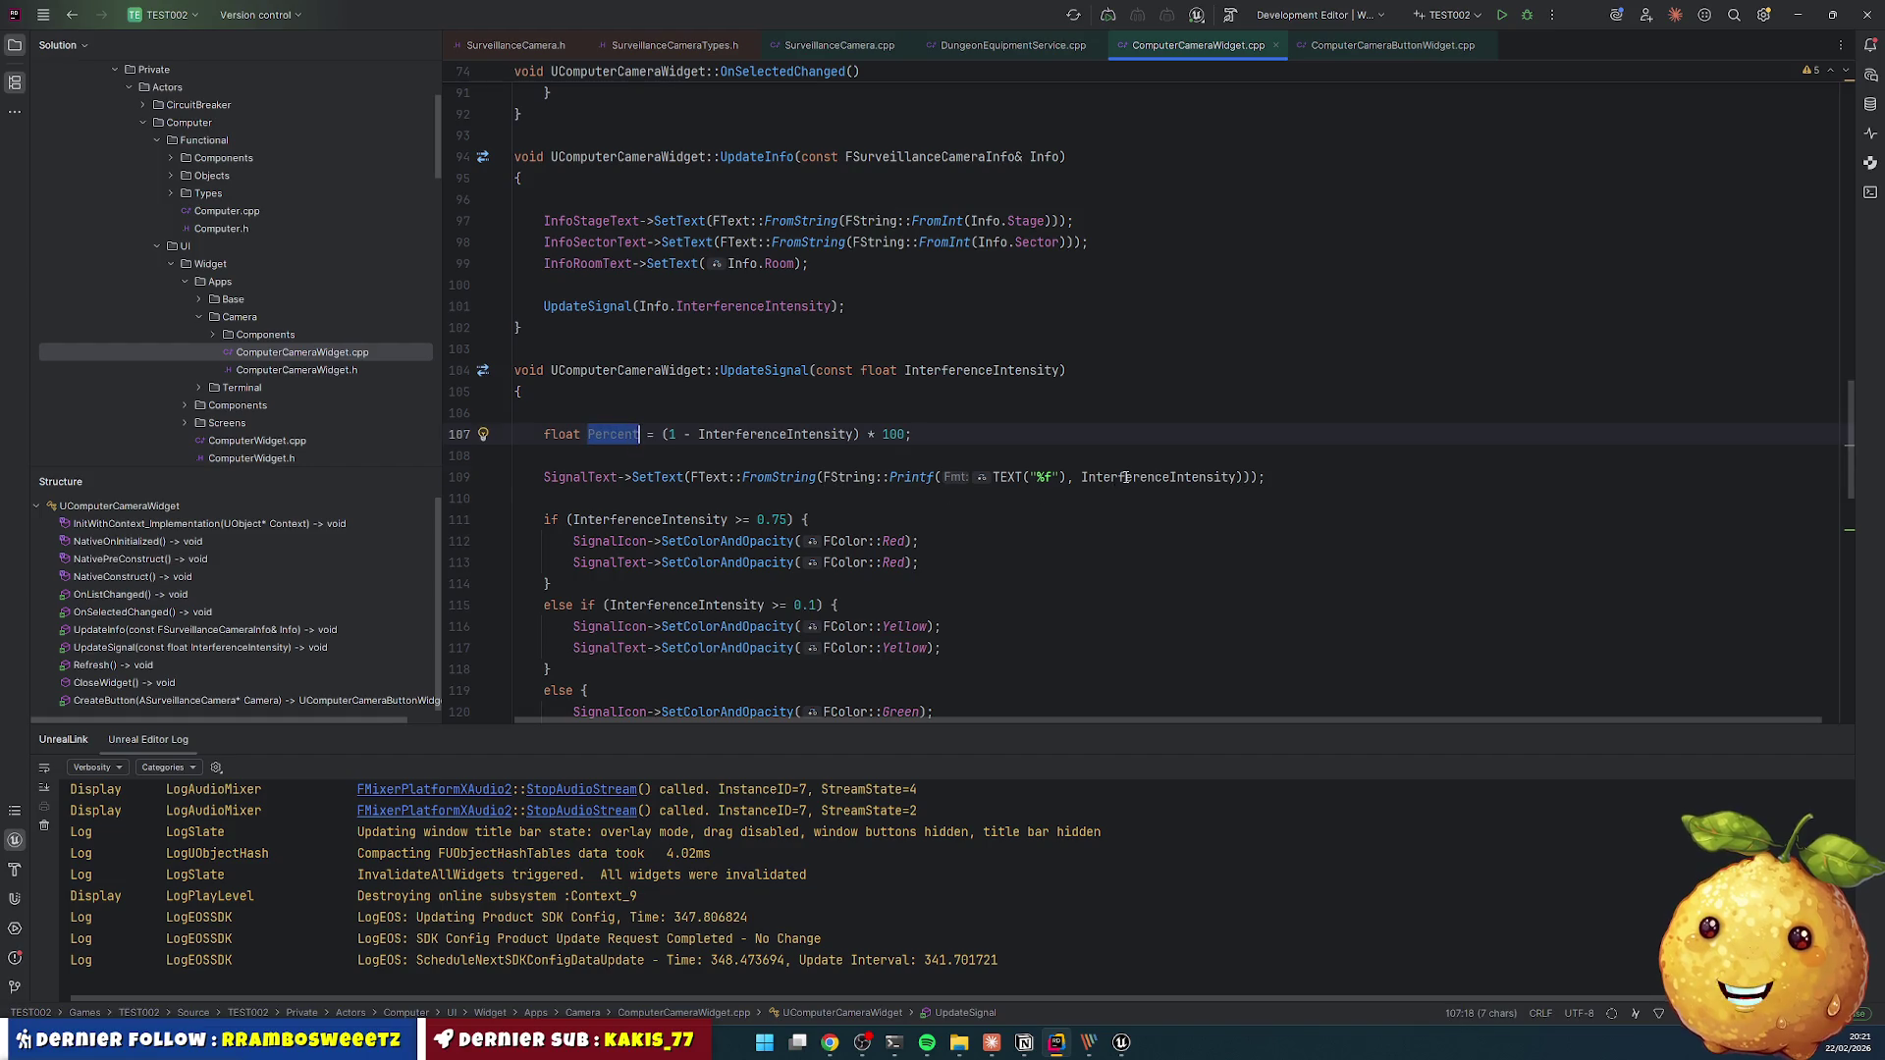
double_click(1159, 477)
key(ctrl+v)
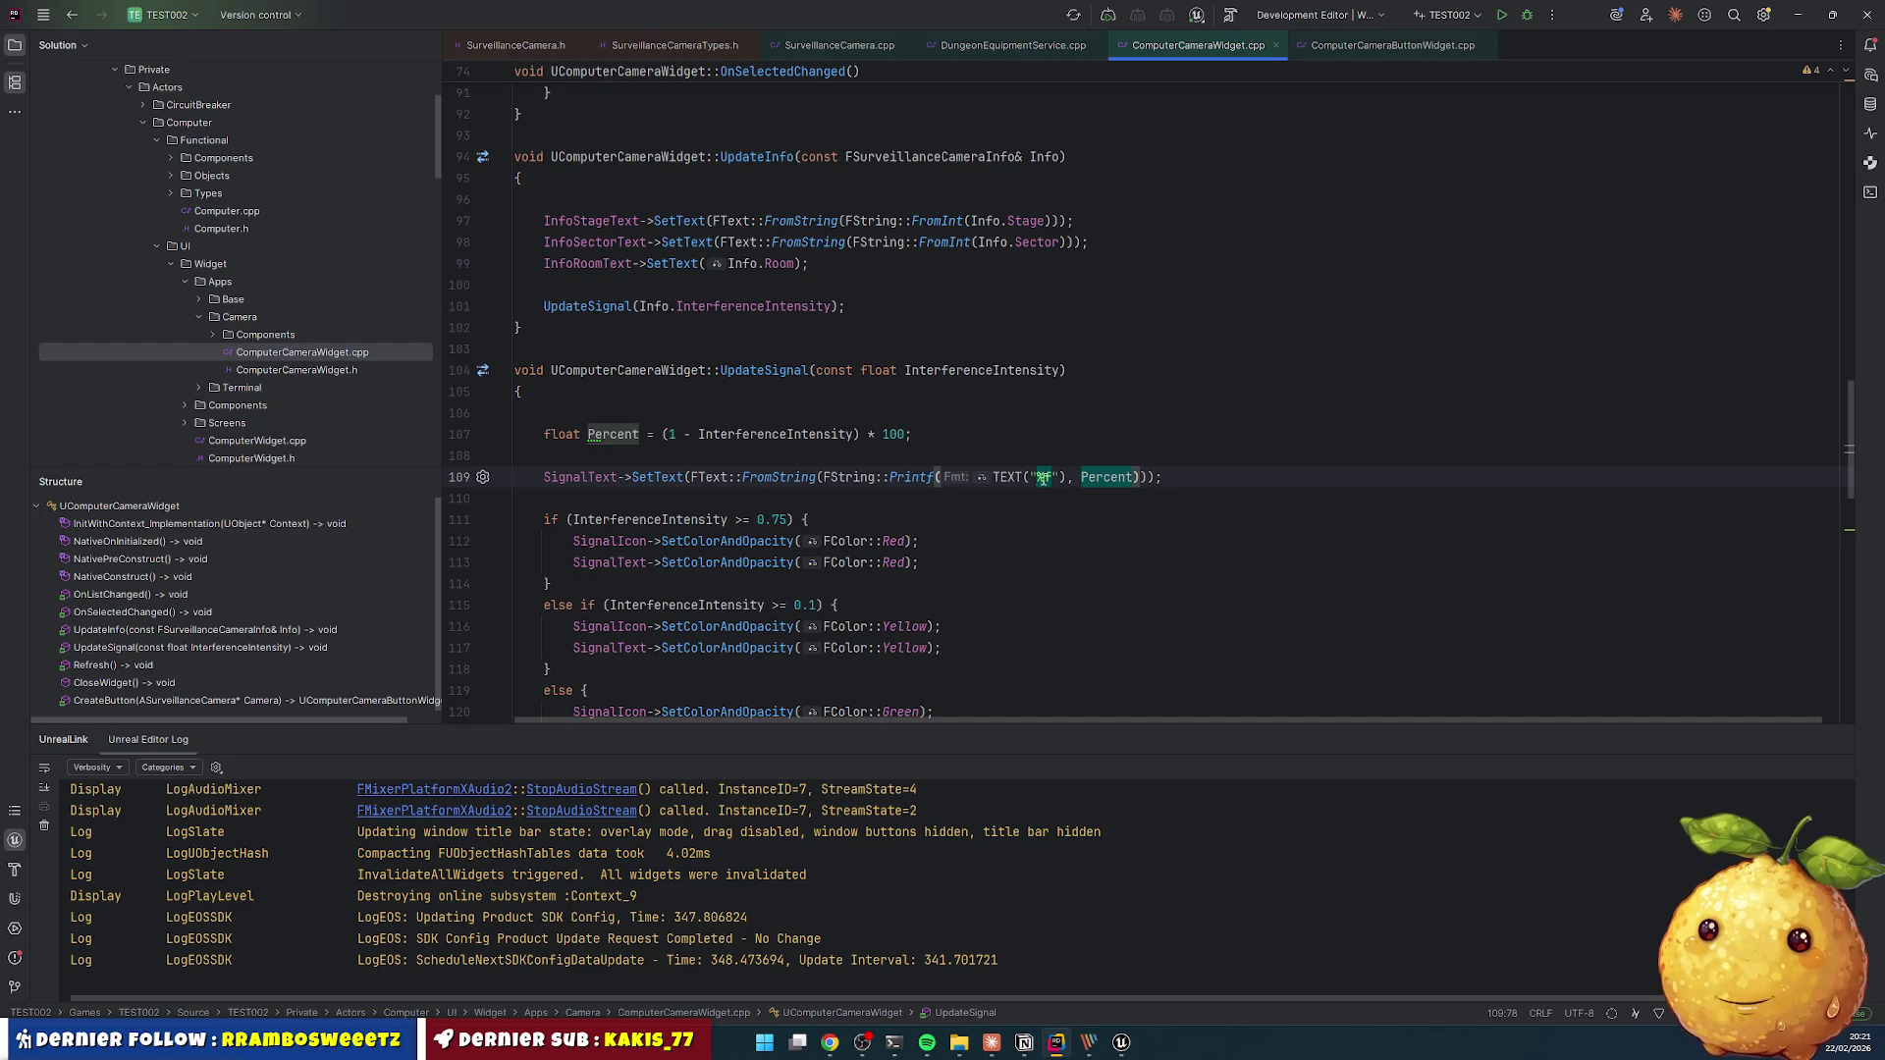
- Change the format string to "%f %%" so a literal percent sign follows the number
click(1049, 477)
text(%)
key(Down)
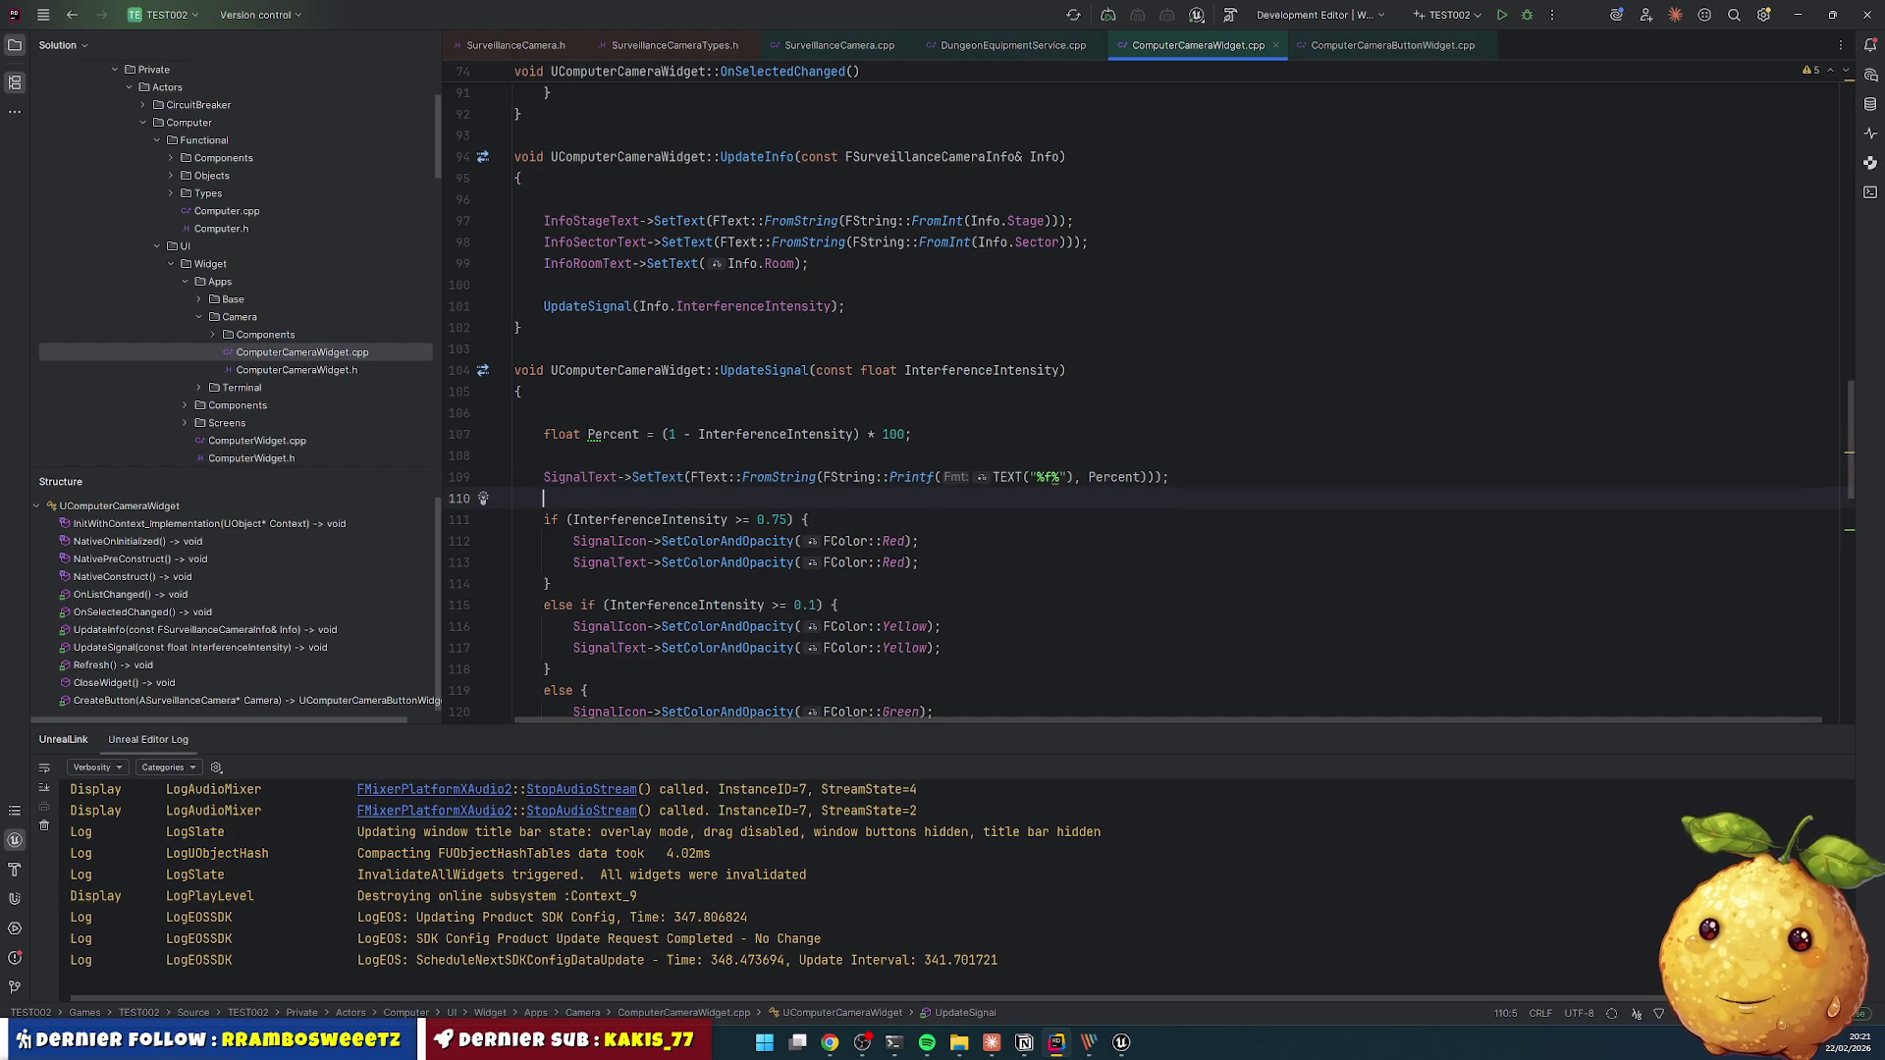
click(1053, 477)
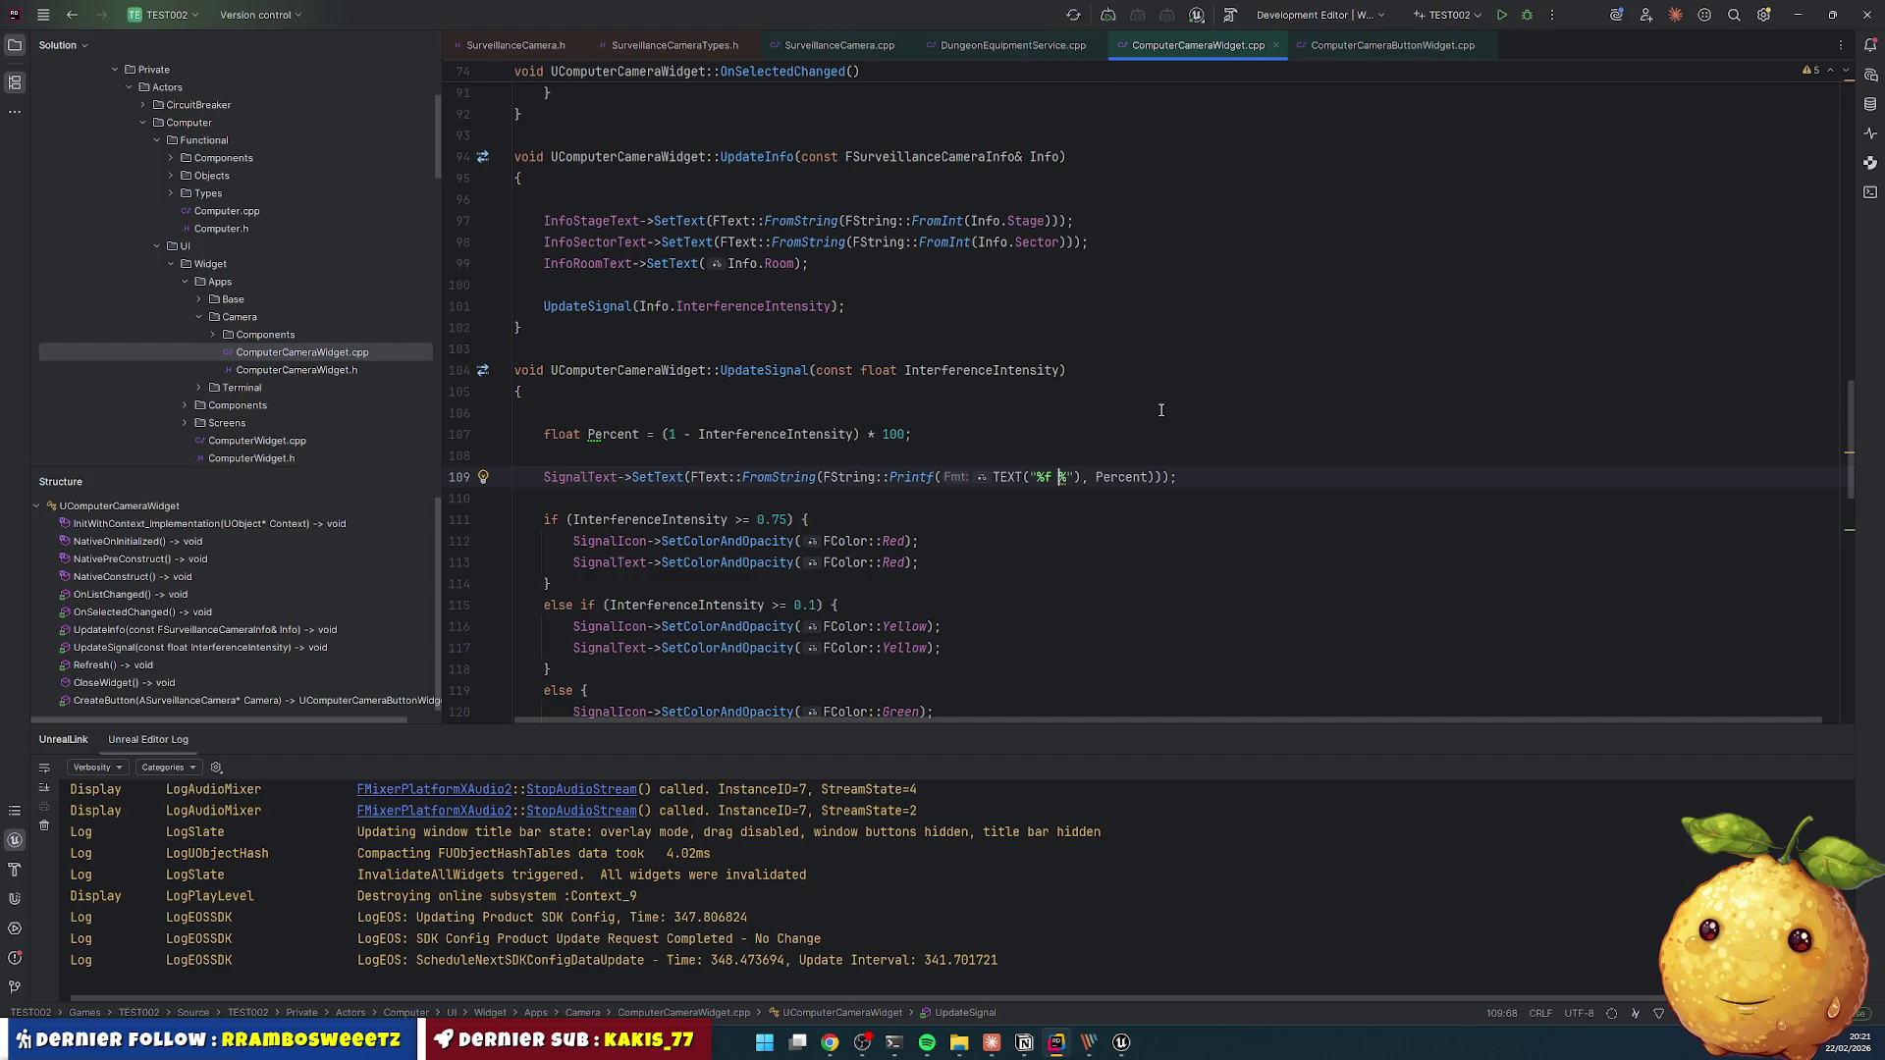
text(\)
key(Down)
key(Up)
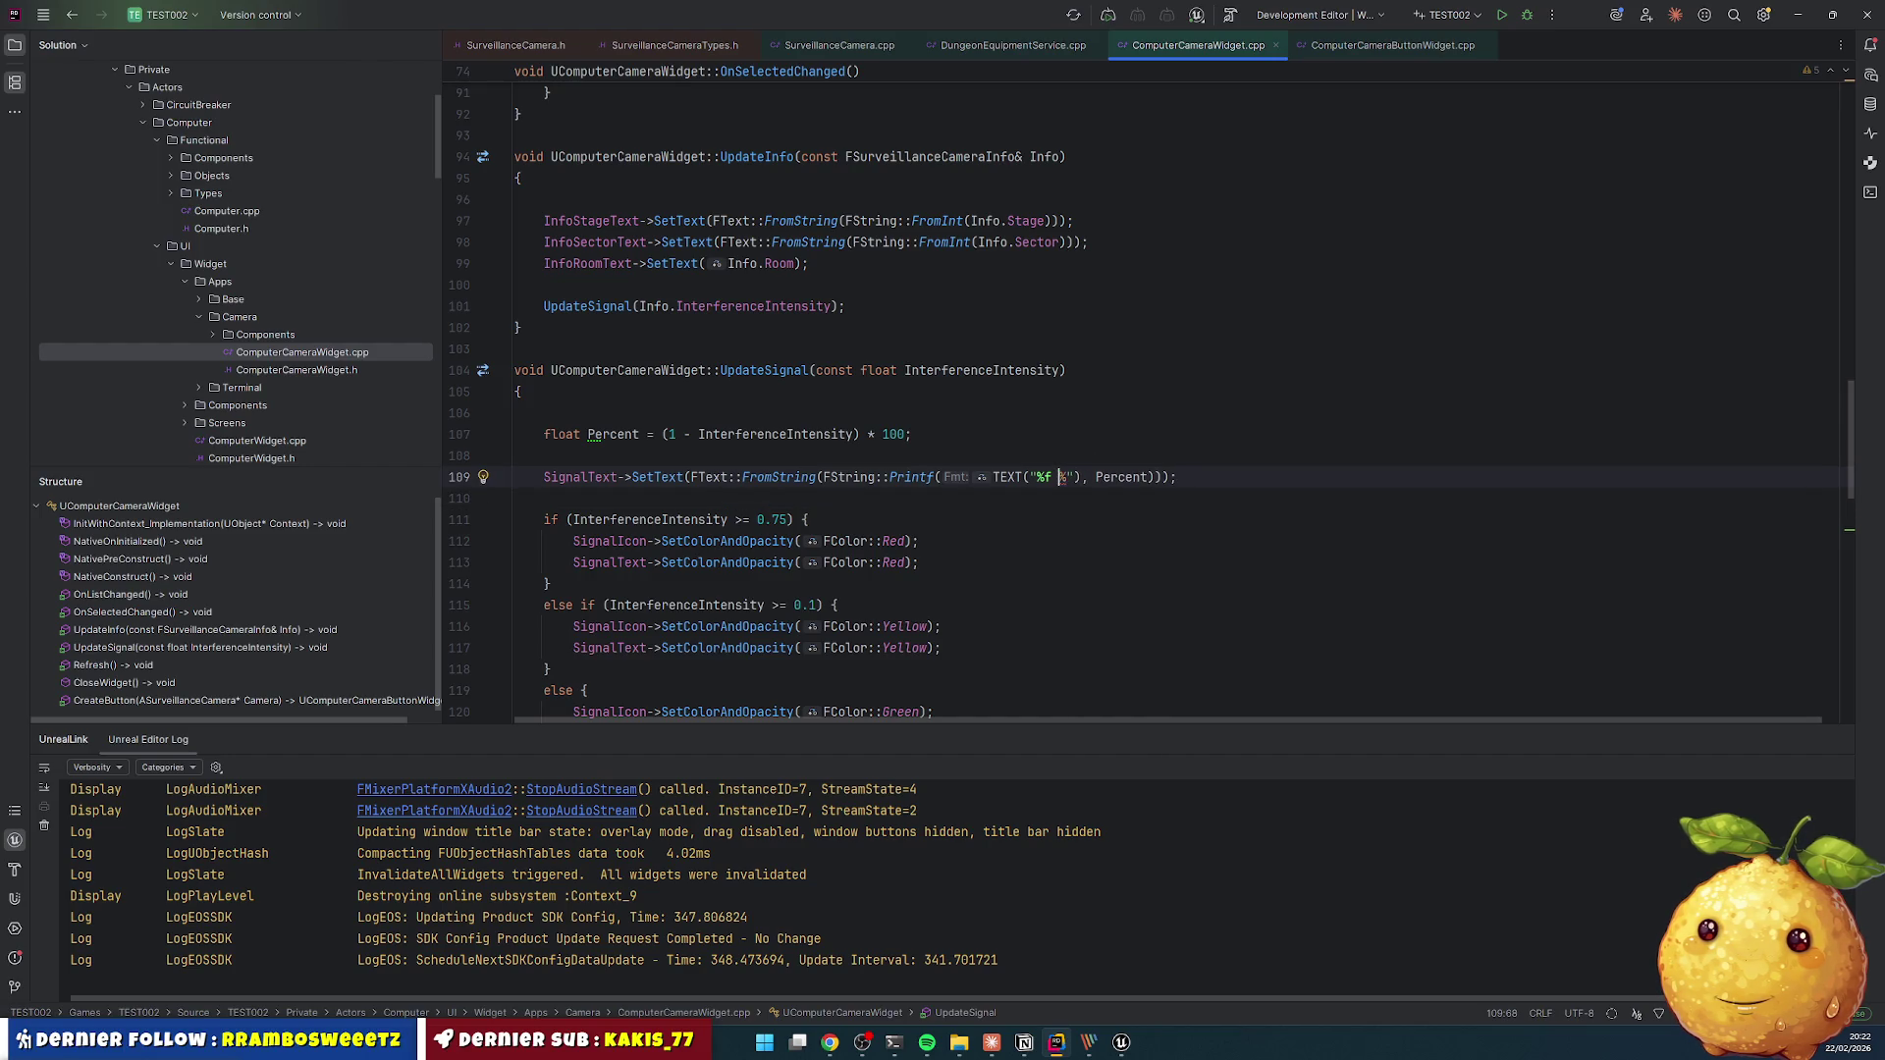
key(Down)
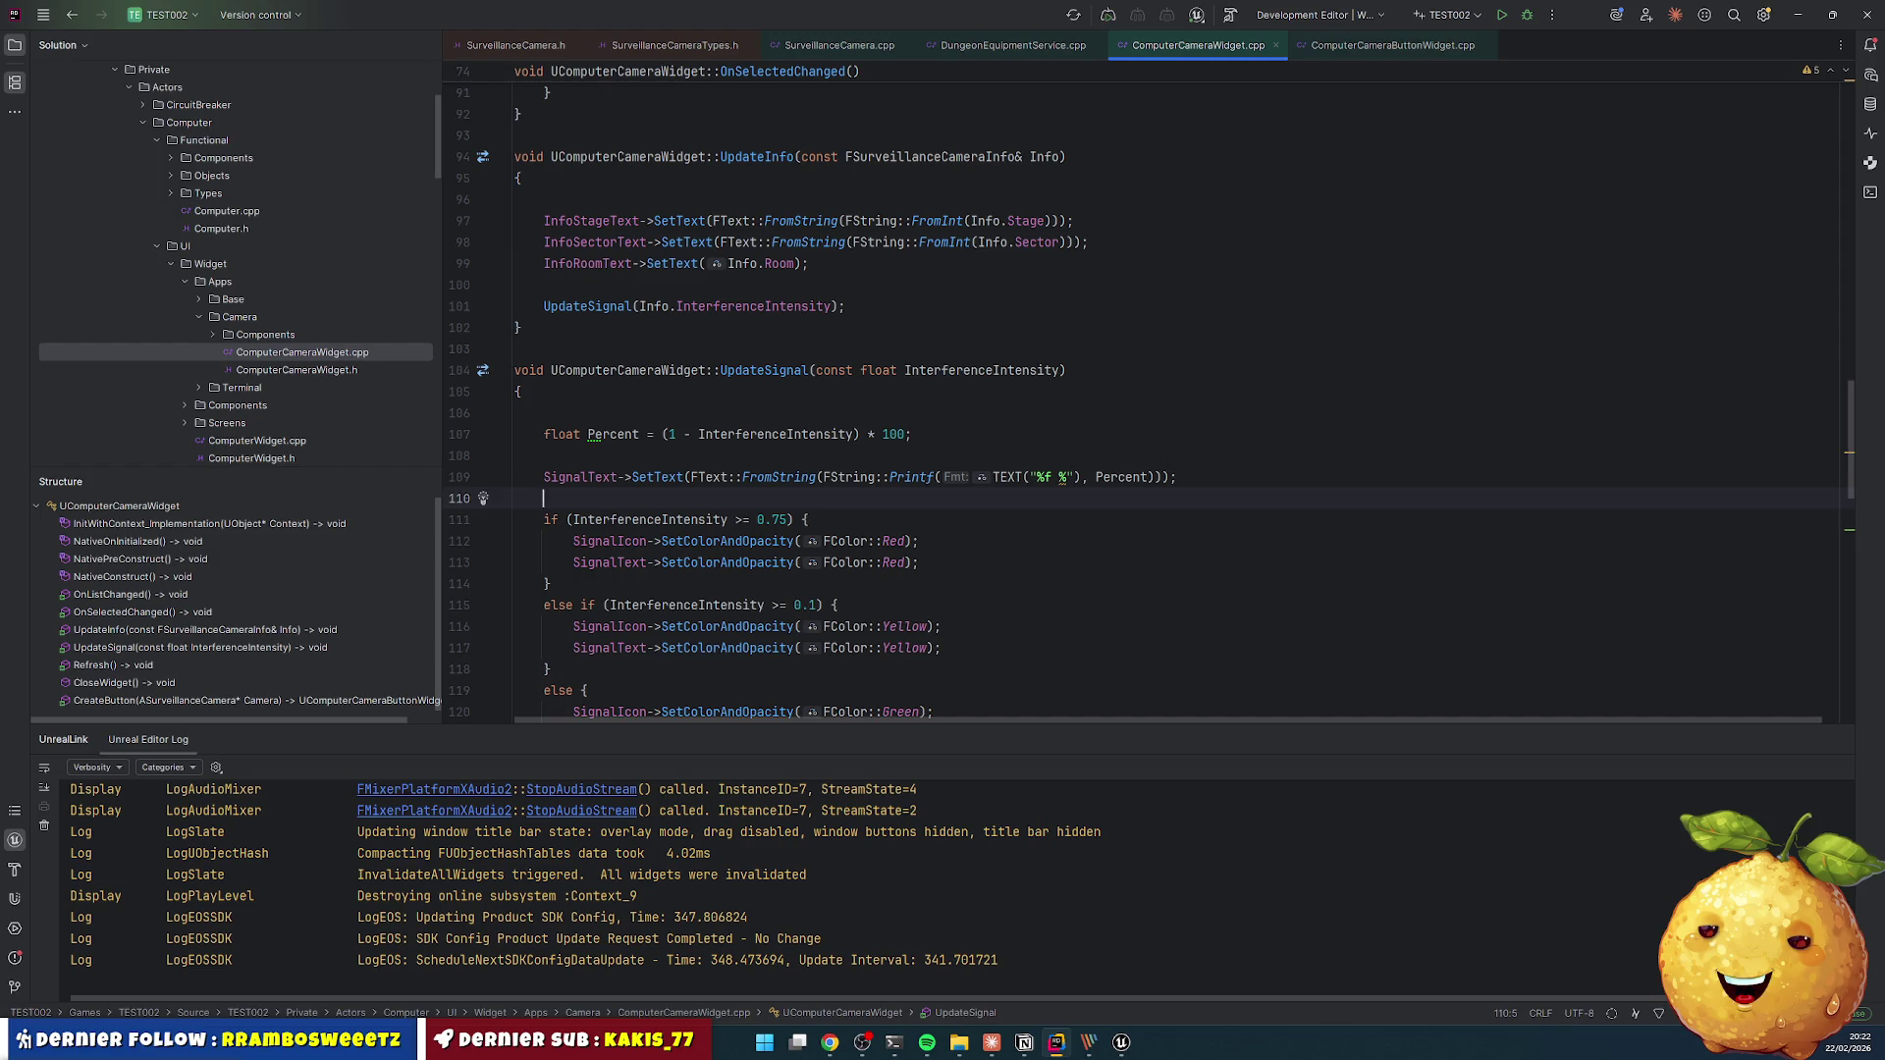
key(Up)
text(%)
key(Down)
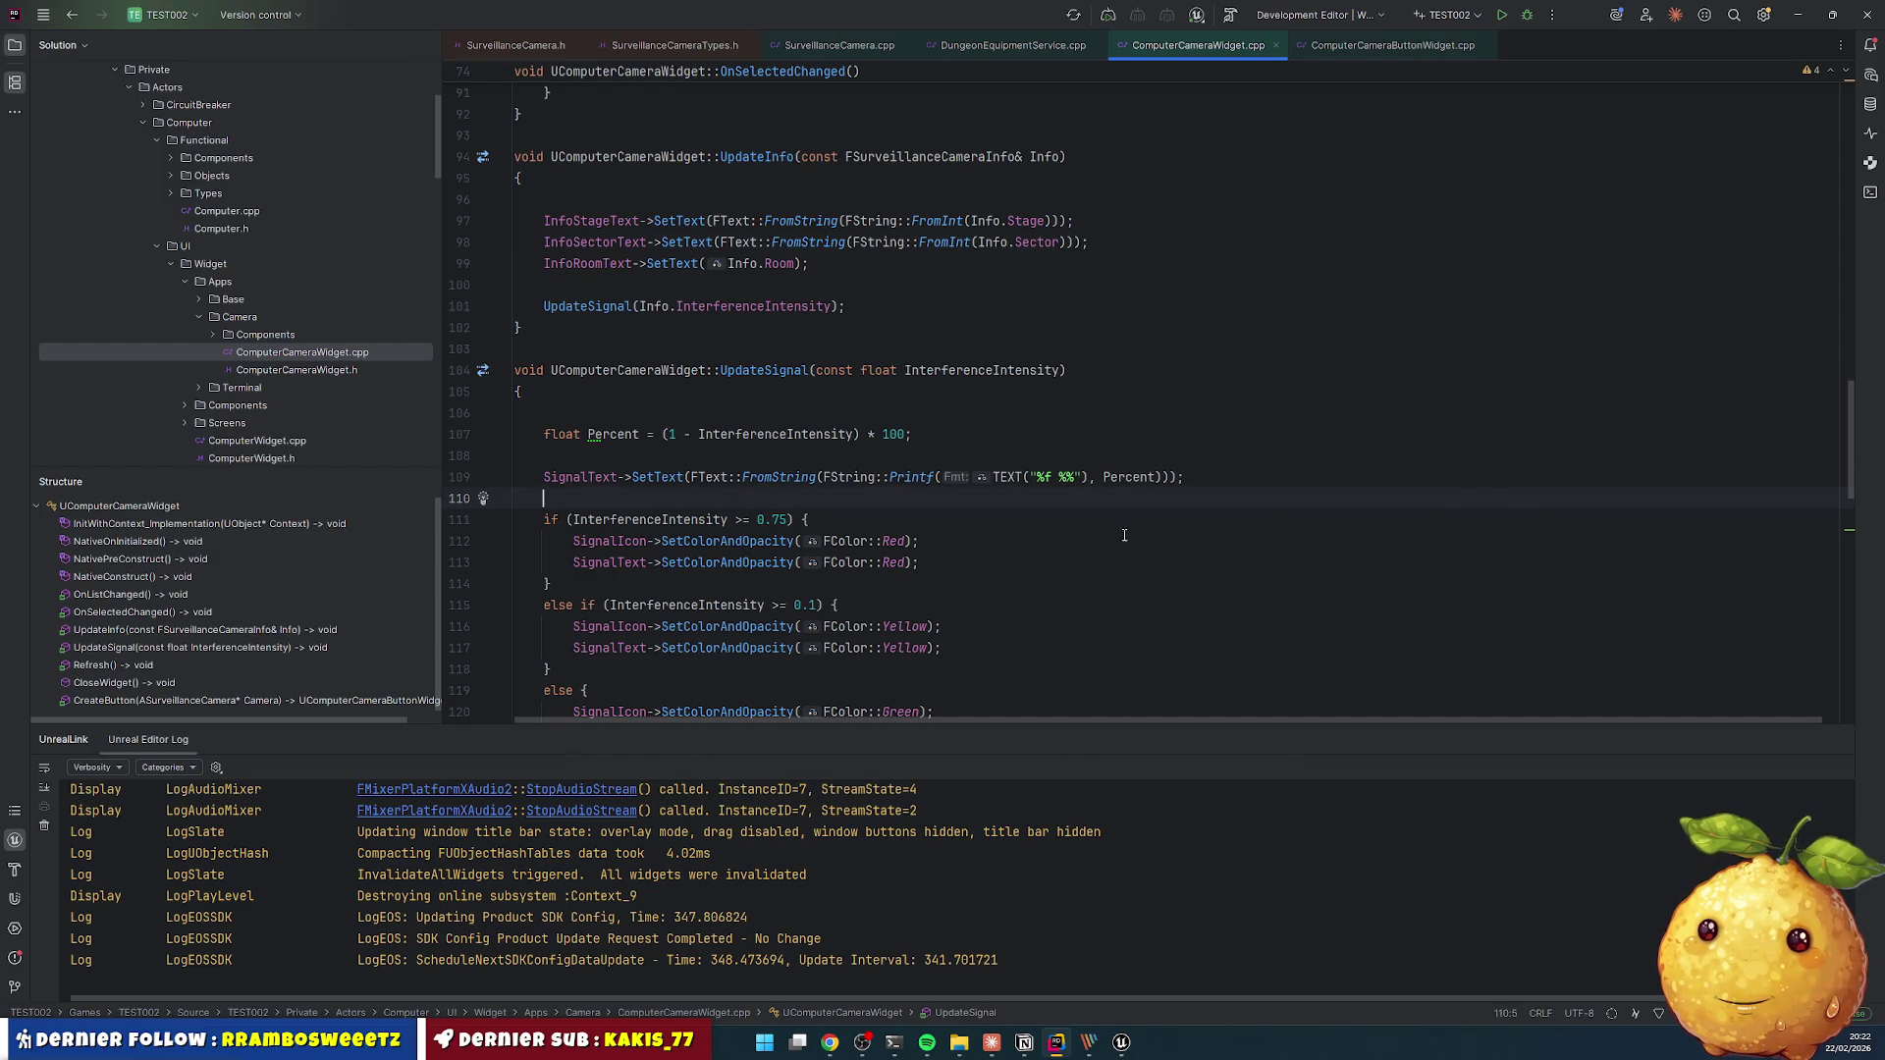
- Swap InterferenceIntensity for Percent in both colour conditions, making the first check Percent == 100
click(1052, 478)
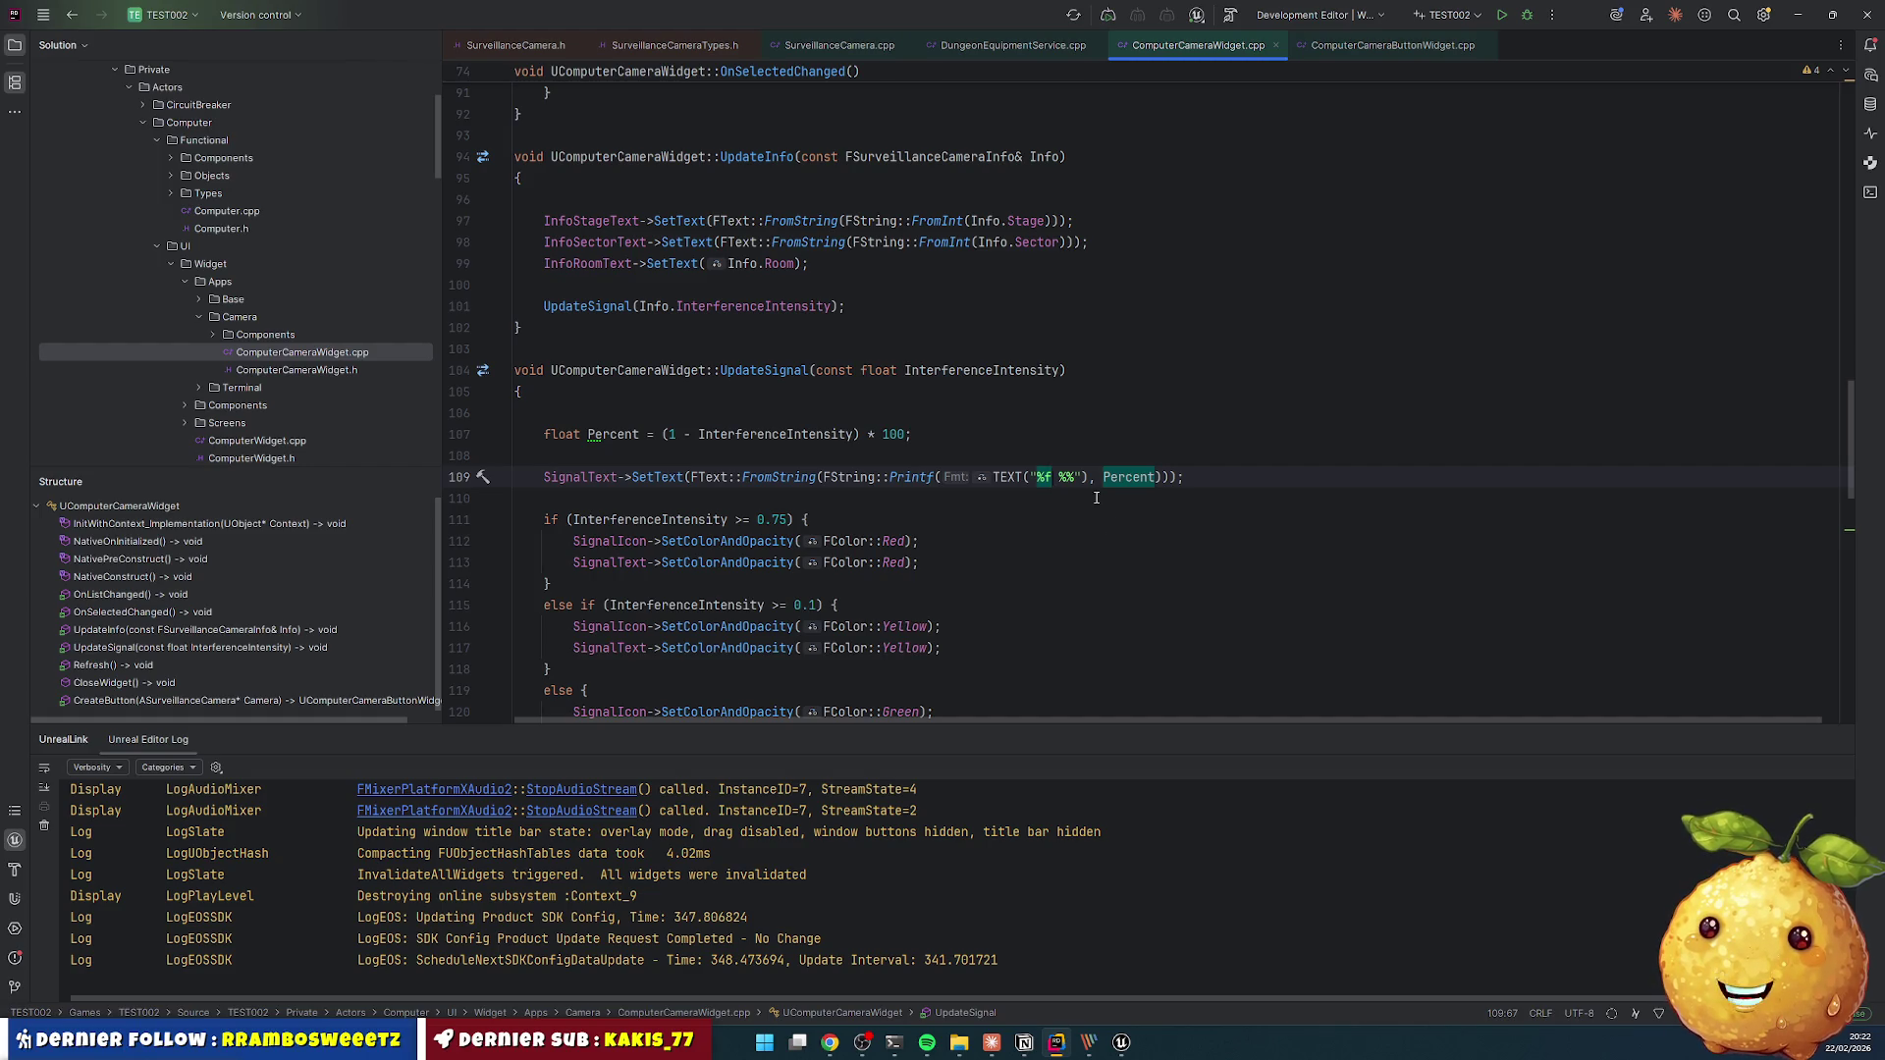
click(1118, 500)
scroll(867, 412, down, 2)
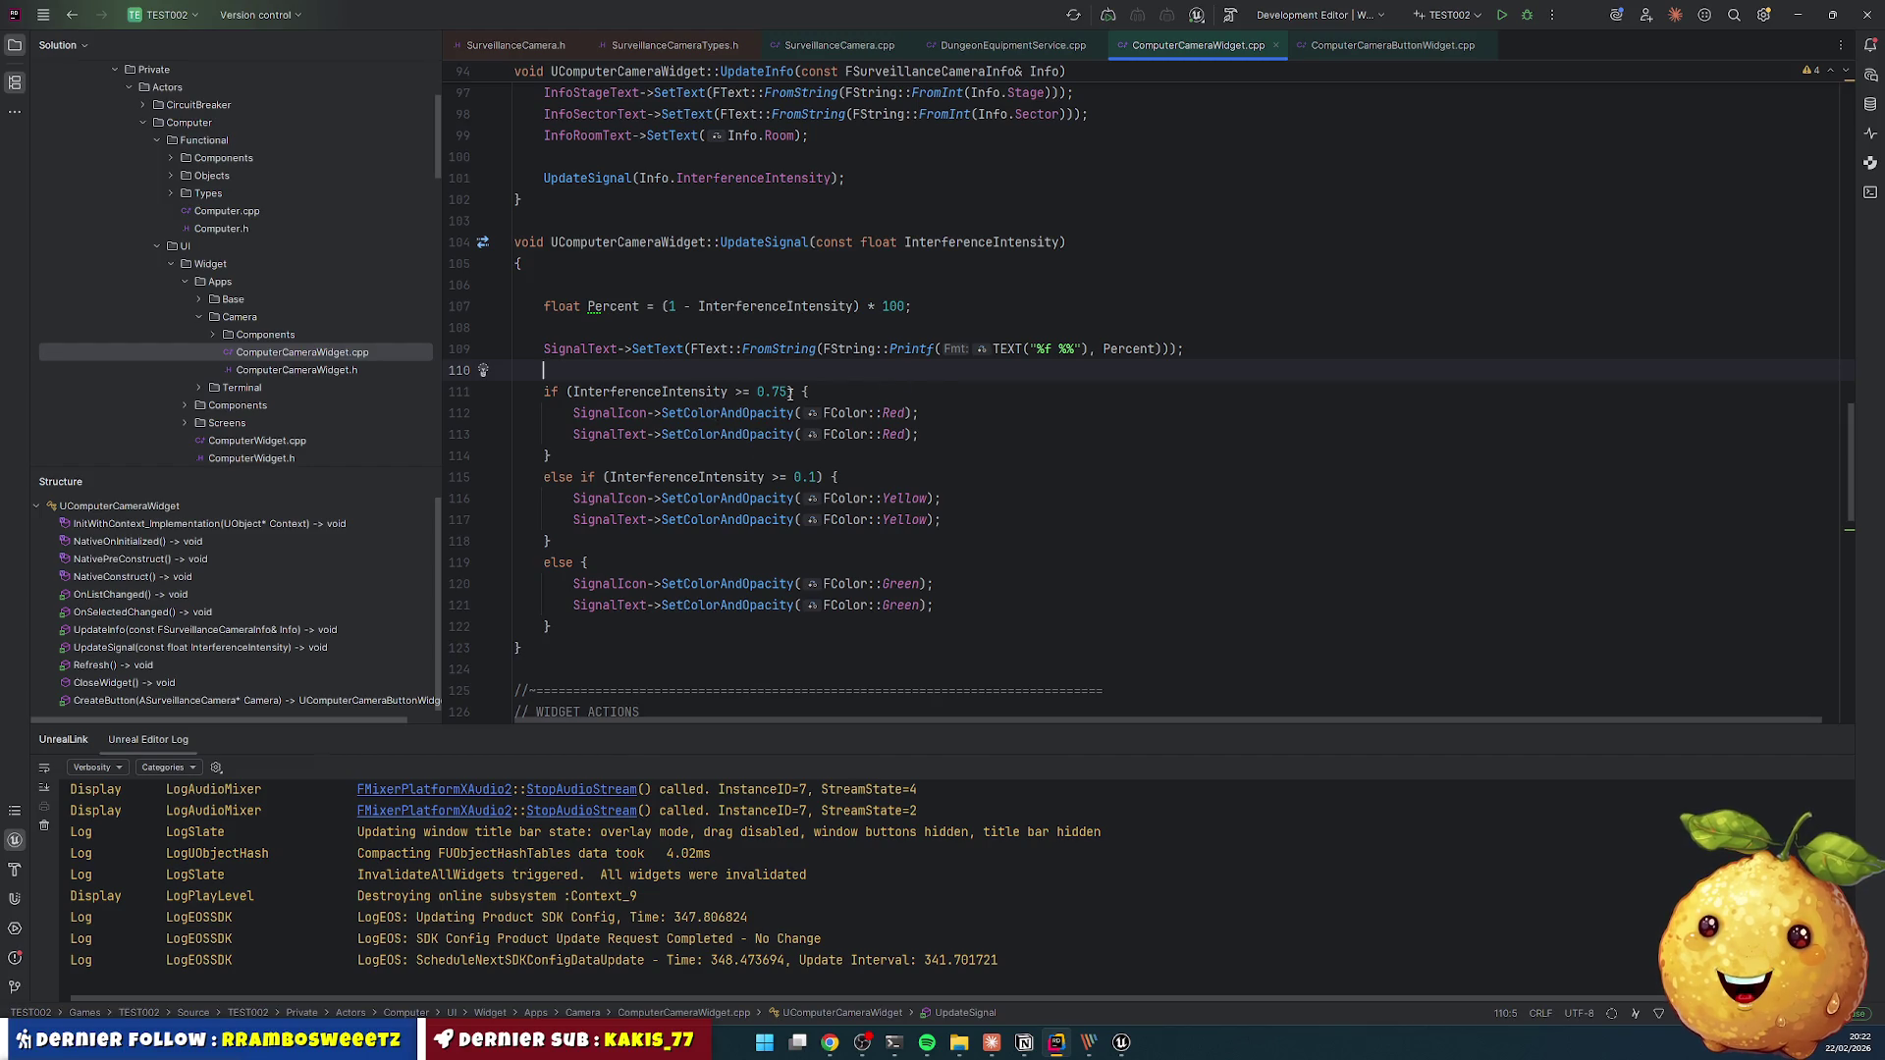
double_click(618, 309)
key(ctrl+c)
double_click(650, 391)
key(ctrl+v)
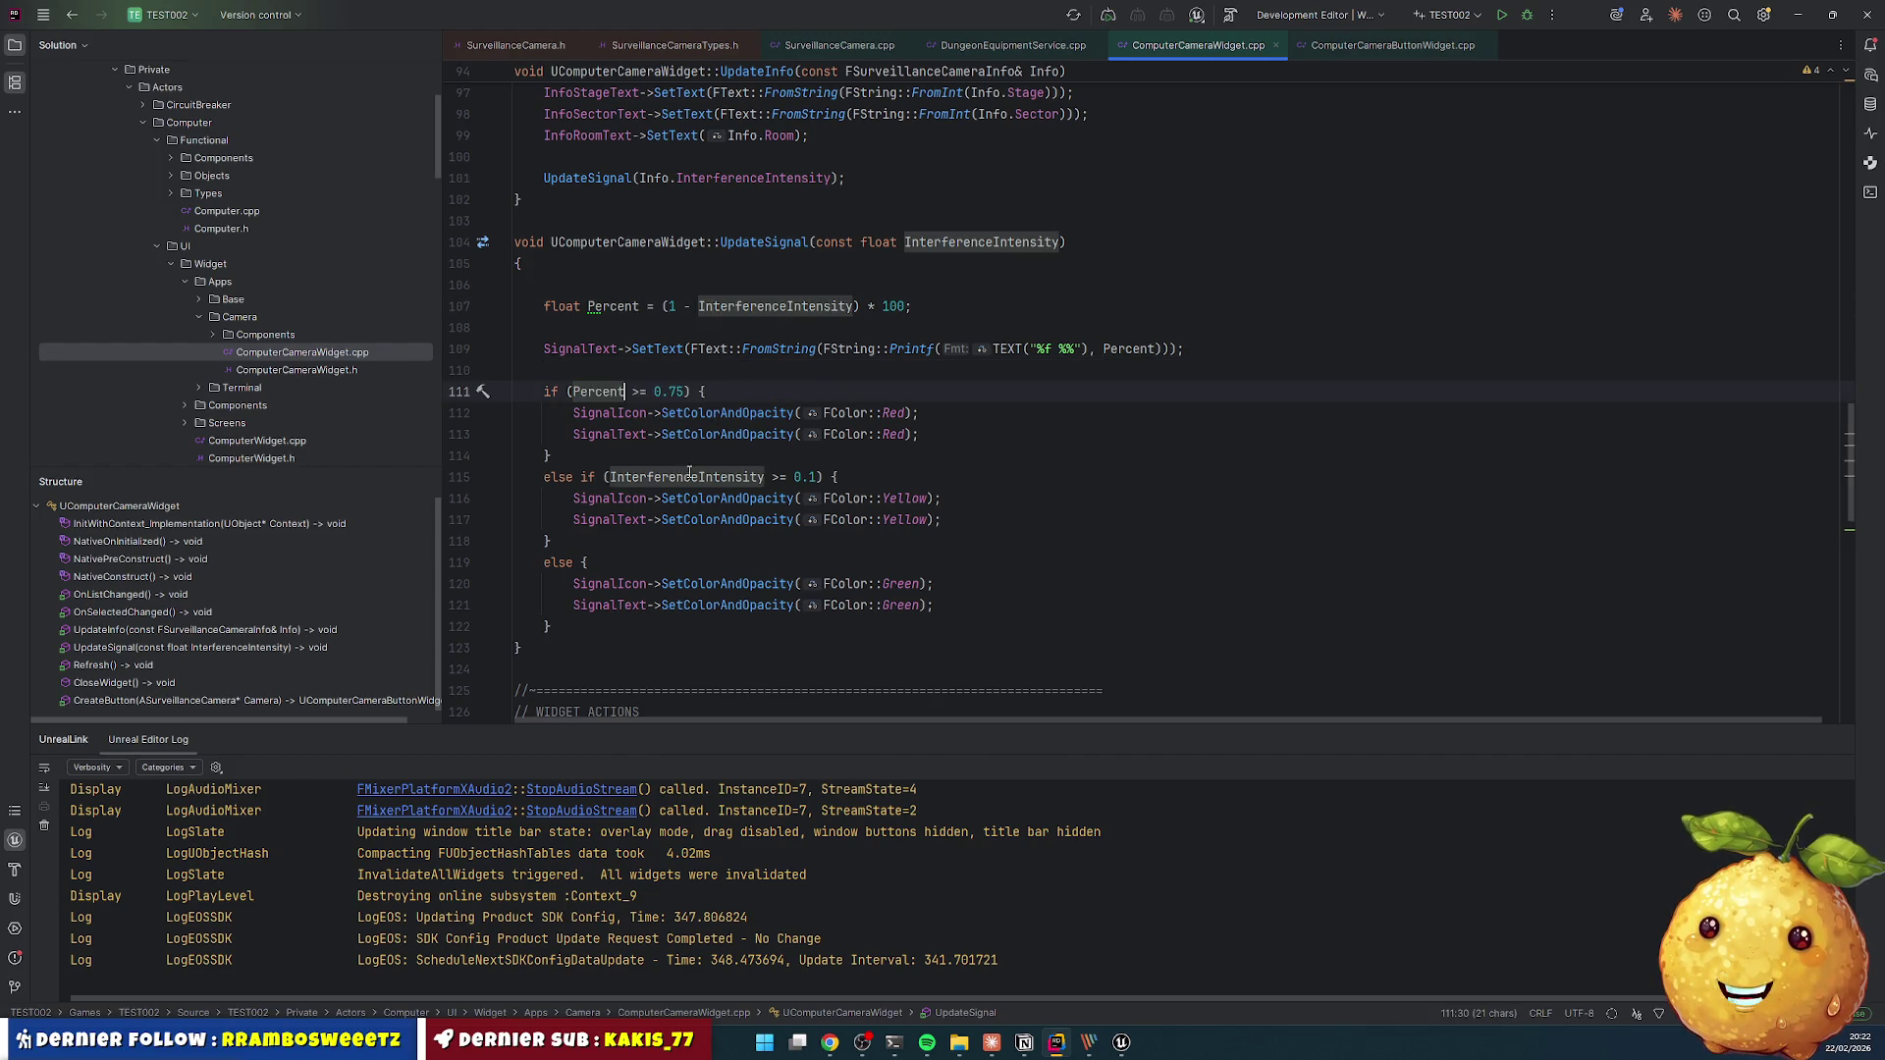
double_click(687, 477)
key(ctrl+v)
click(636, 392)
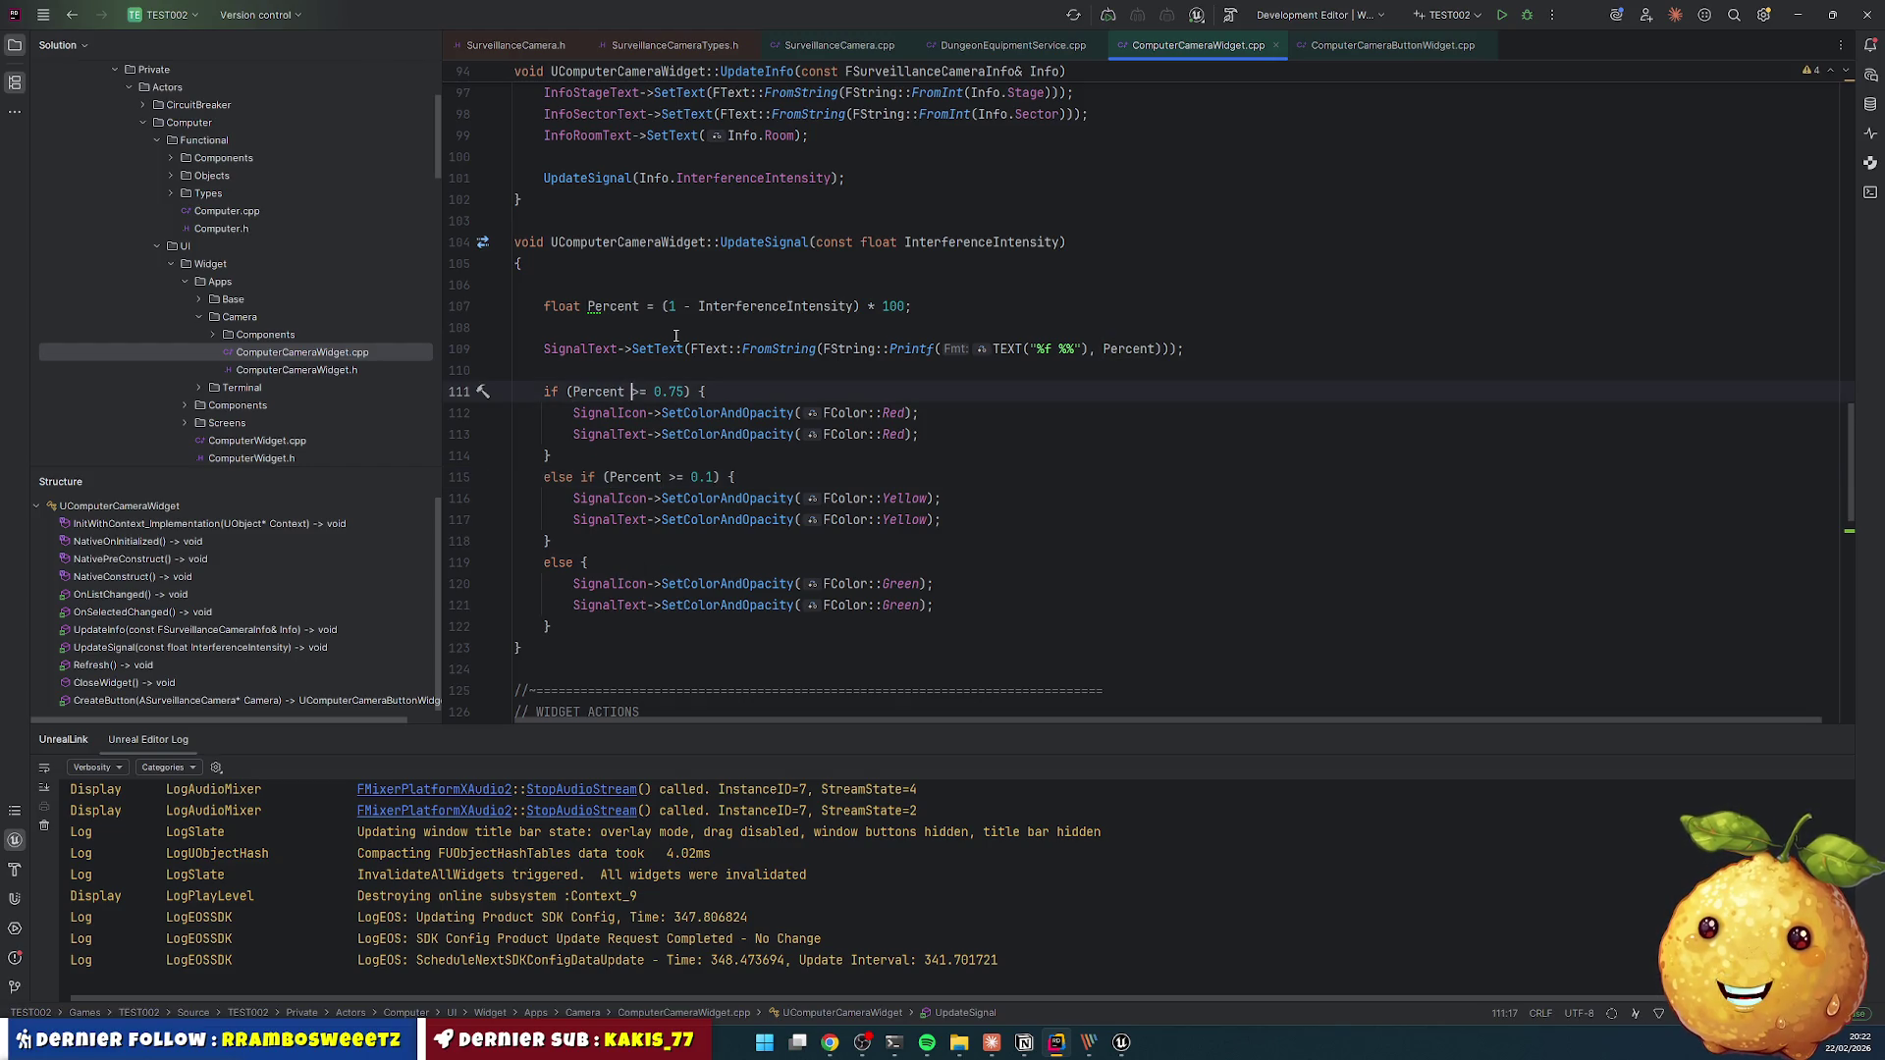
key(Delete)
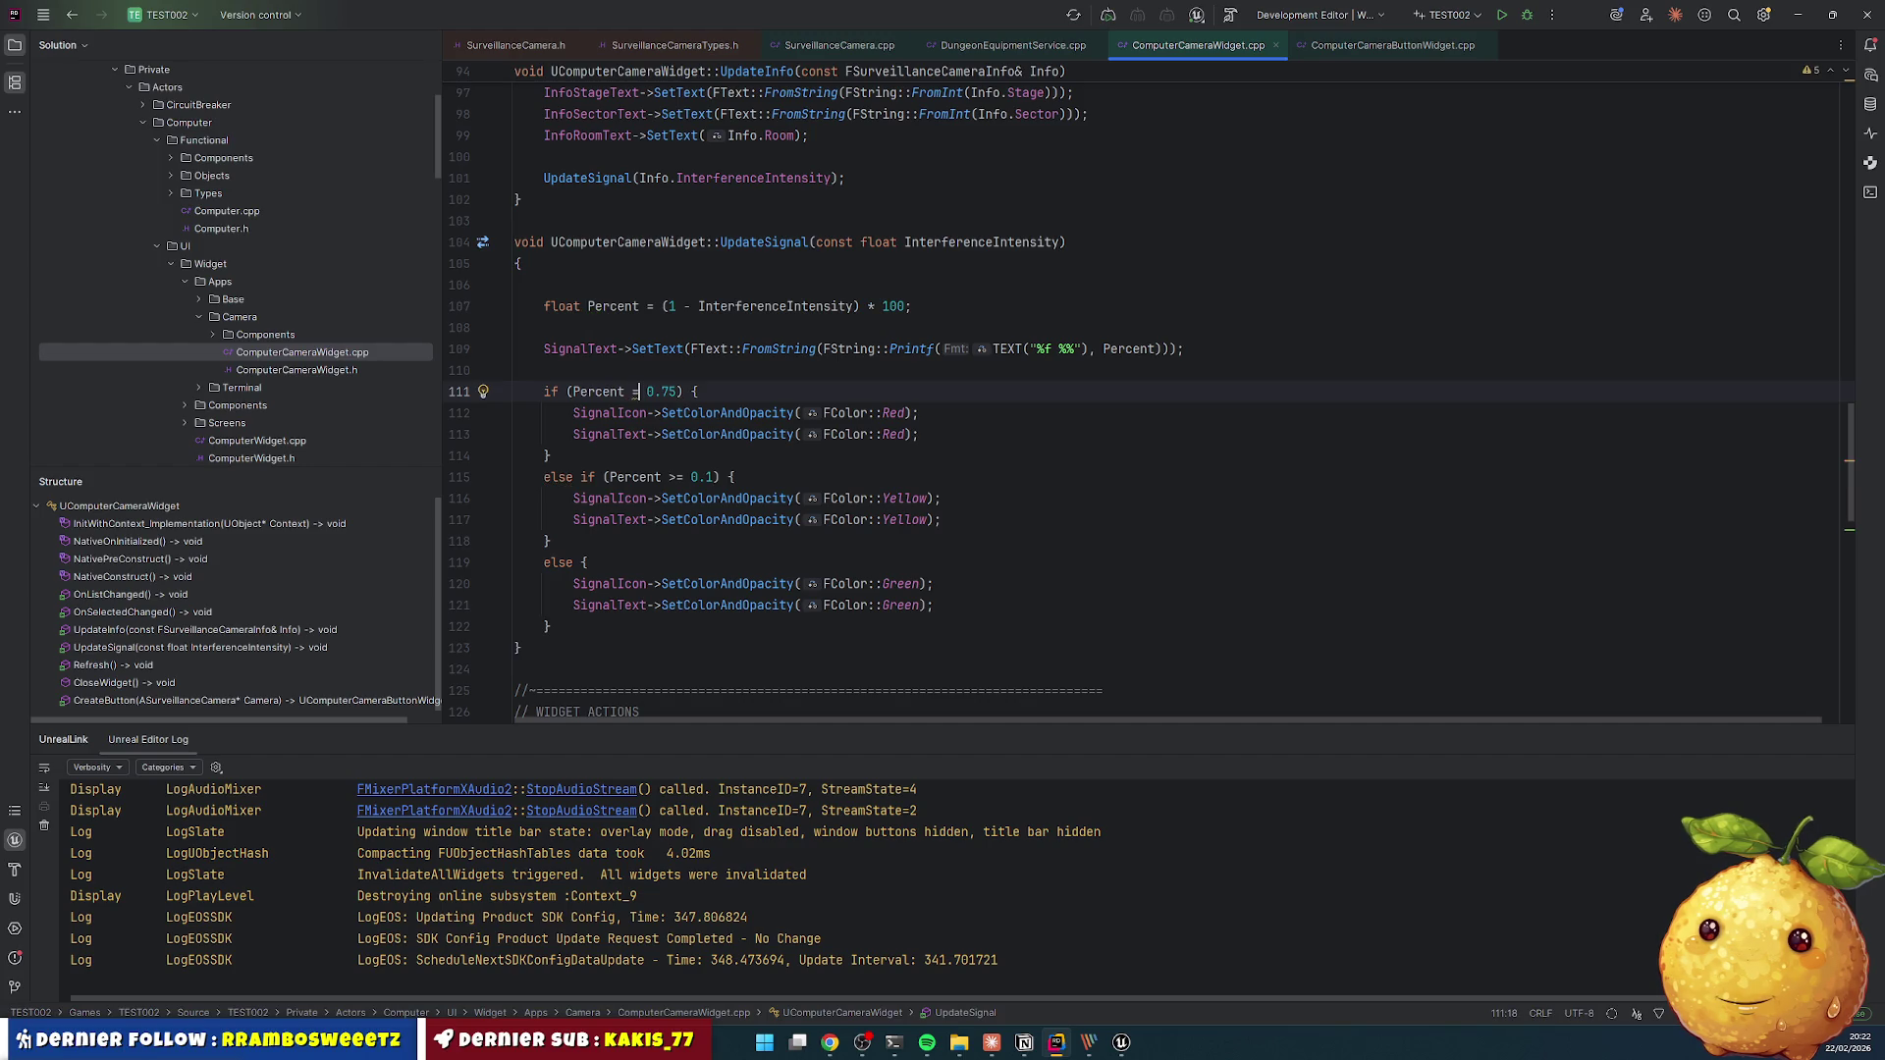
text(=)
key(ctrl+shift+Right)
key(ctrl+shift+Right)
text(100)
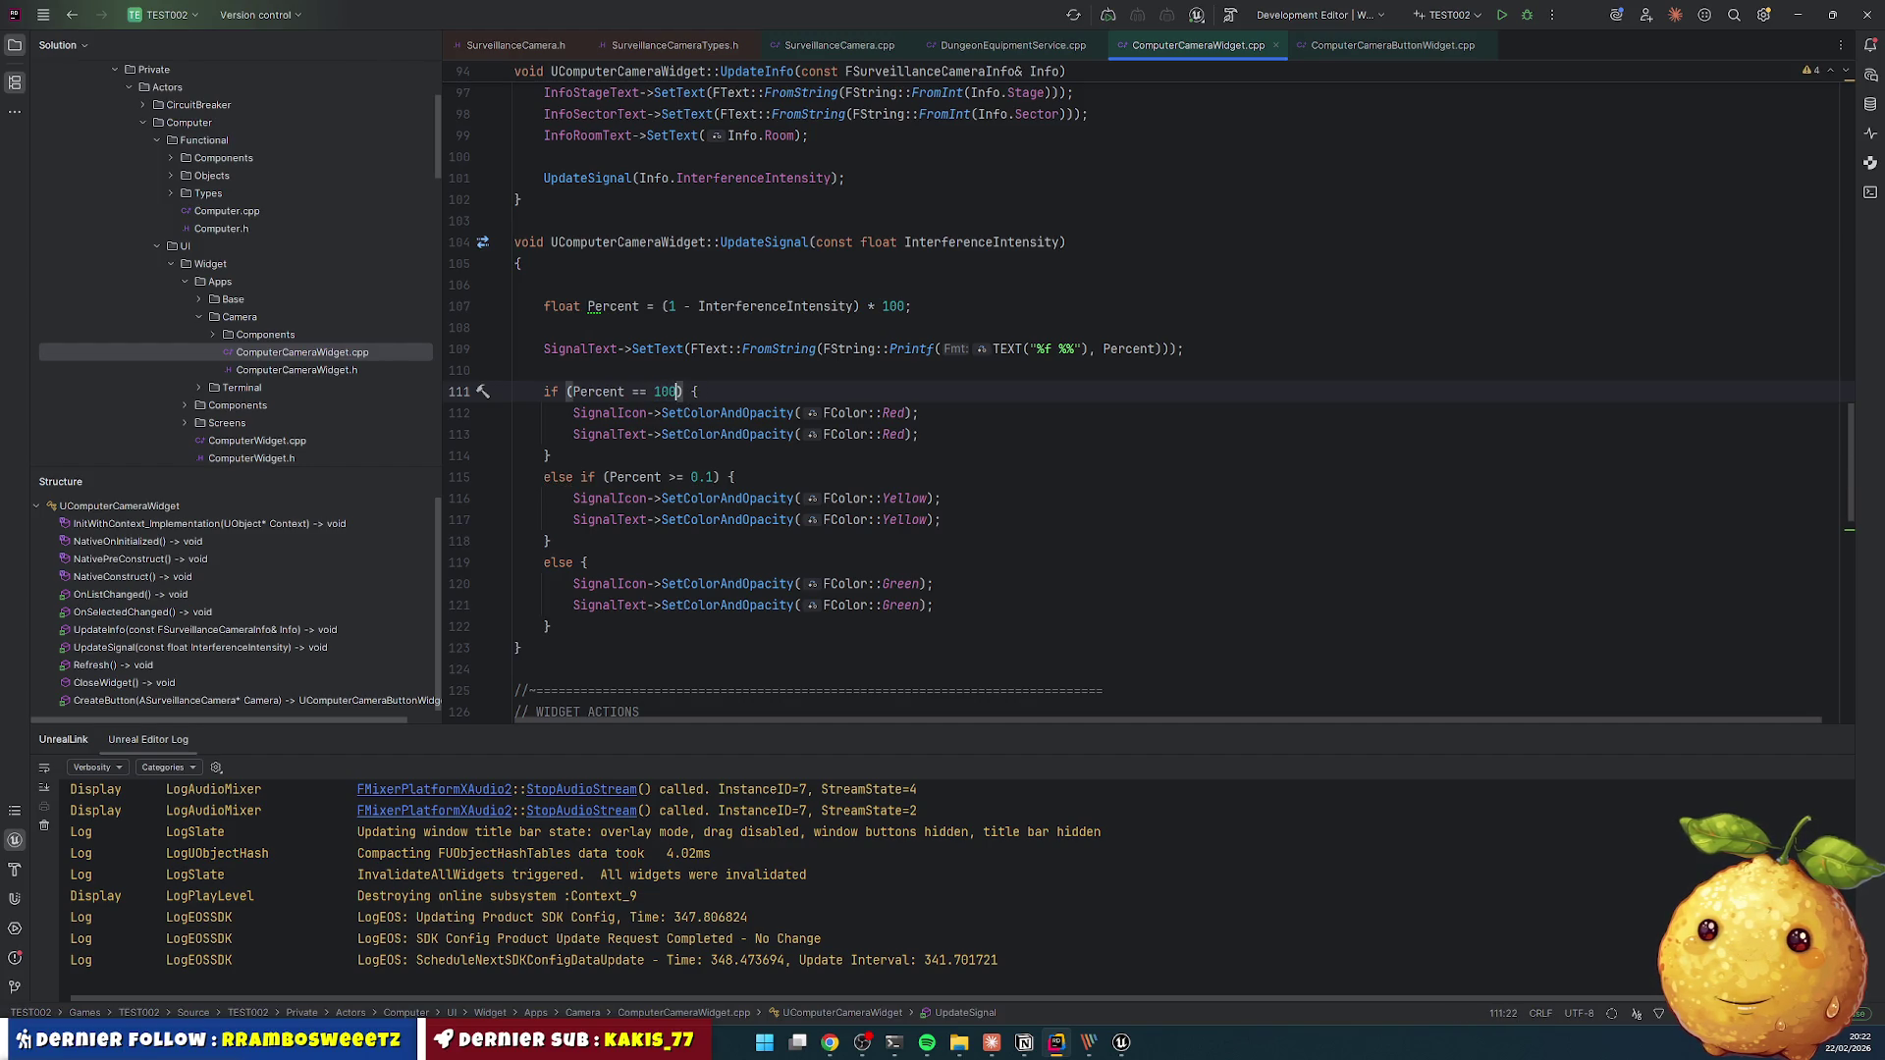
key(Down)
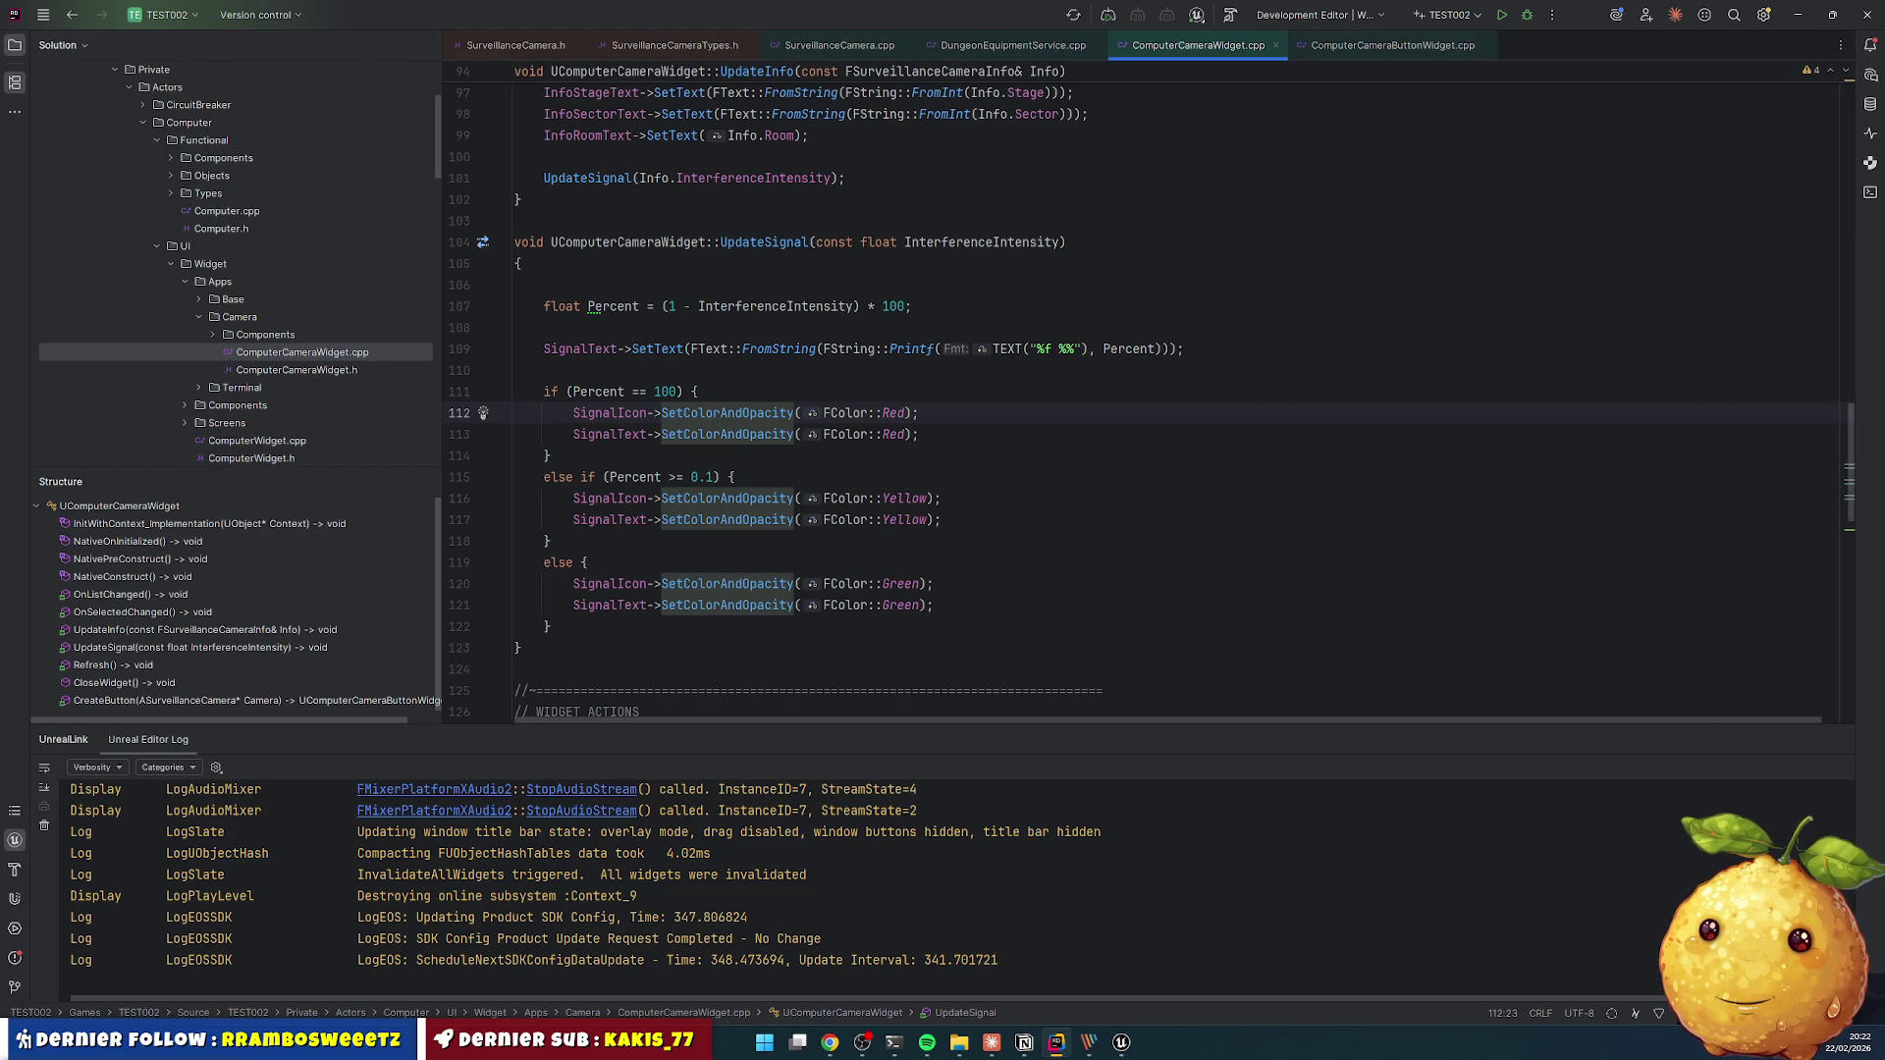
- Declare Percent as const int32 computed with FMath::CeilToInt32((1 - InterferenceIntensity) * 100)
key(Up)
key(Up)
key(Up)
key(Home)
key(ctrl+shift+Right)
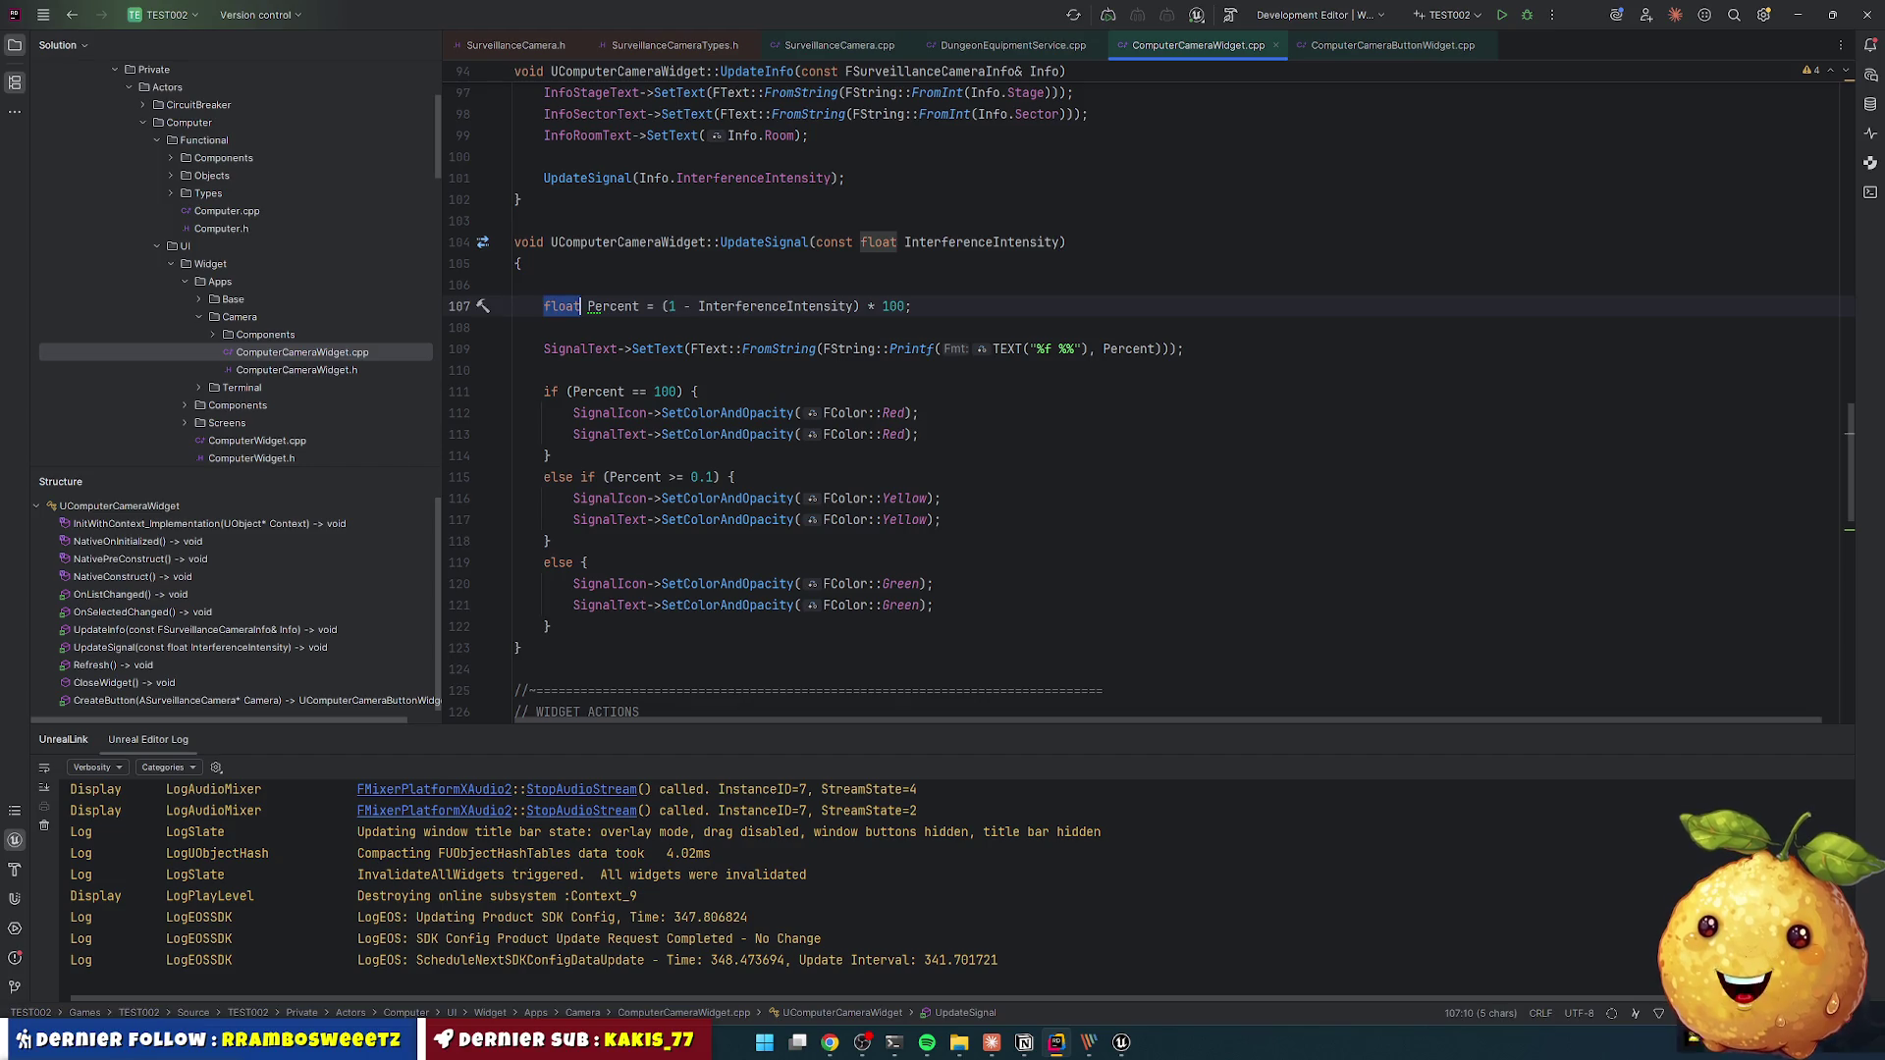
text(int32)
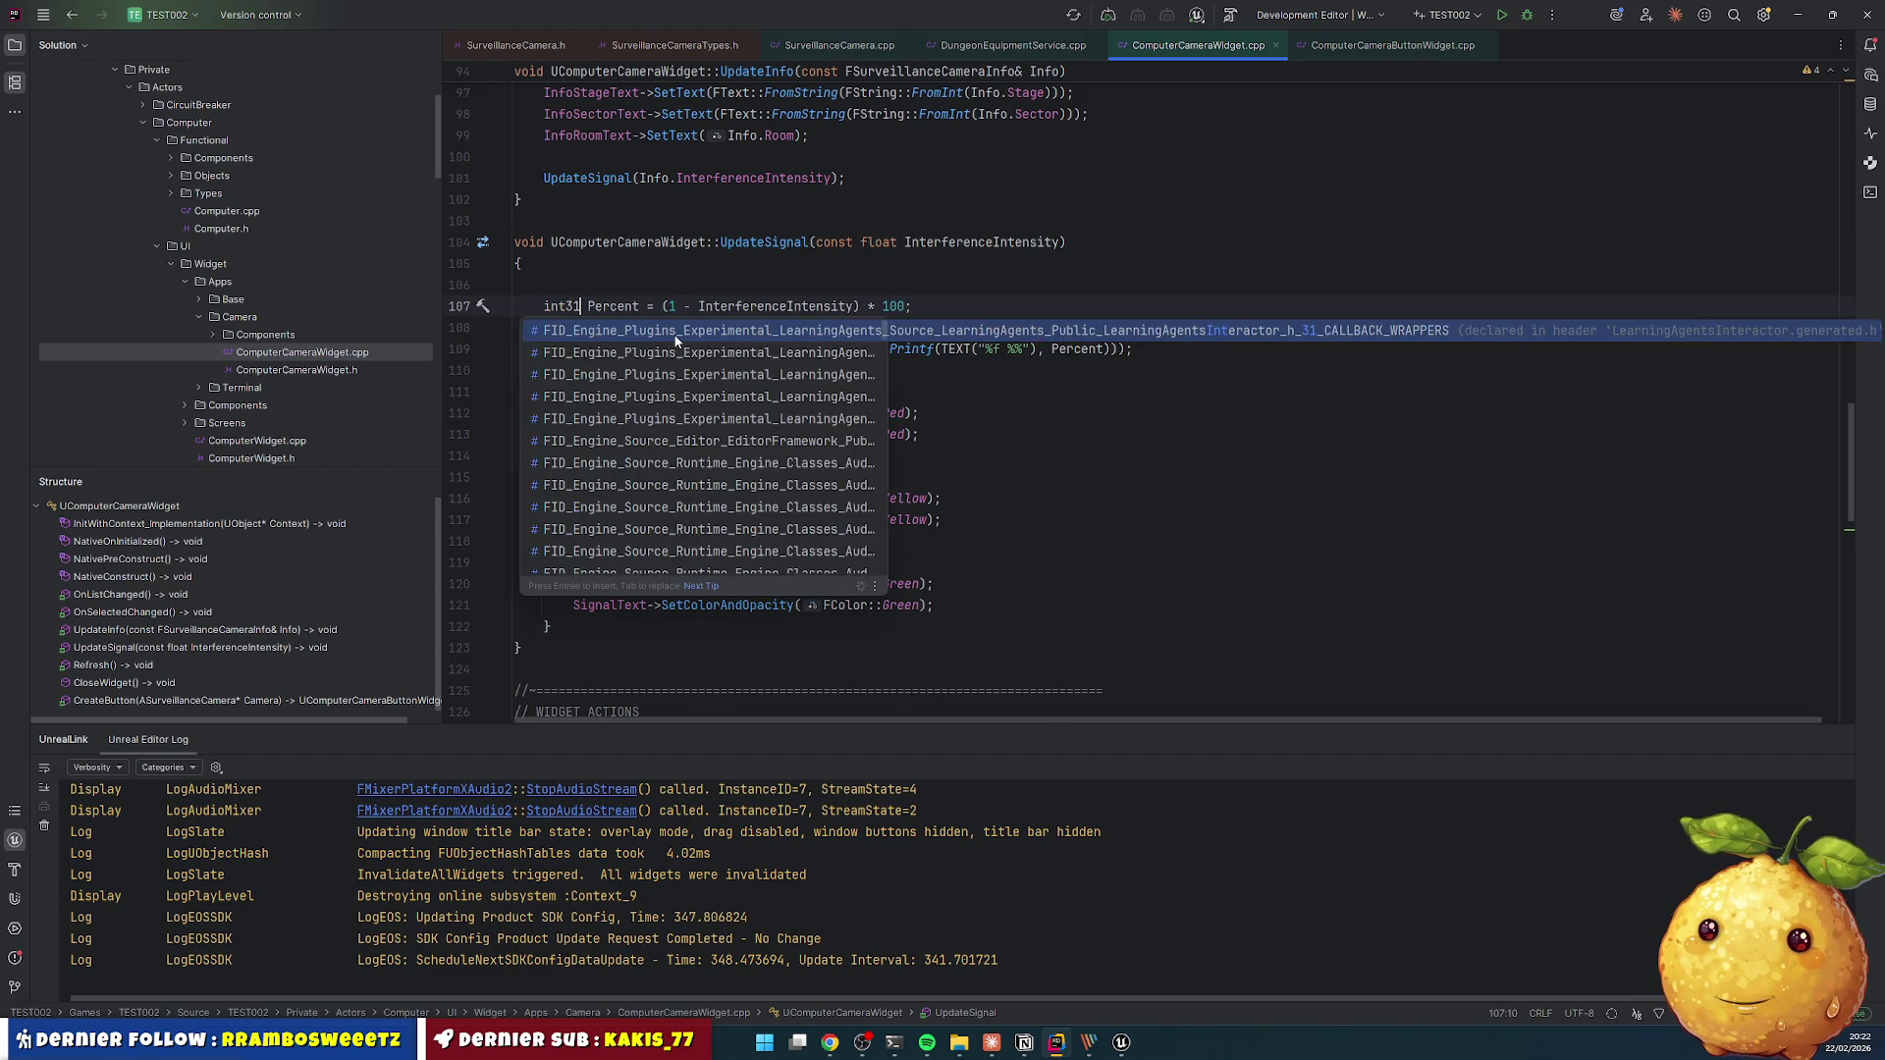
key(Left)
key(Left)
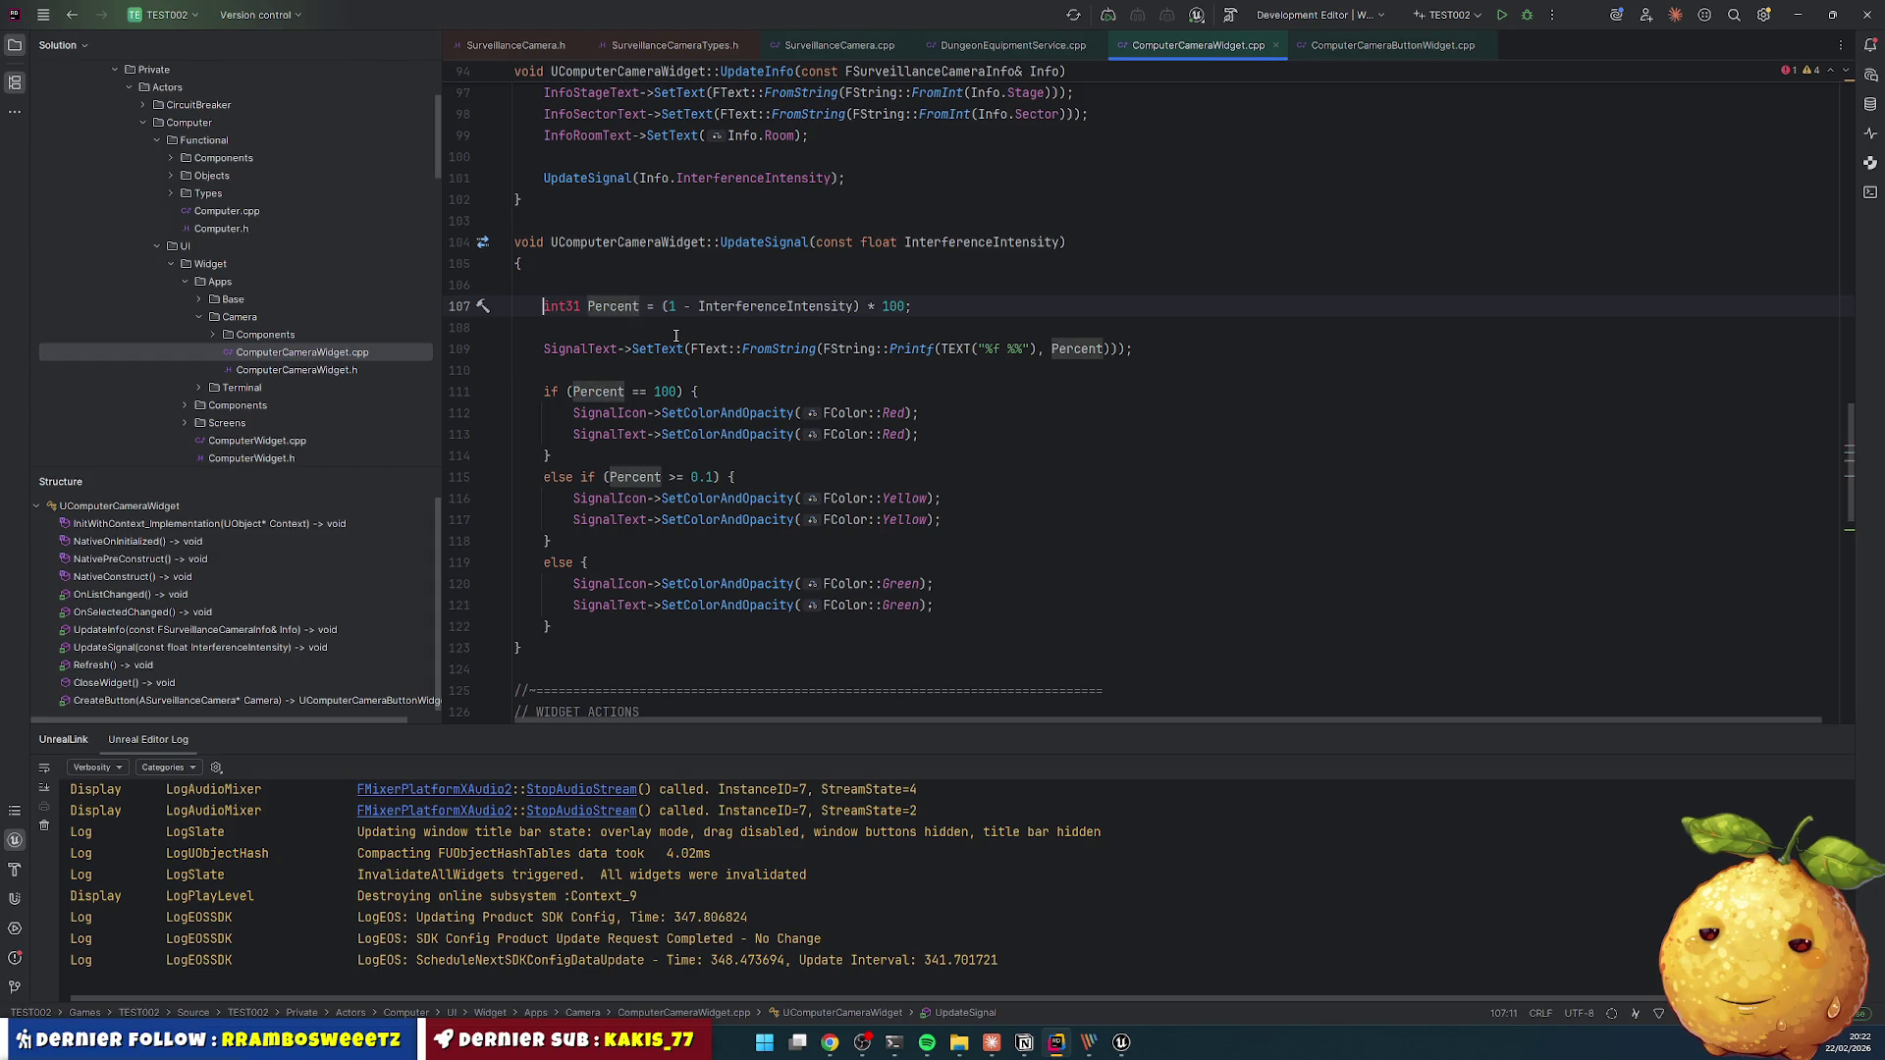
key(ctrl+Right)
key(ctrl+Right)
key(ctrl+Right)
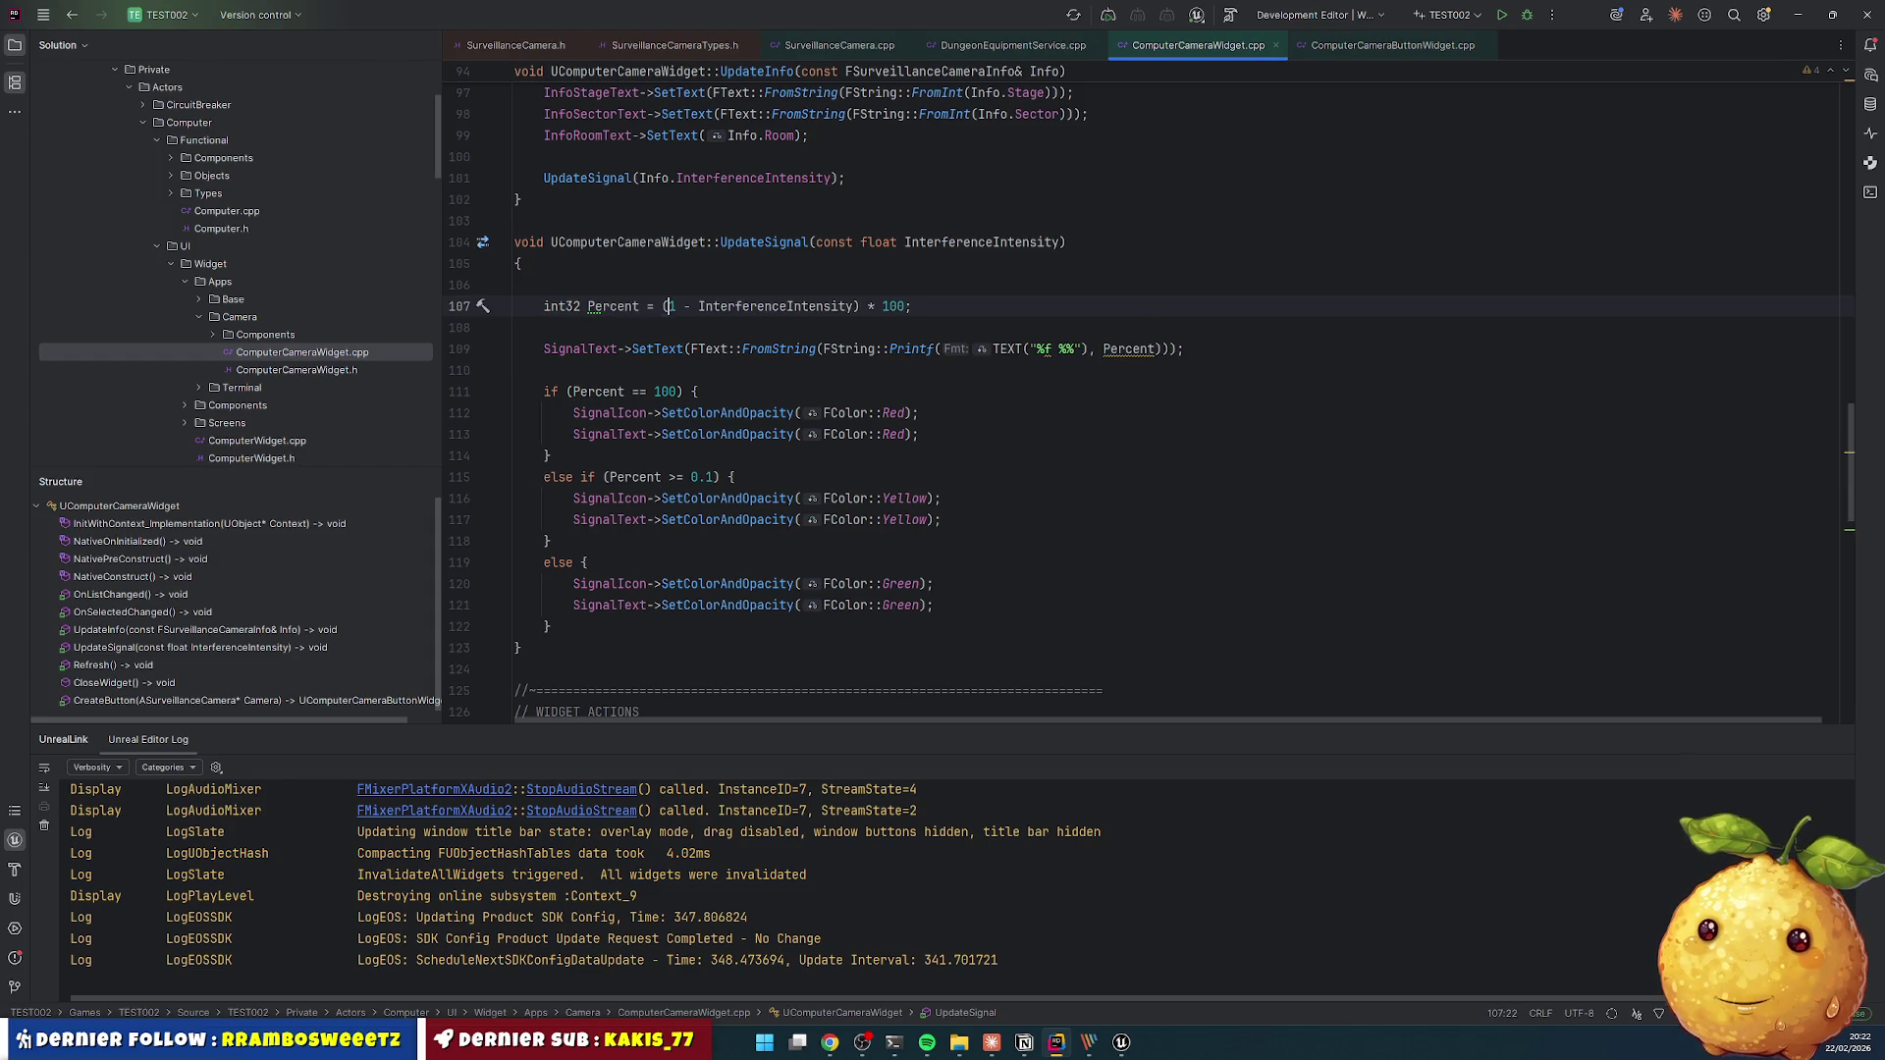
text(F)
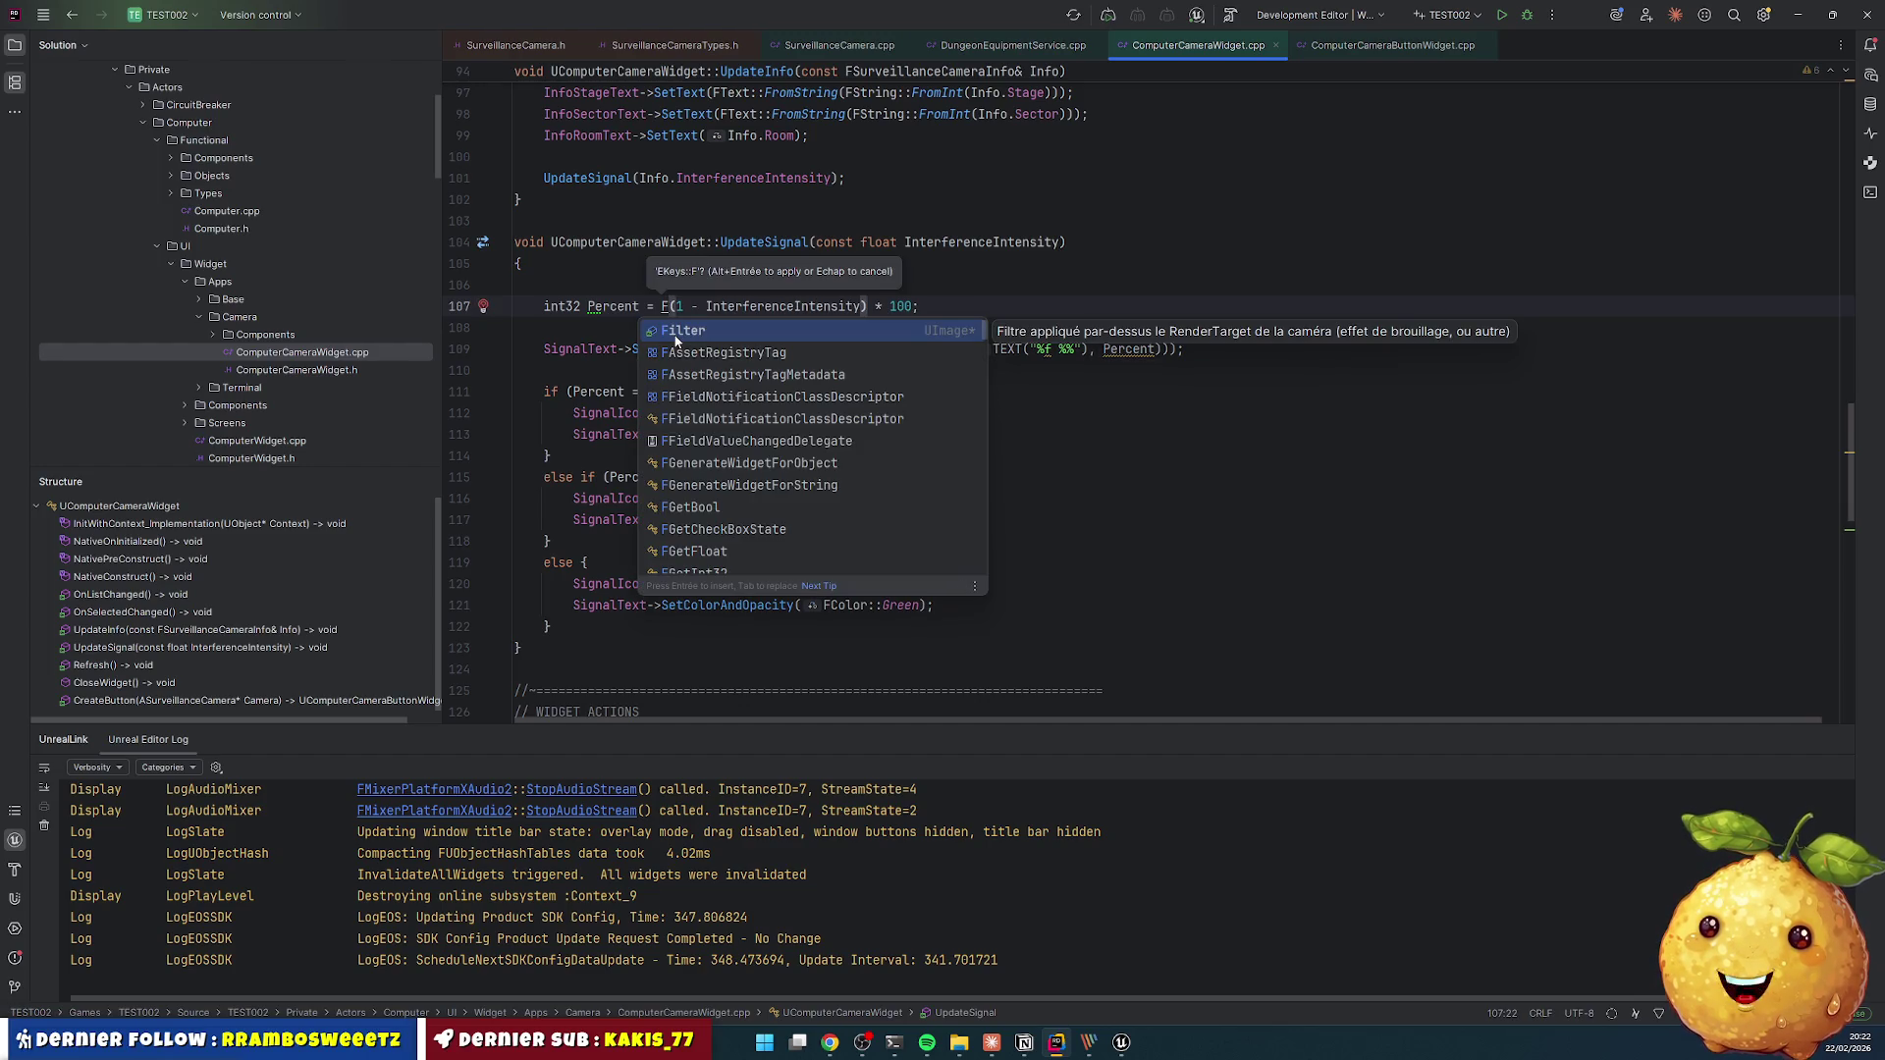
text(Math)
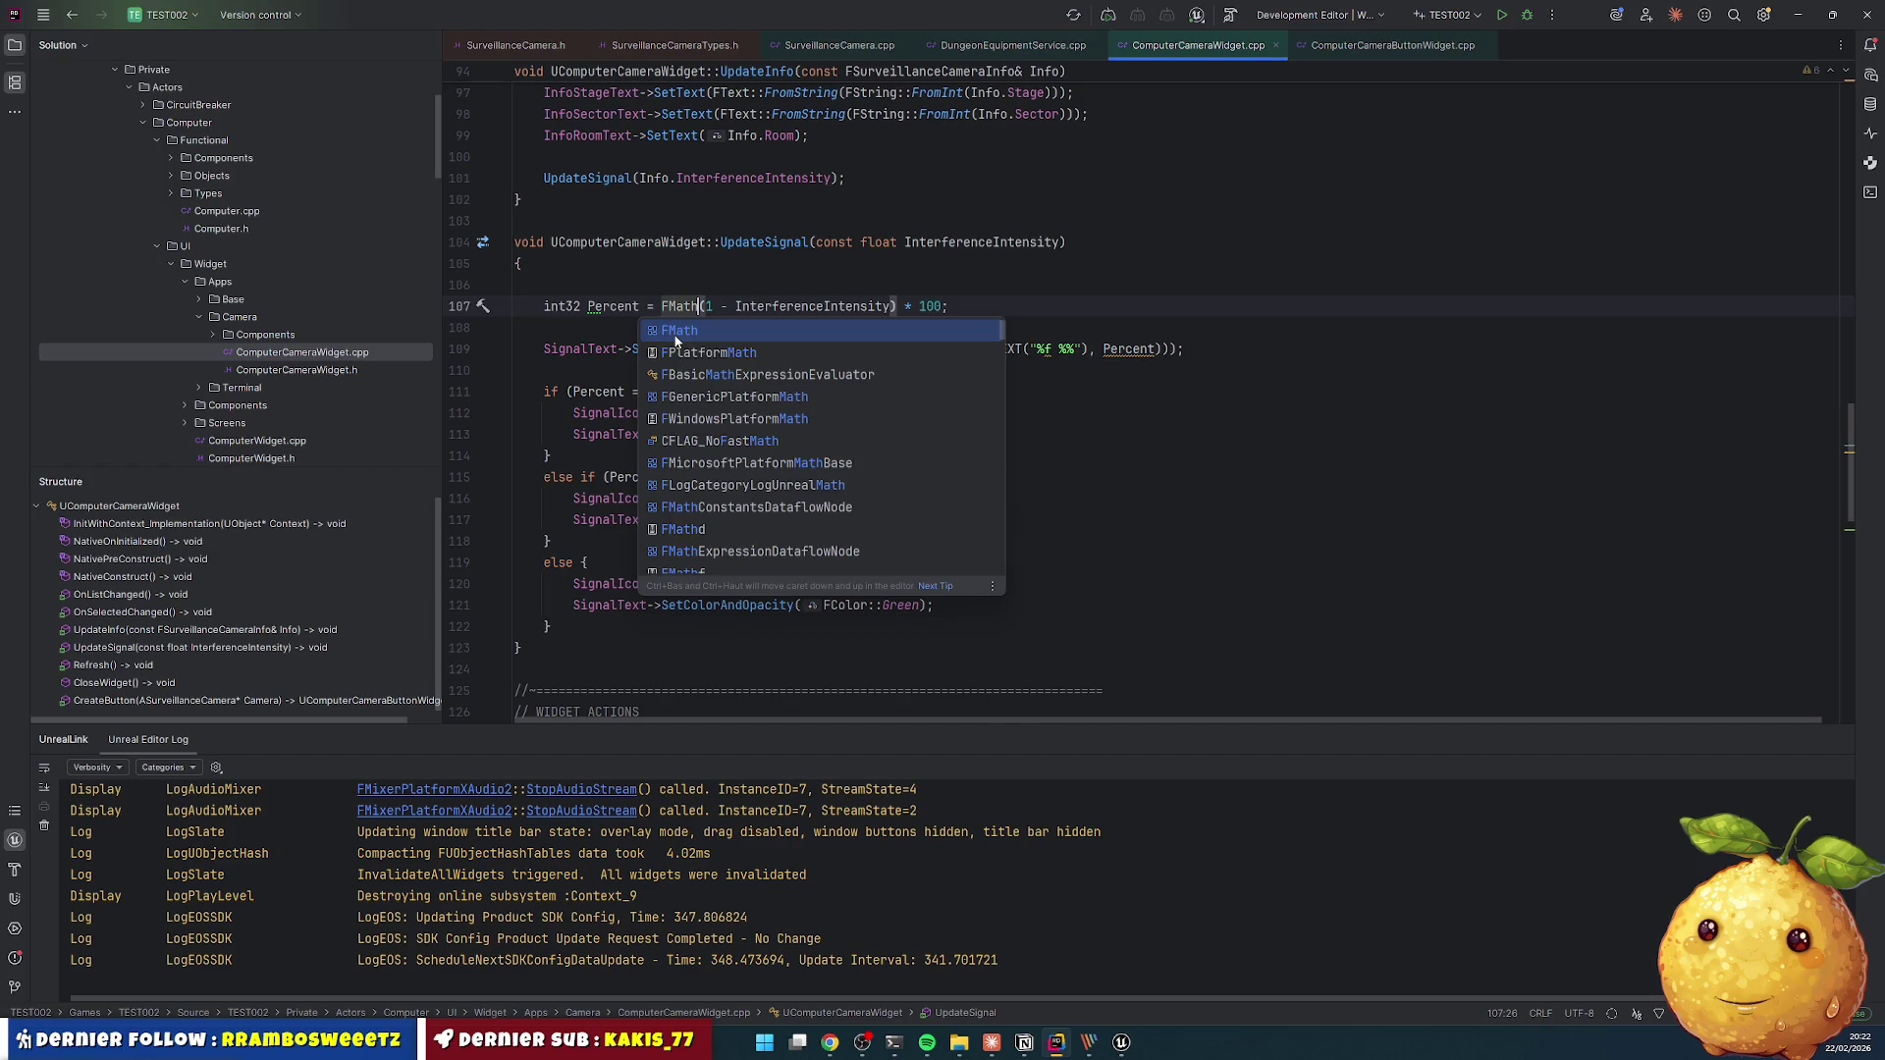
text(::ce)
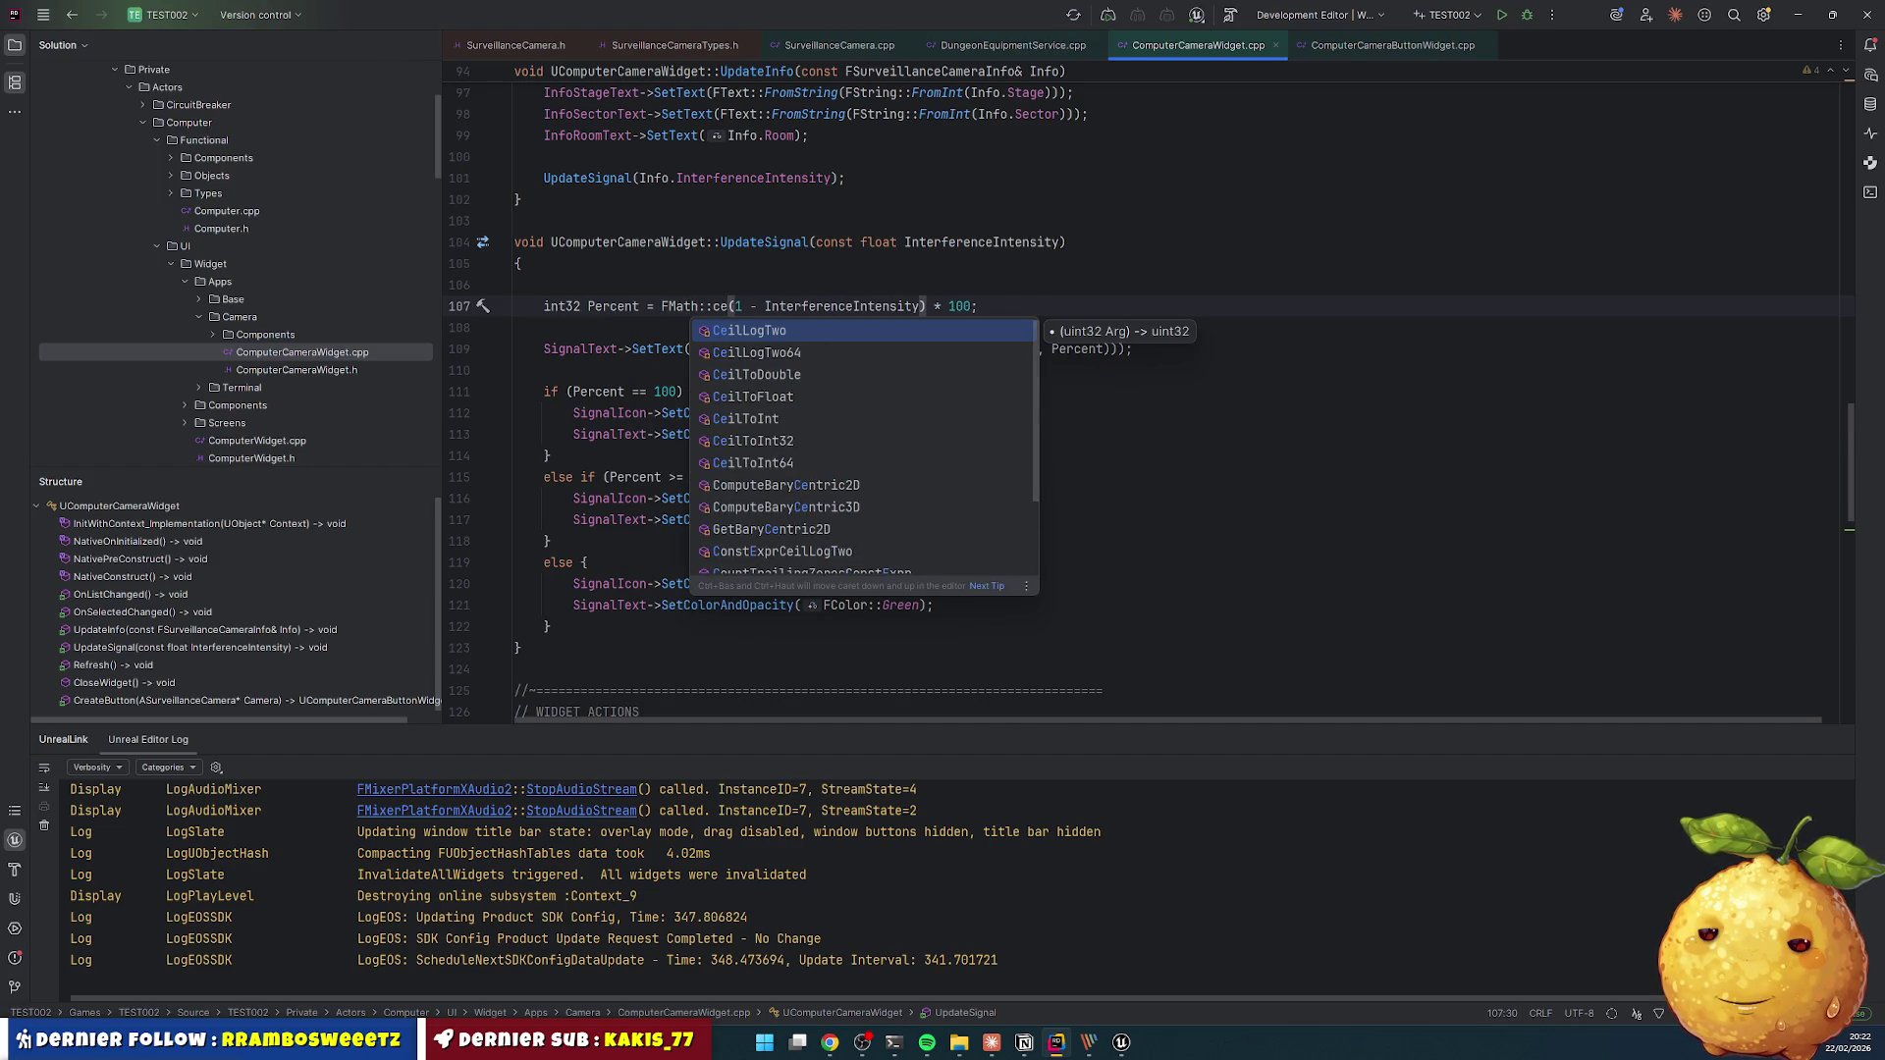
key(Down)
key(Down)
key(Down)
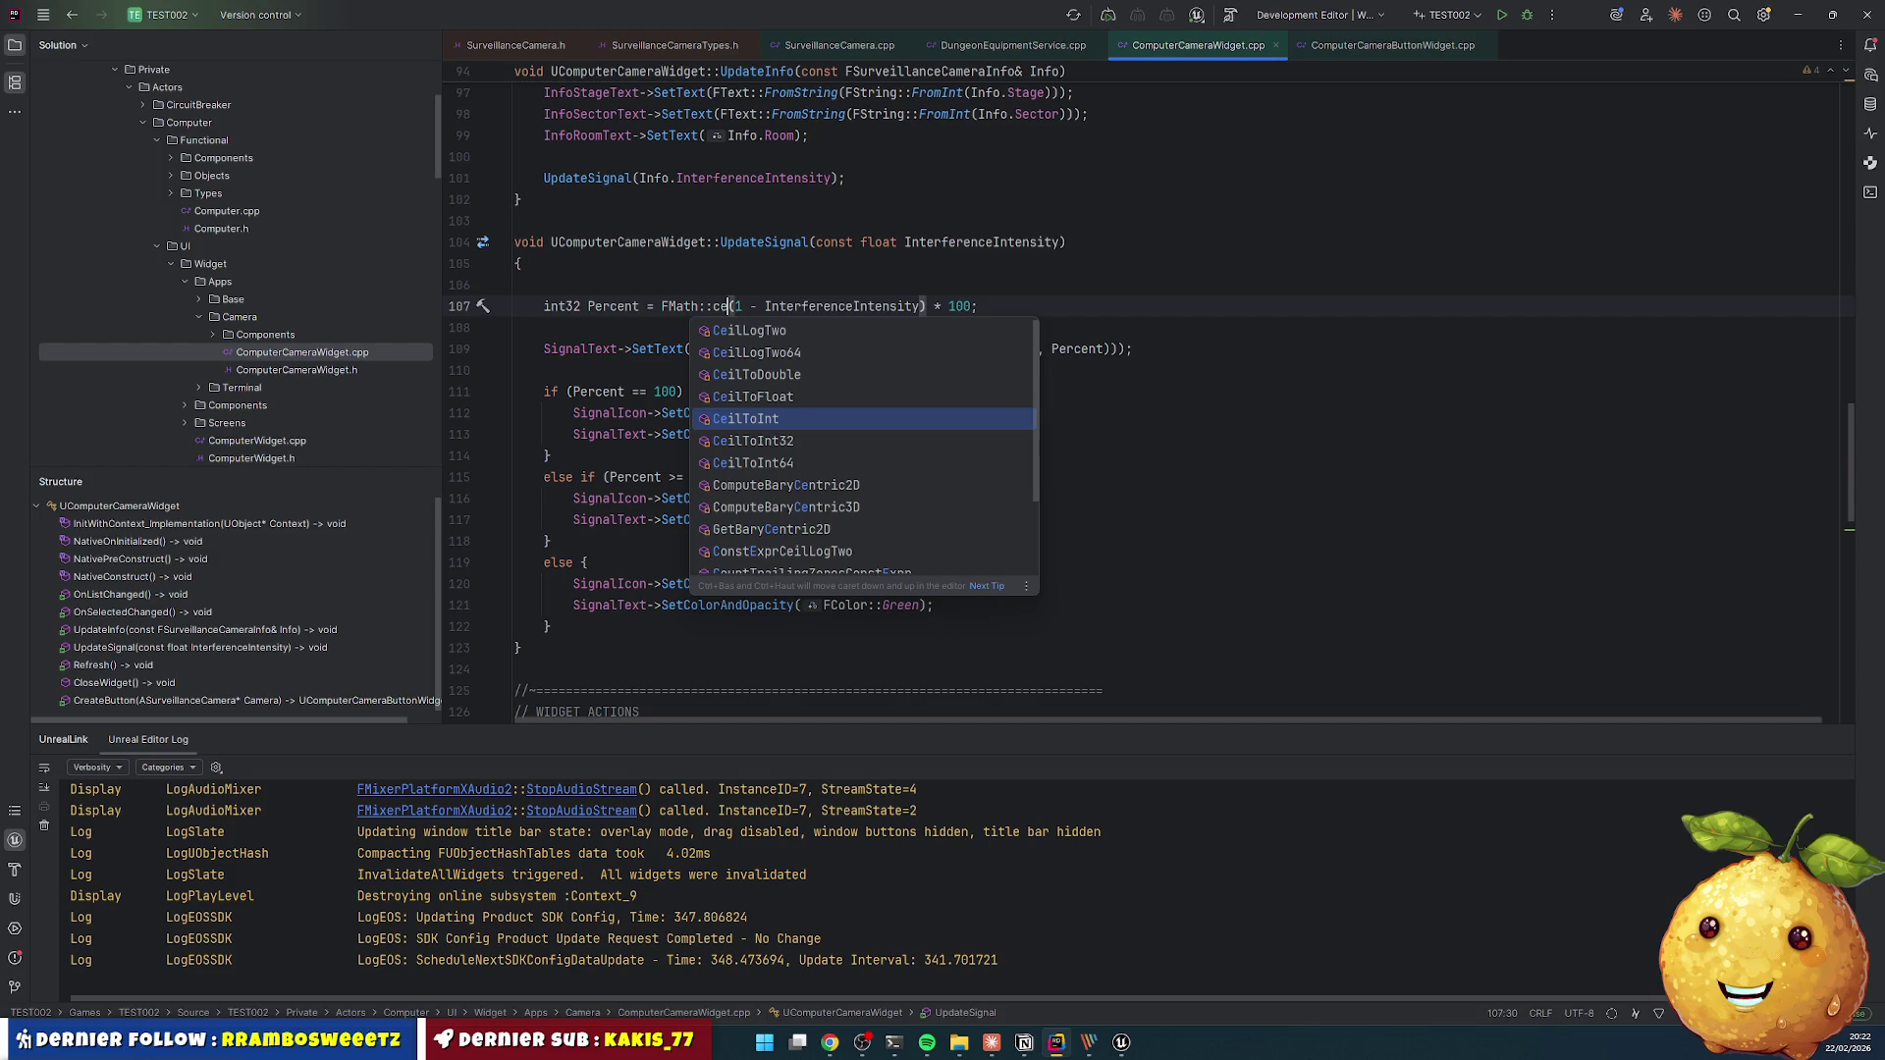
key(Return)
click(1060, 307)
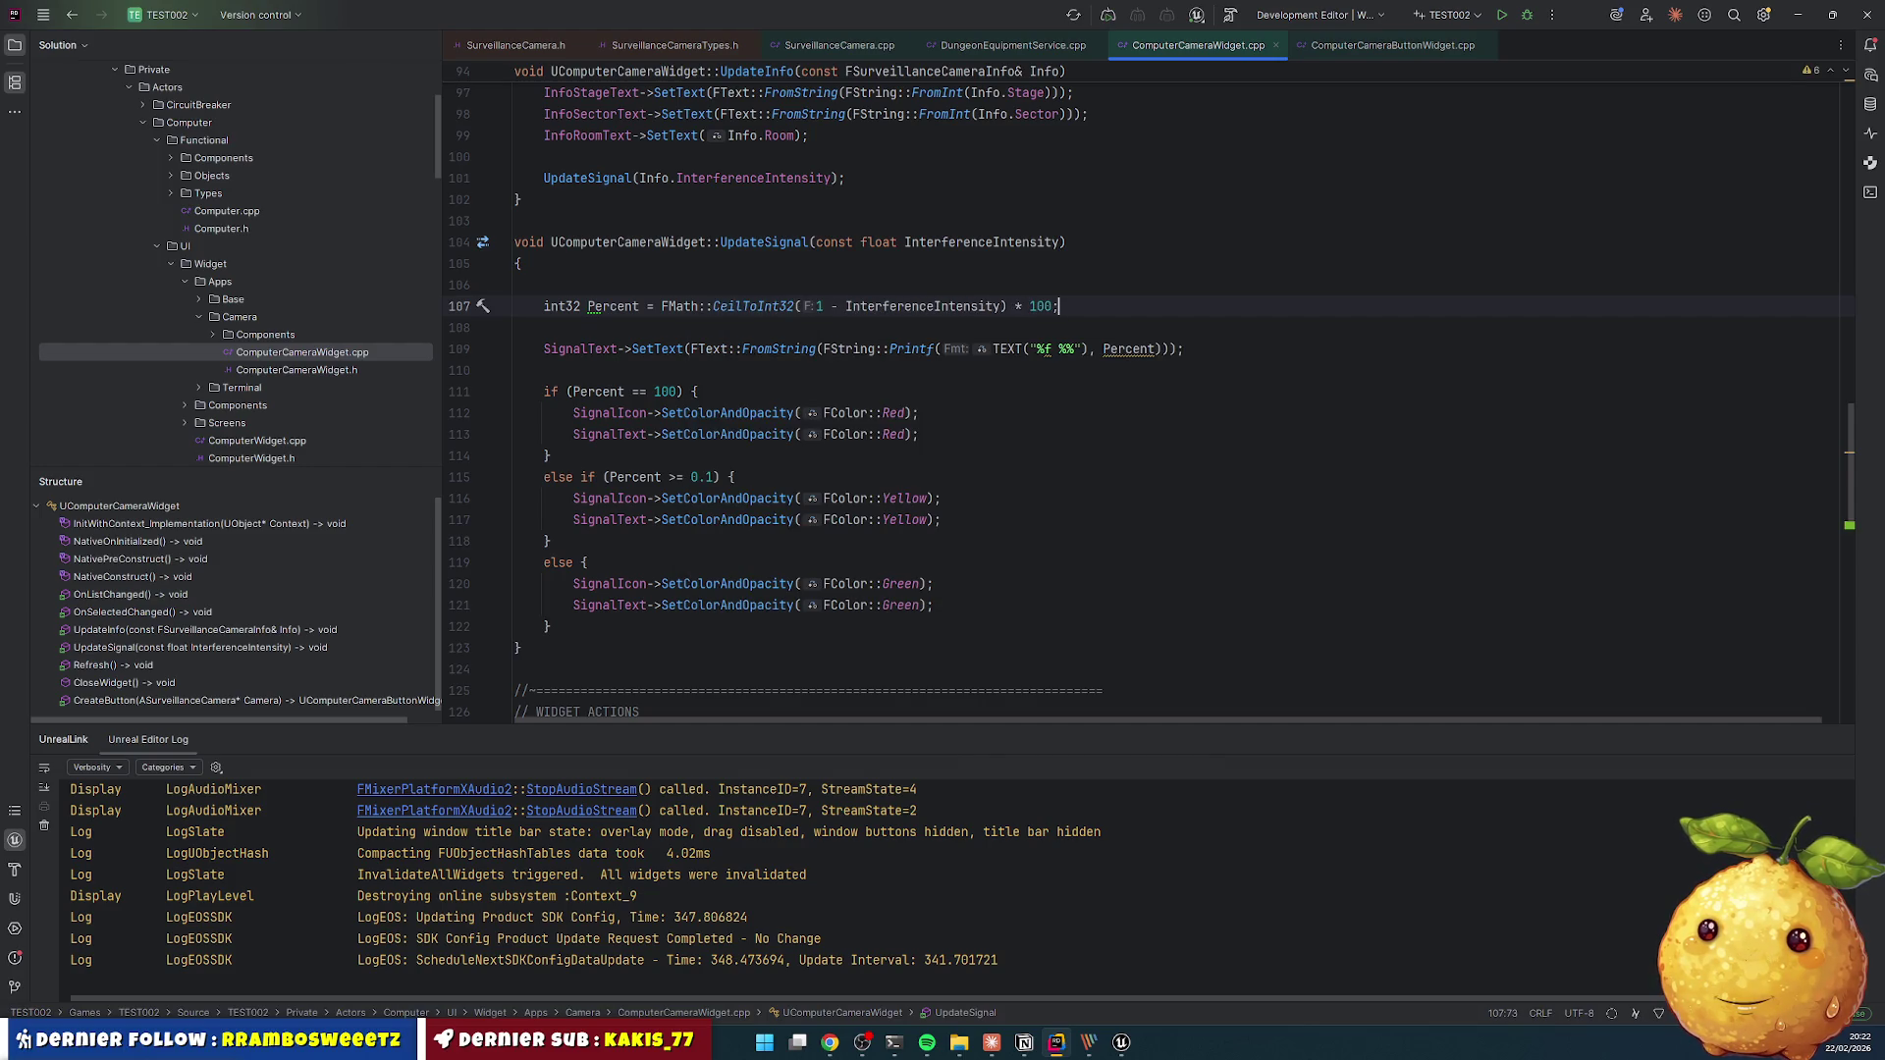
text())
key(Down)
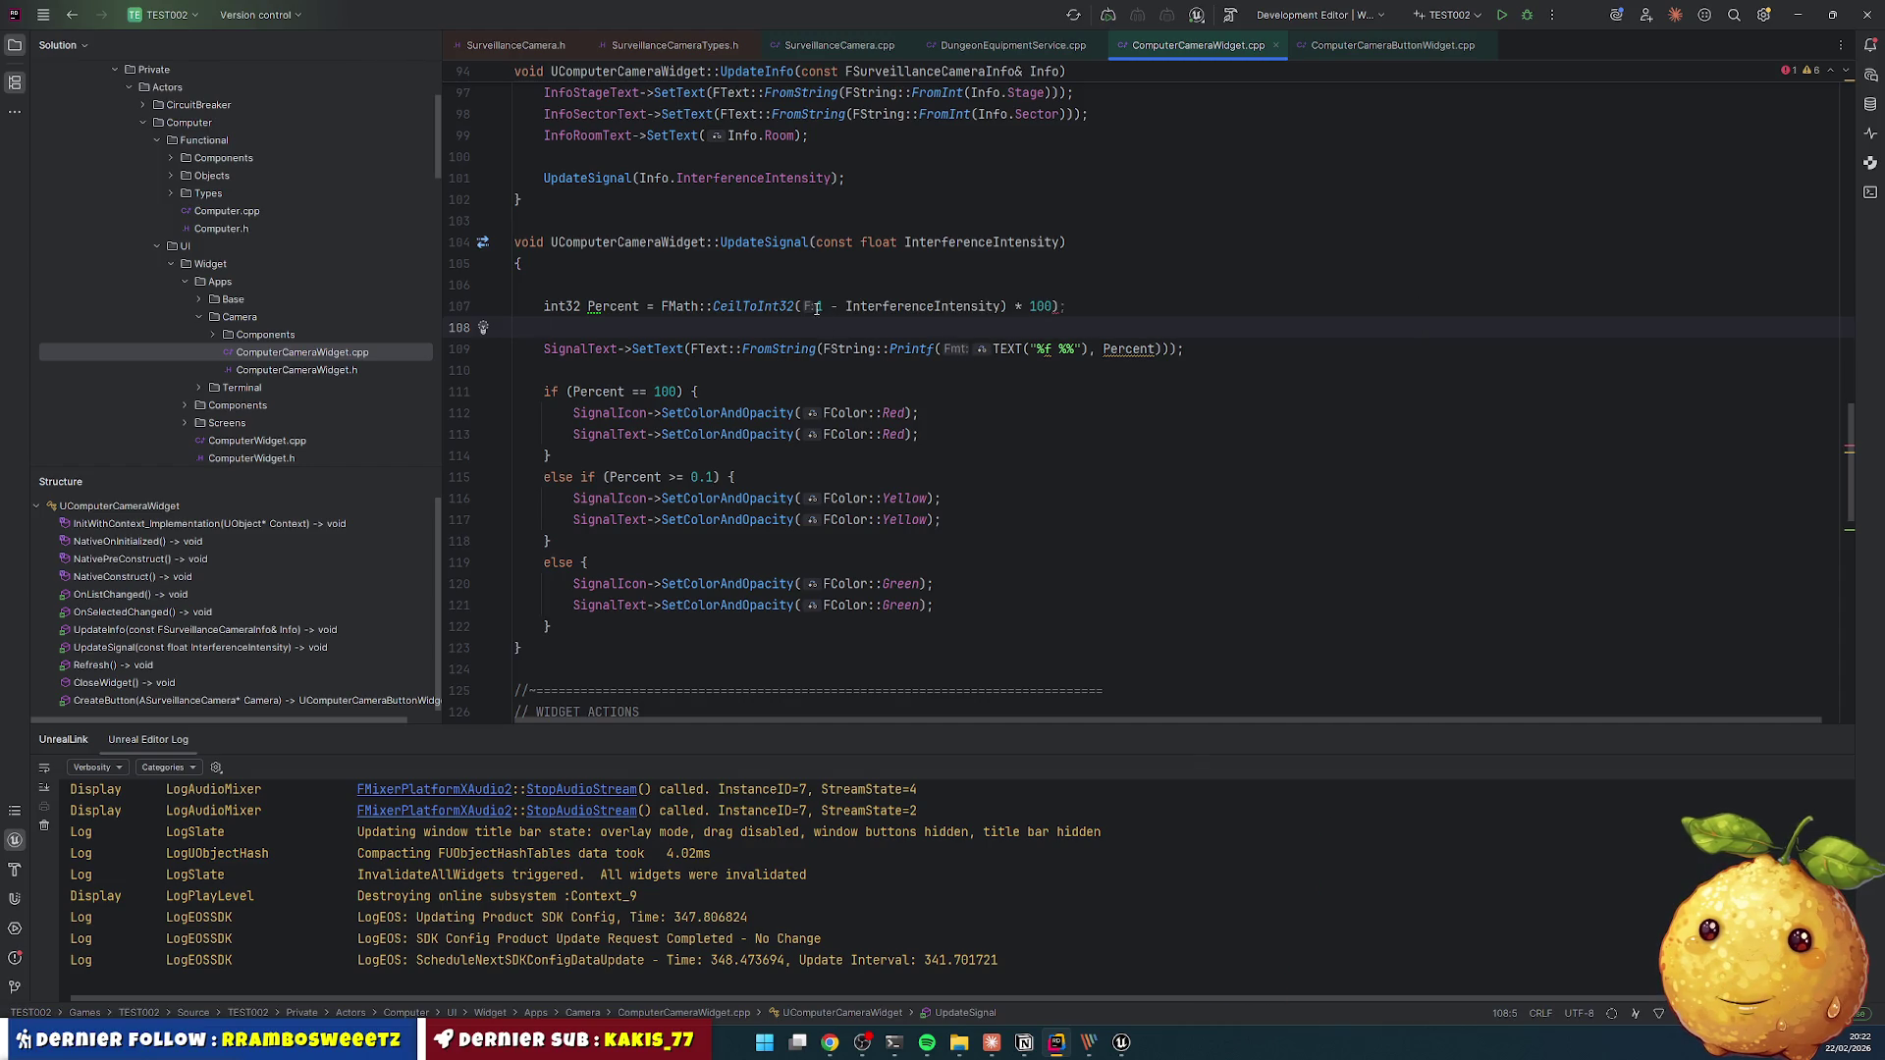
click(819, 307)
text(()
key(Down)
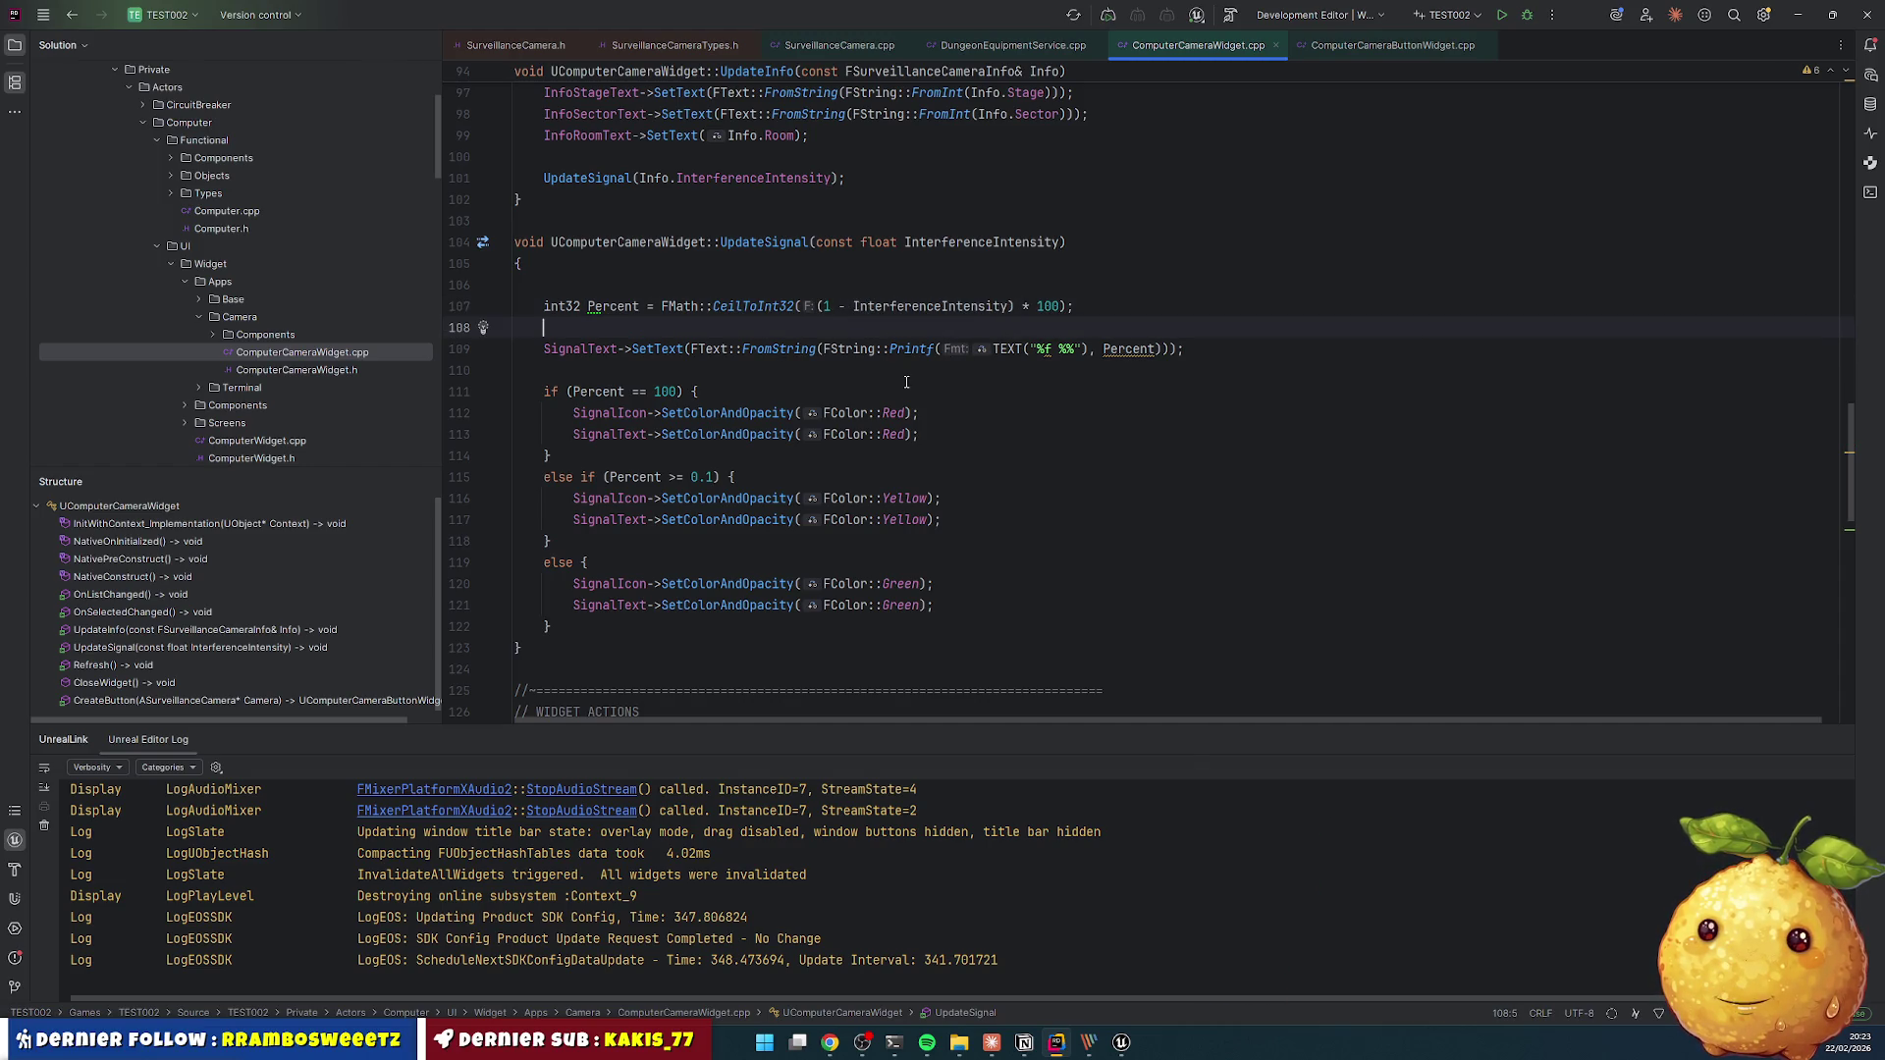
key(Up)
text(const)
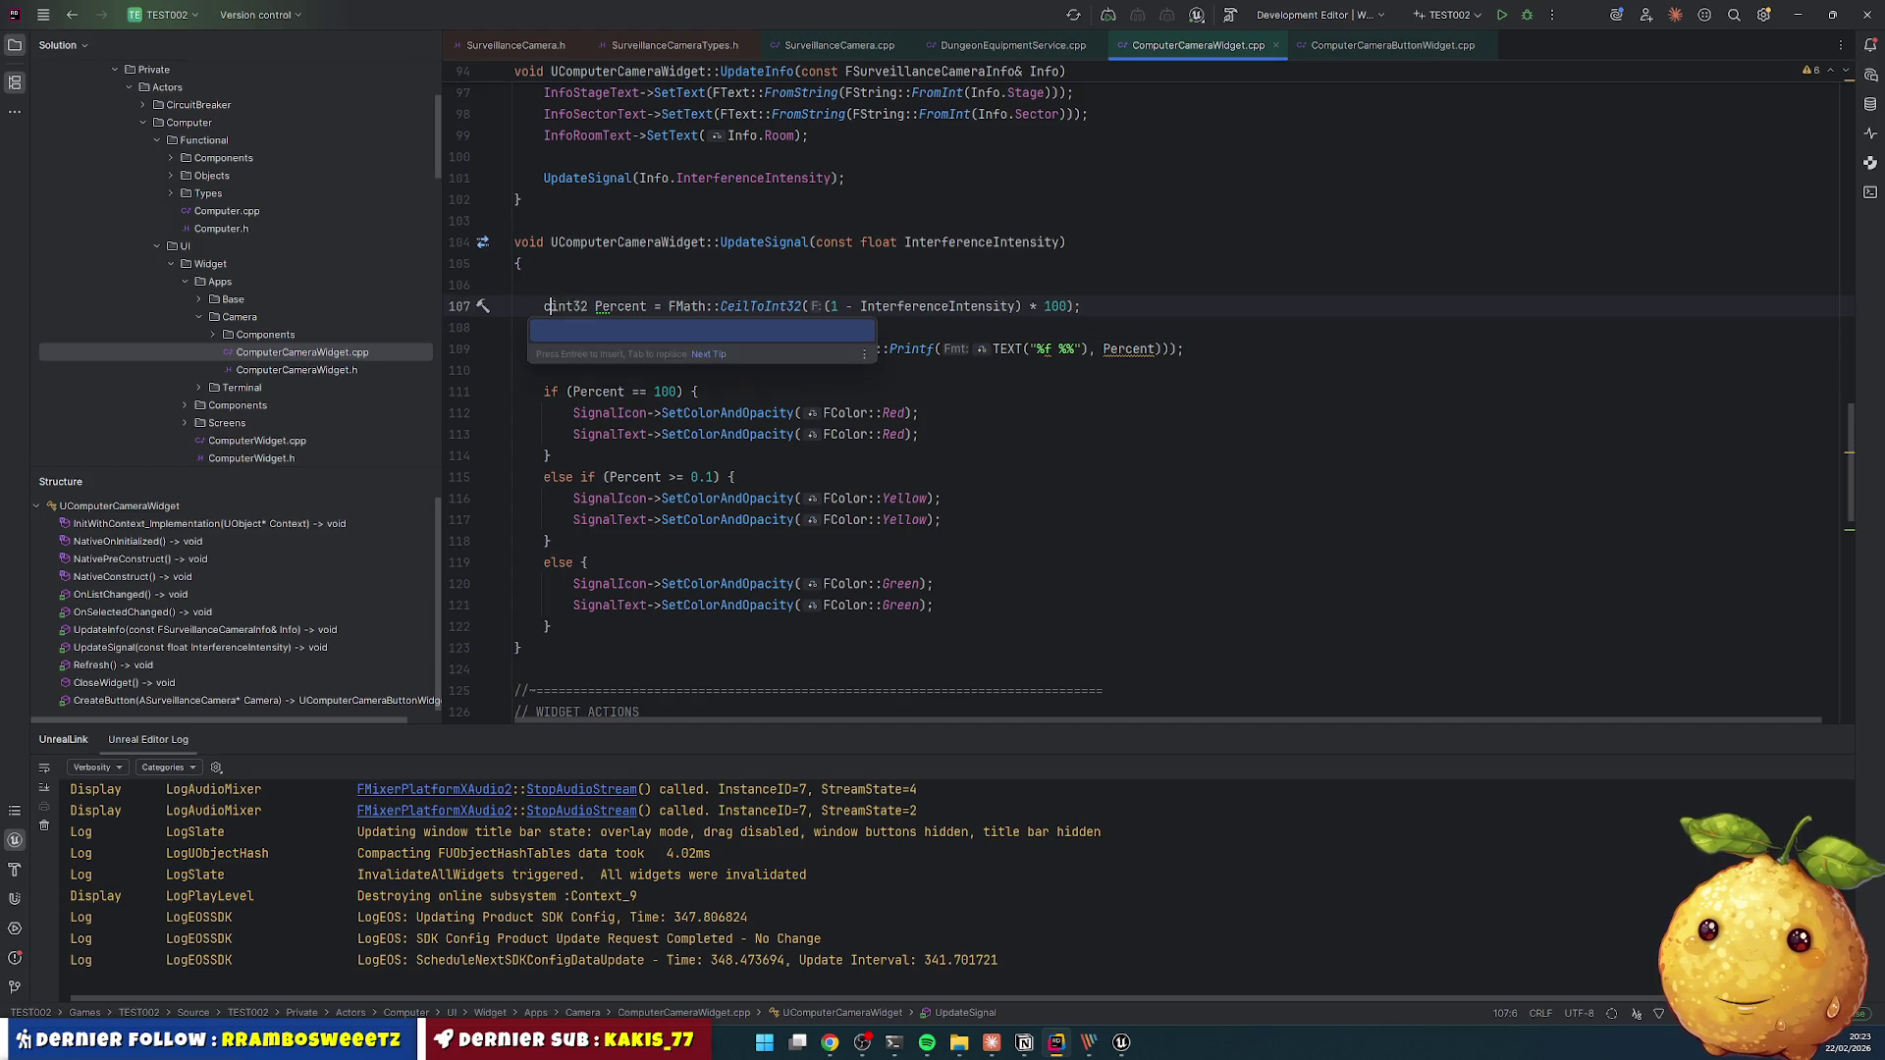
key(Down)
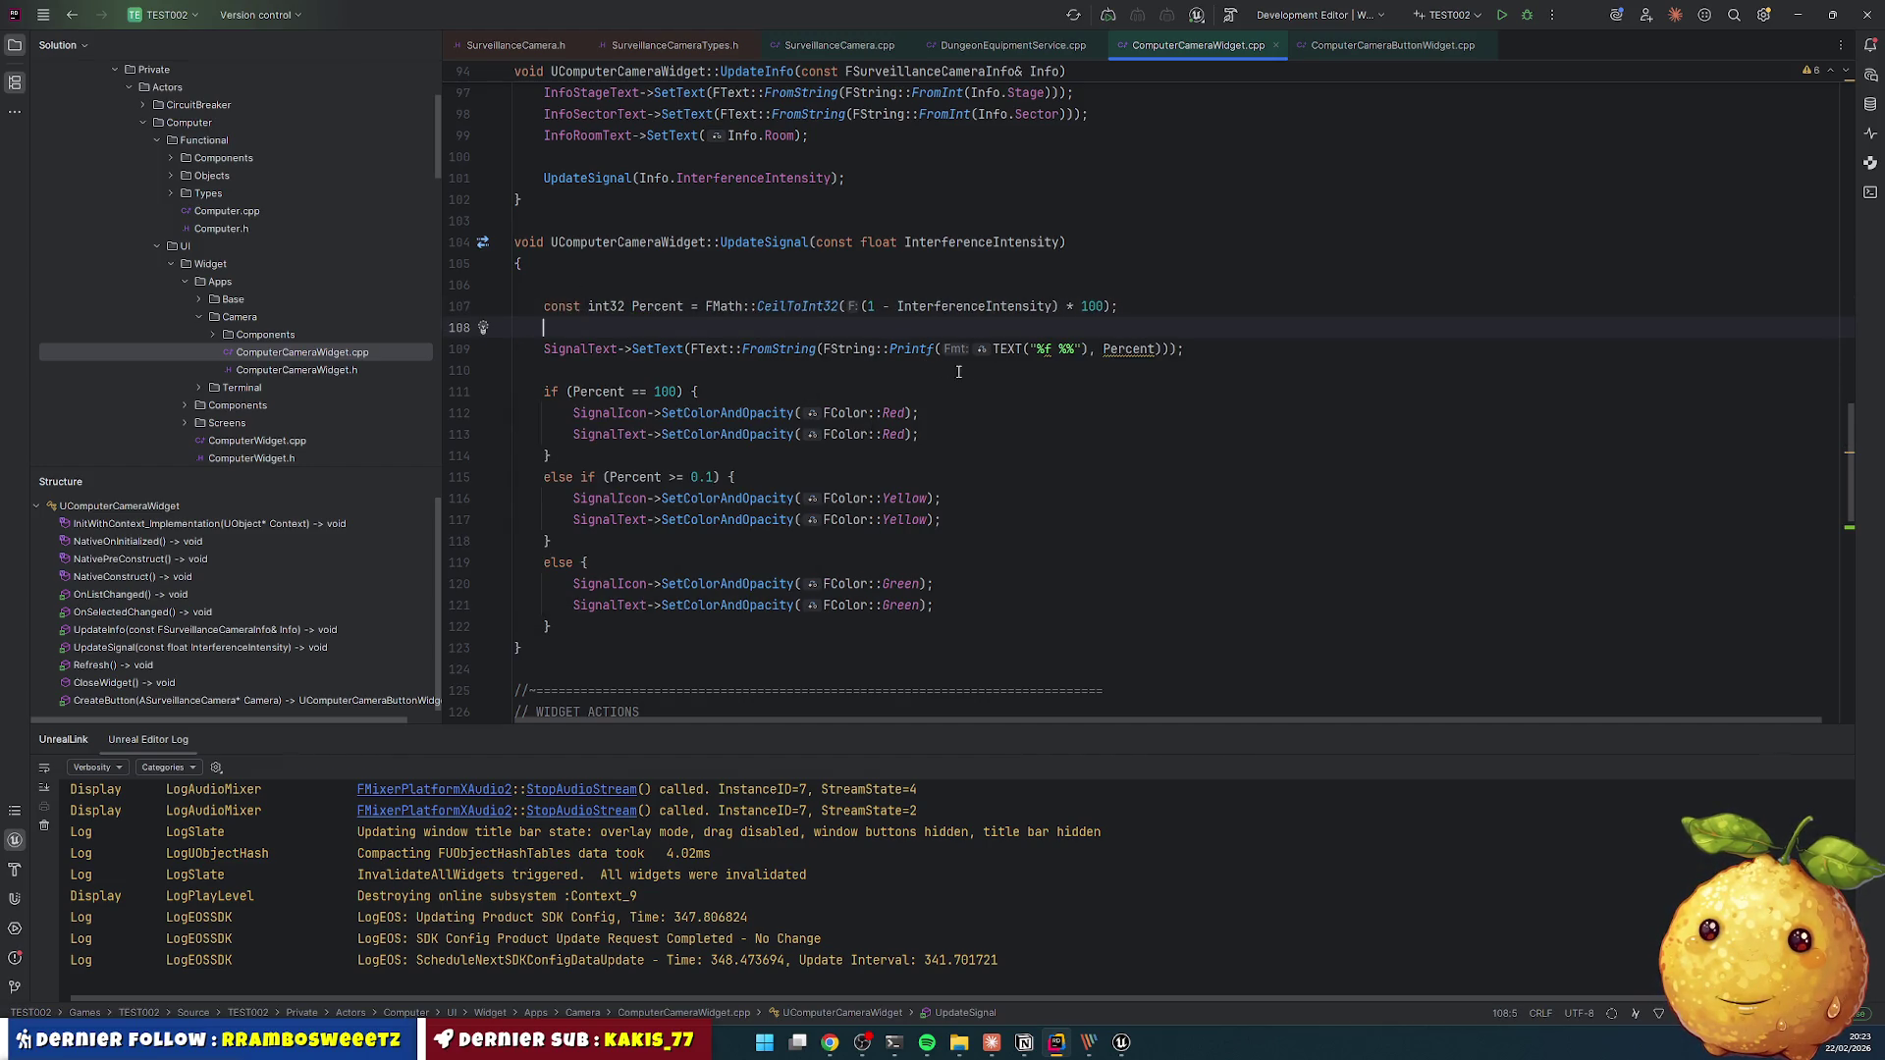
- Change the %f specifier to %d so Percent prints as "%d %%"
click(1050, 349)
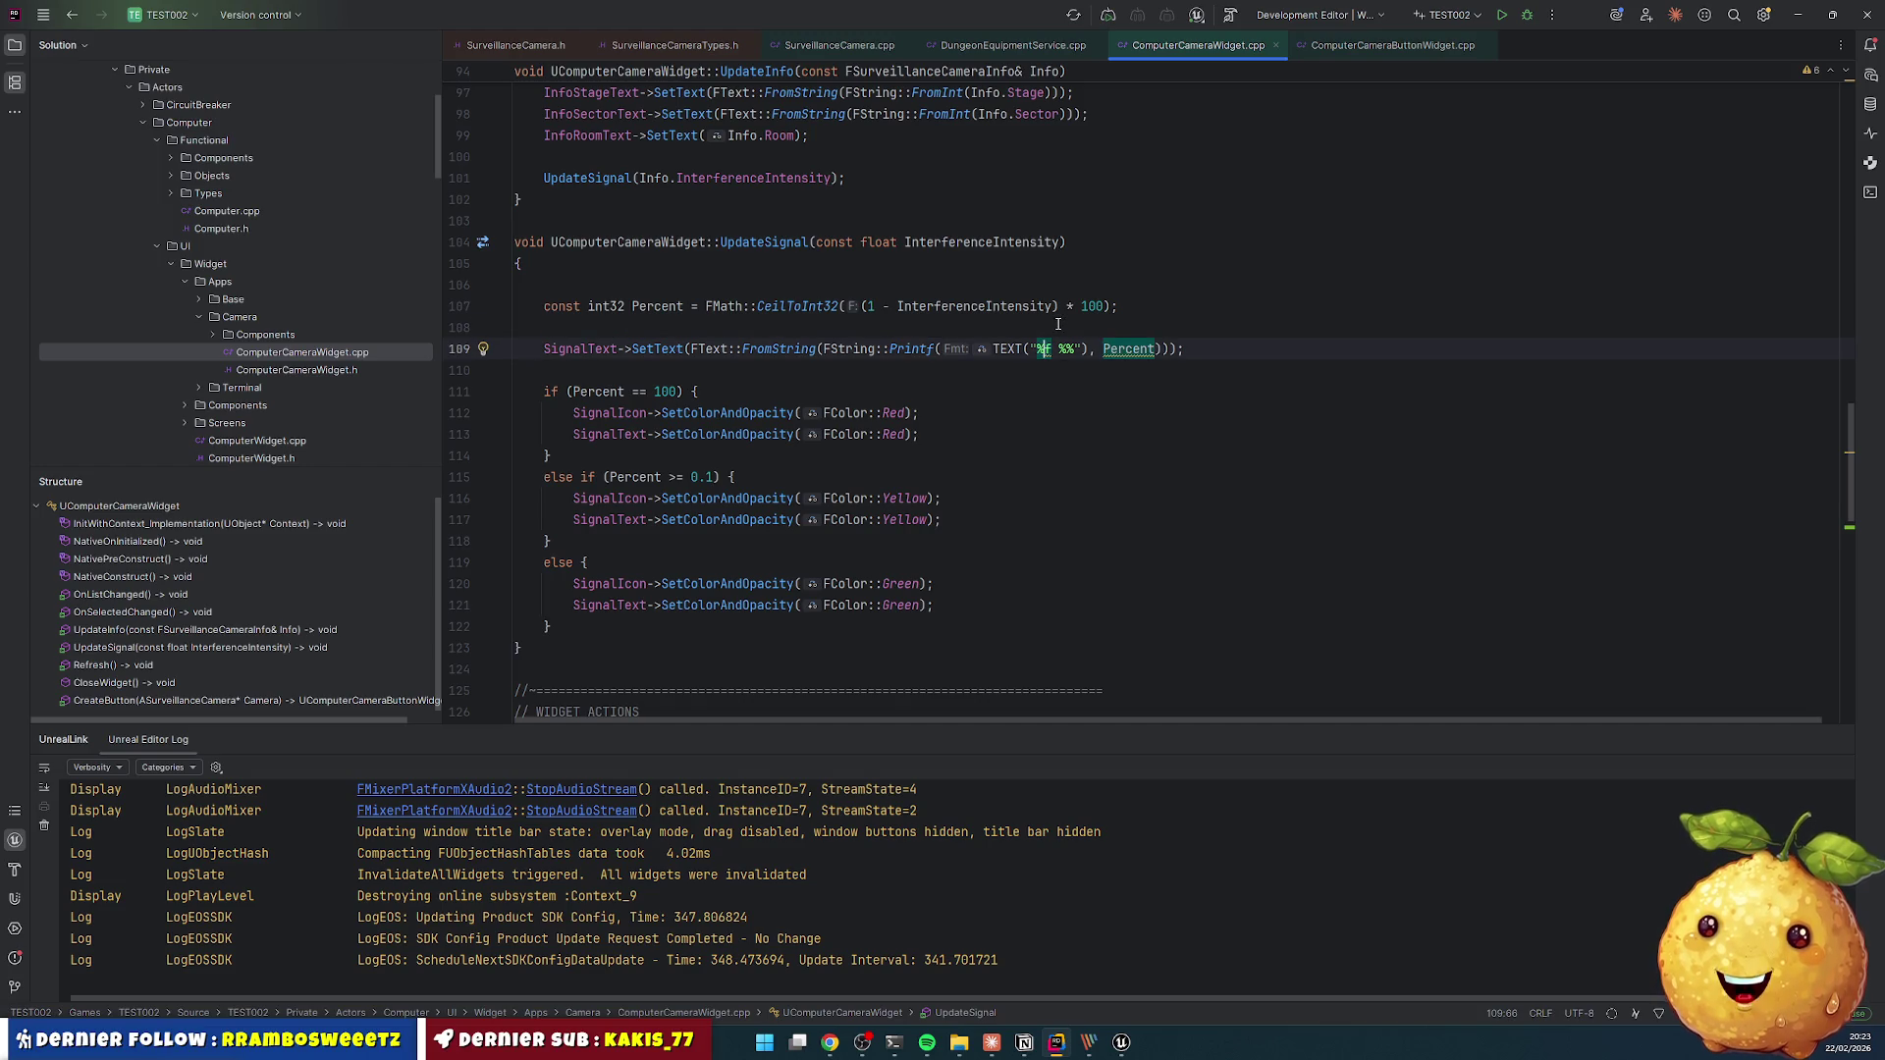
key(BackSpace)
text(d)
click(543, 371)
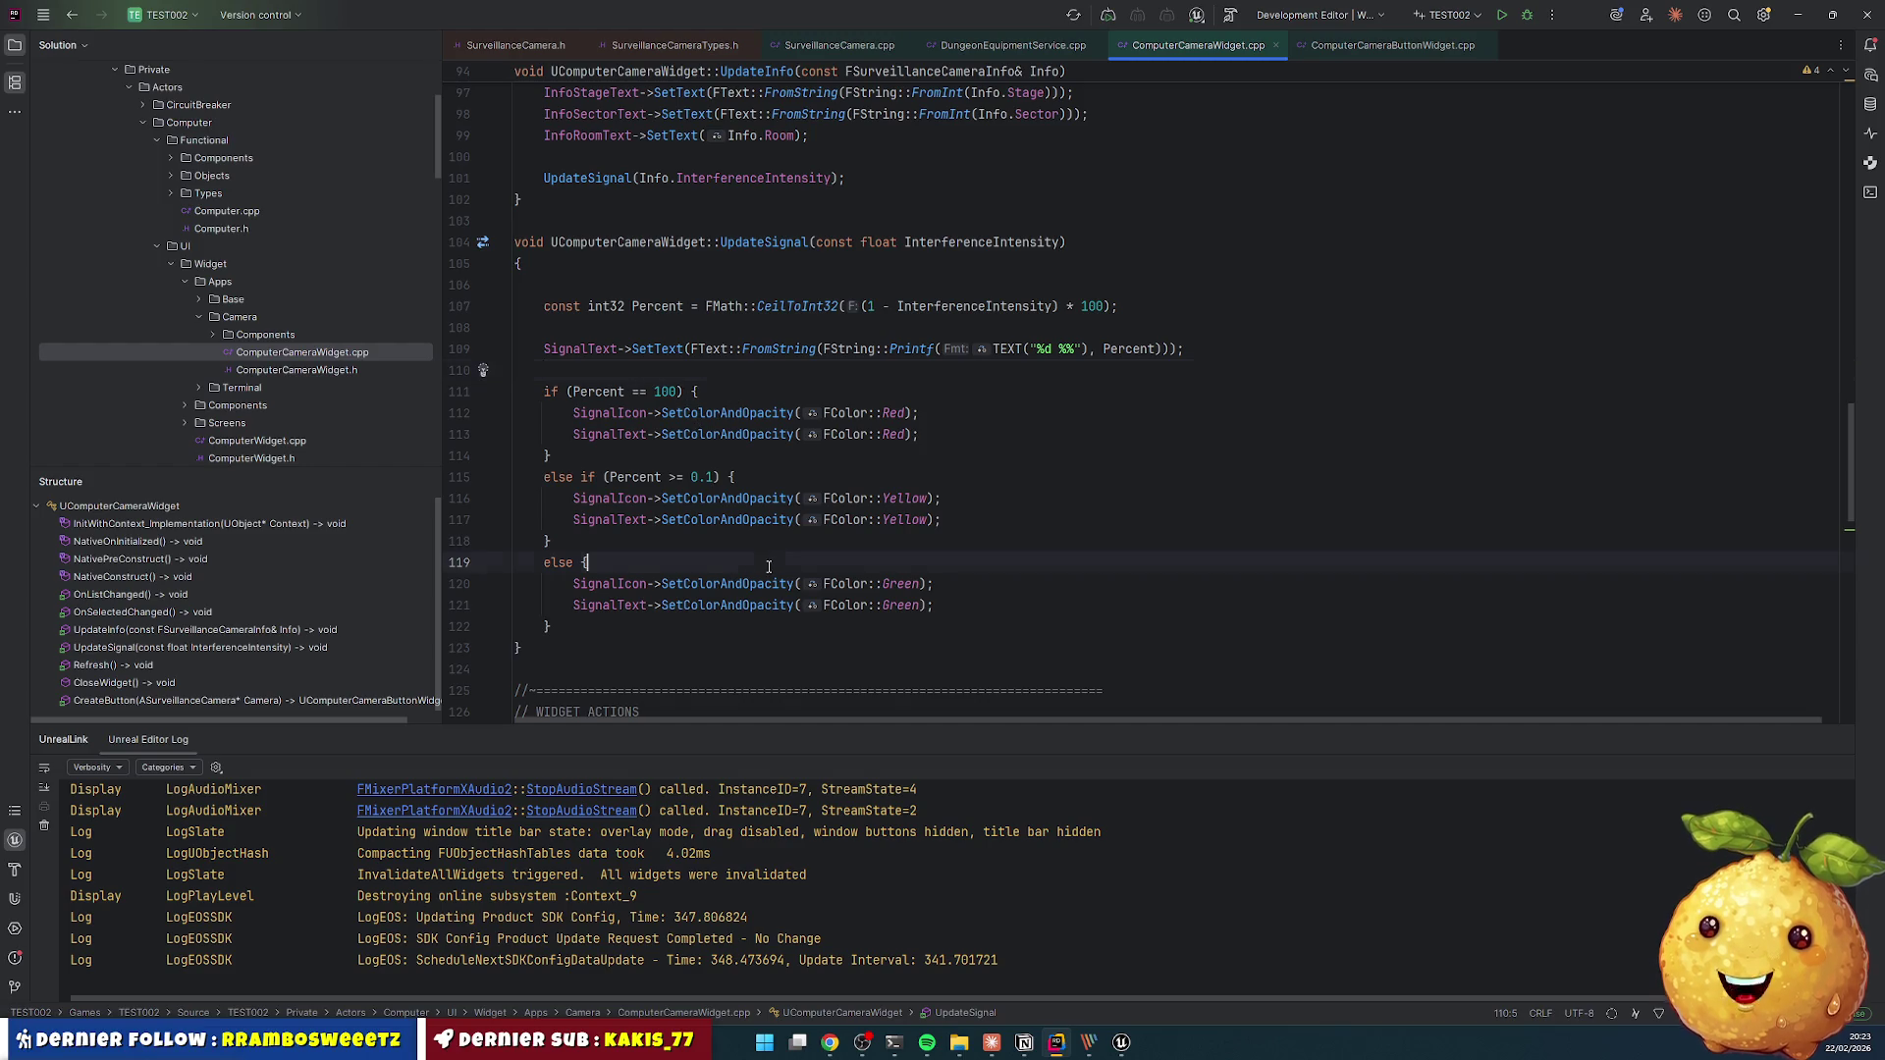
- Move the Green colour lines into the Percent == 100 branch and the Red lines into the else branch
drag(934, 606, 573, 584)
key(BackSpace)
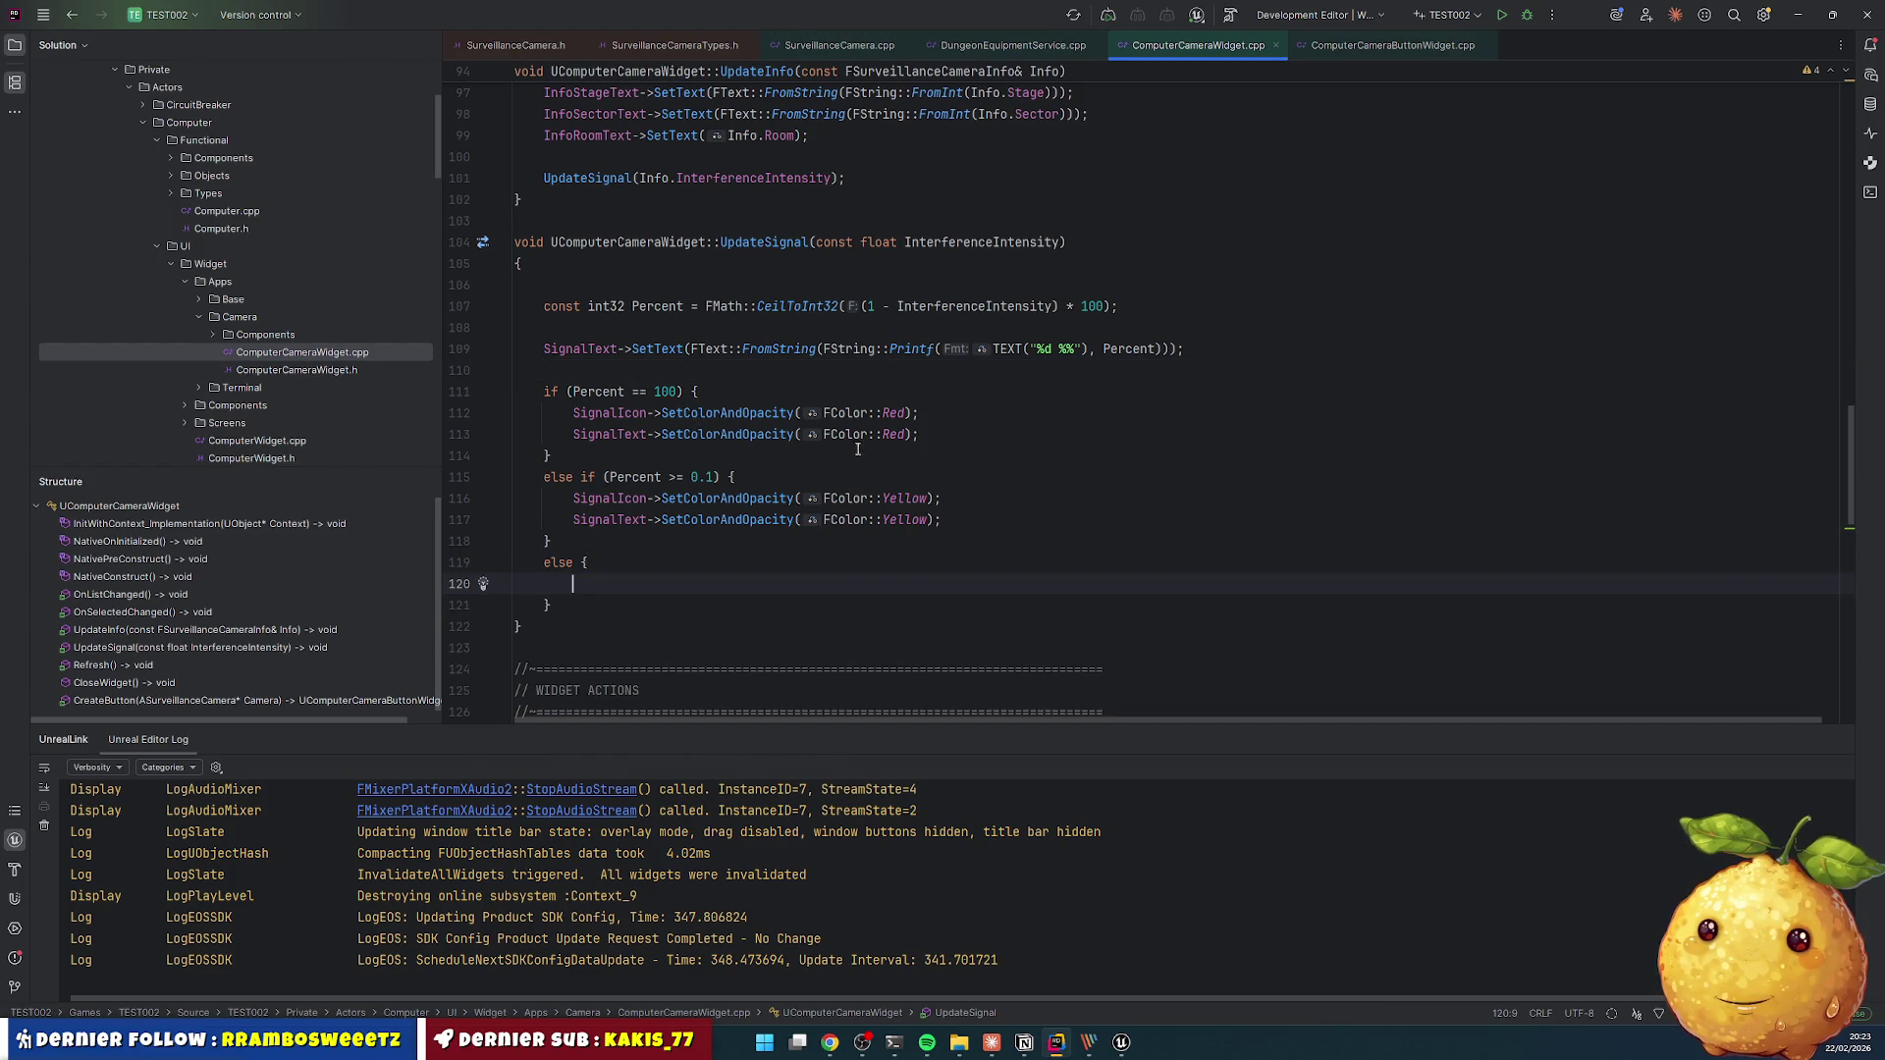
click(770, 392)
text(SignalIcon->SetColorAndOpacity(FColor::Green);         SignalText->SetColorAndOpacity(FColor::Green);)
click(696, 392)
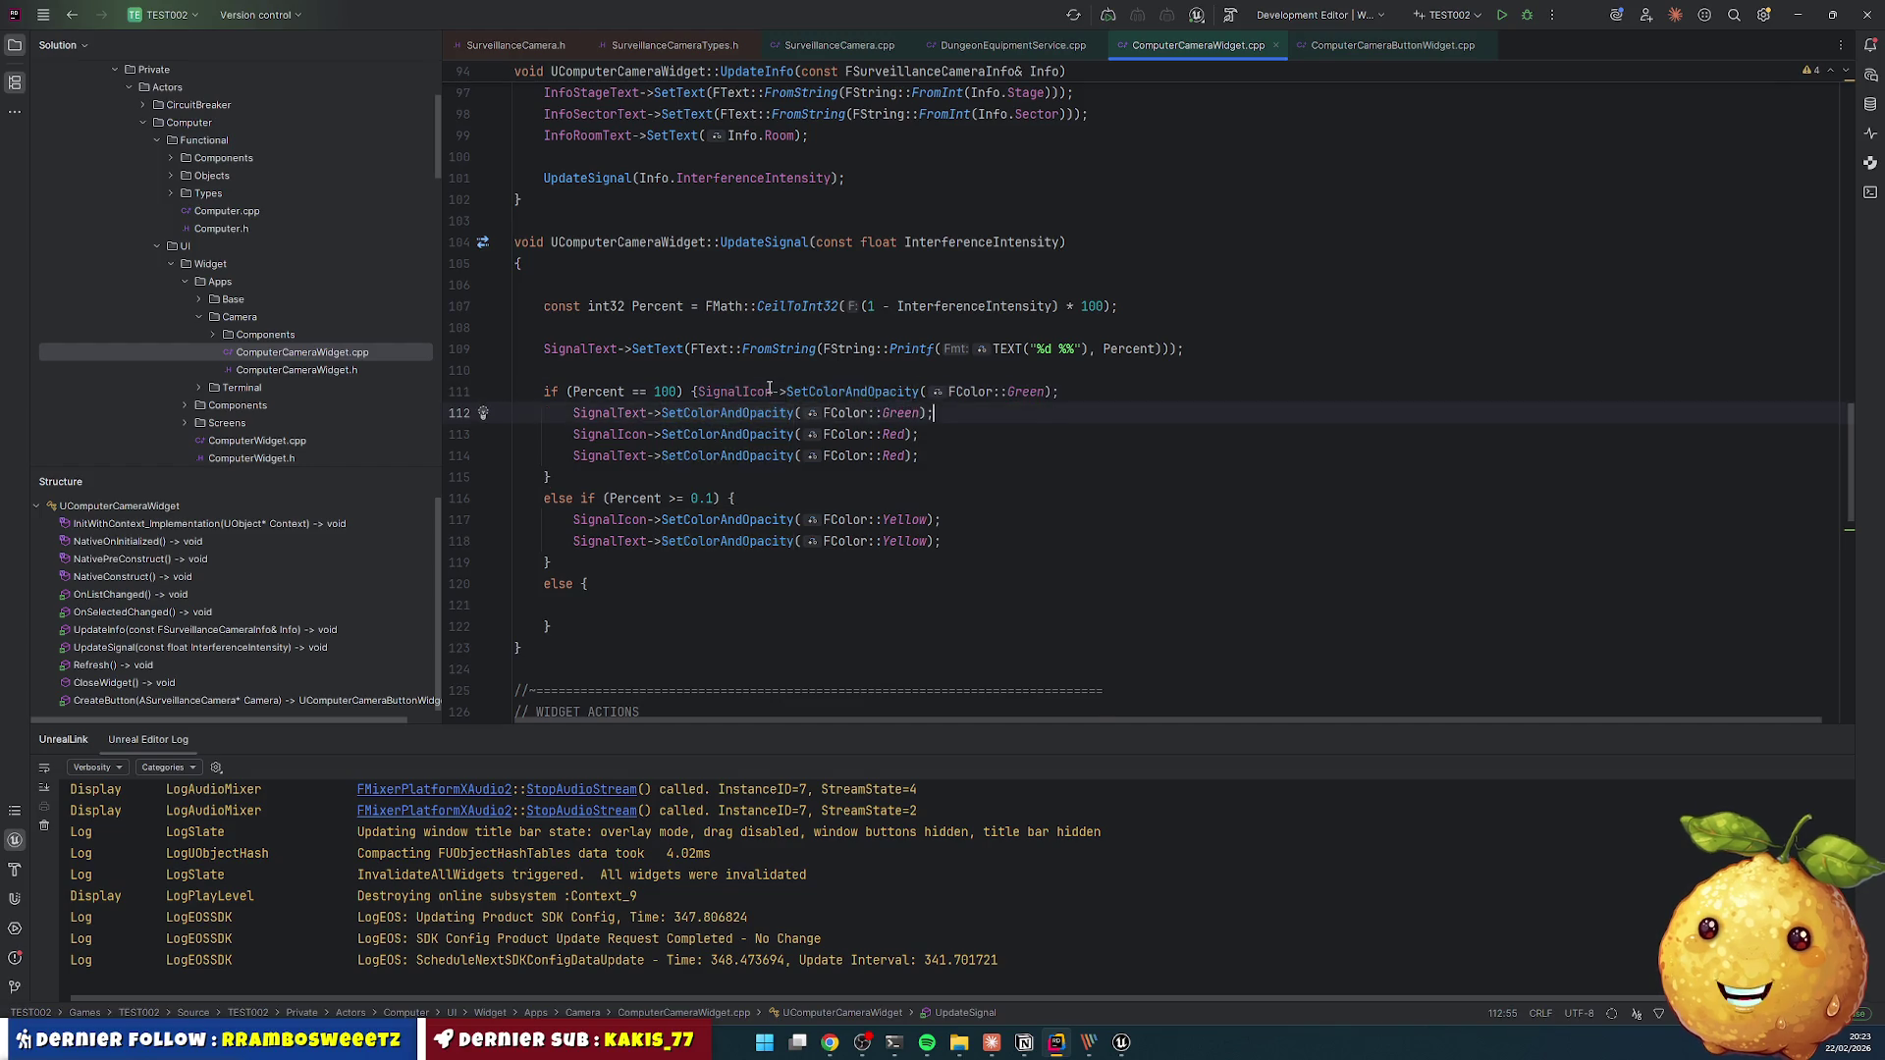
key(Return)
key(Down)
key(Down)
key(shift+Down)
key(shift+End)
key(ctrl+x)
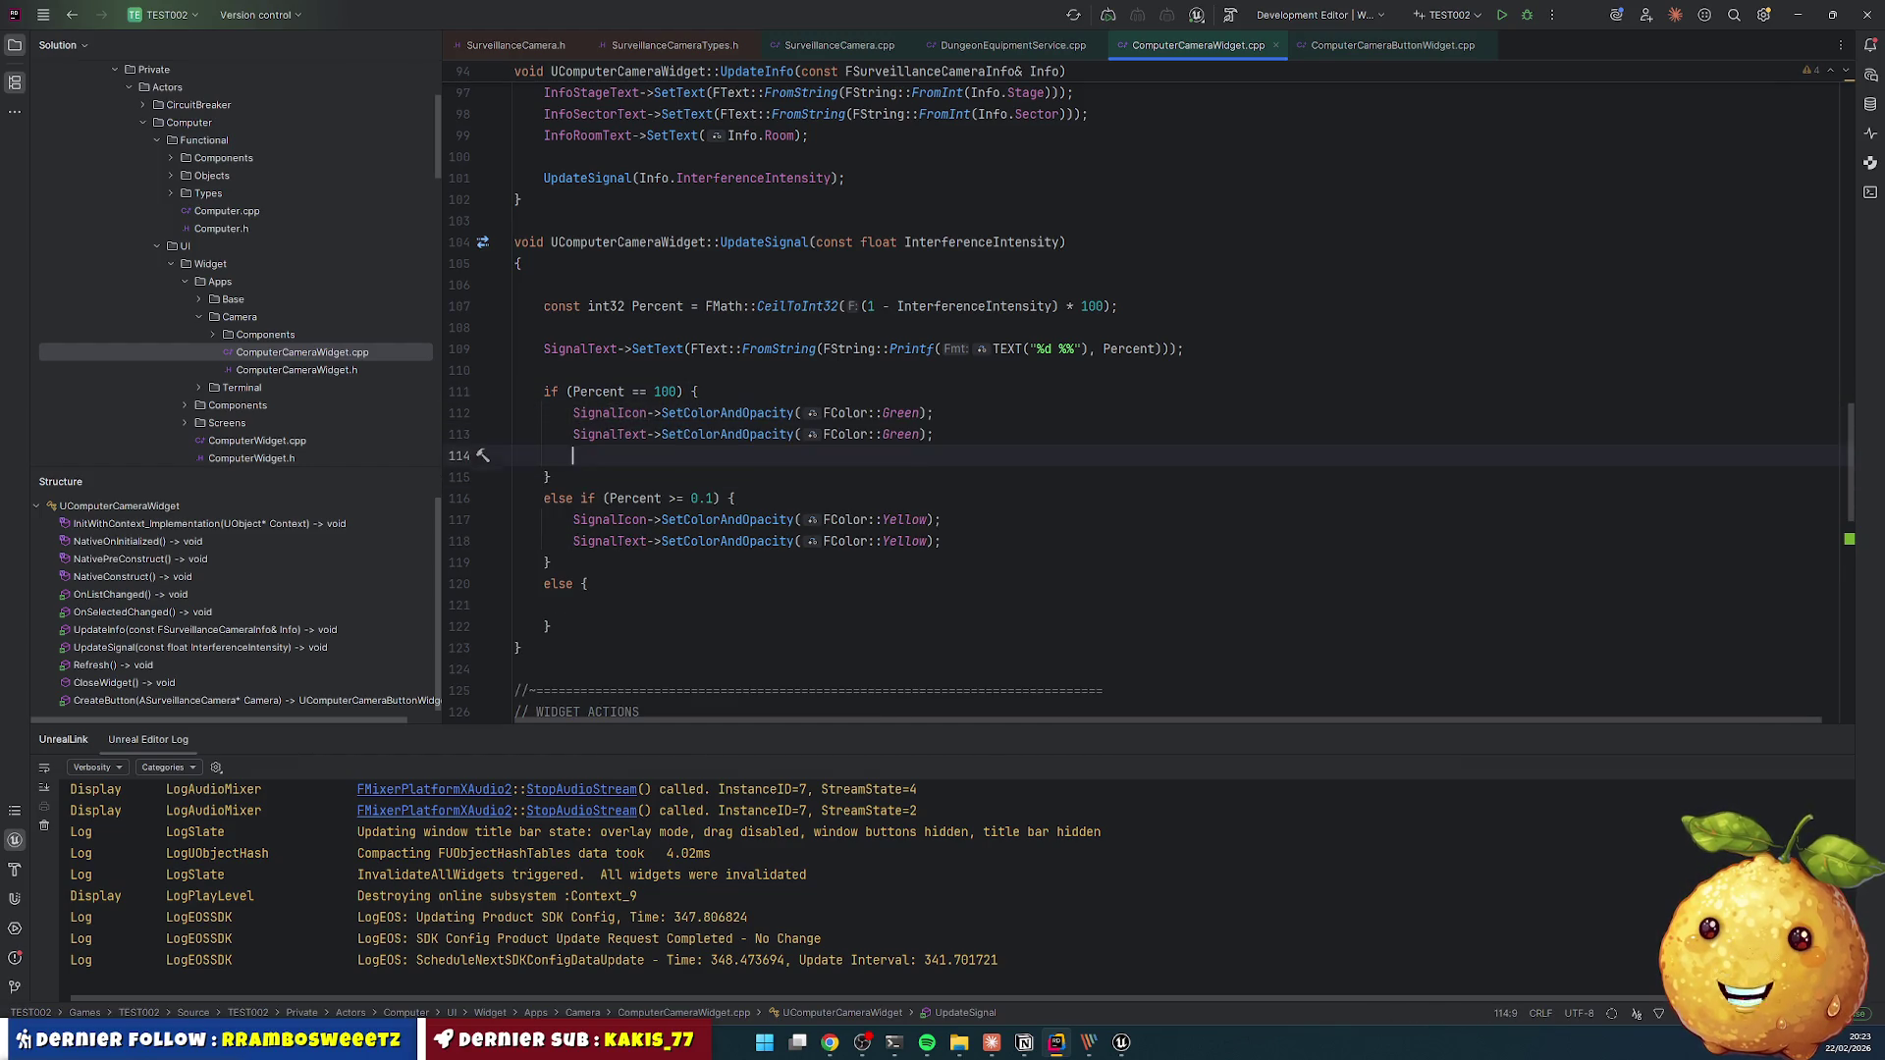
key(Down)
key(Down)
key(Down)
key(ctrl+v)
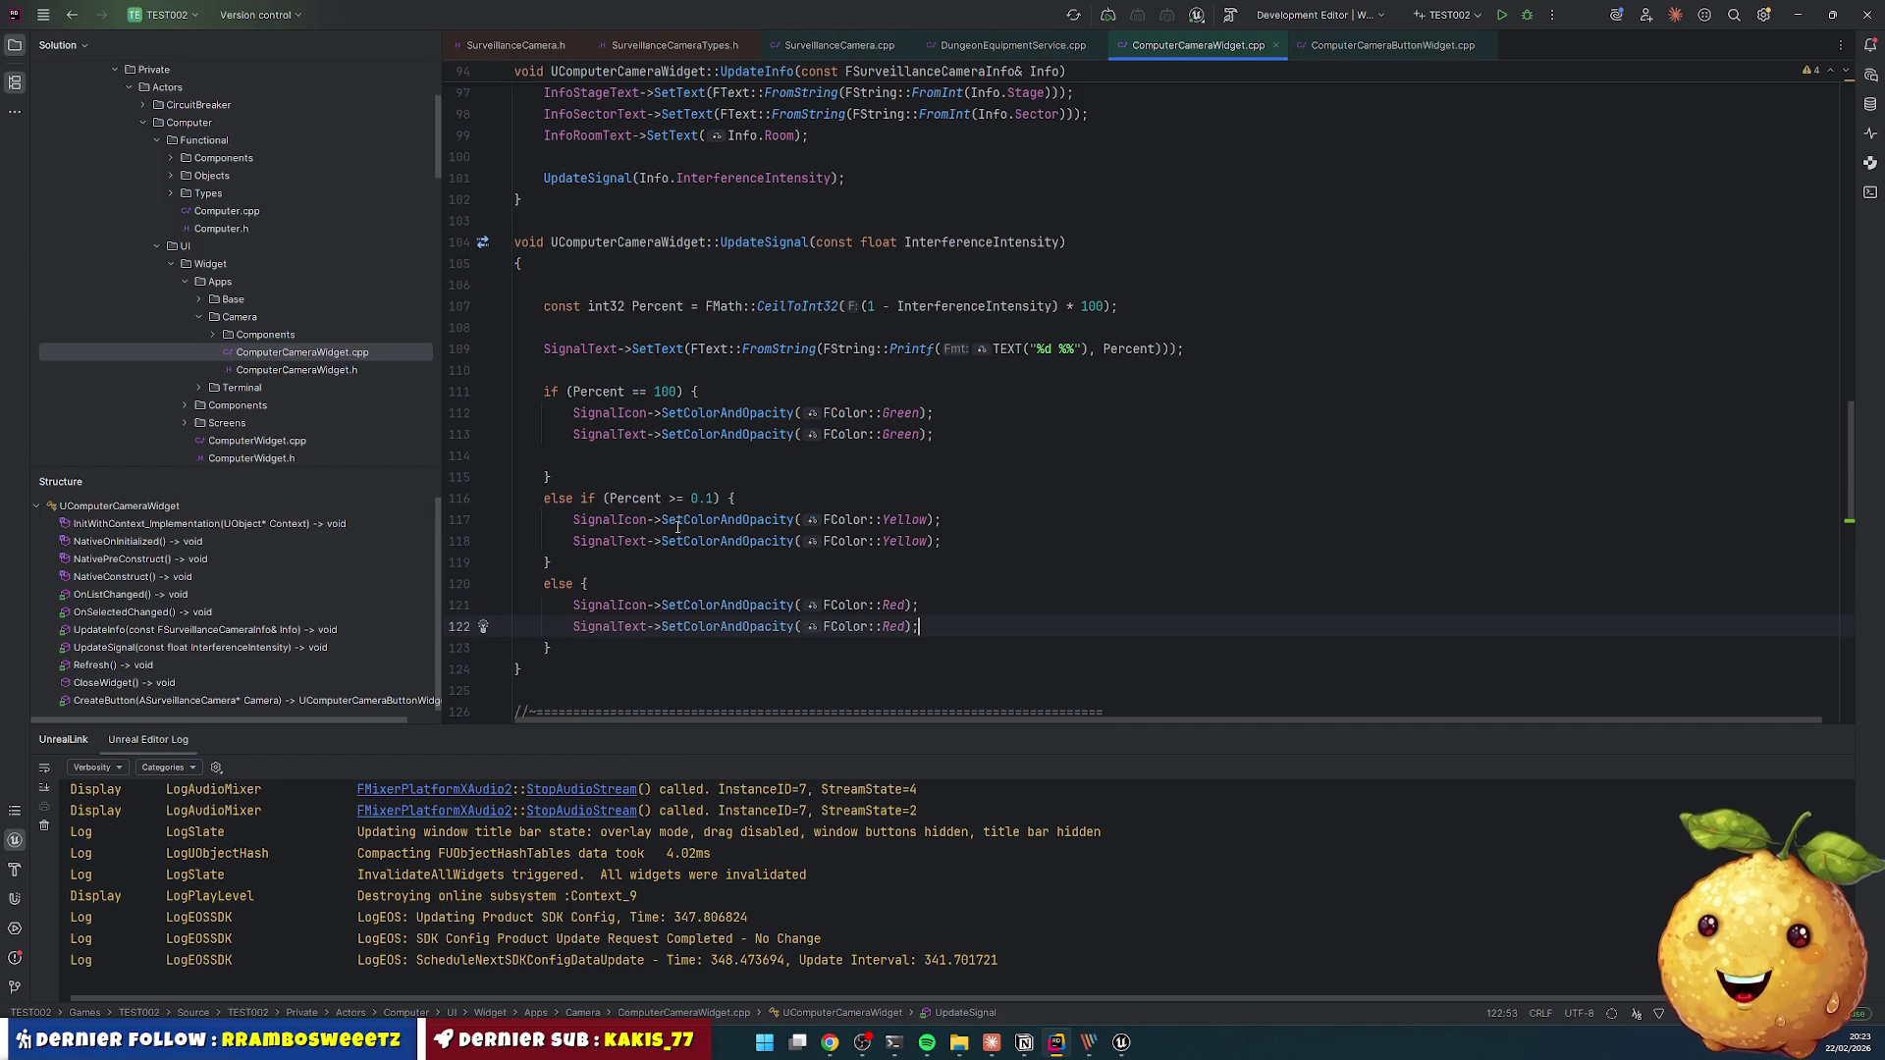
- Set the yellow branch threshold to Percent >= 10 and trigger a Live Coding recompile
double_click(700, 498)
text(25)
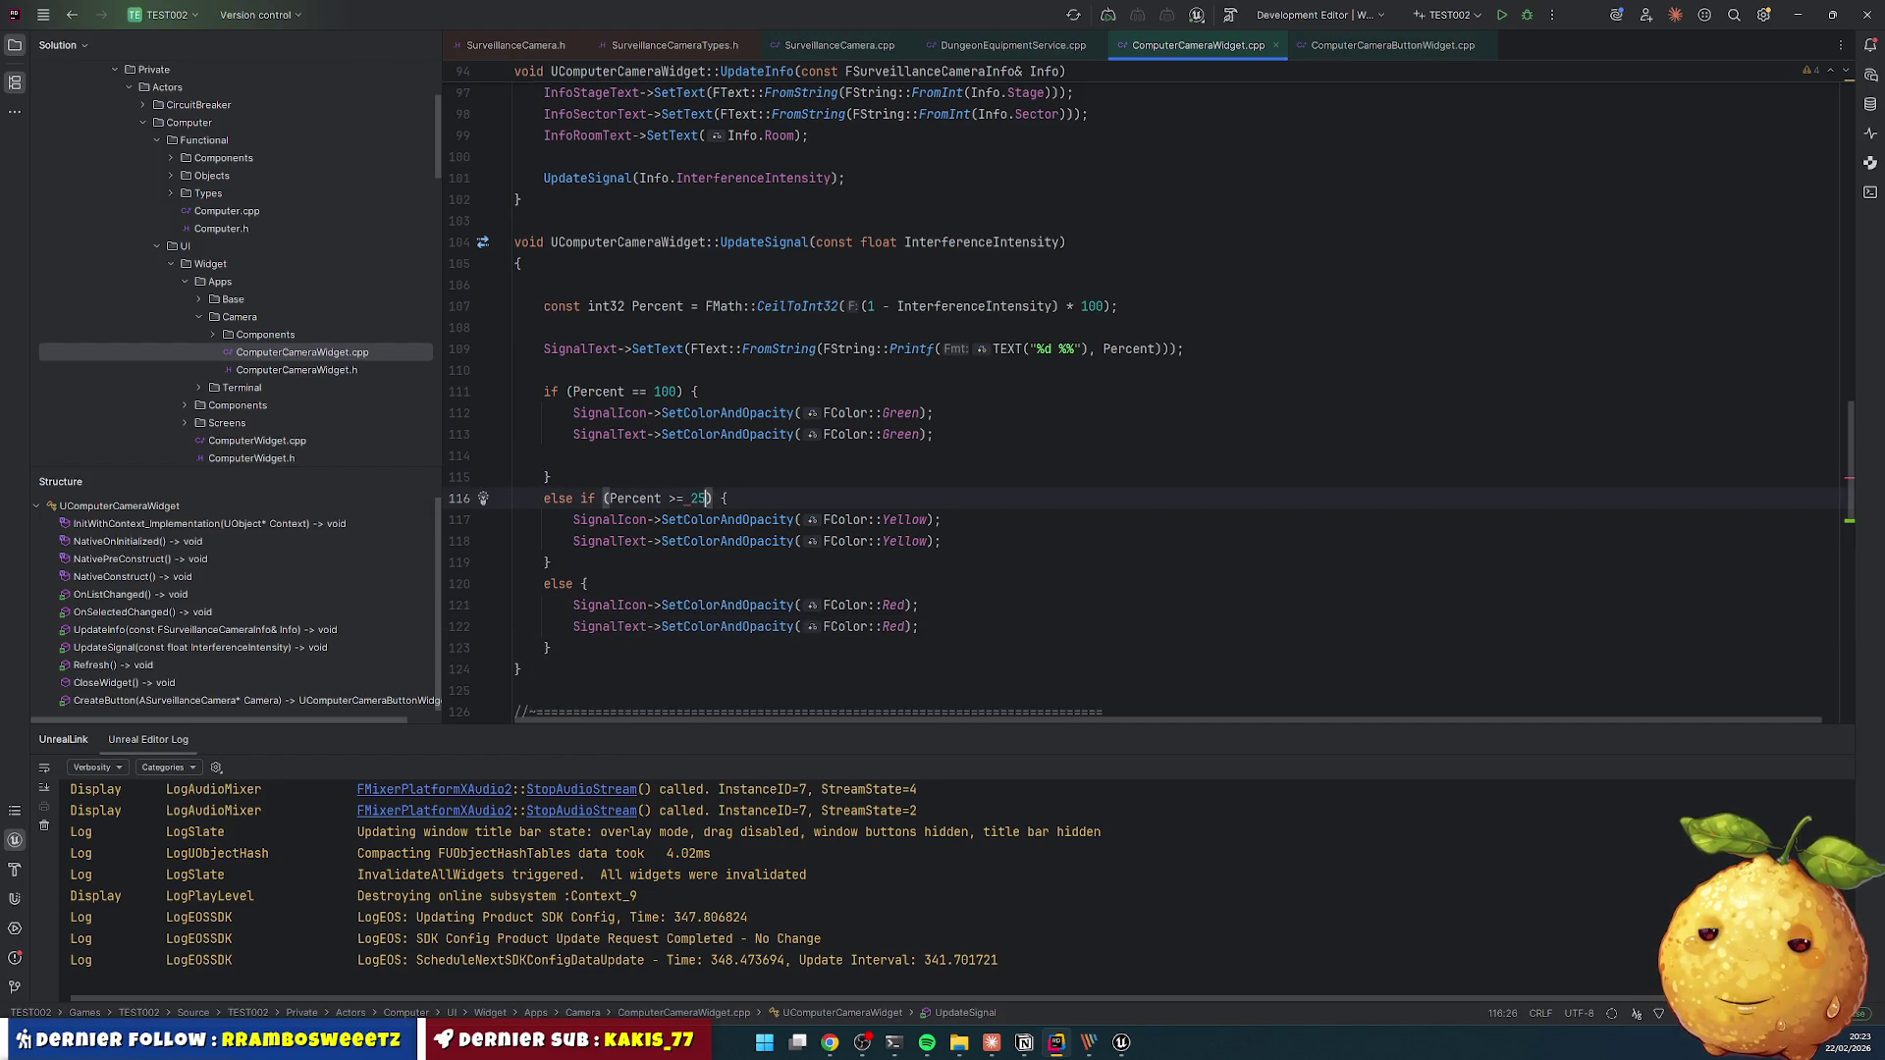
click(691, 499)
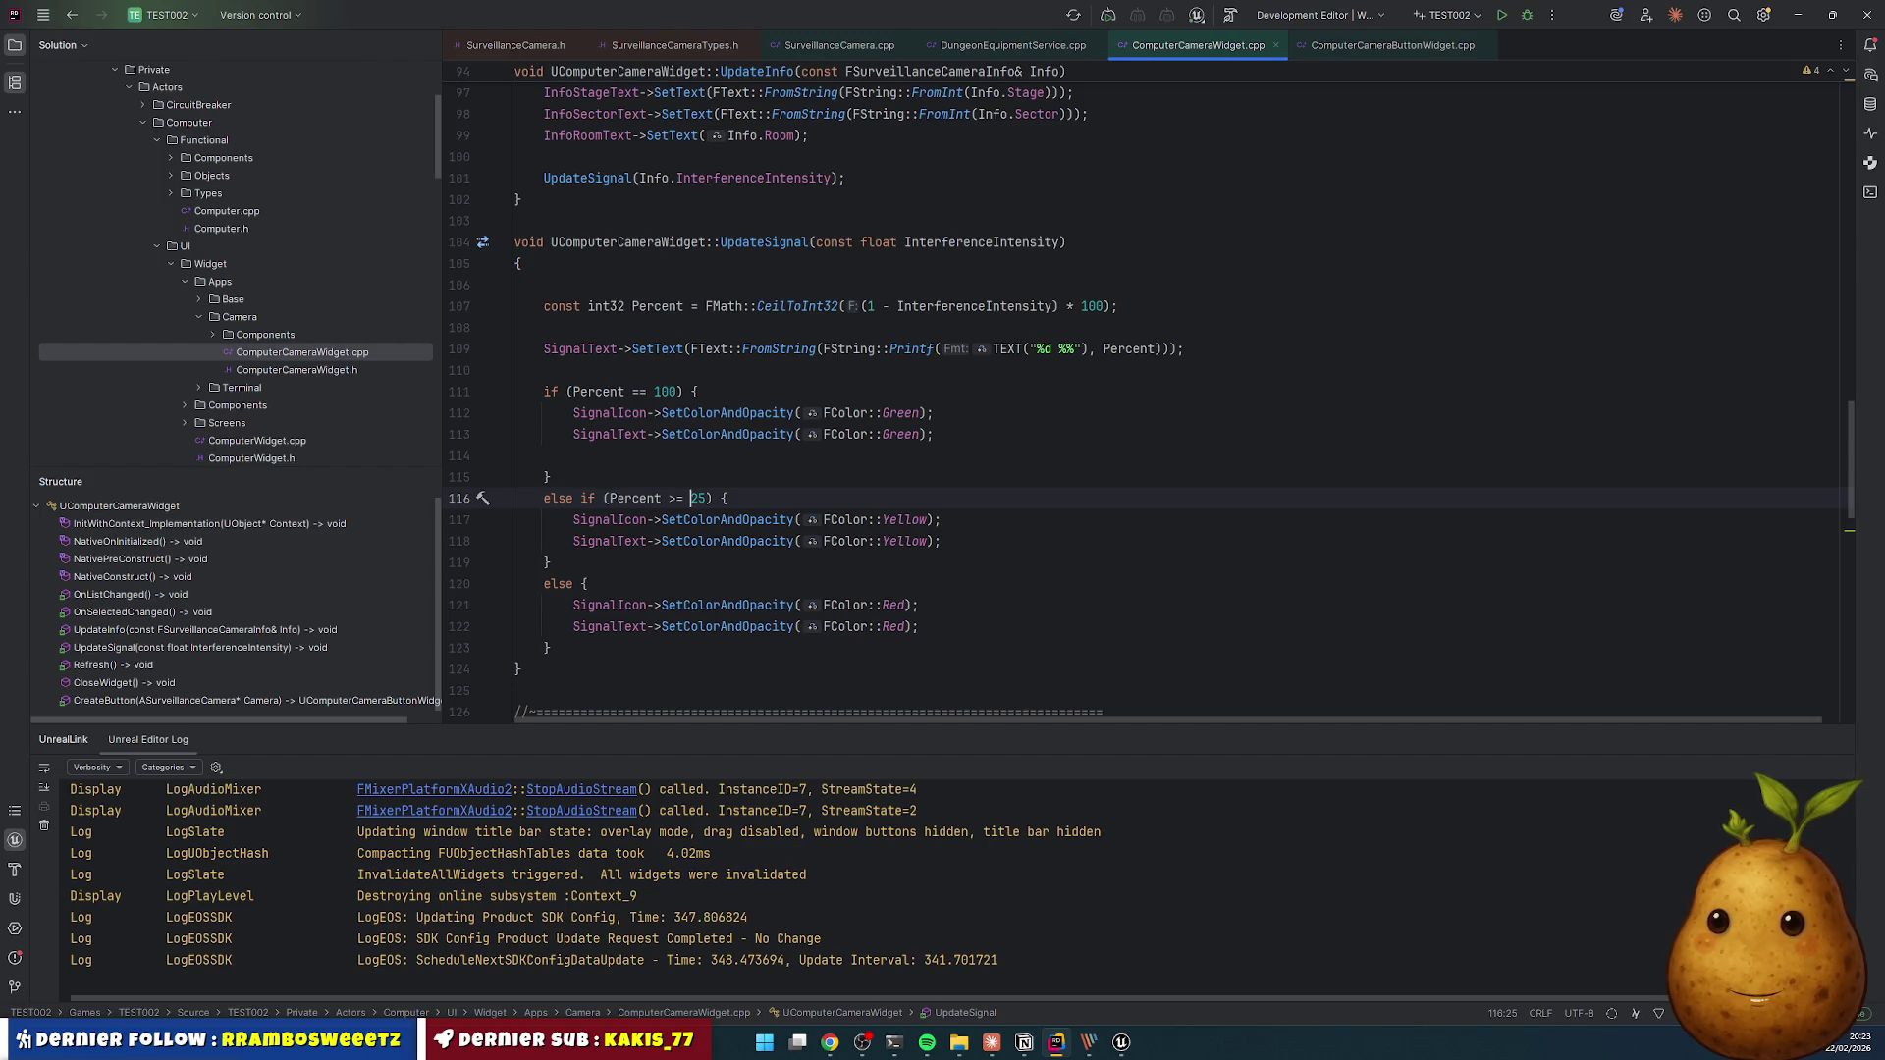
key(Up)
key(Up)
key(Up)
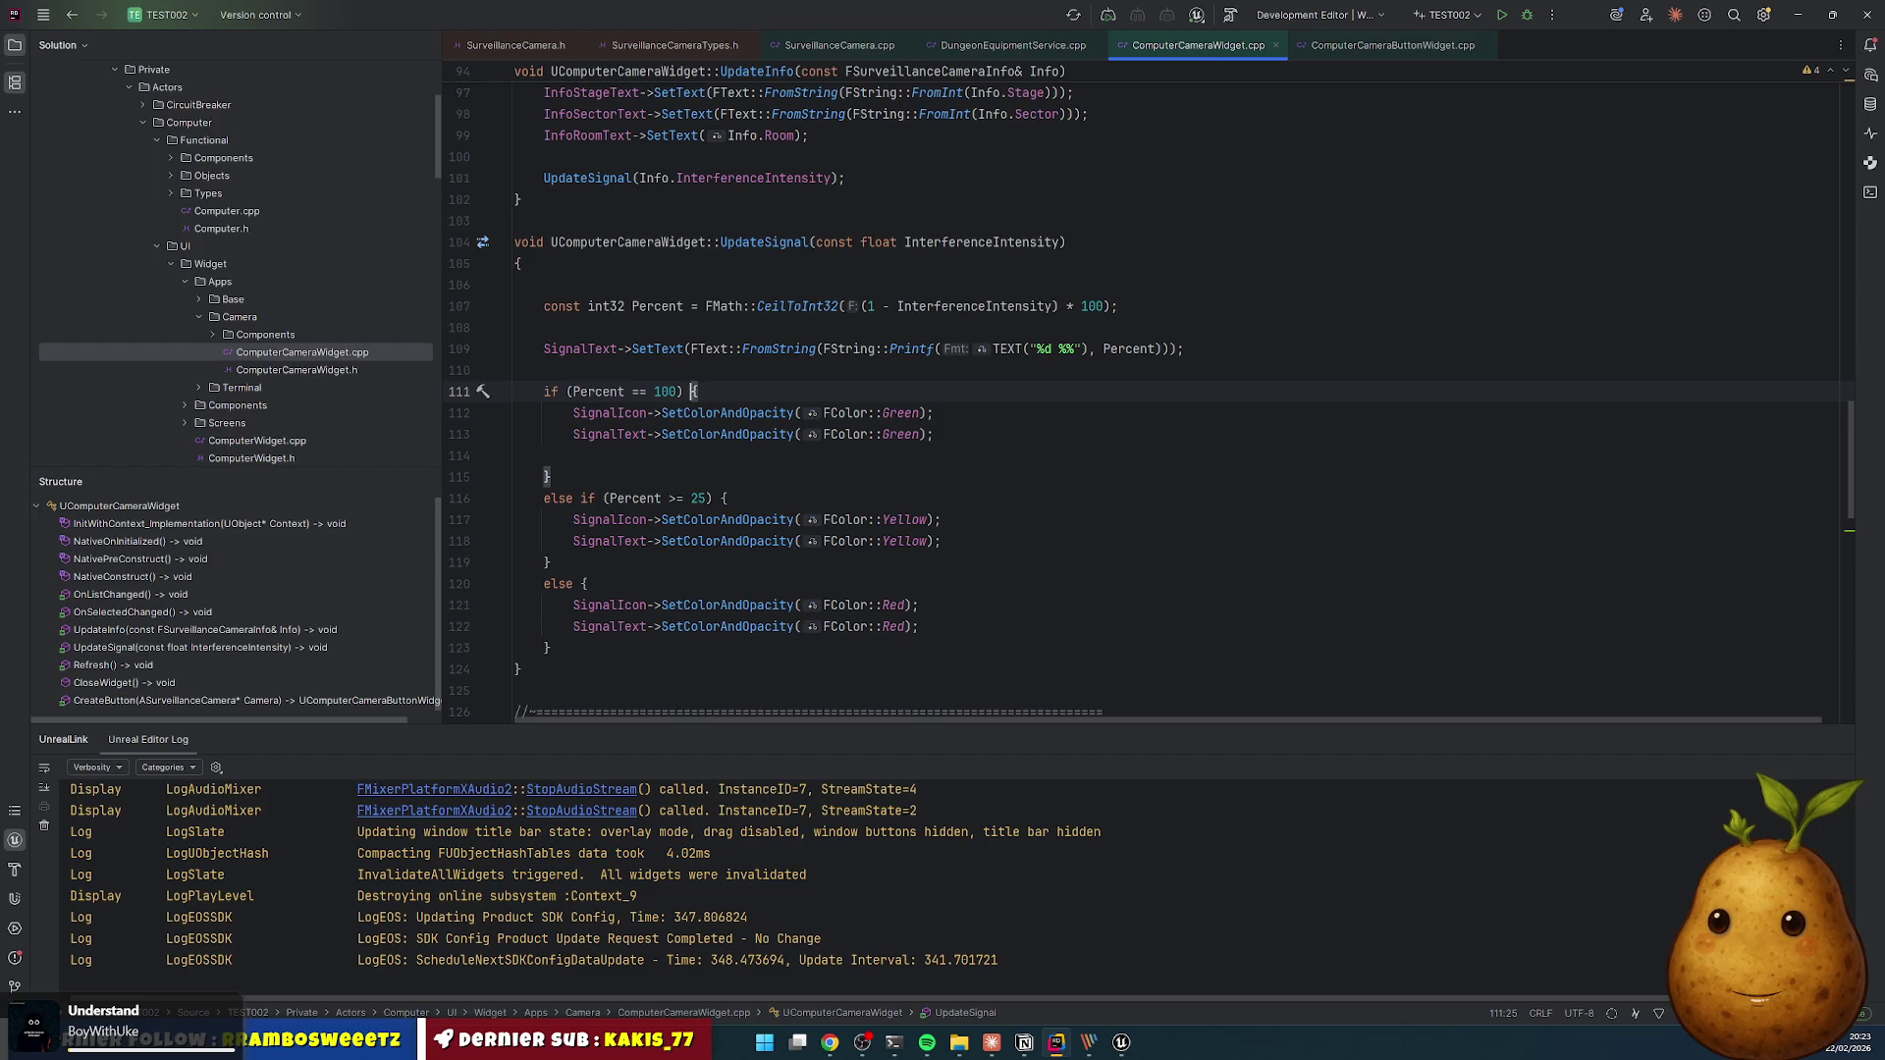
key(Down)
key(Down)
key(Down)
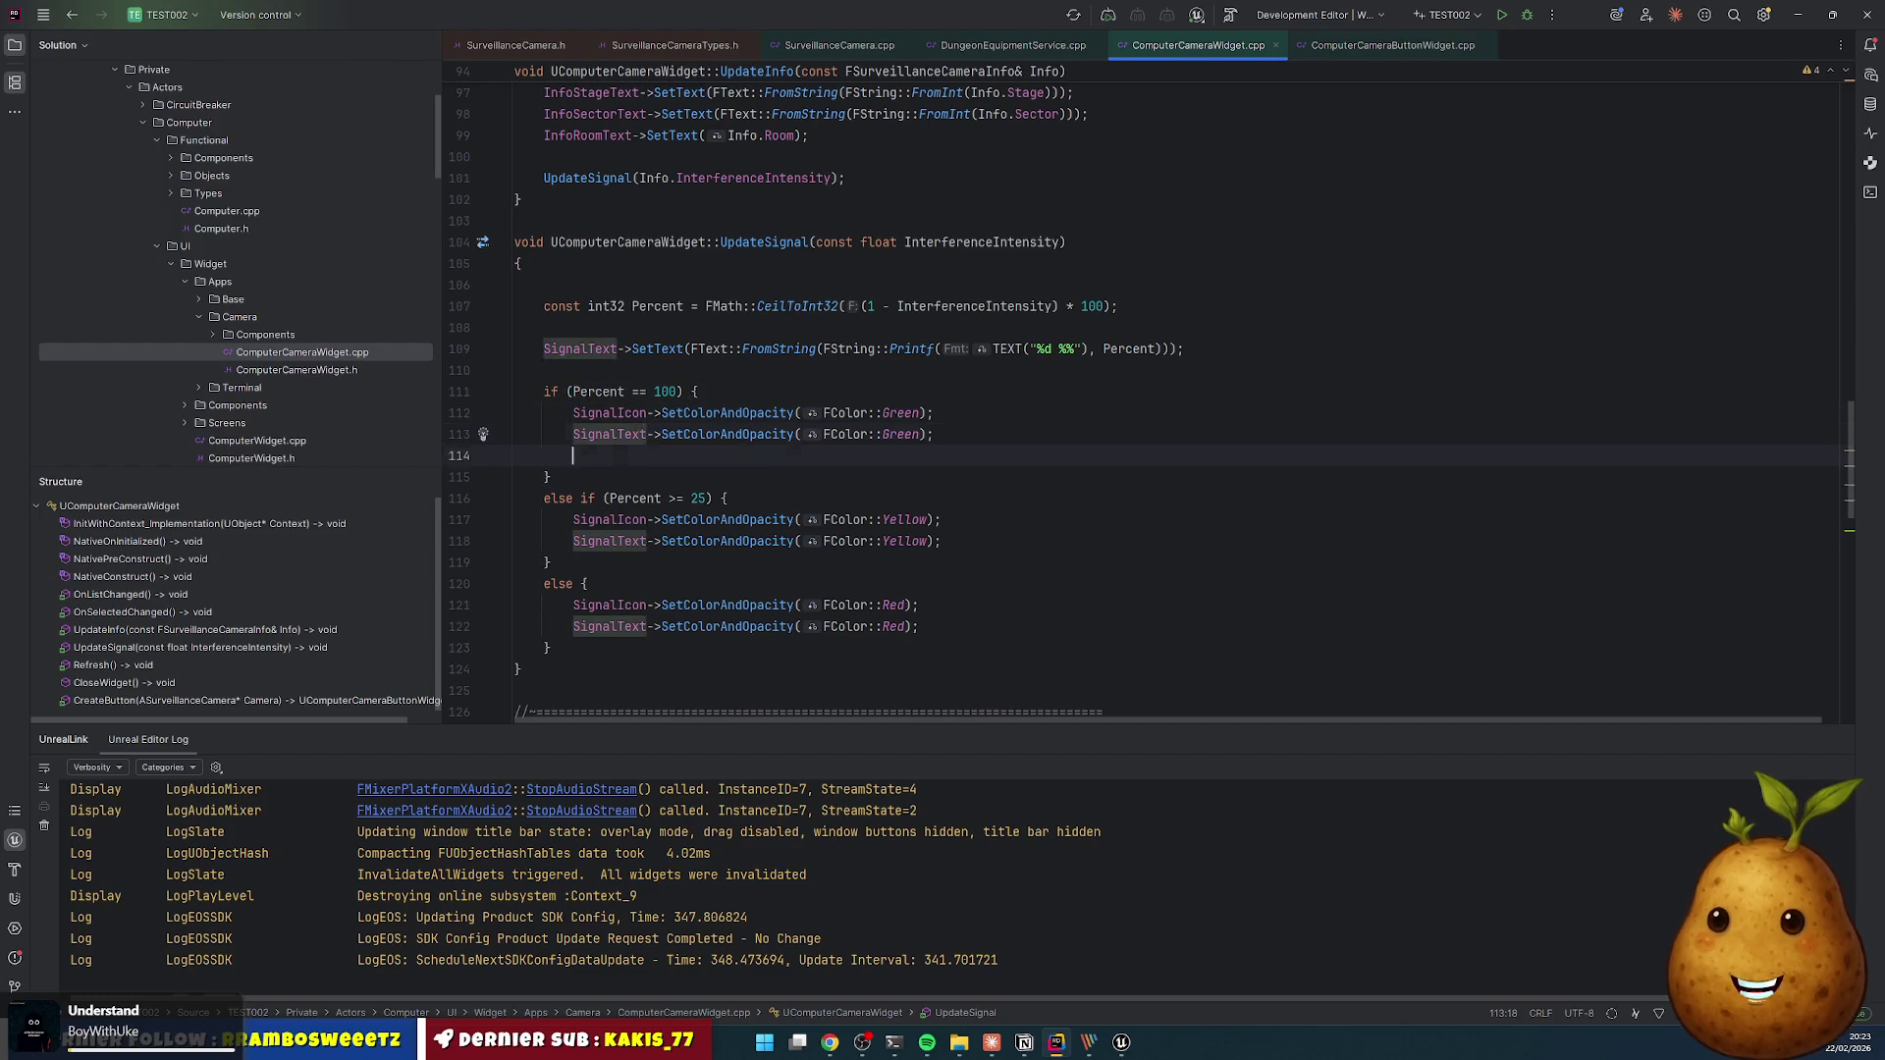
key(Down)
key(Down)
key(Right)
key(Right)
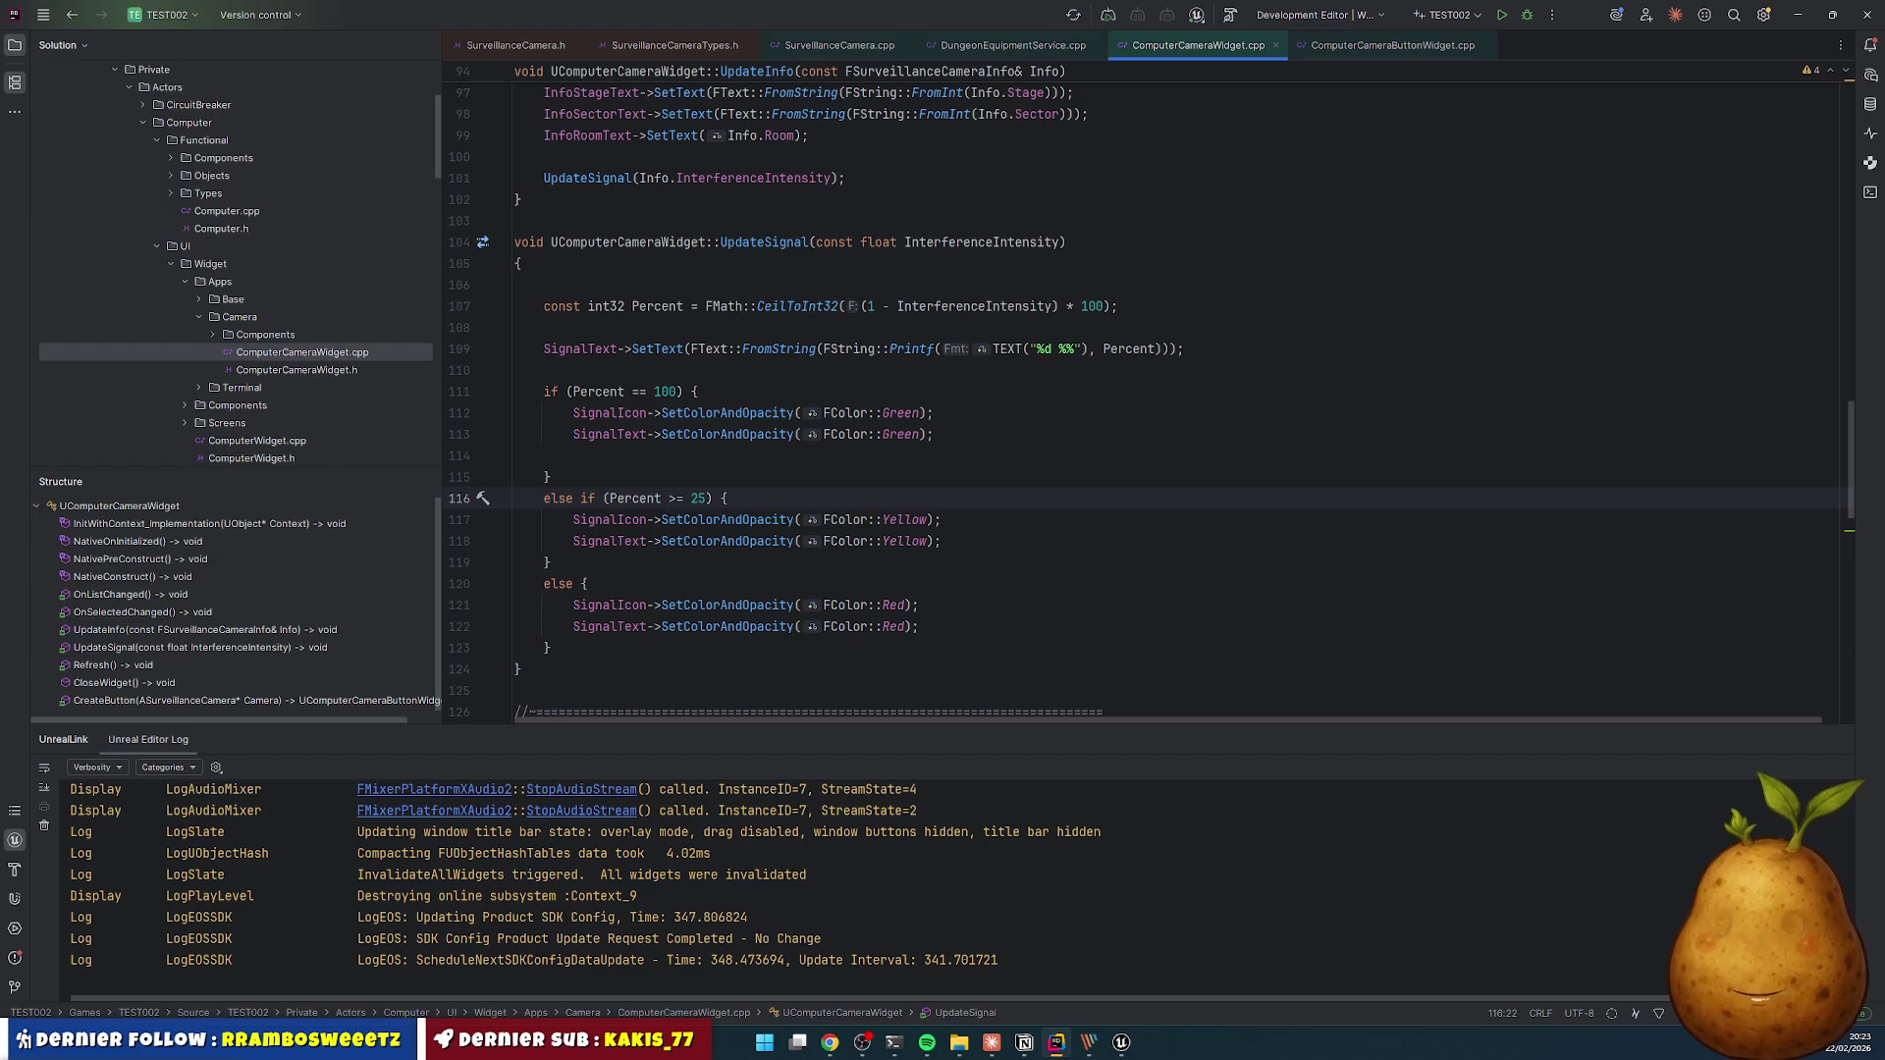
key(Down)
key(Down)
key(Down)
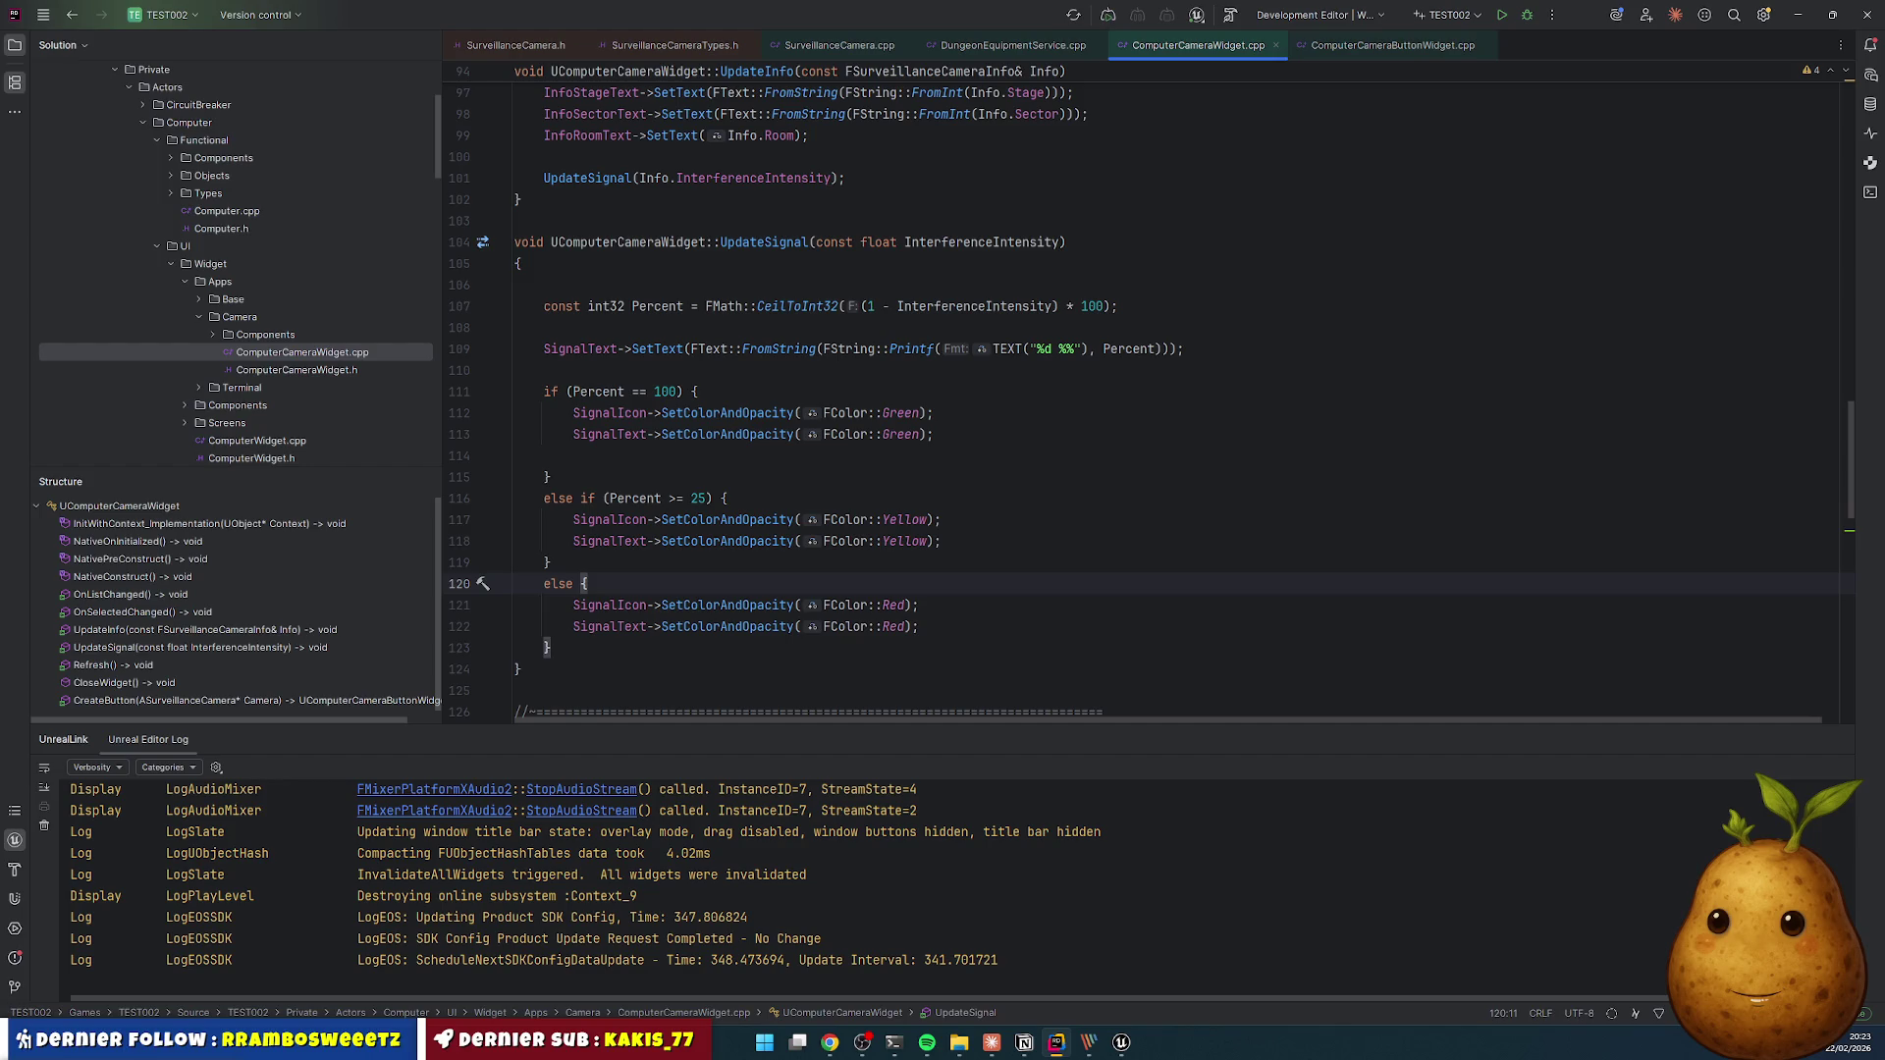
click(683, 626)
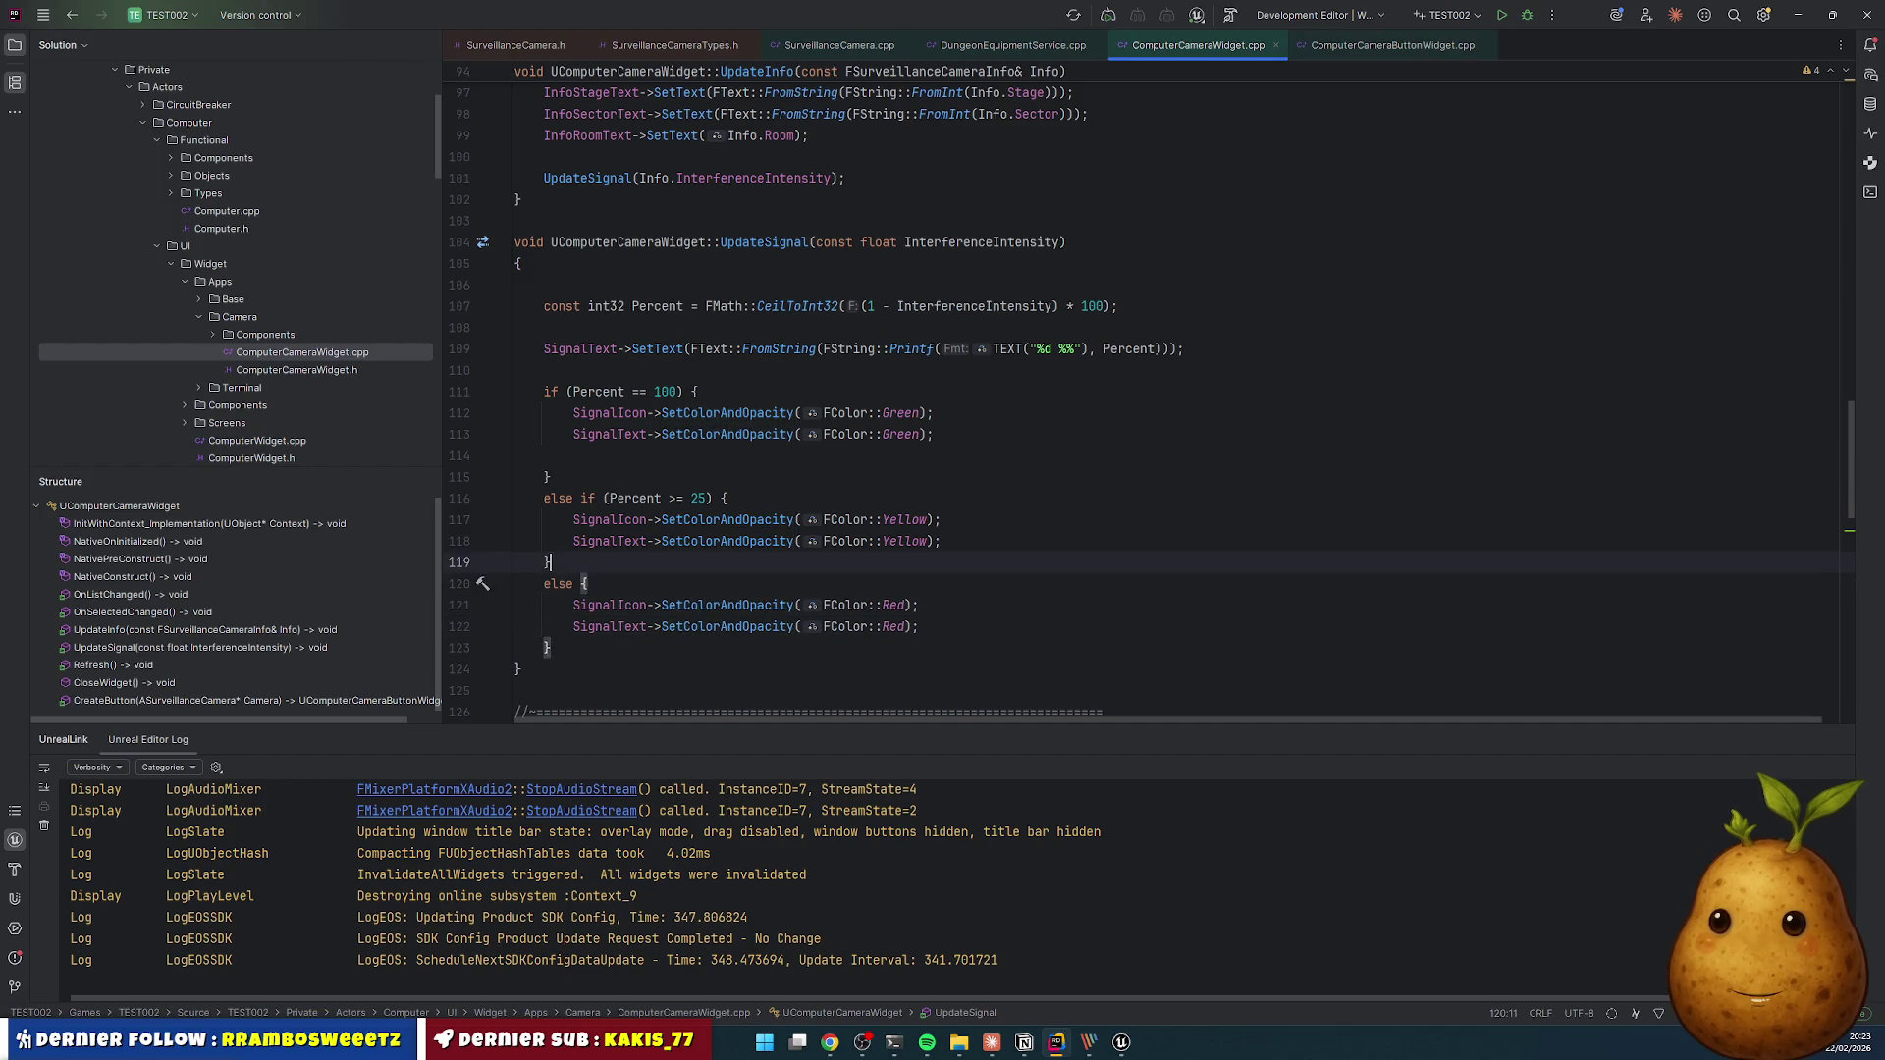
double_click(698, 499)
text(0)
click(705, 519)
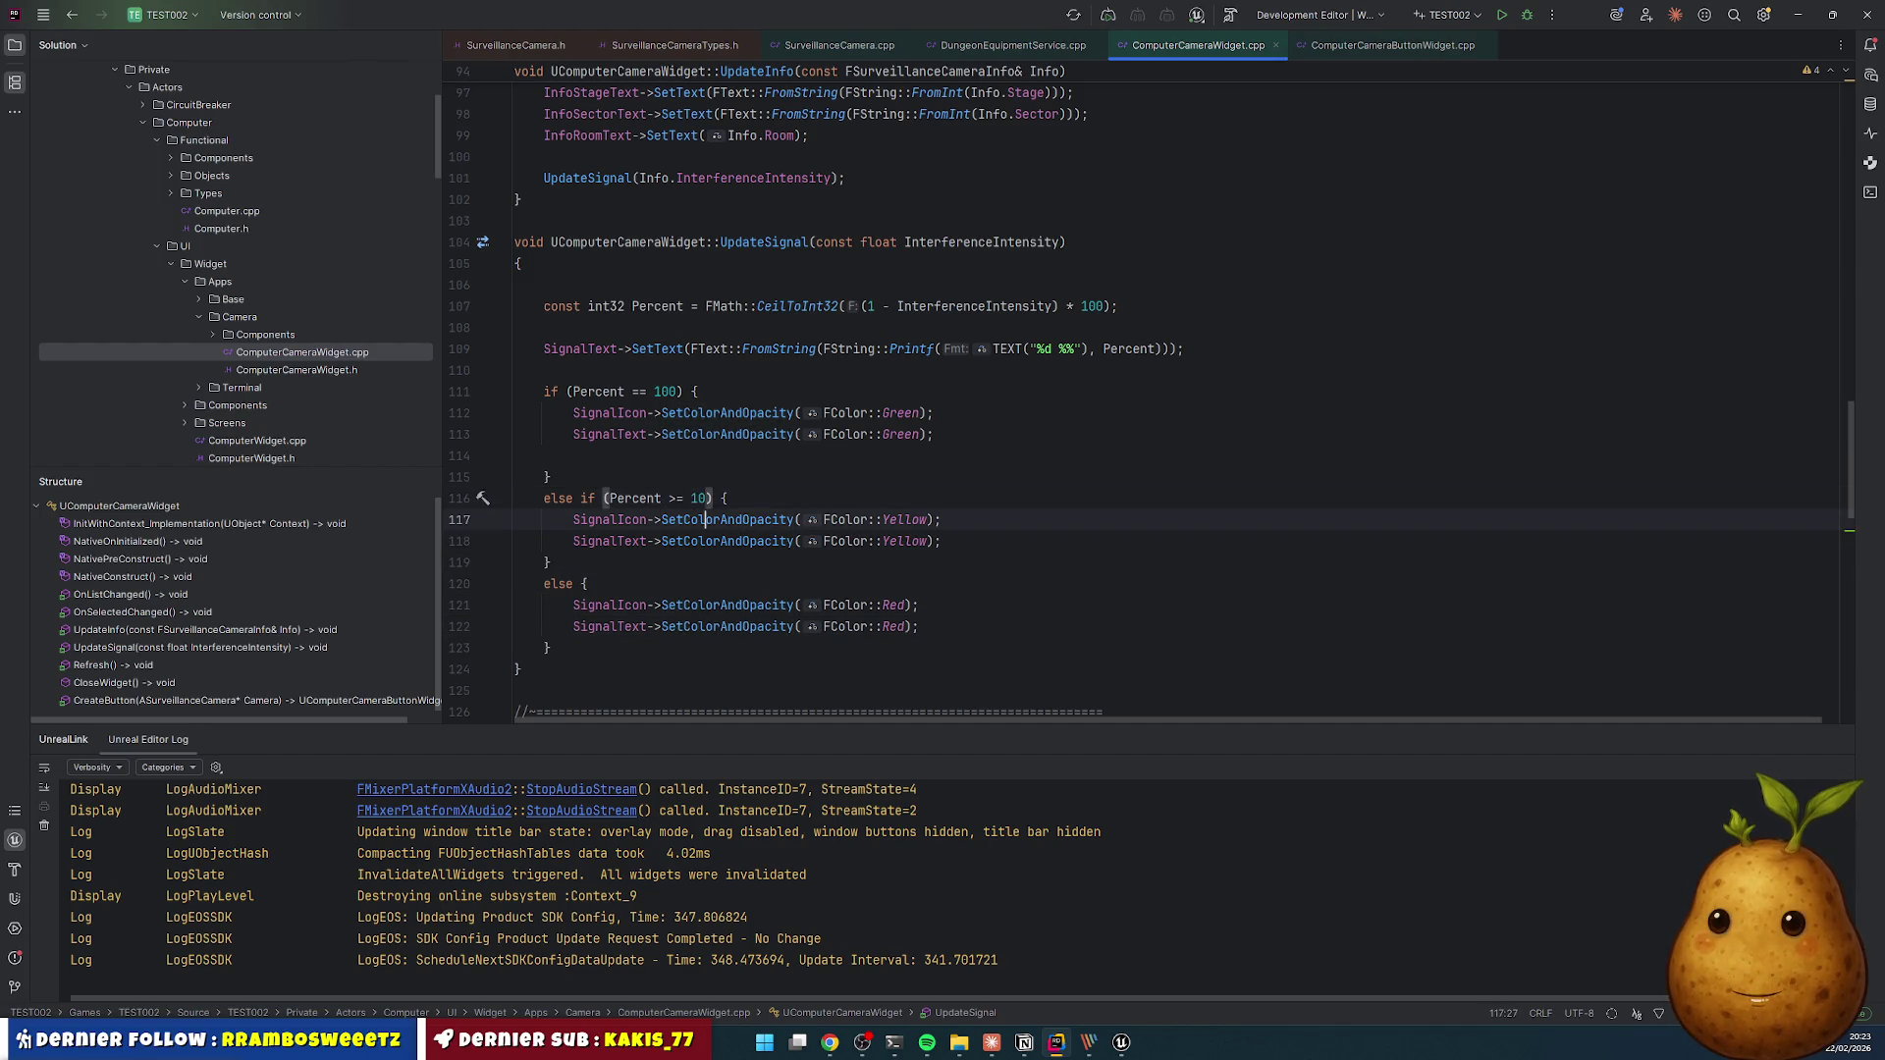
click(955, 513)
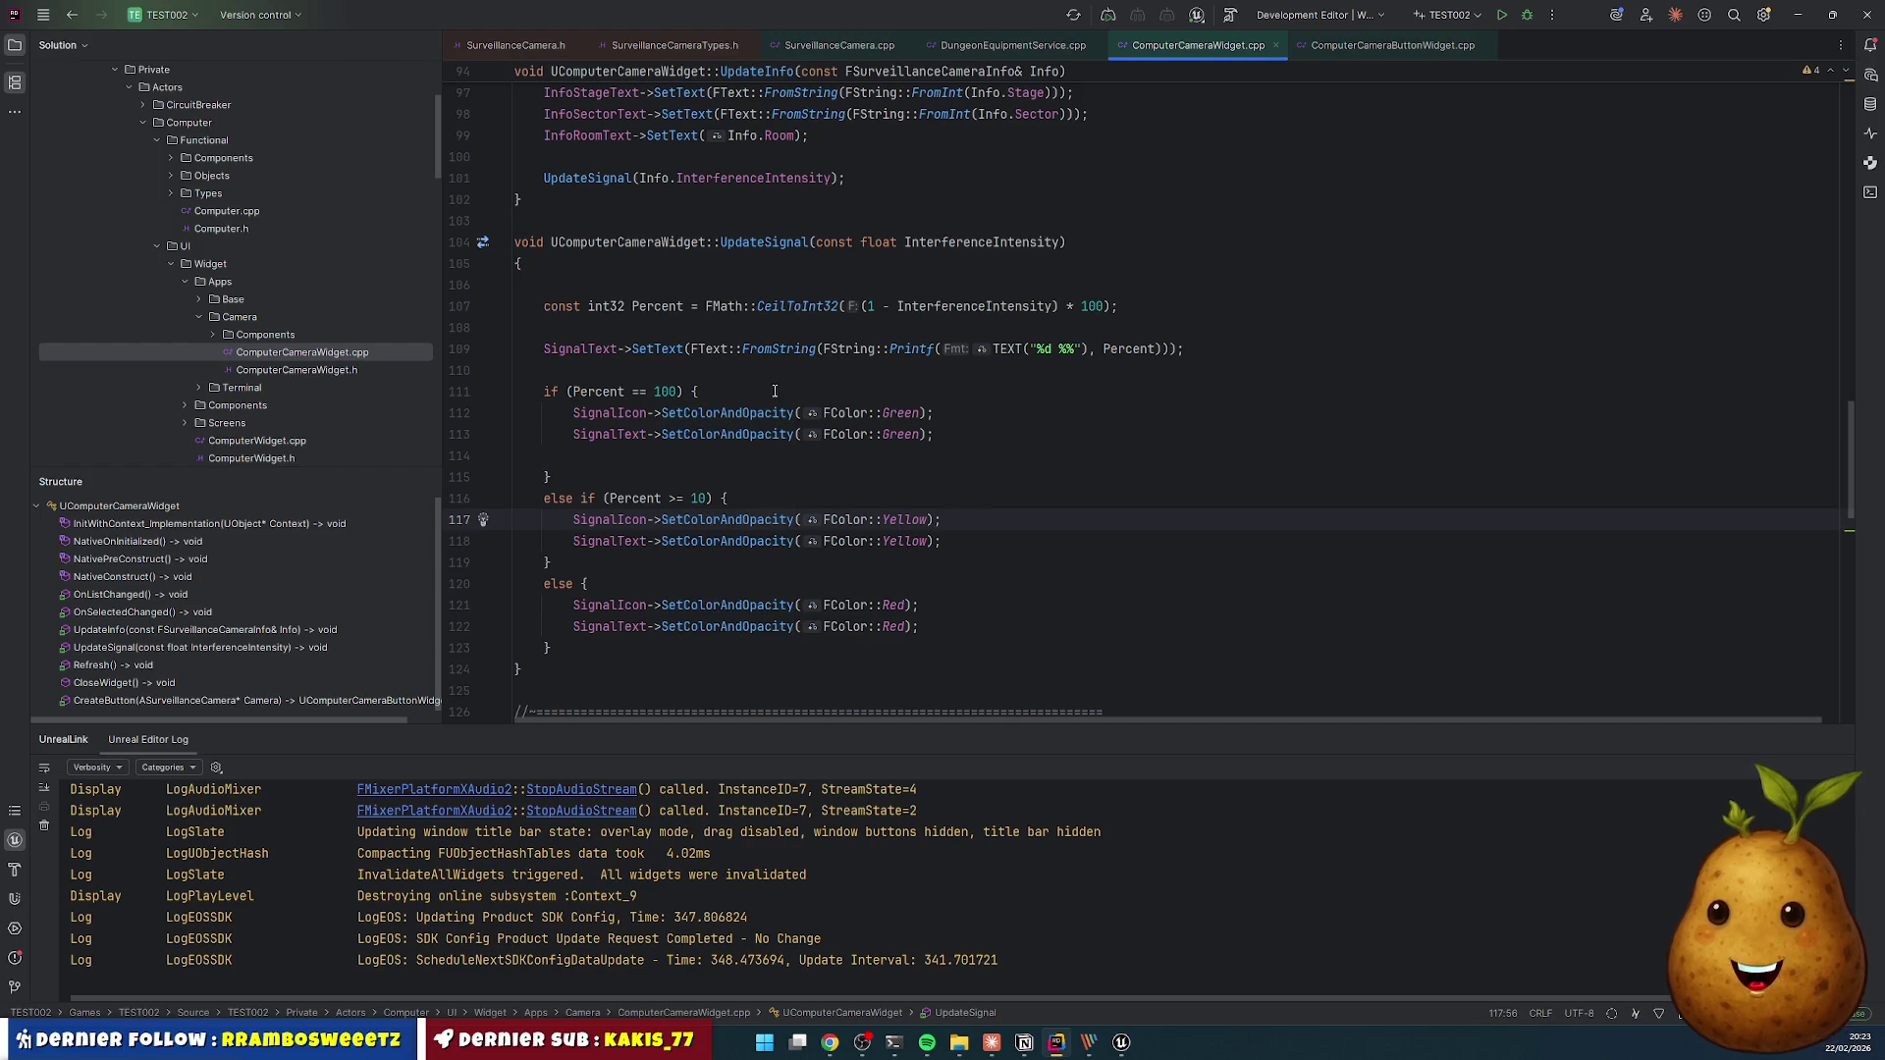
click(1056, 423)
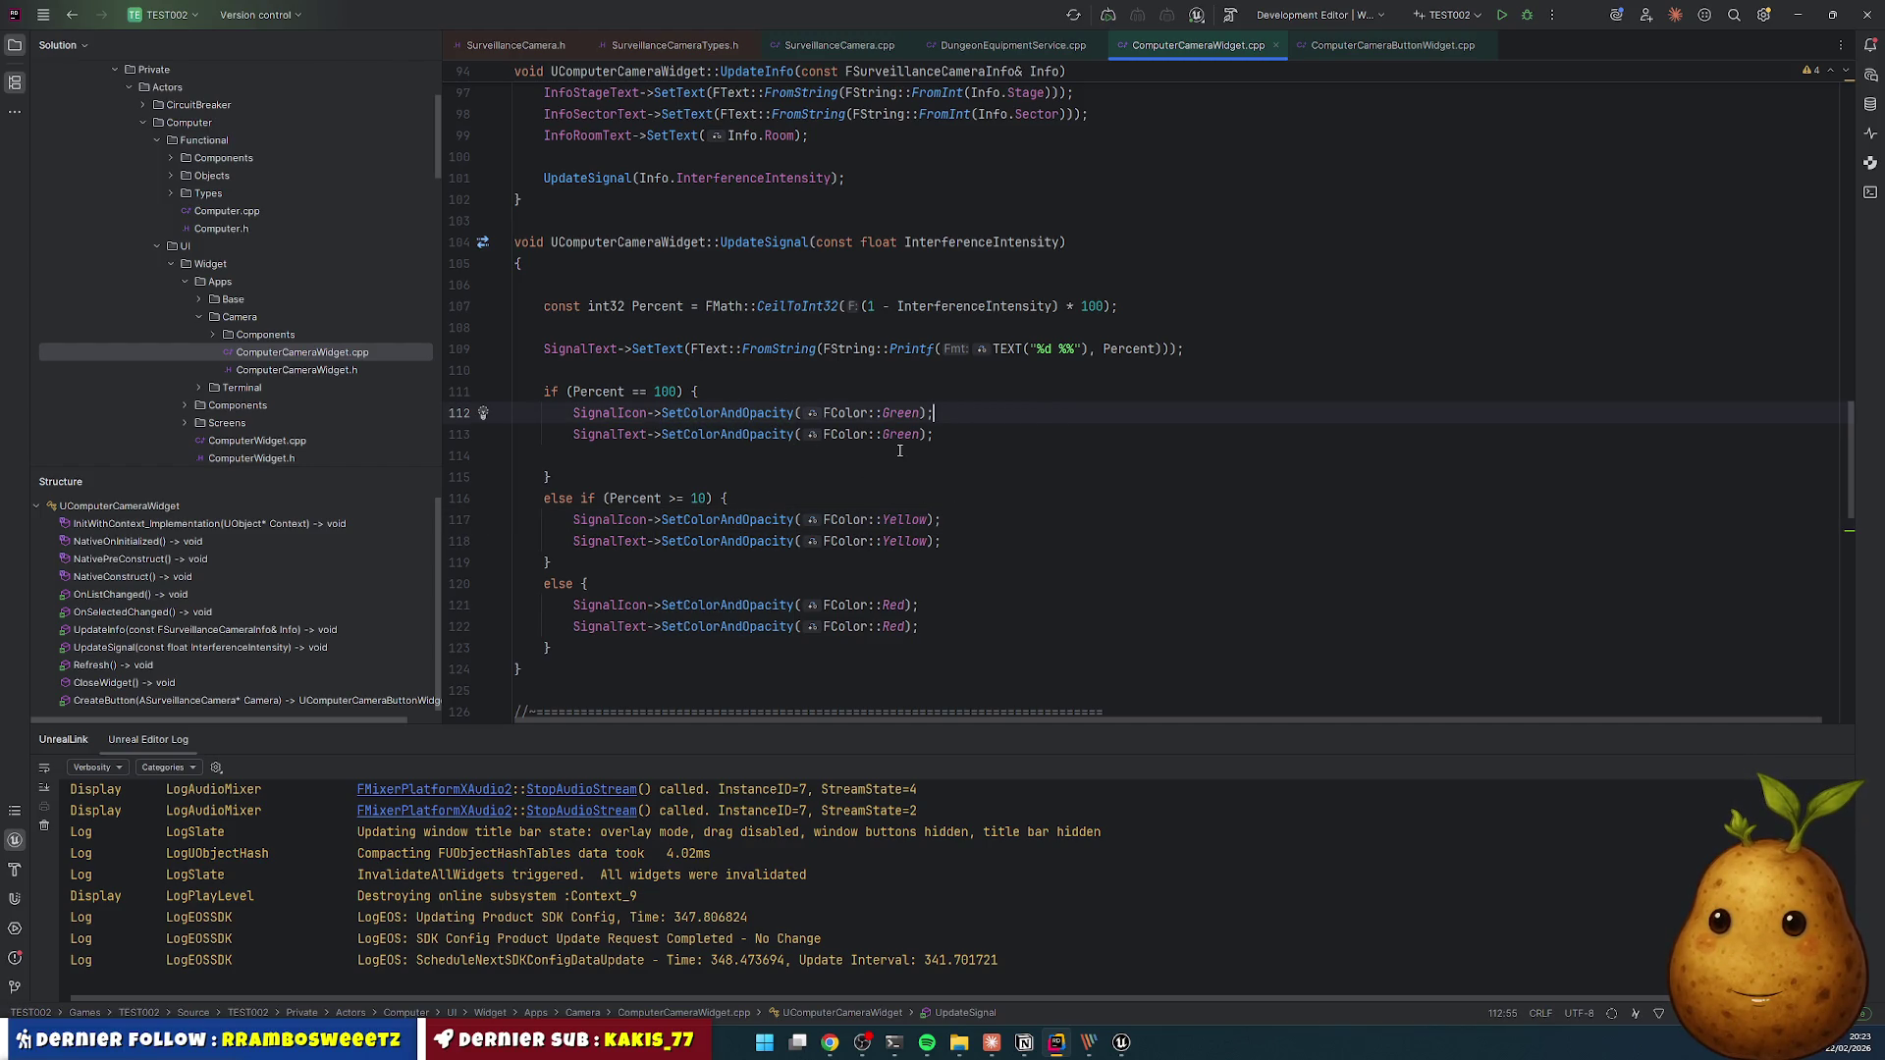
click(913, 390)
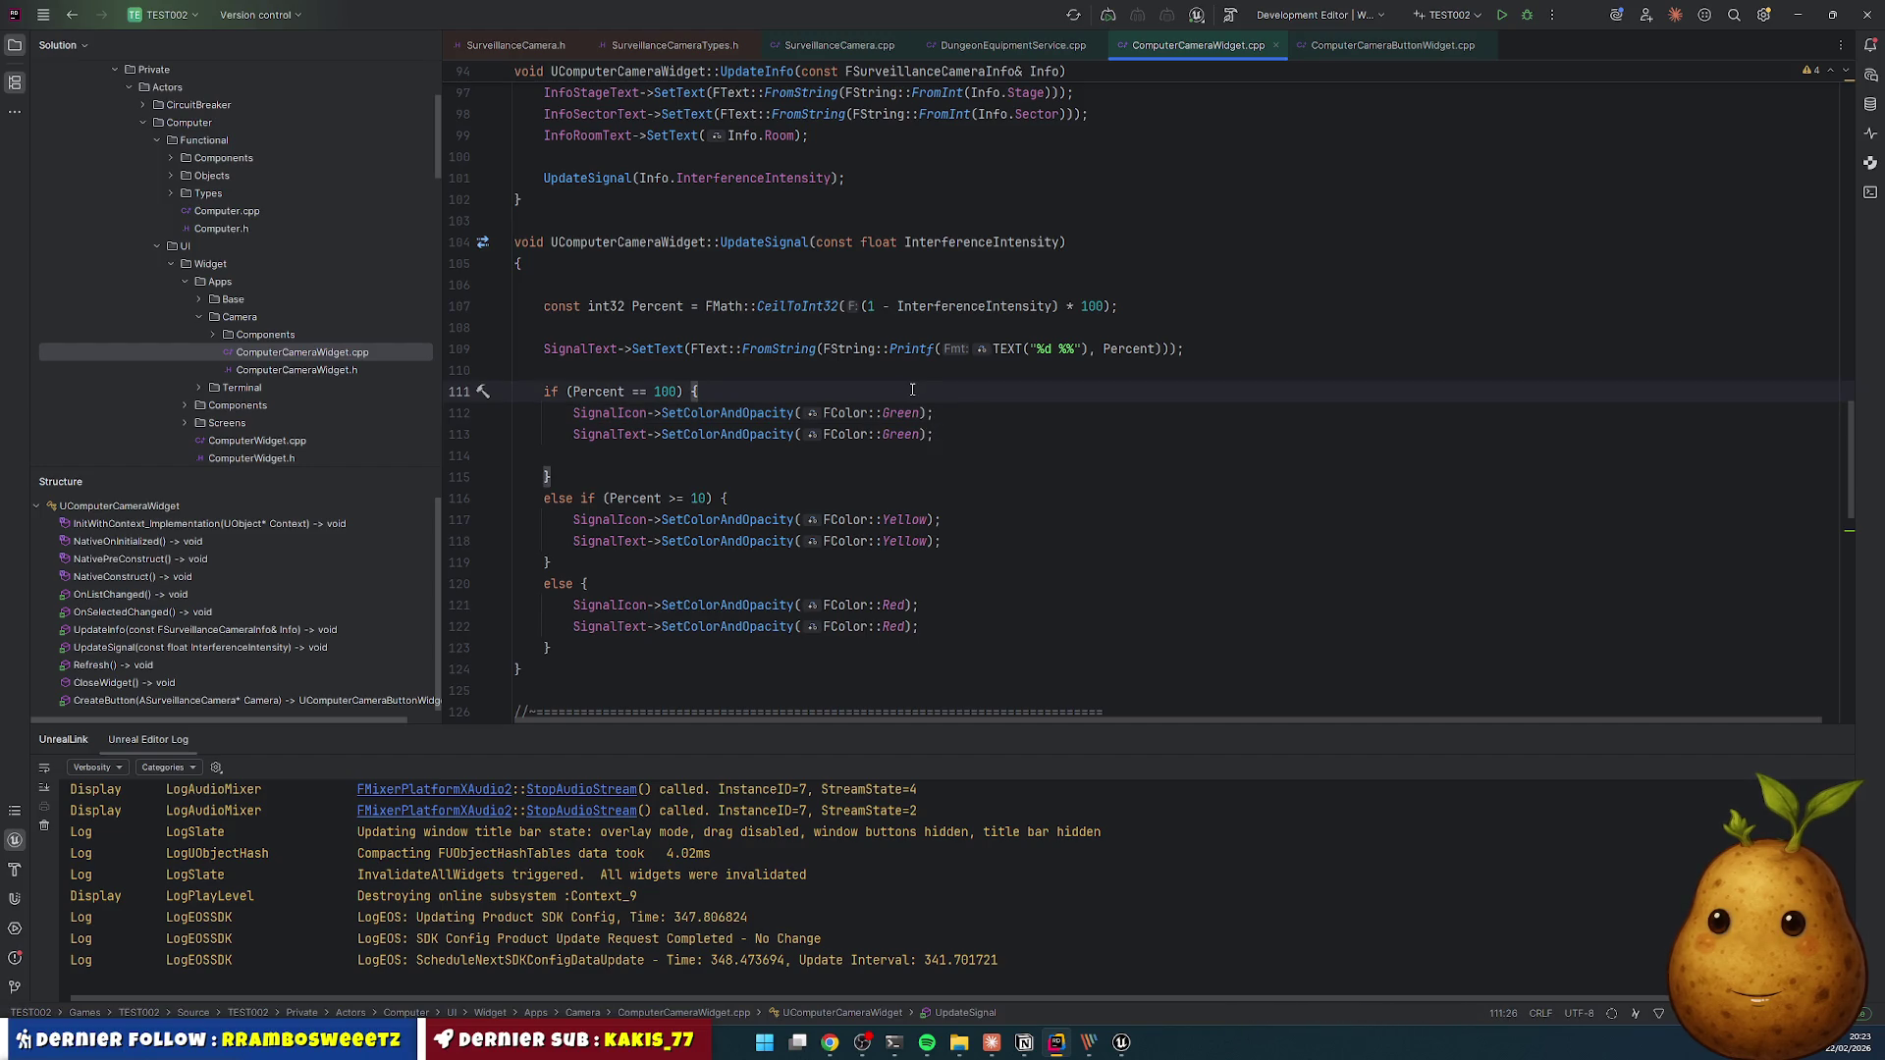
key(ctrl+alt+l)
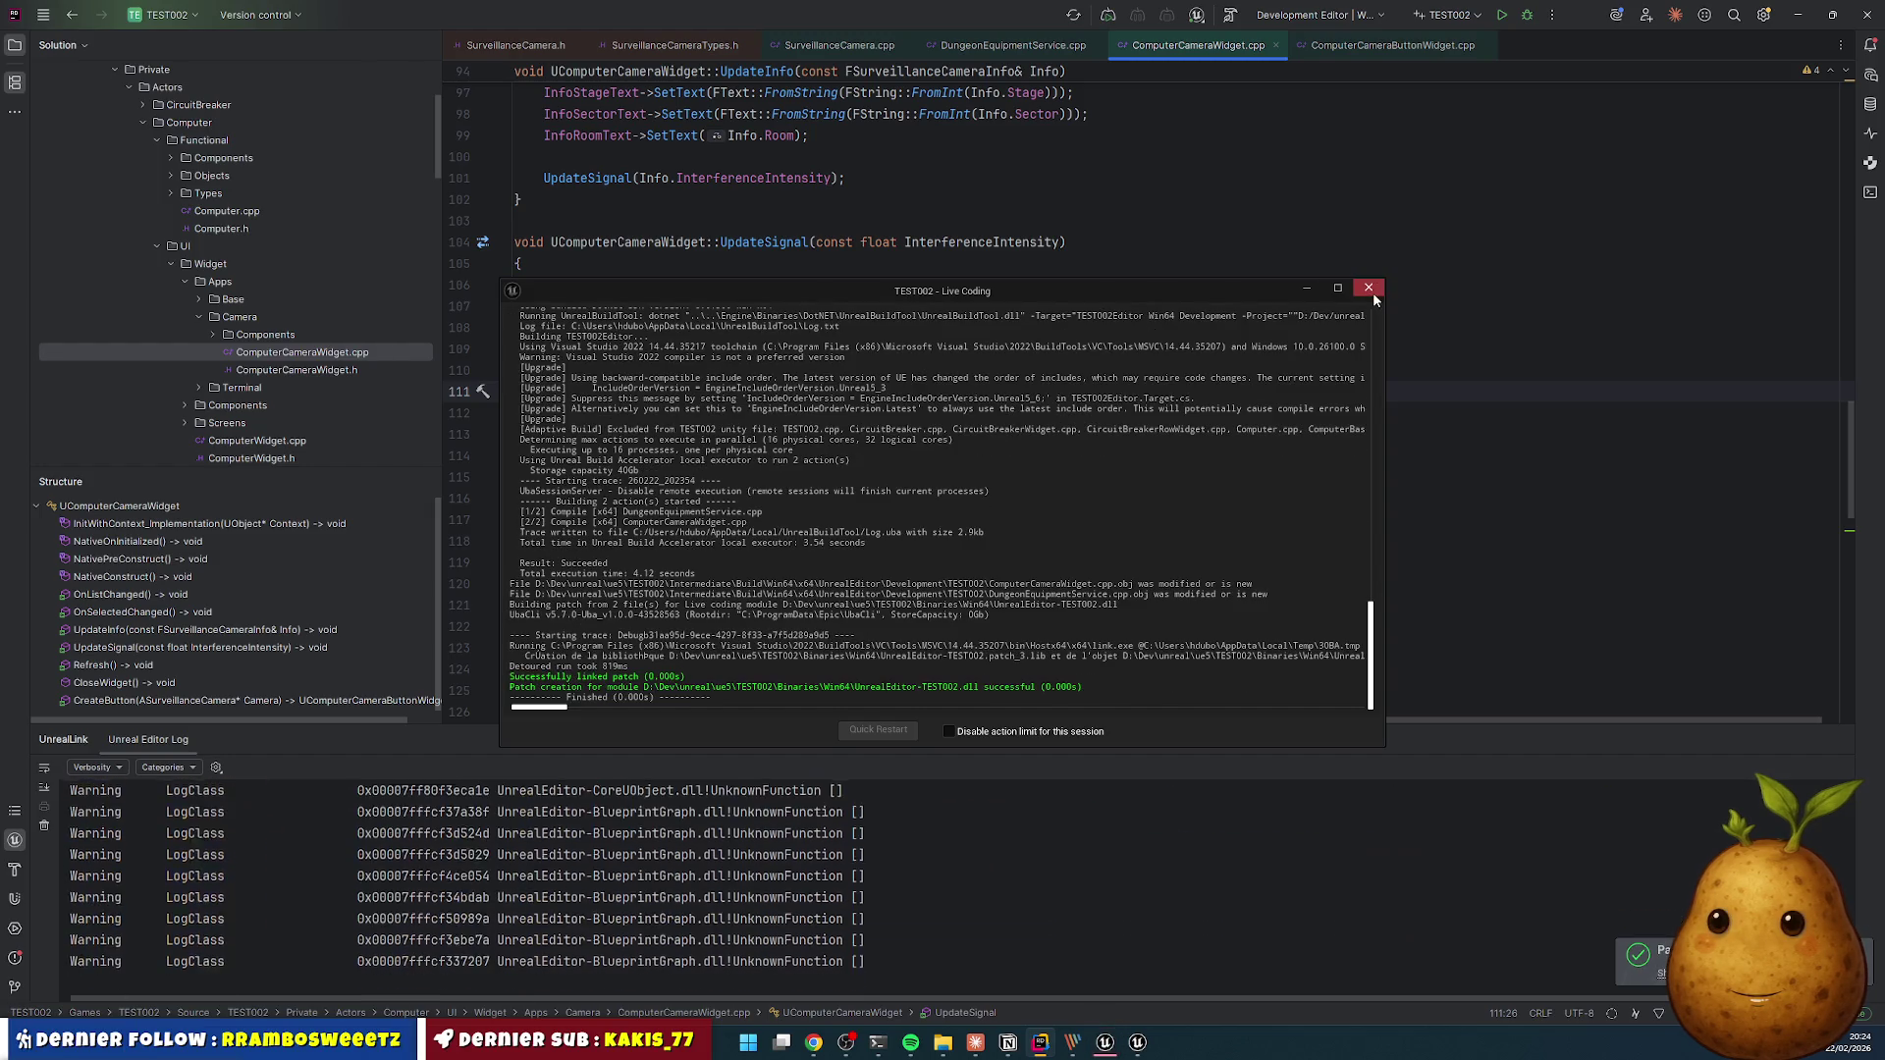
- Play the level, open the Cameras app, check several Remise and Entrée feeds, then close it and stop
key(alt+Tab)
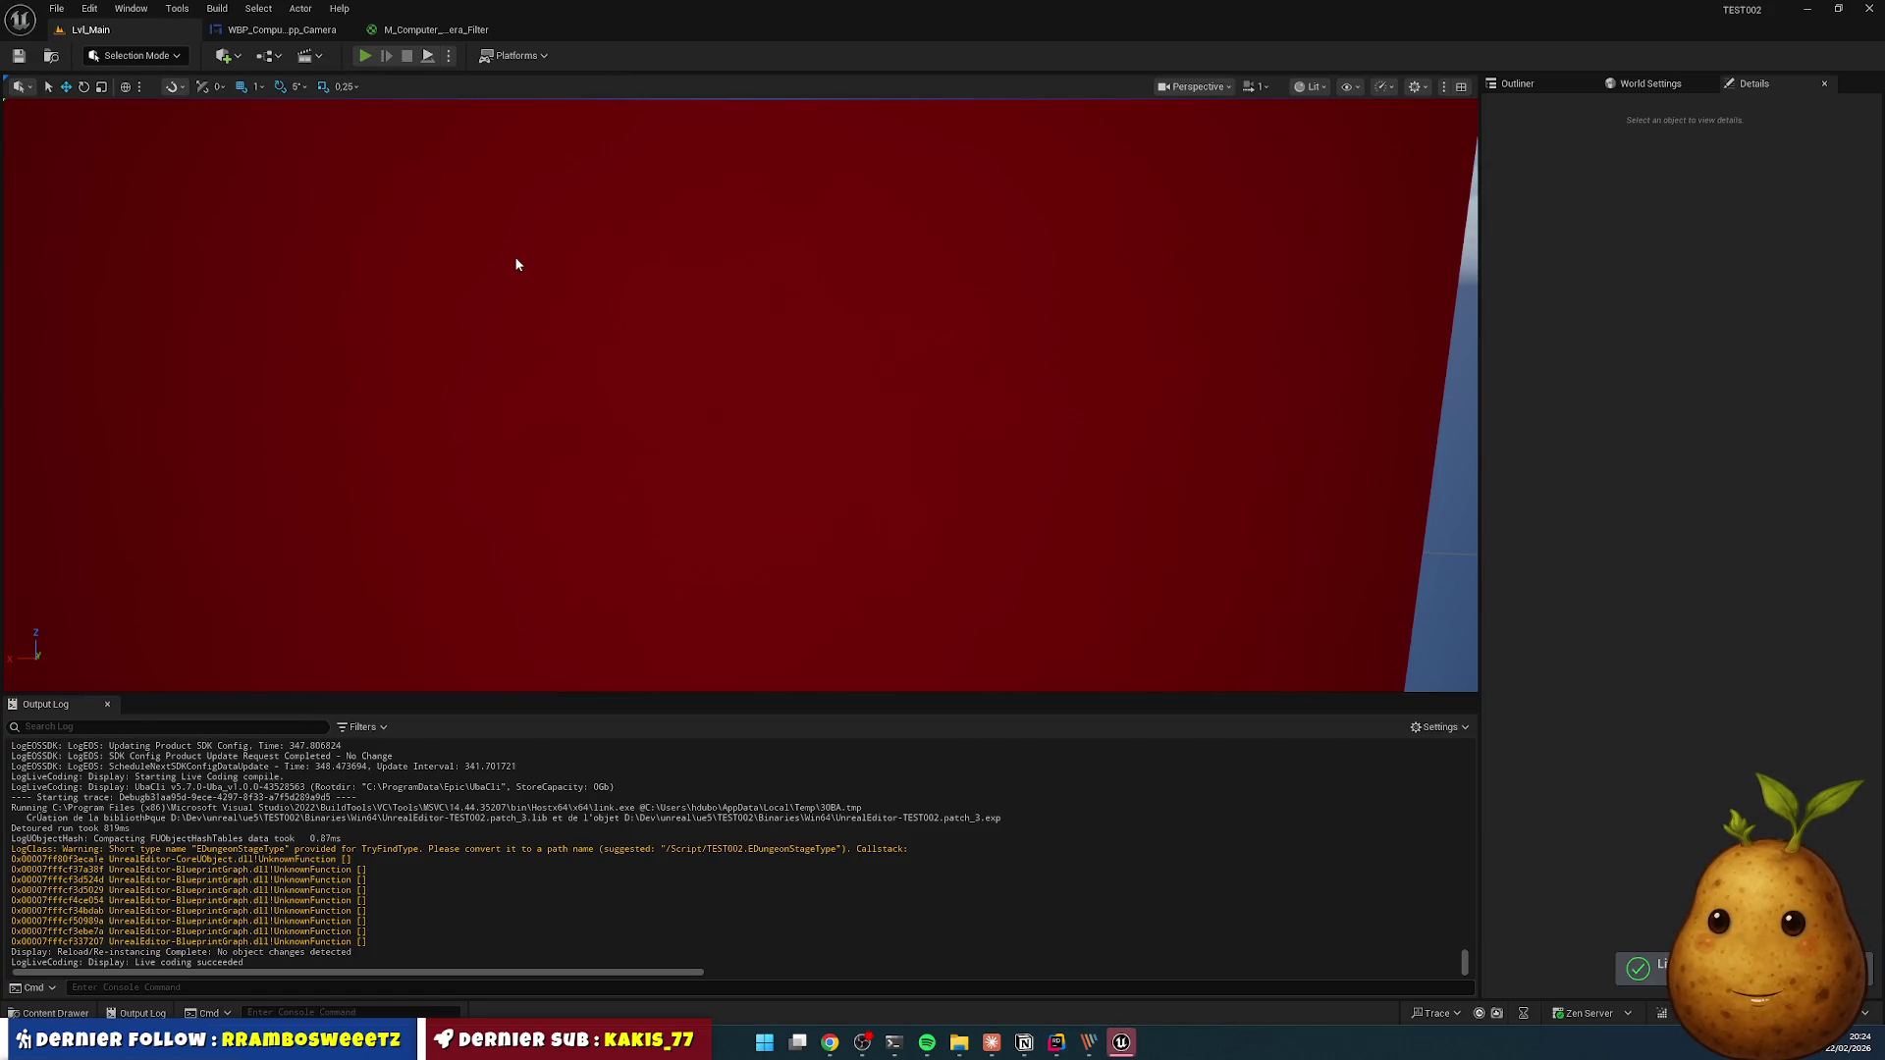
key(alt+p)
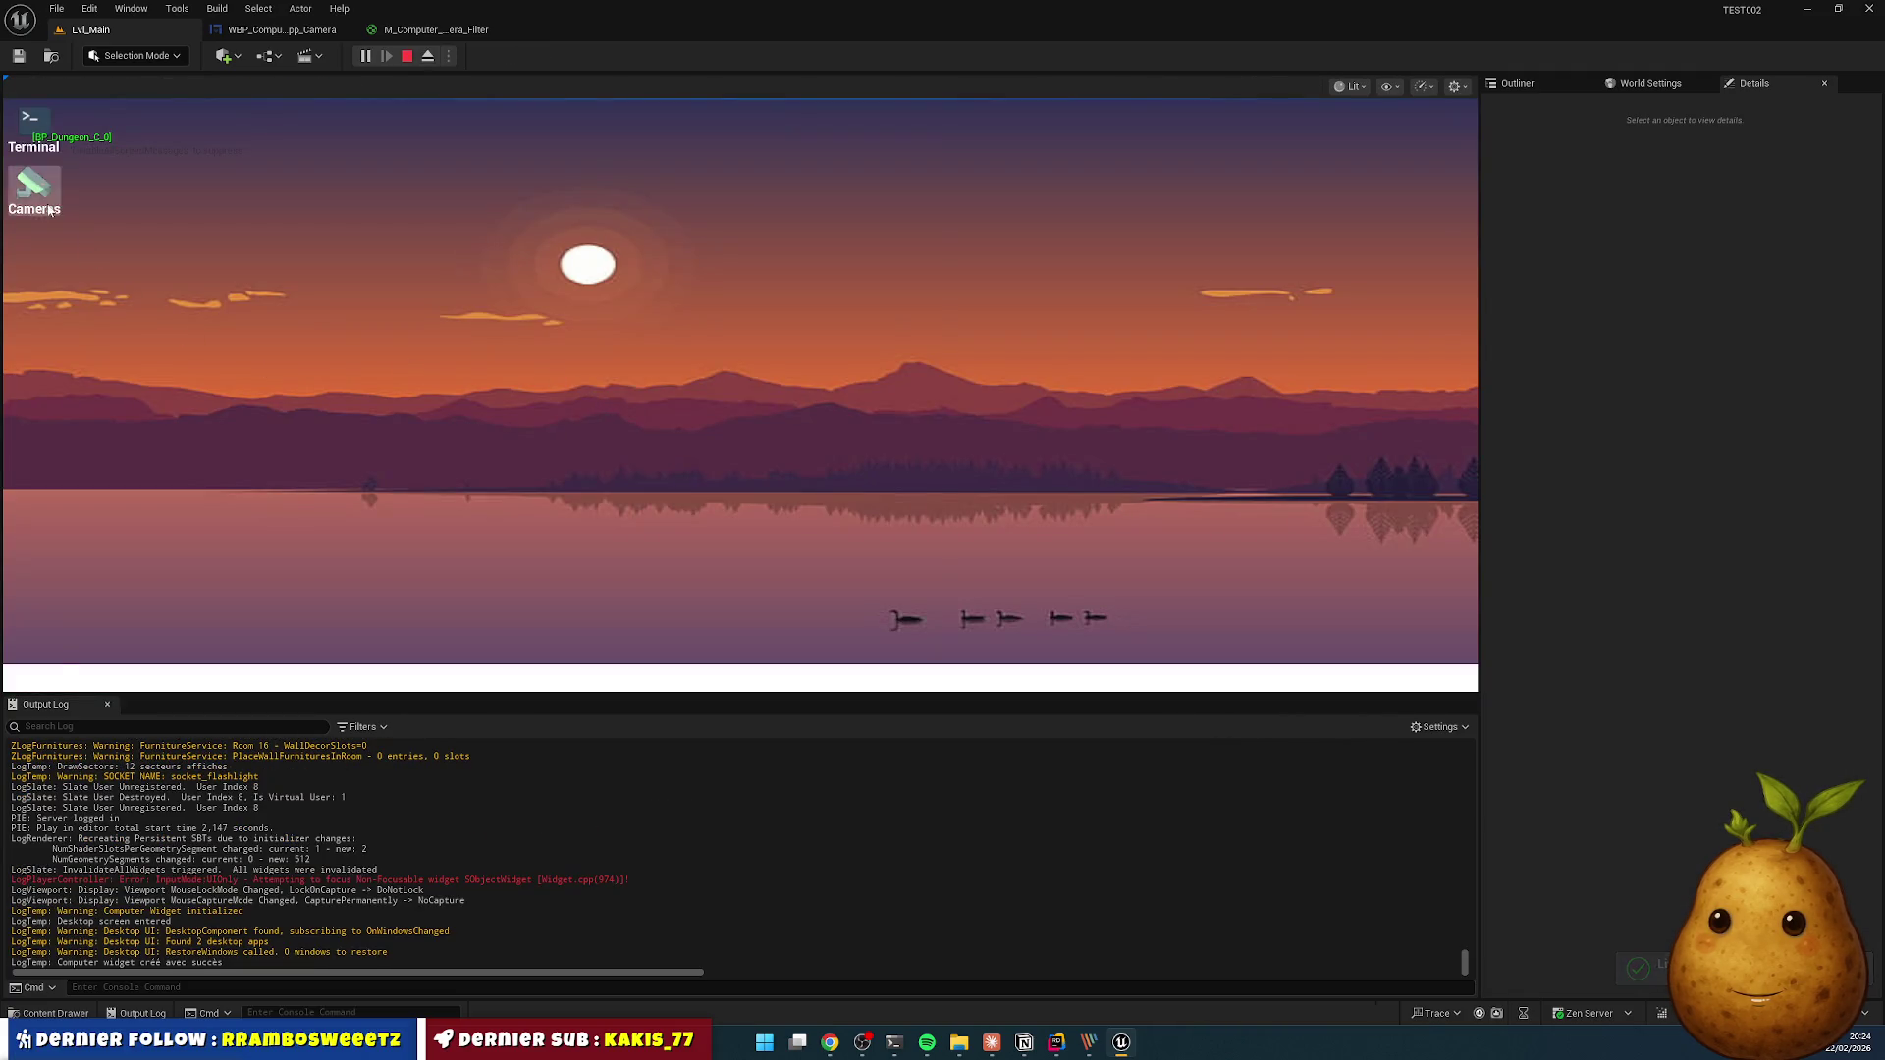
double_click(49, 211)
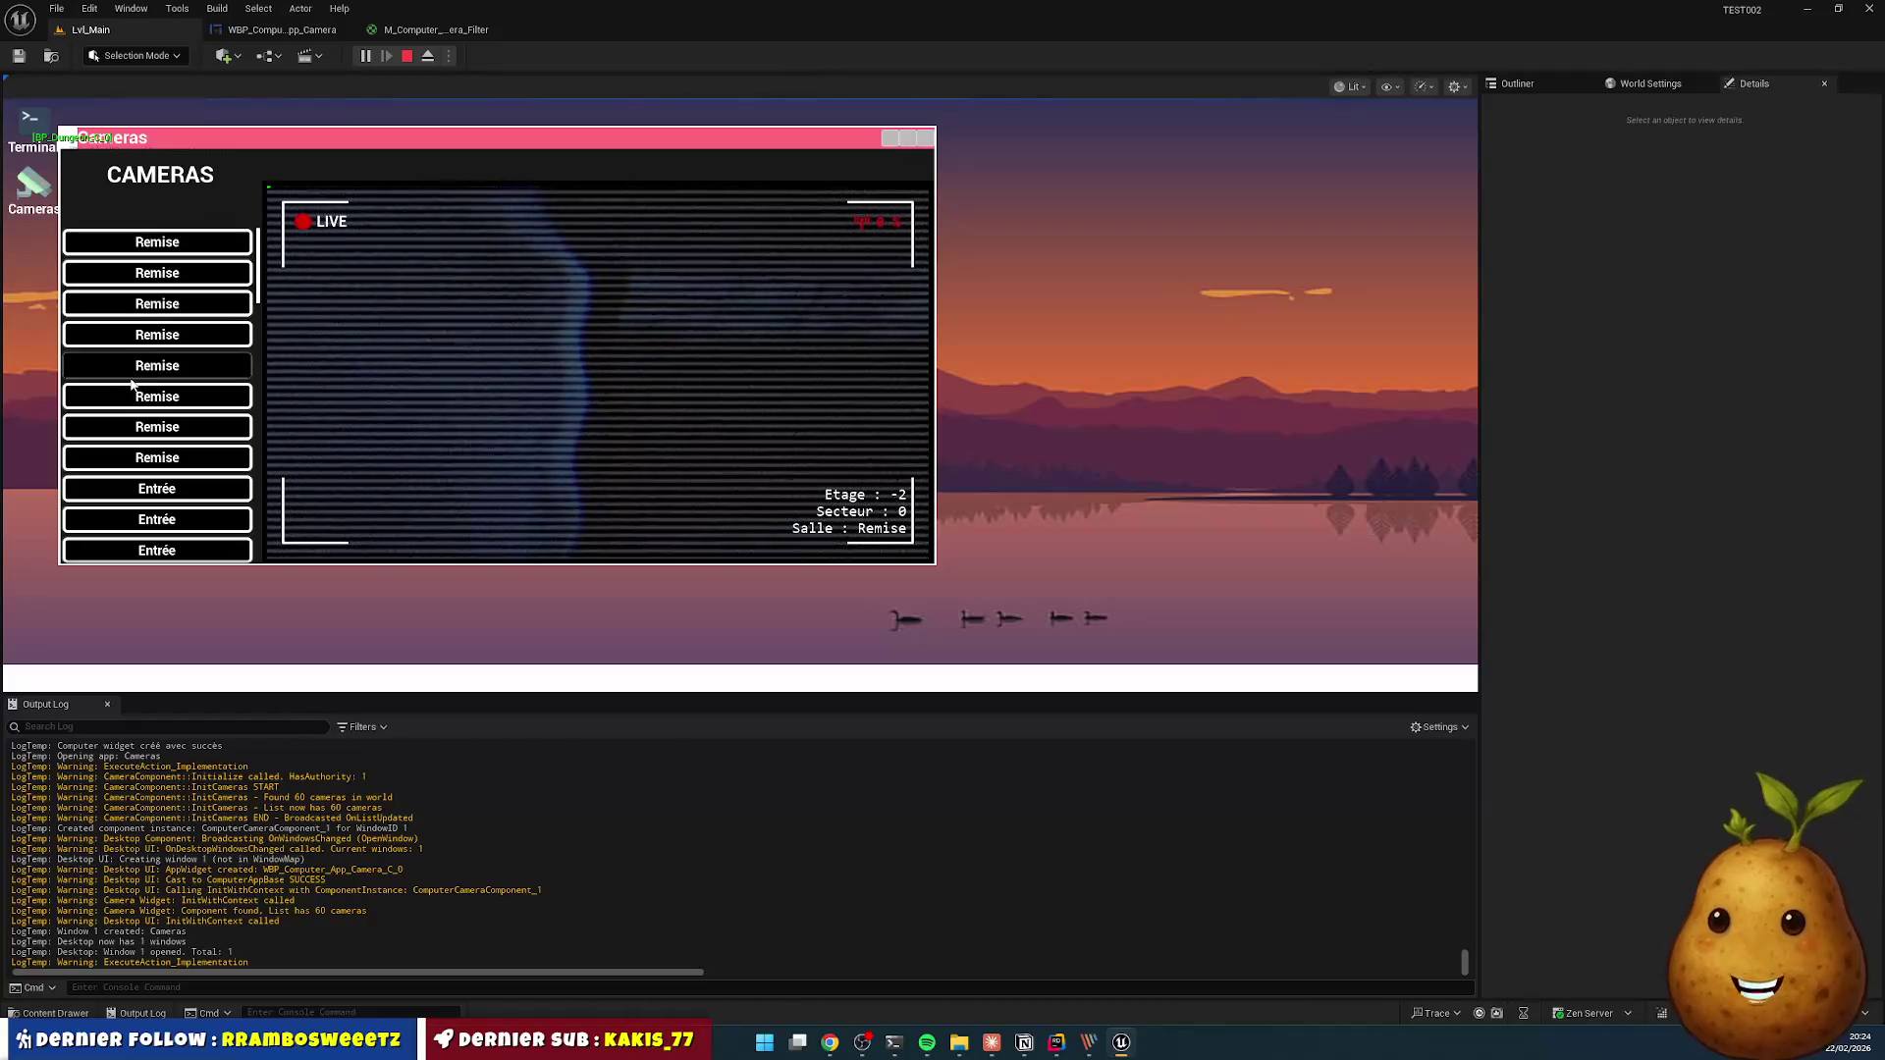
click(175, 437)
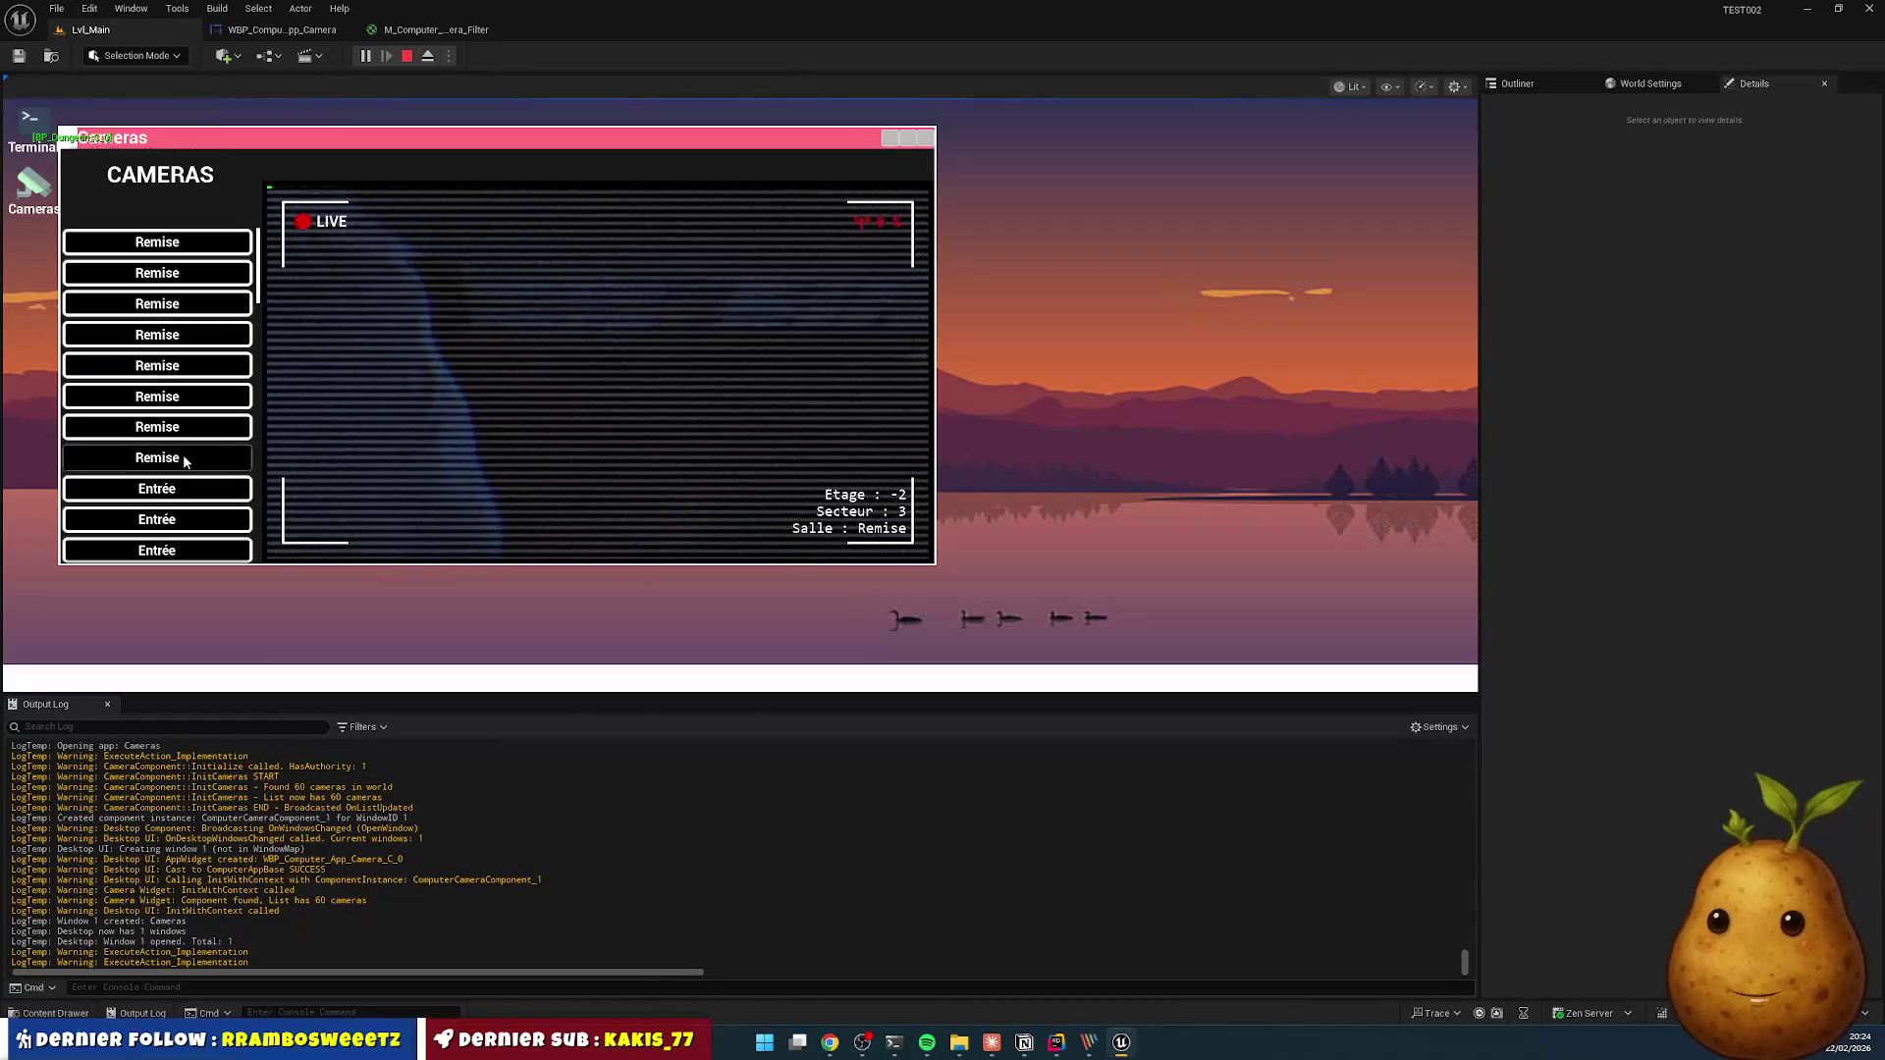
click(868, 240)
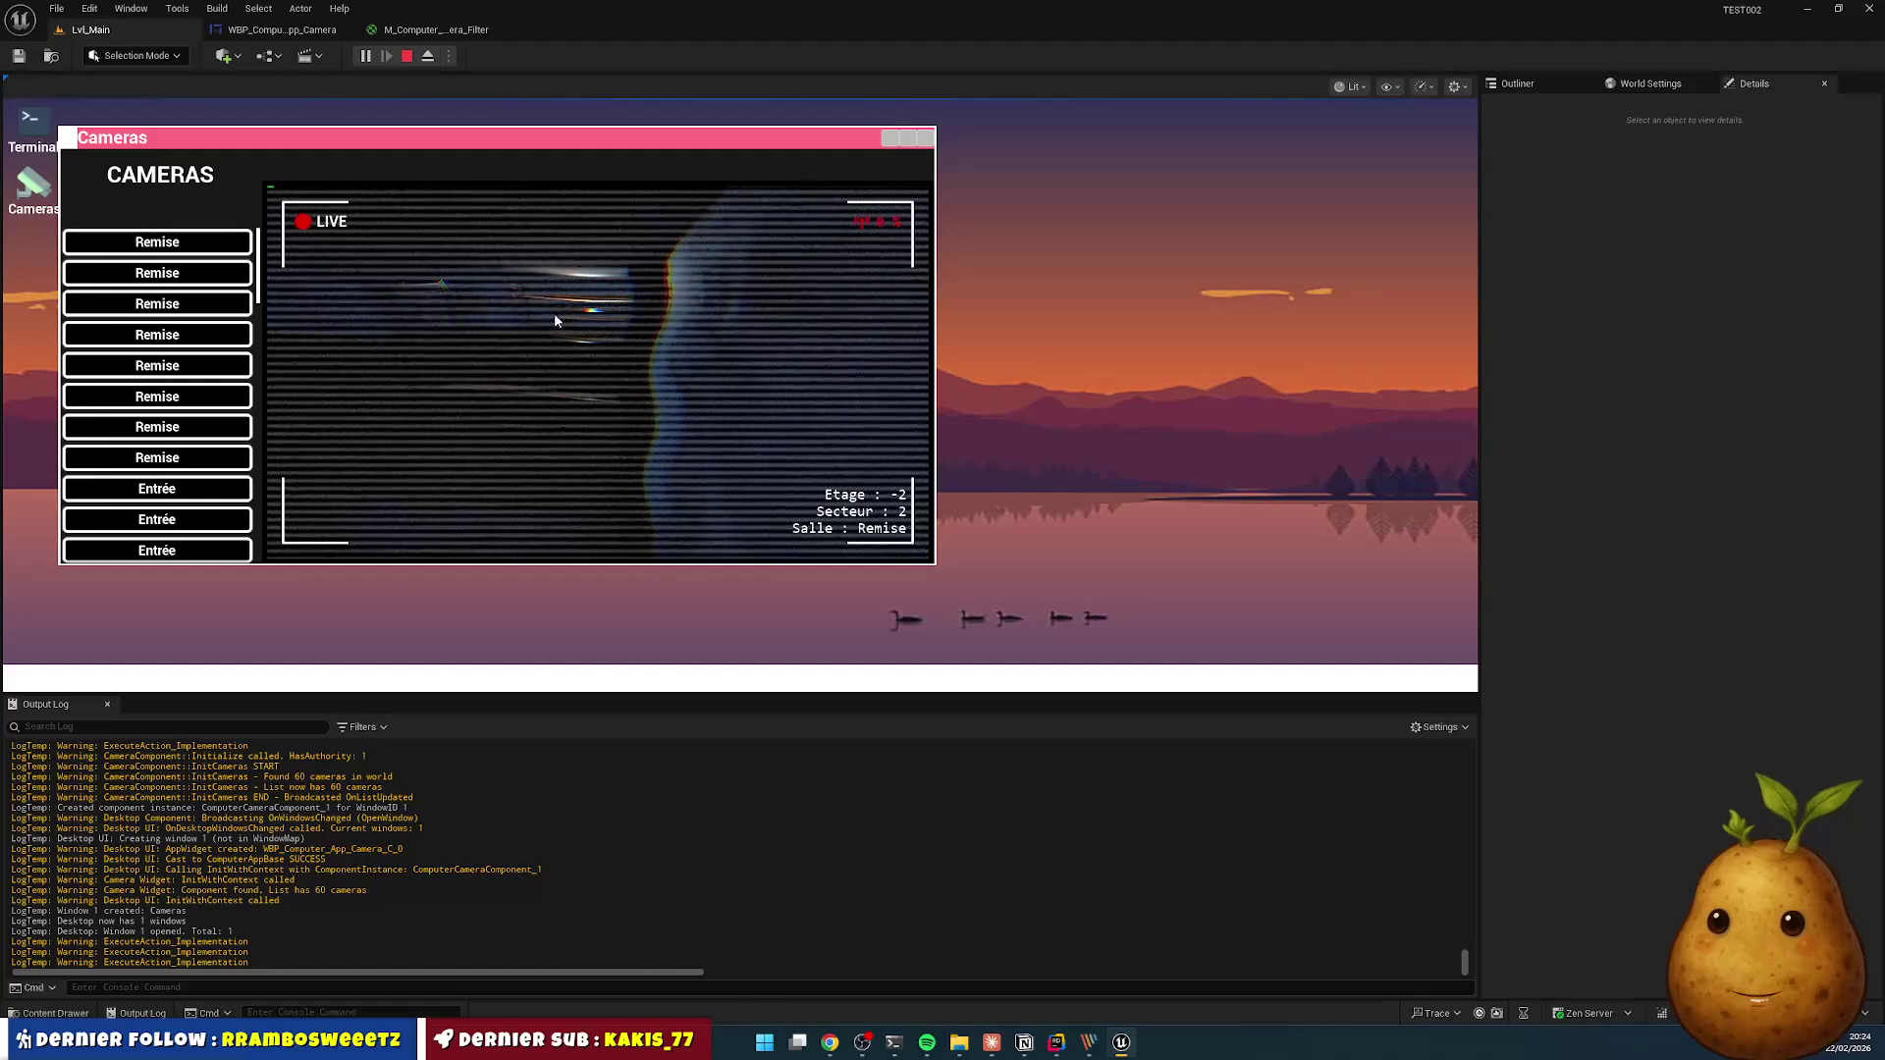
click(187, 485)
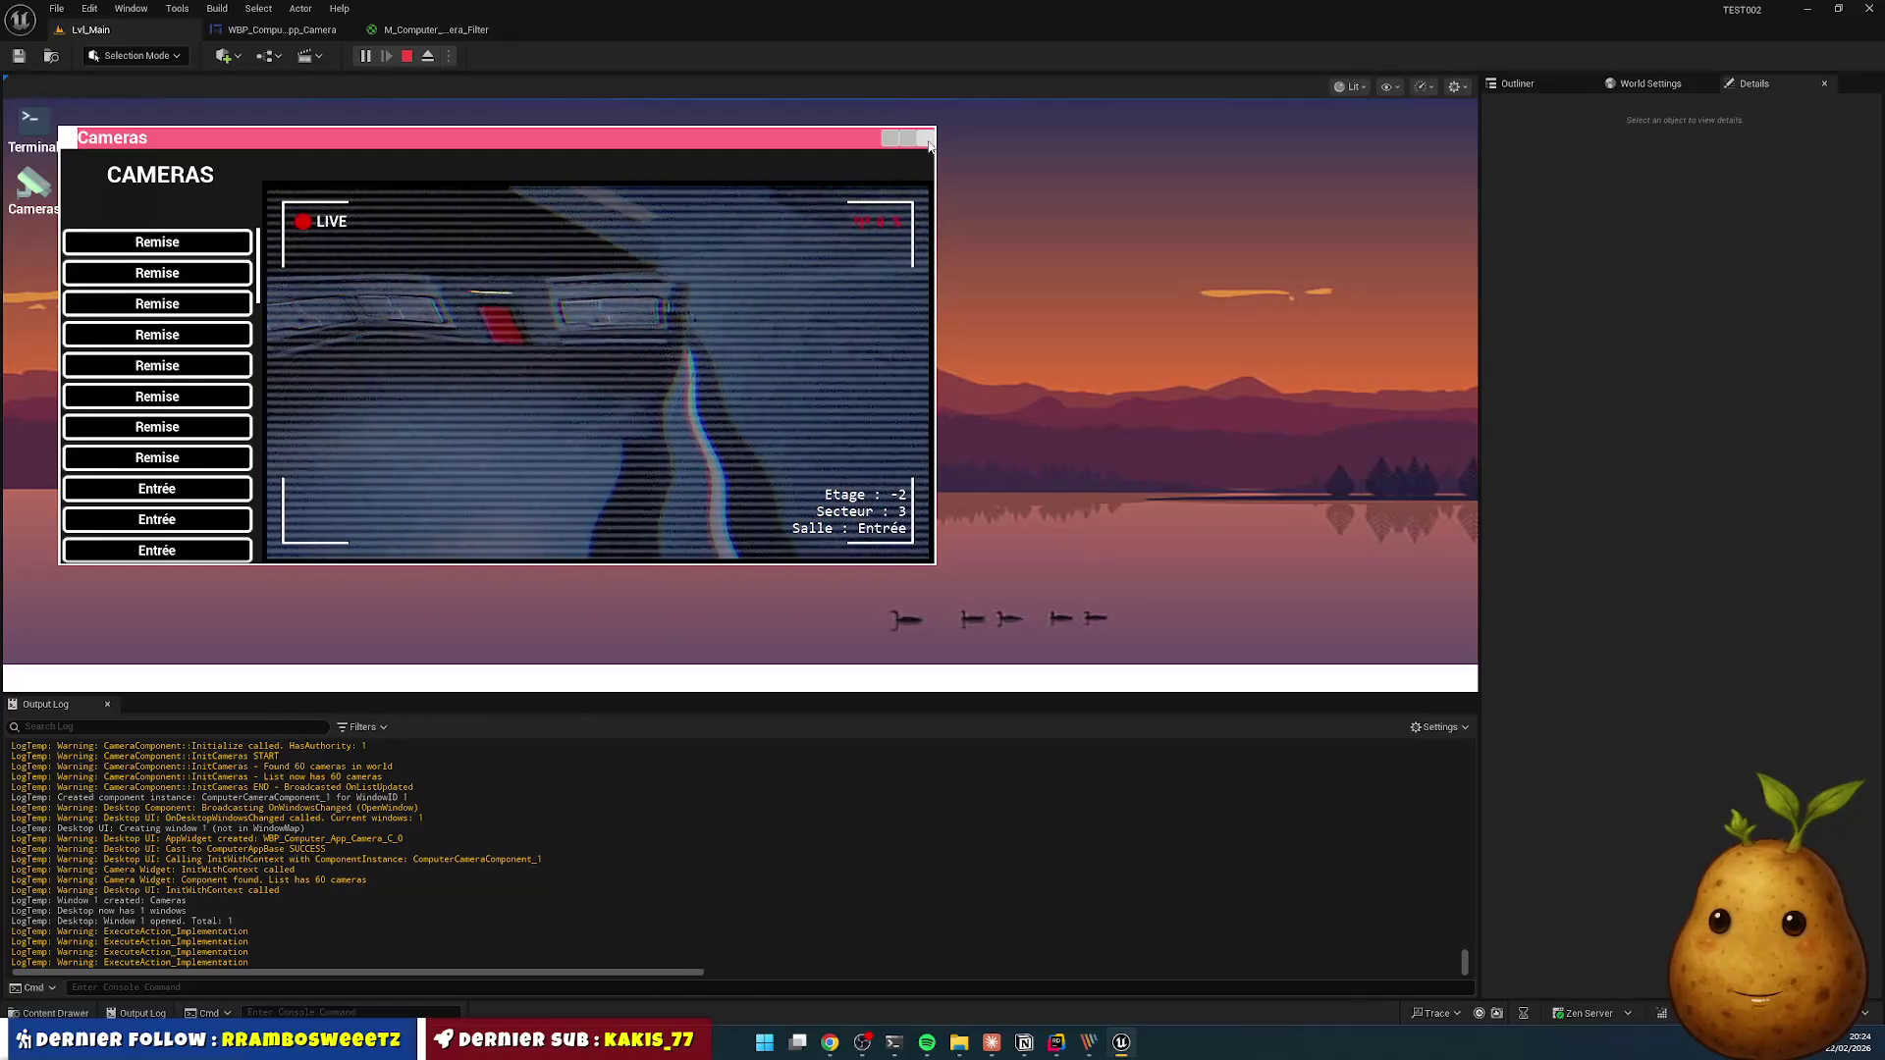
click(926, 139)
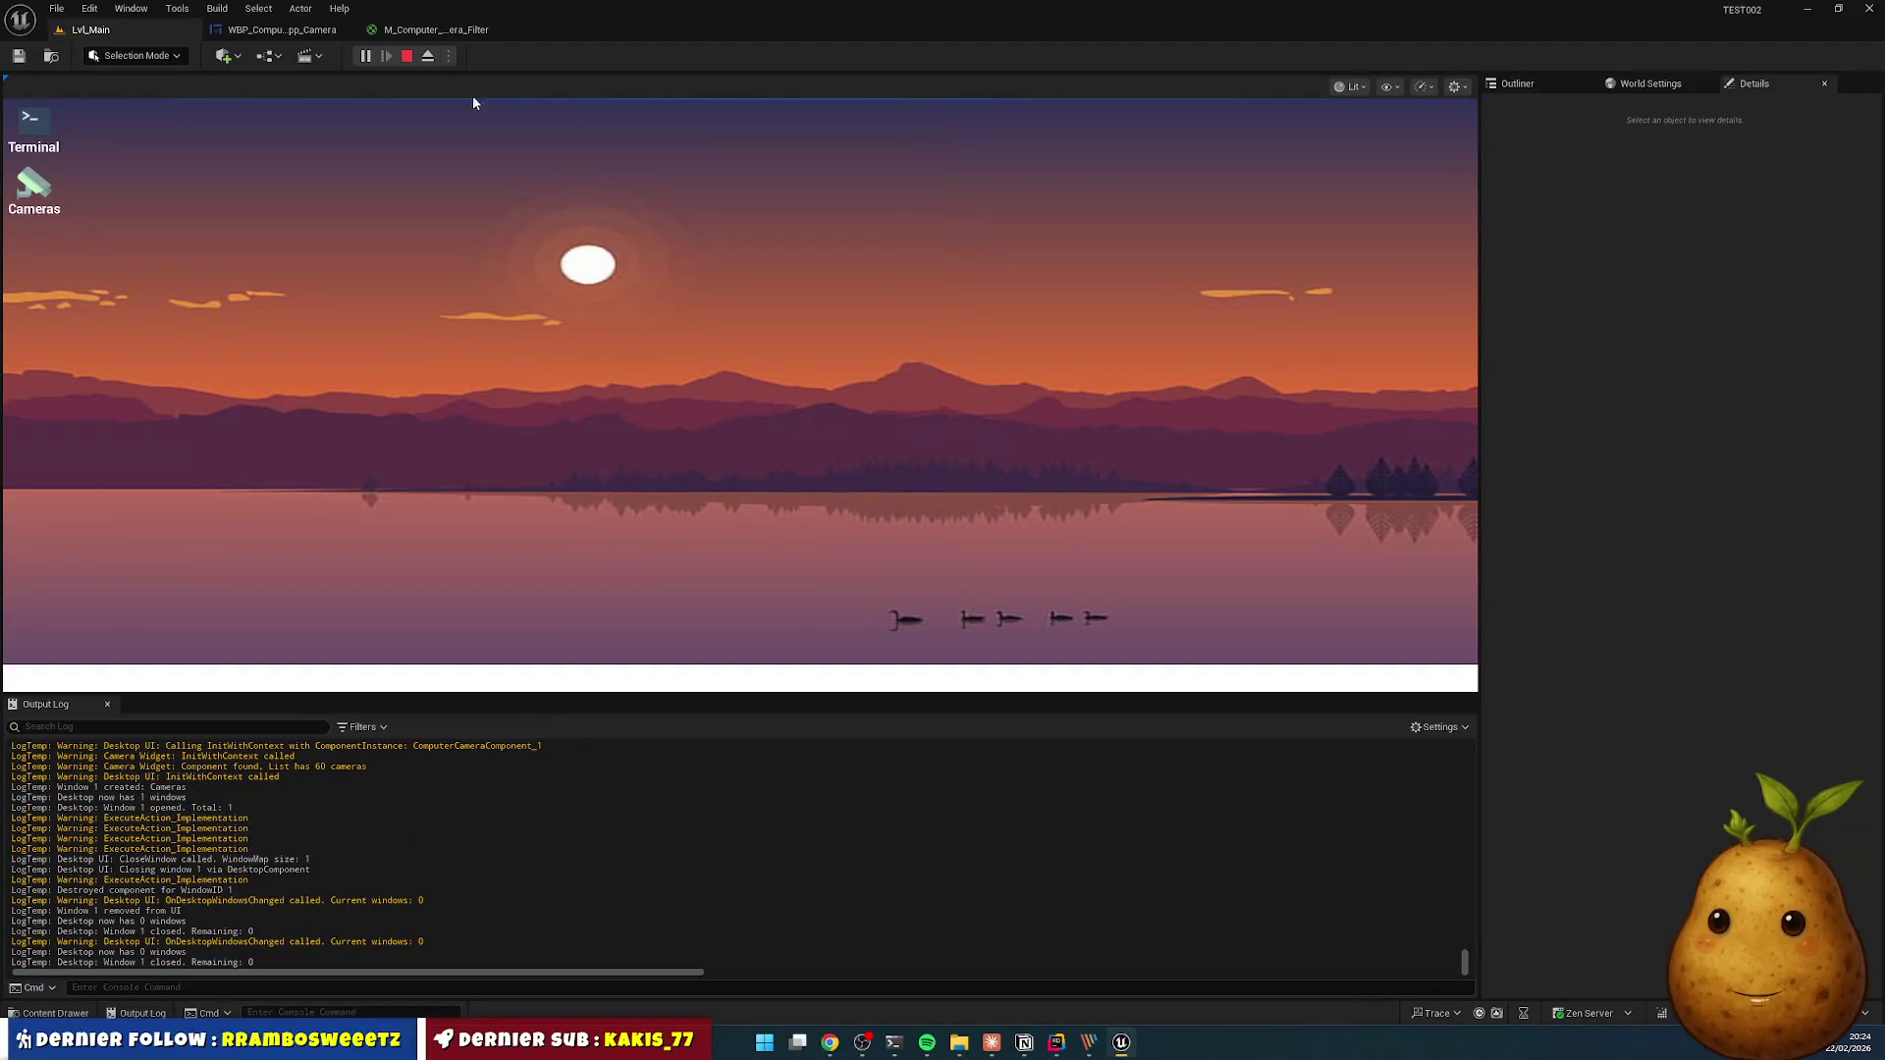
click(406, 57)
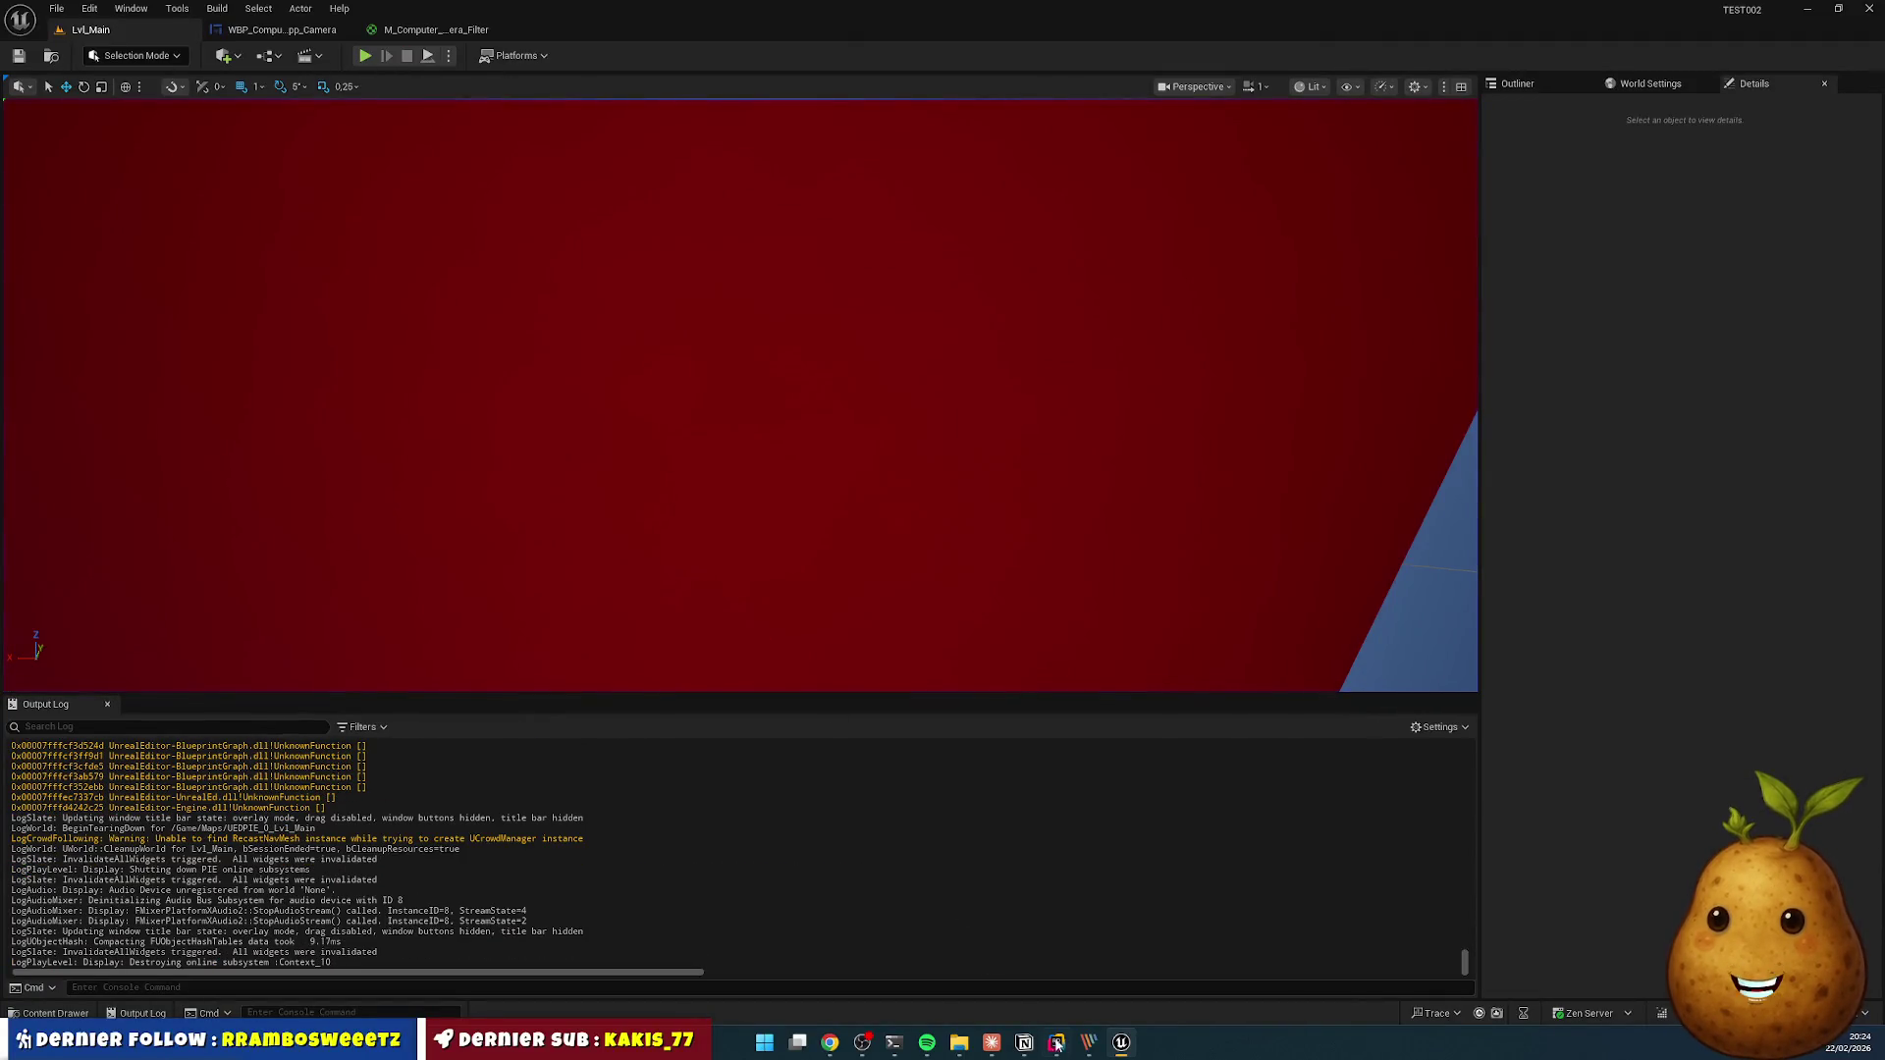
- In DungeonEquipmentService.cpp, replace the 1.0f InterferenceIntensity value with FMath::FRand()
click(1056, 1043)
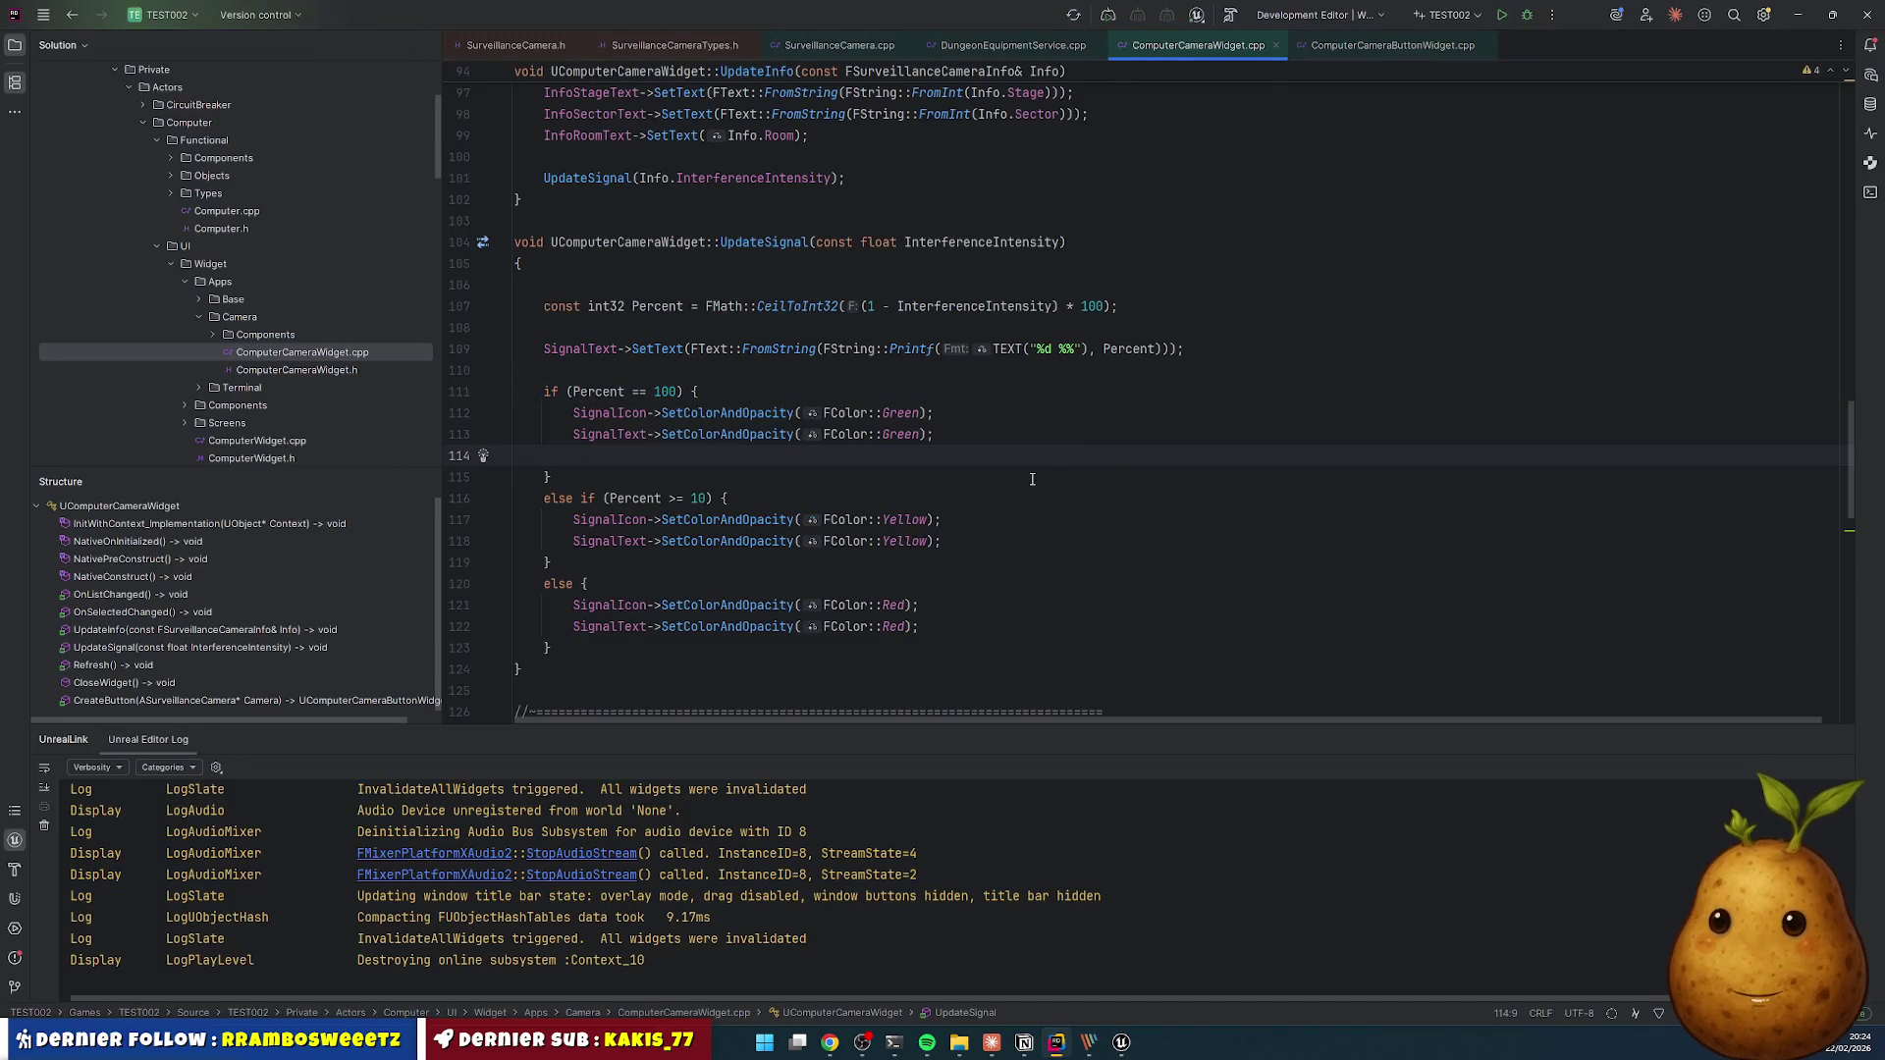
scroll(1032, 480, up, 1)
scroll(945, 376, up, 9)
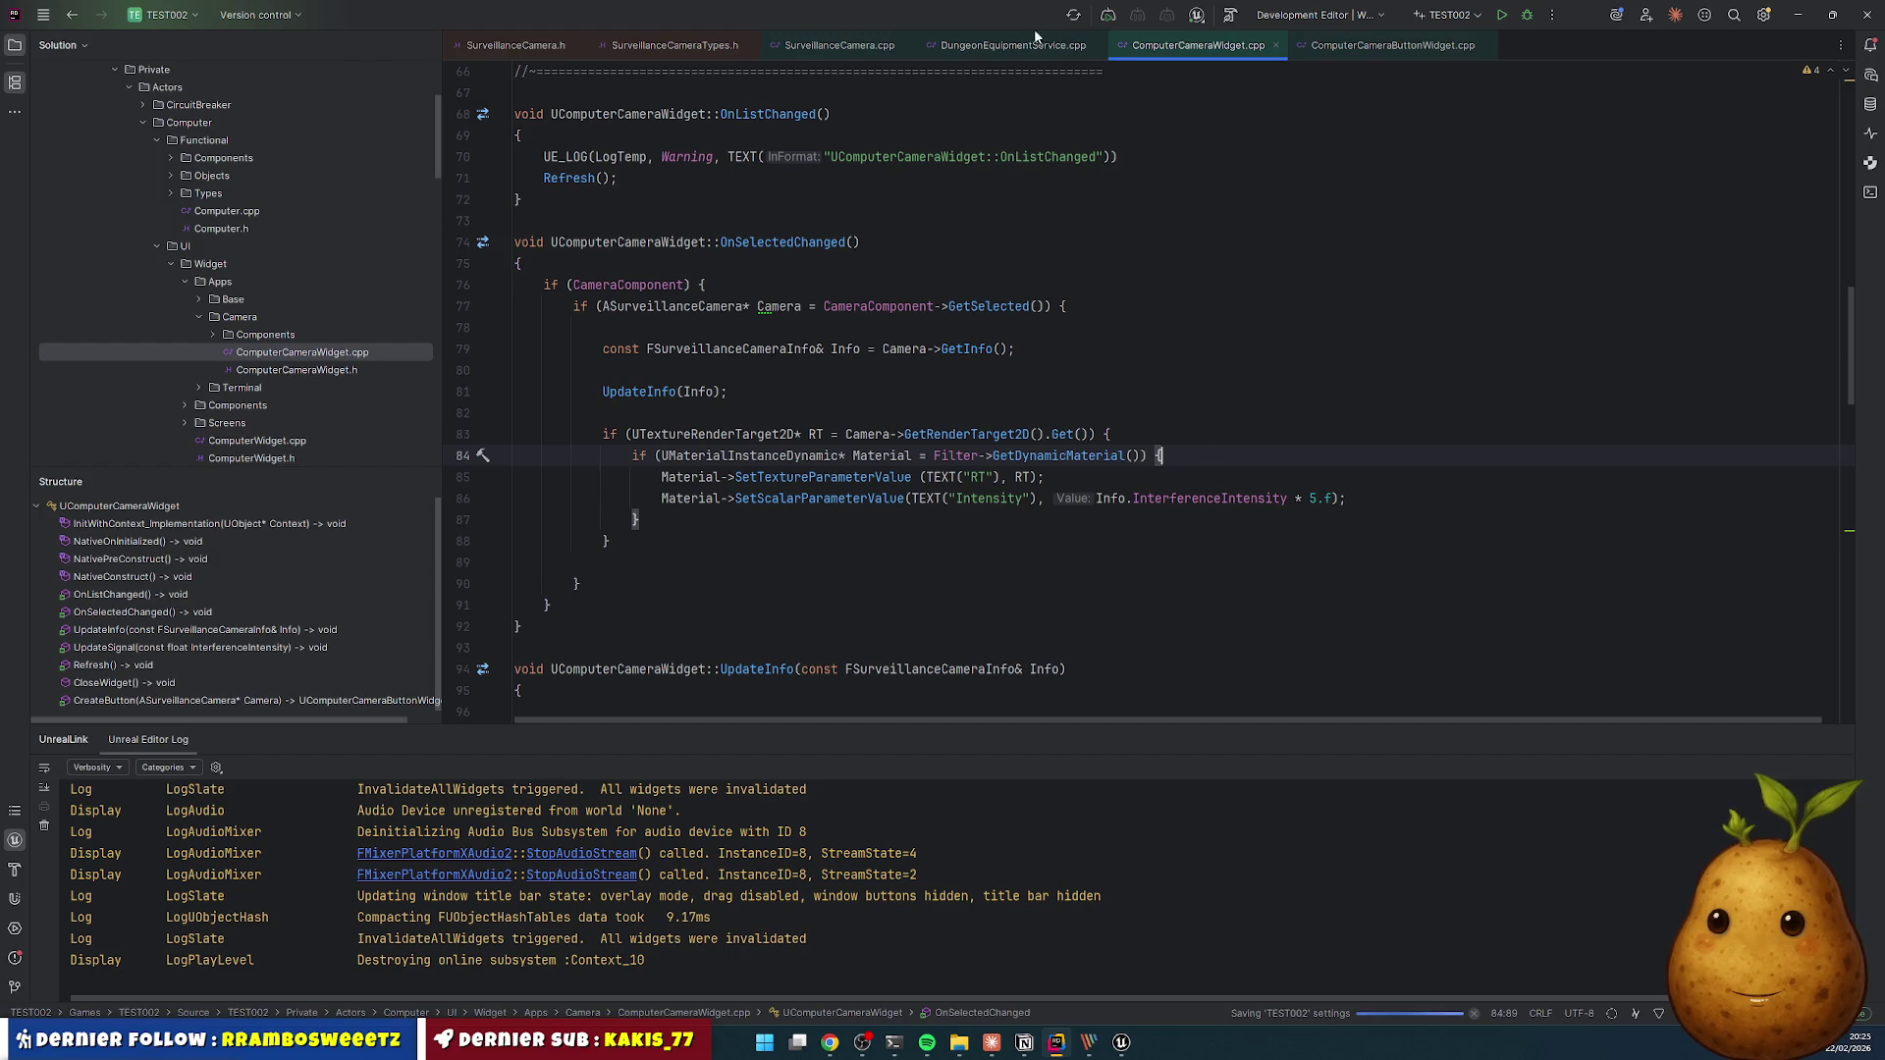
click(1013, 45)
scroll(852, 571, down, 7)
click(847, 543)
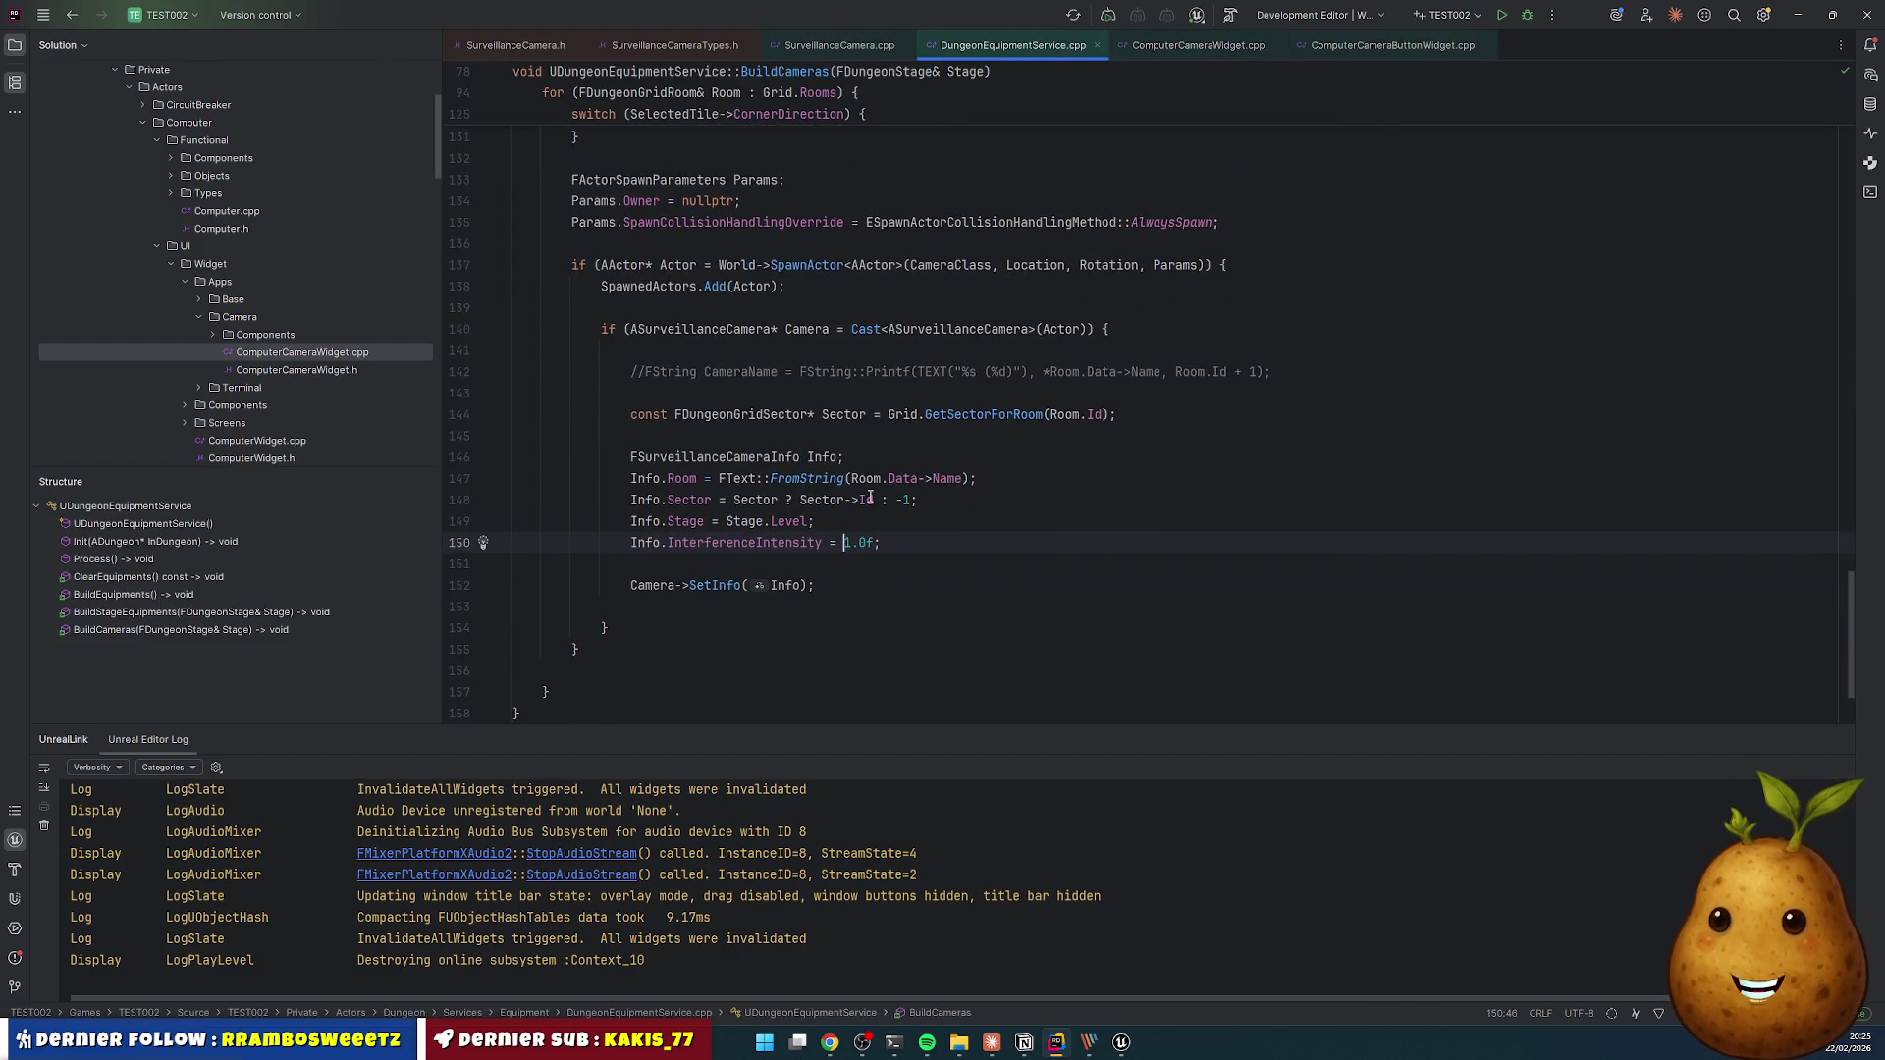
mouse_move(870, 499)
text(FMath)
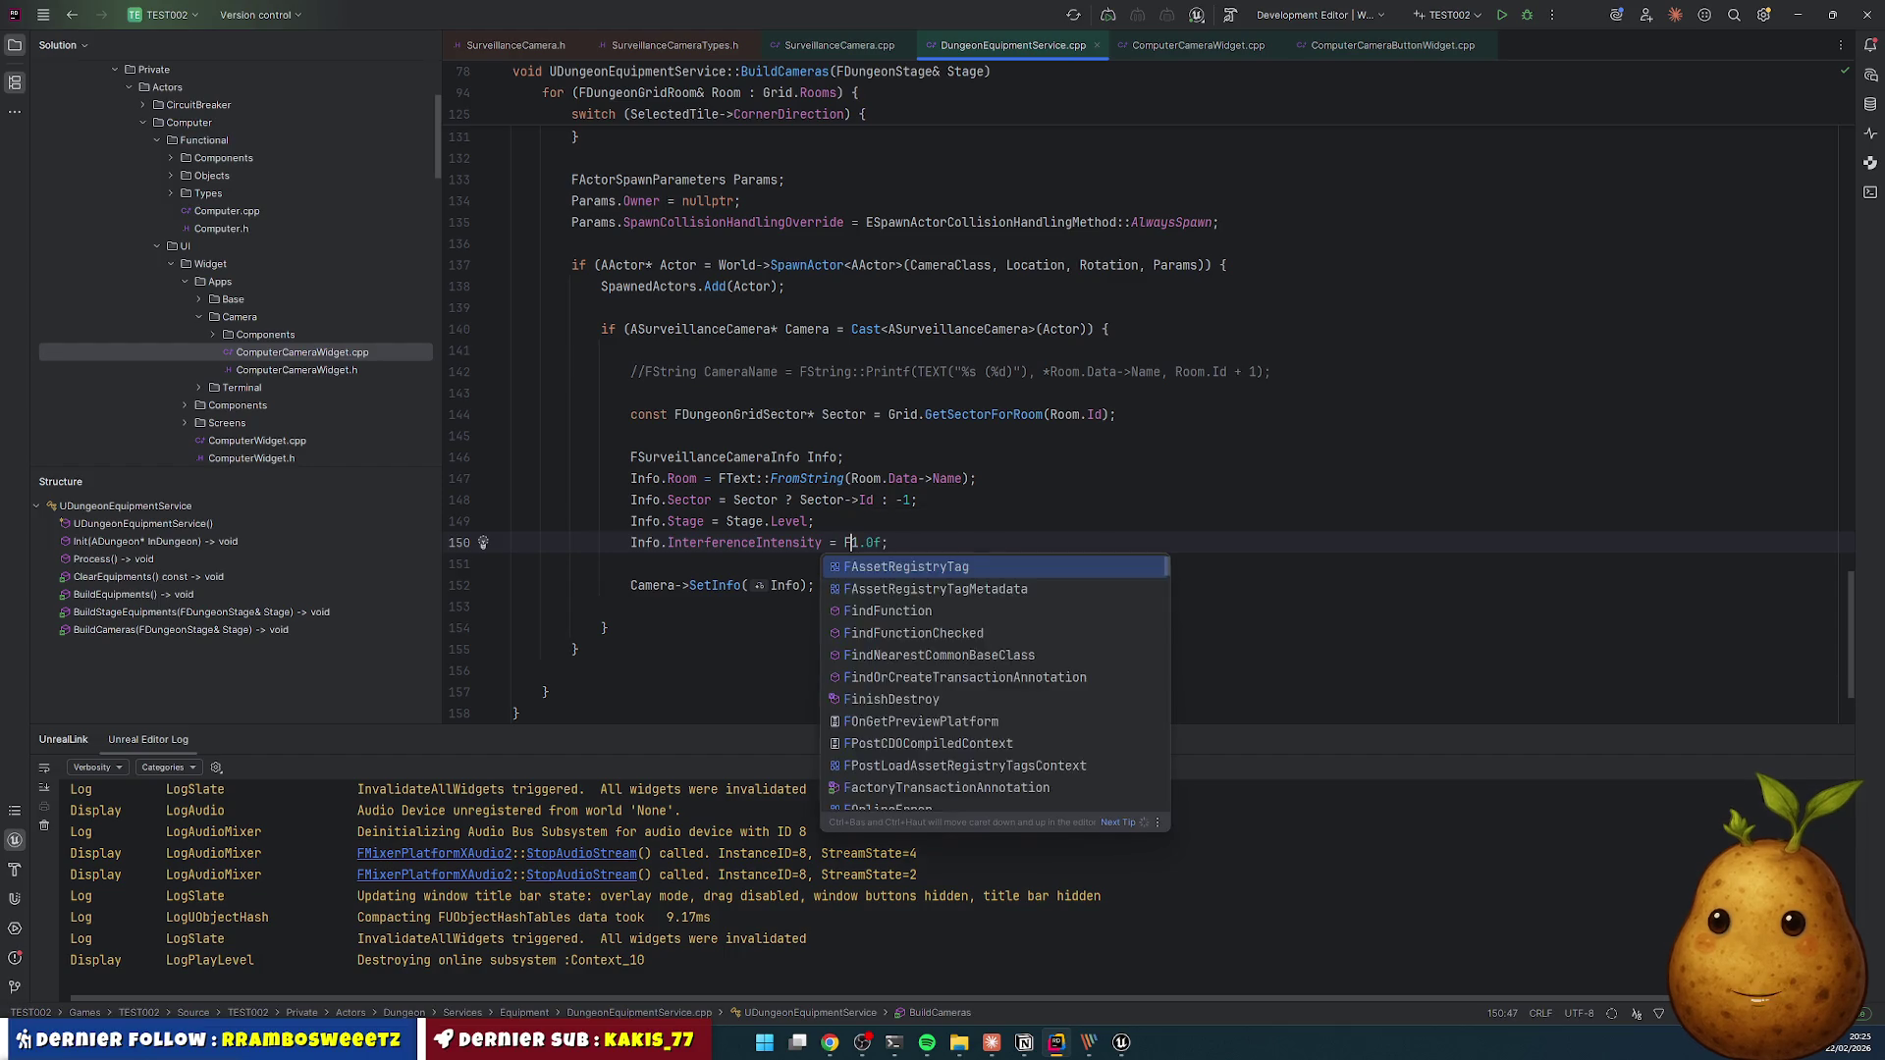
key(Escape)
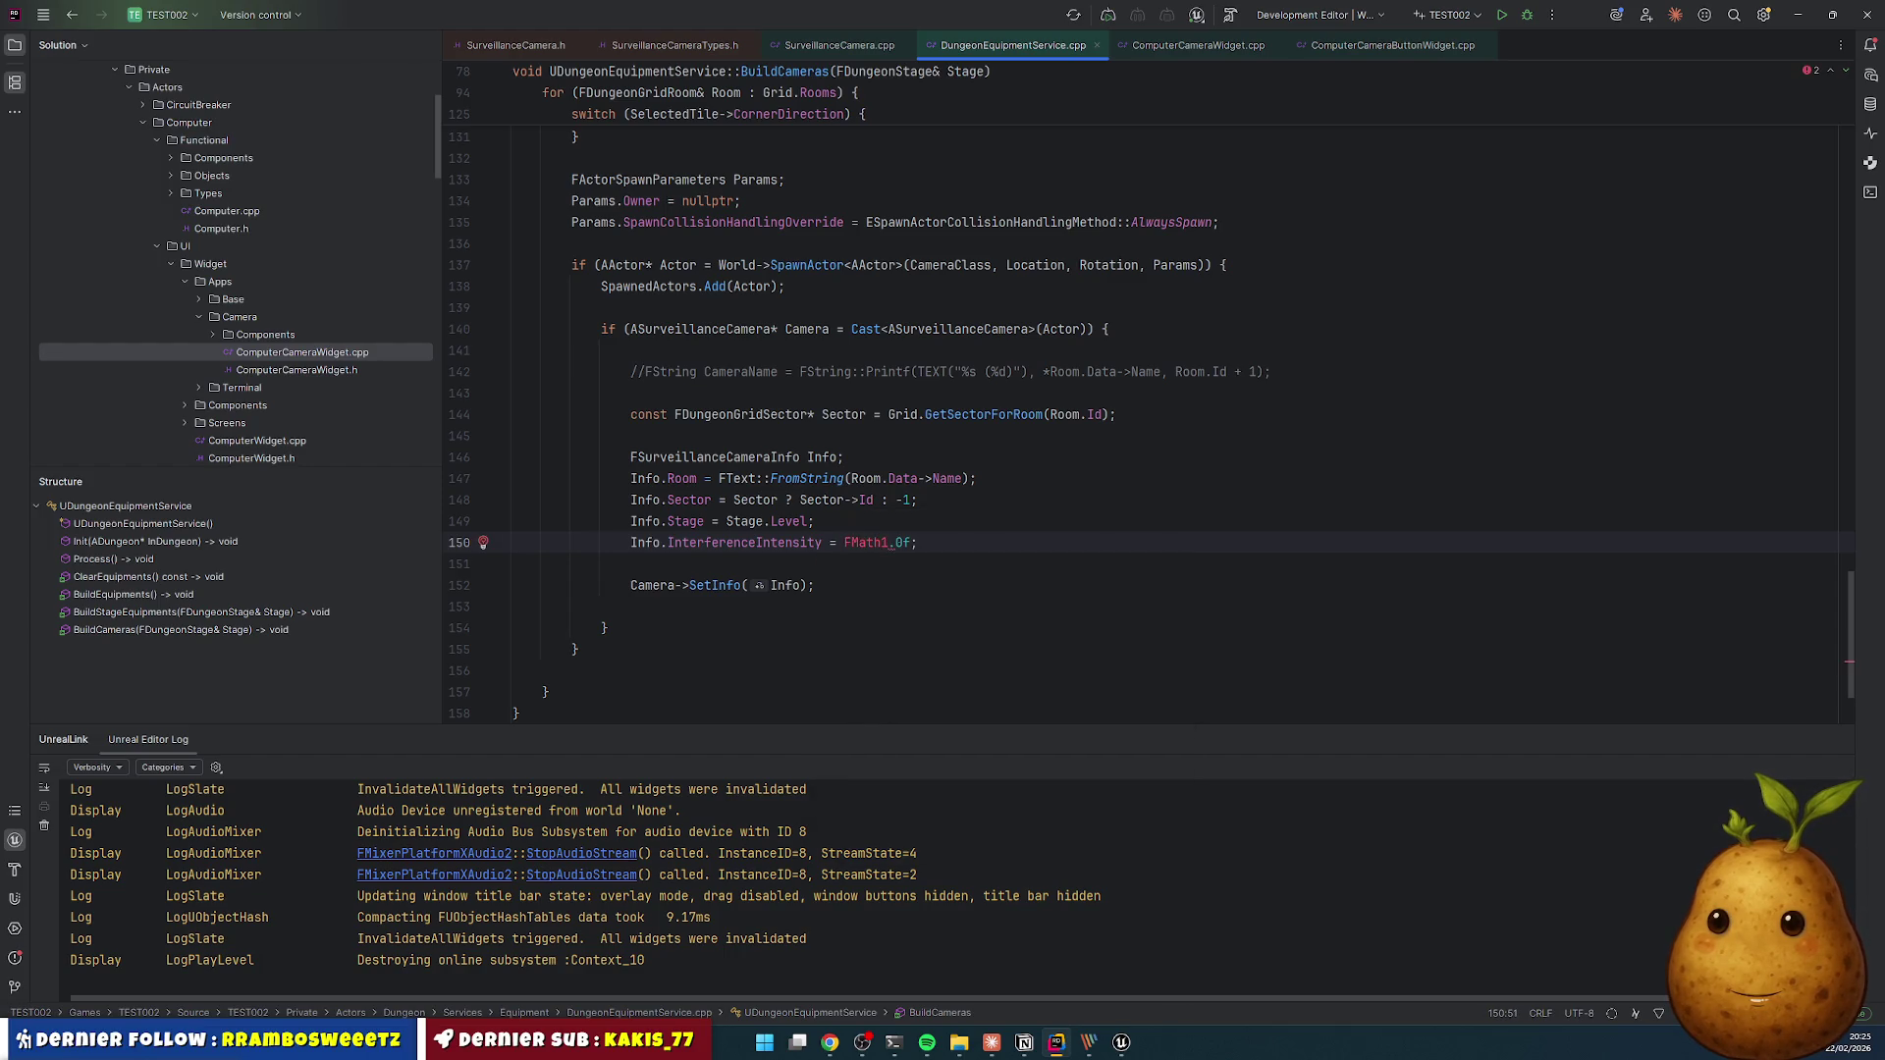
text(::Rad)
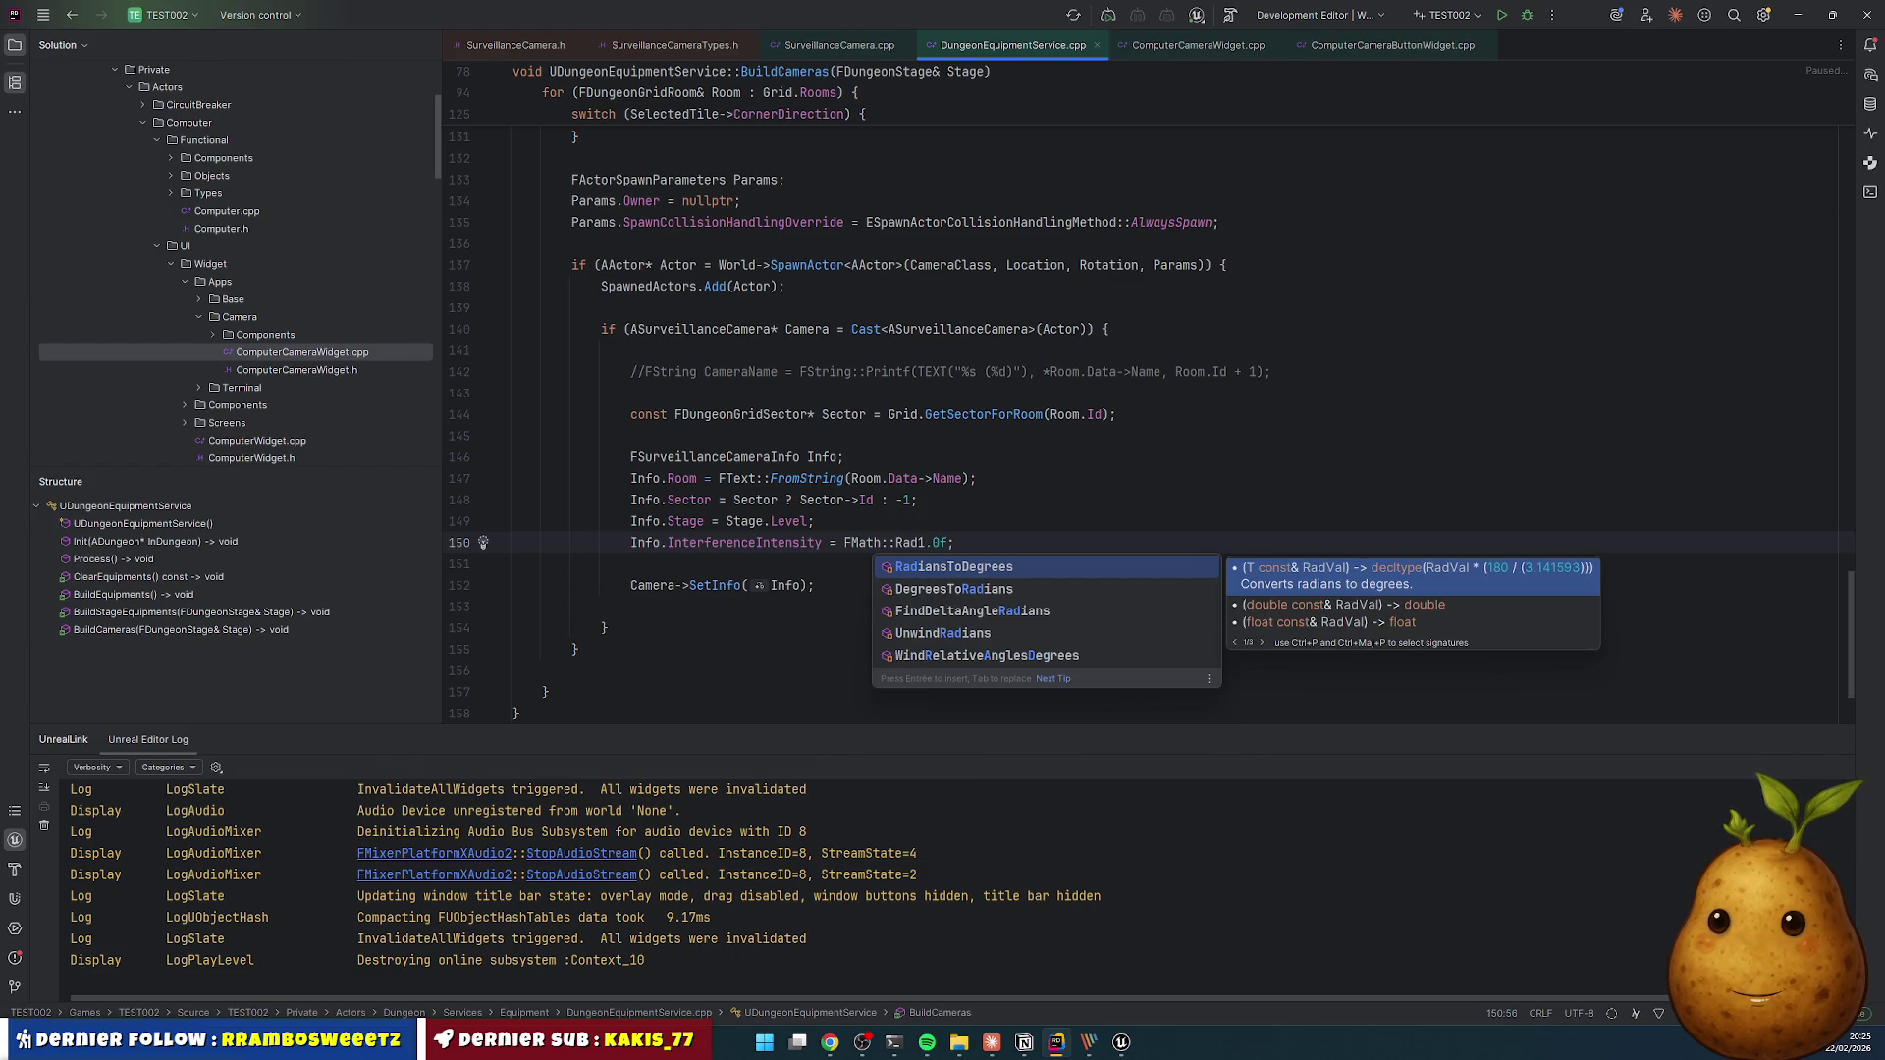
click(879, 543)
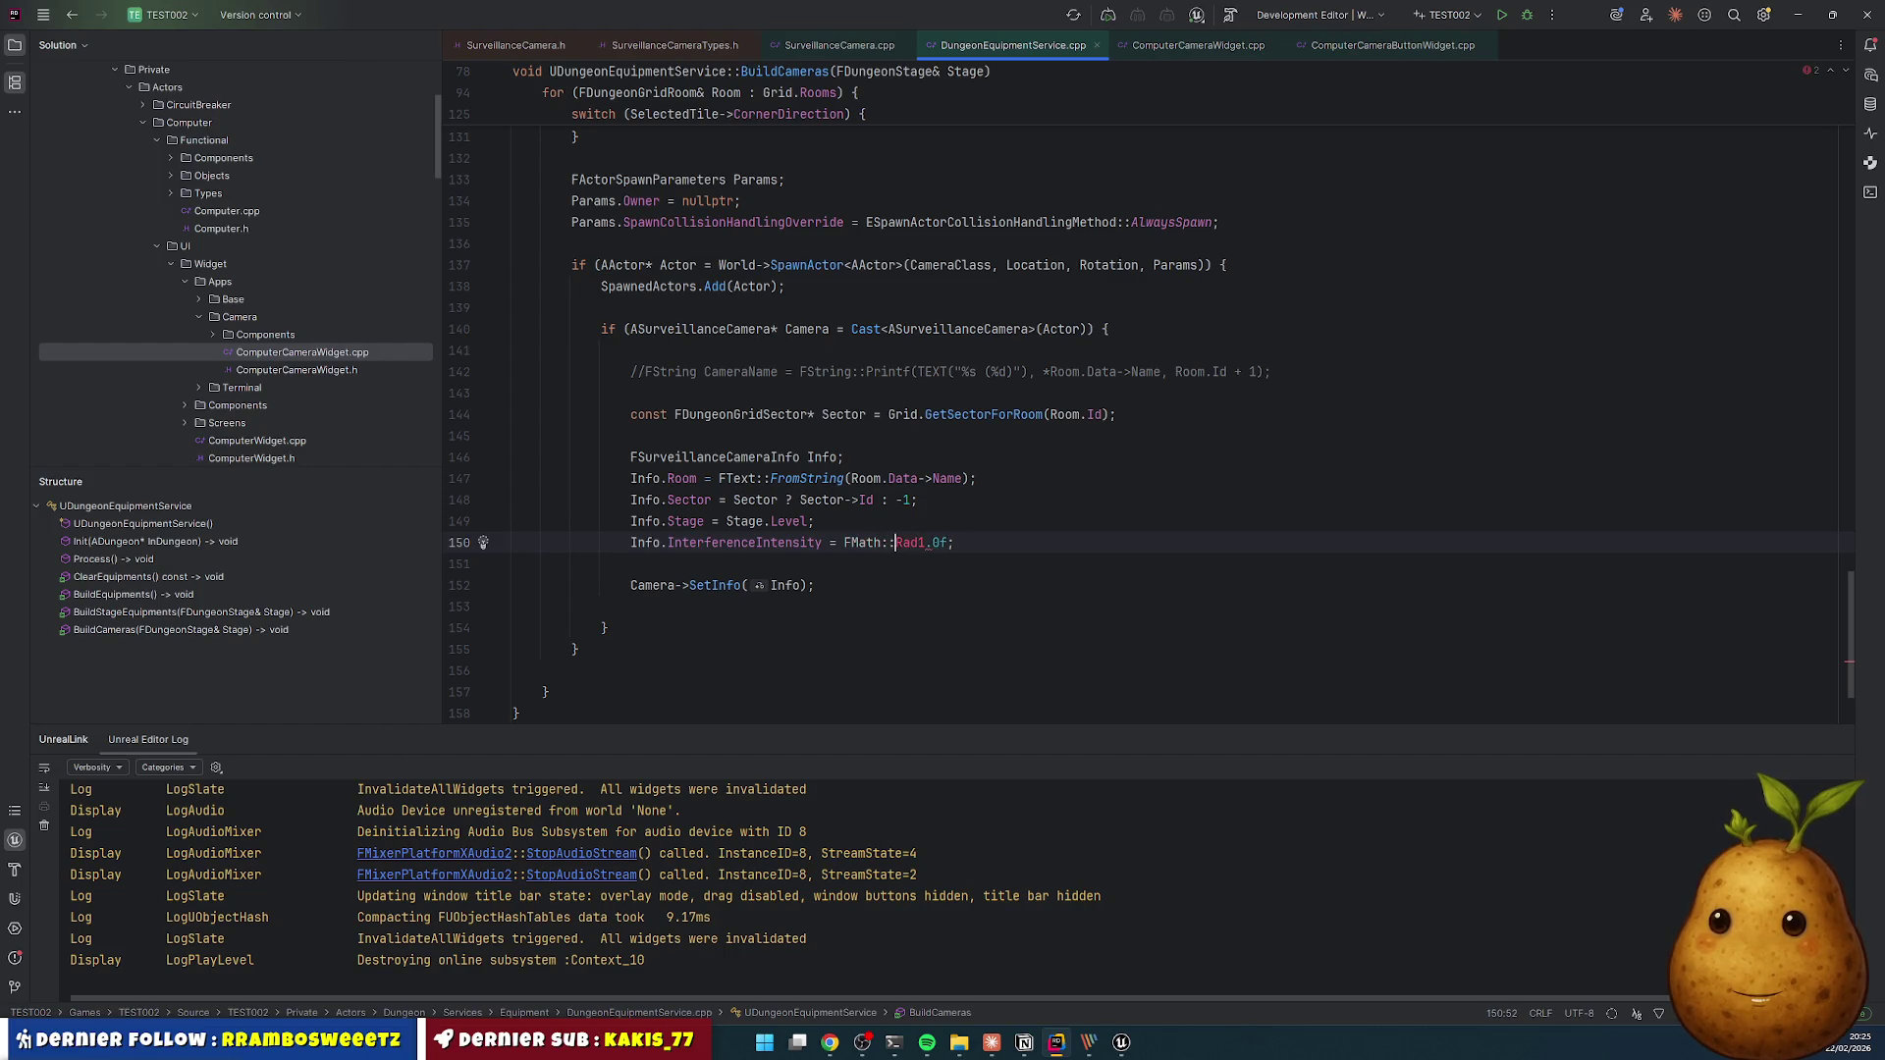
text(Ran)
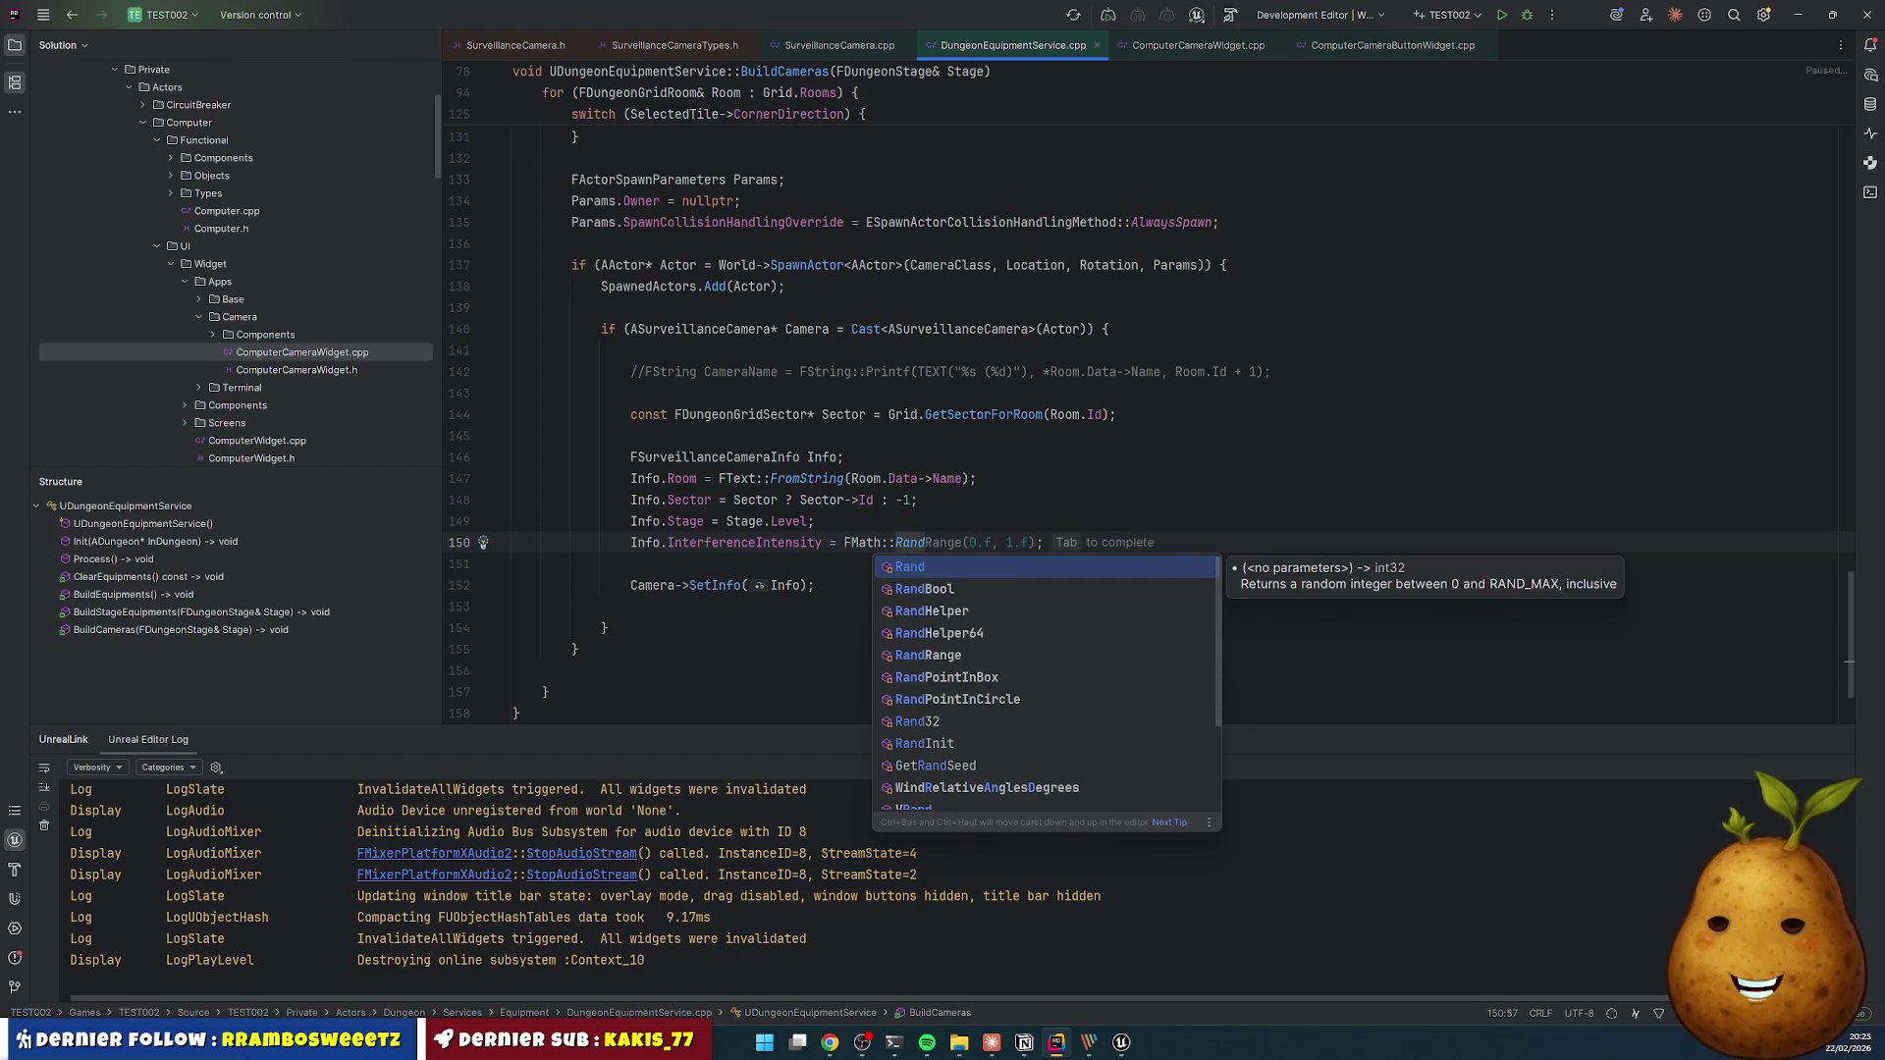
key(Down)
key(Down)
key(Down)
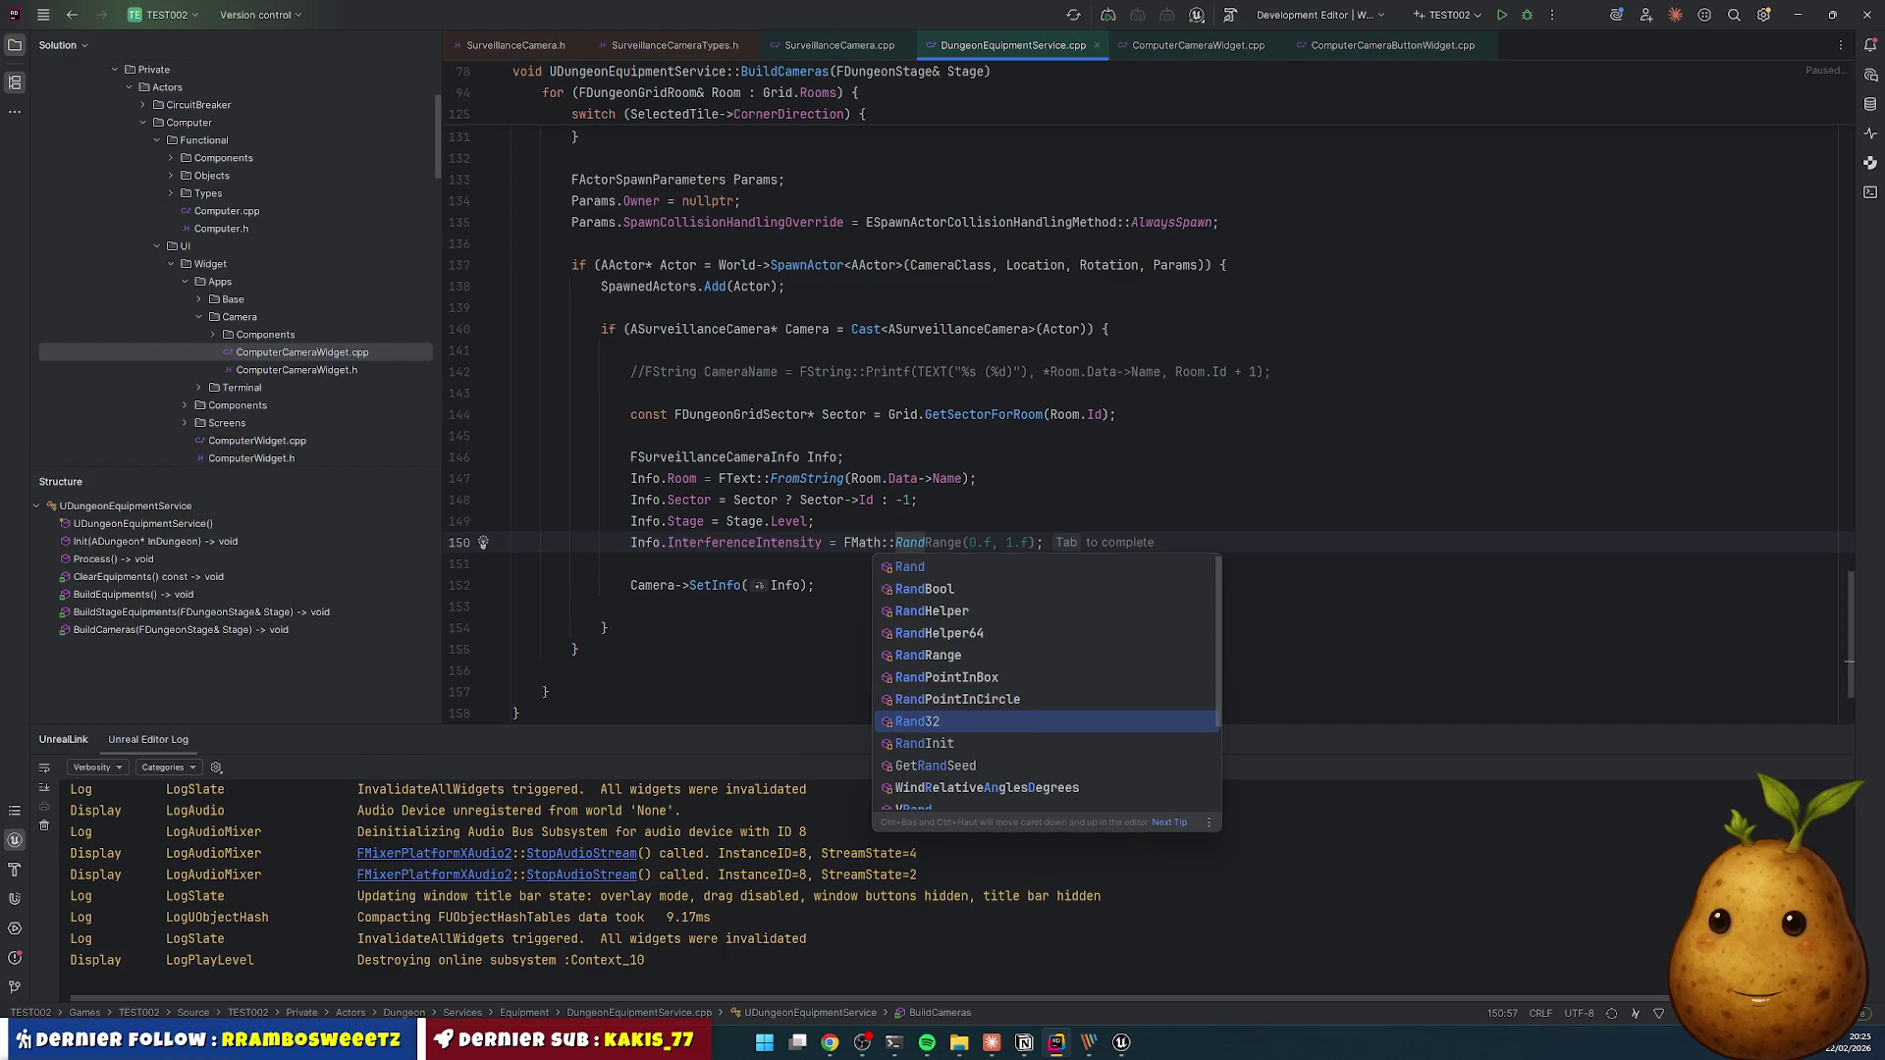
key(Down)
key(Down)
key(Down)
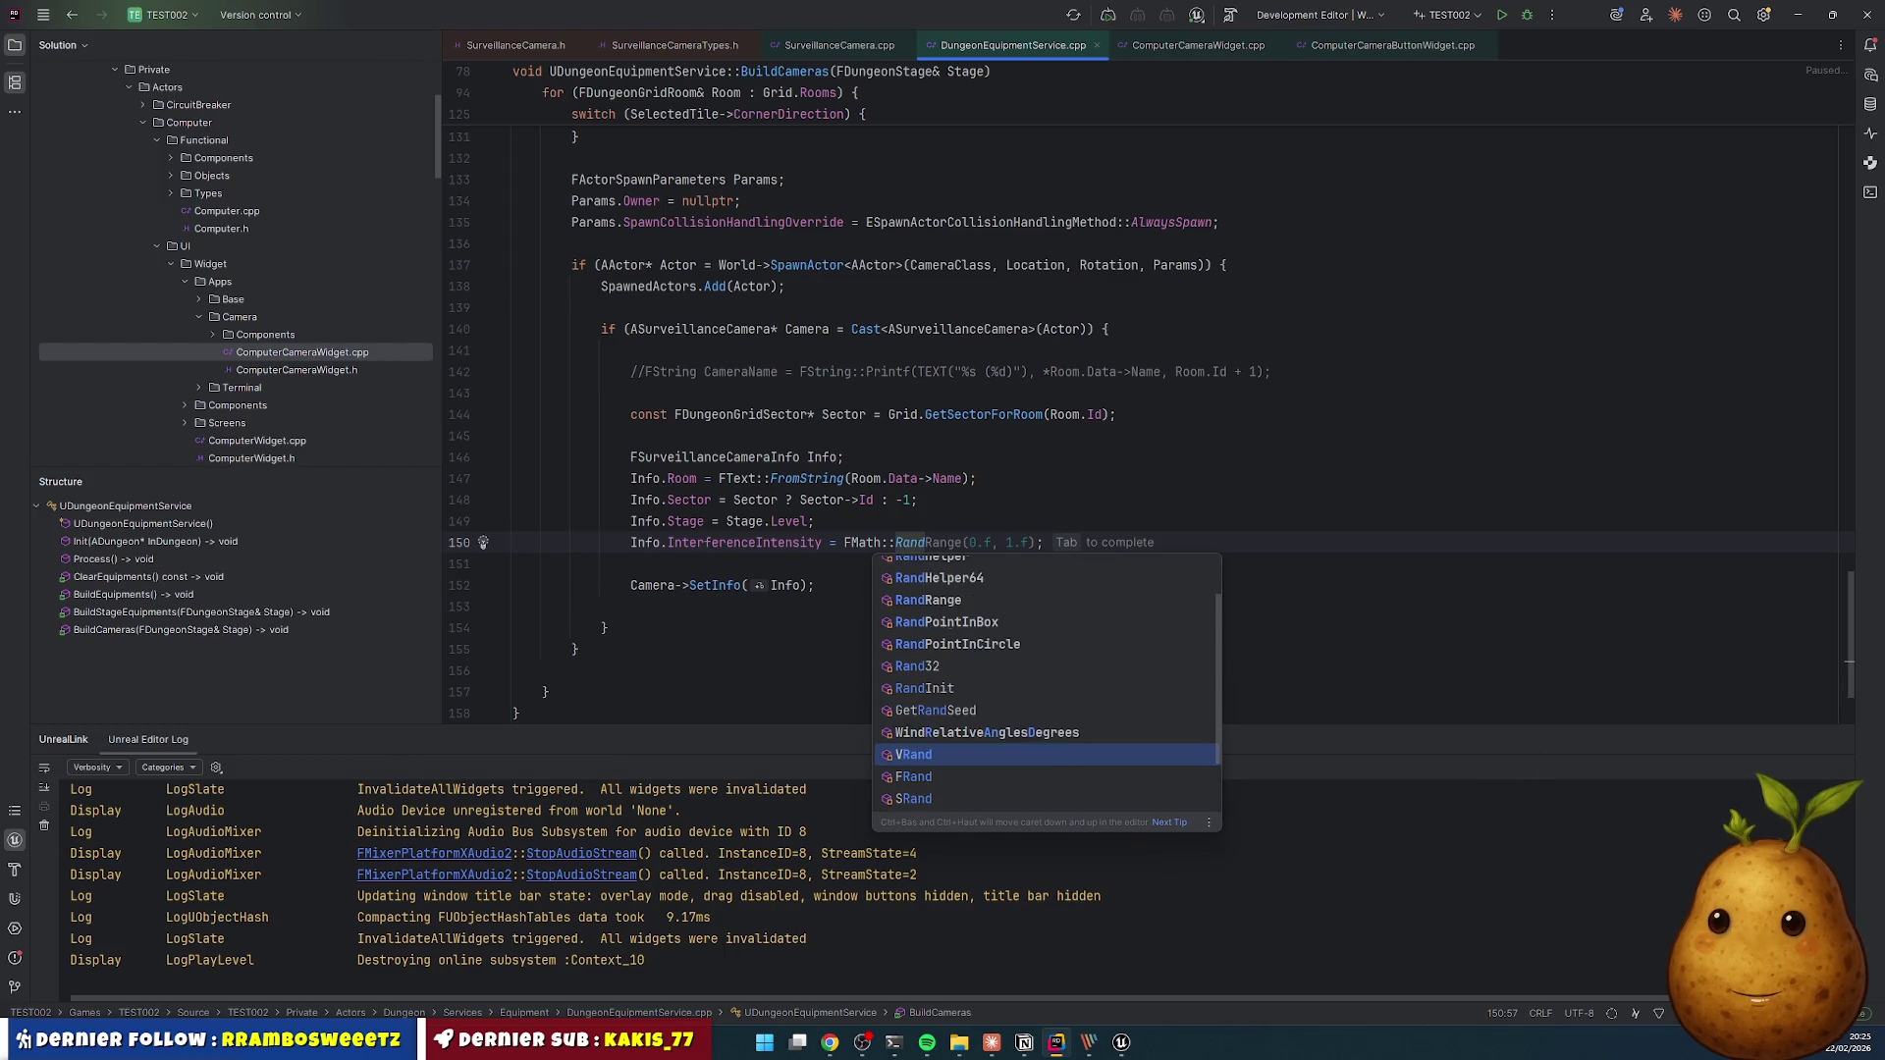
key(Up)
key(Return)
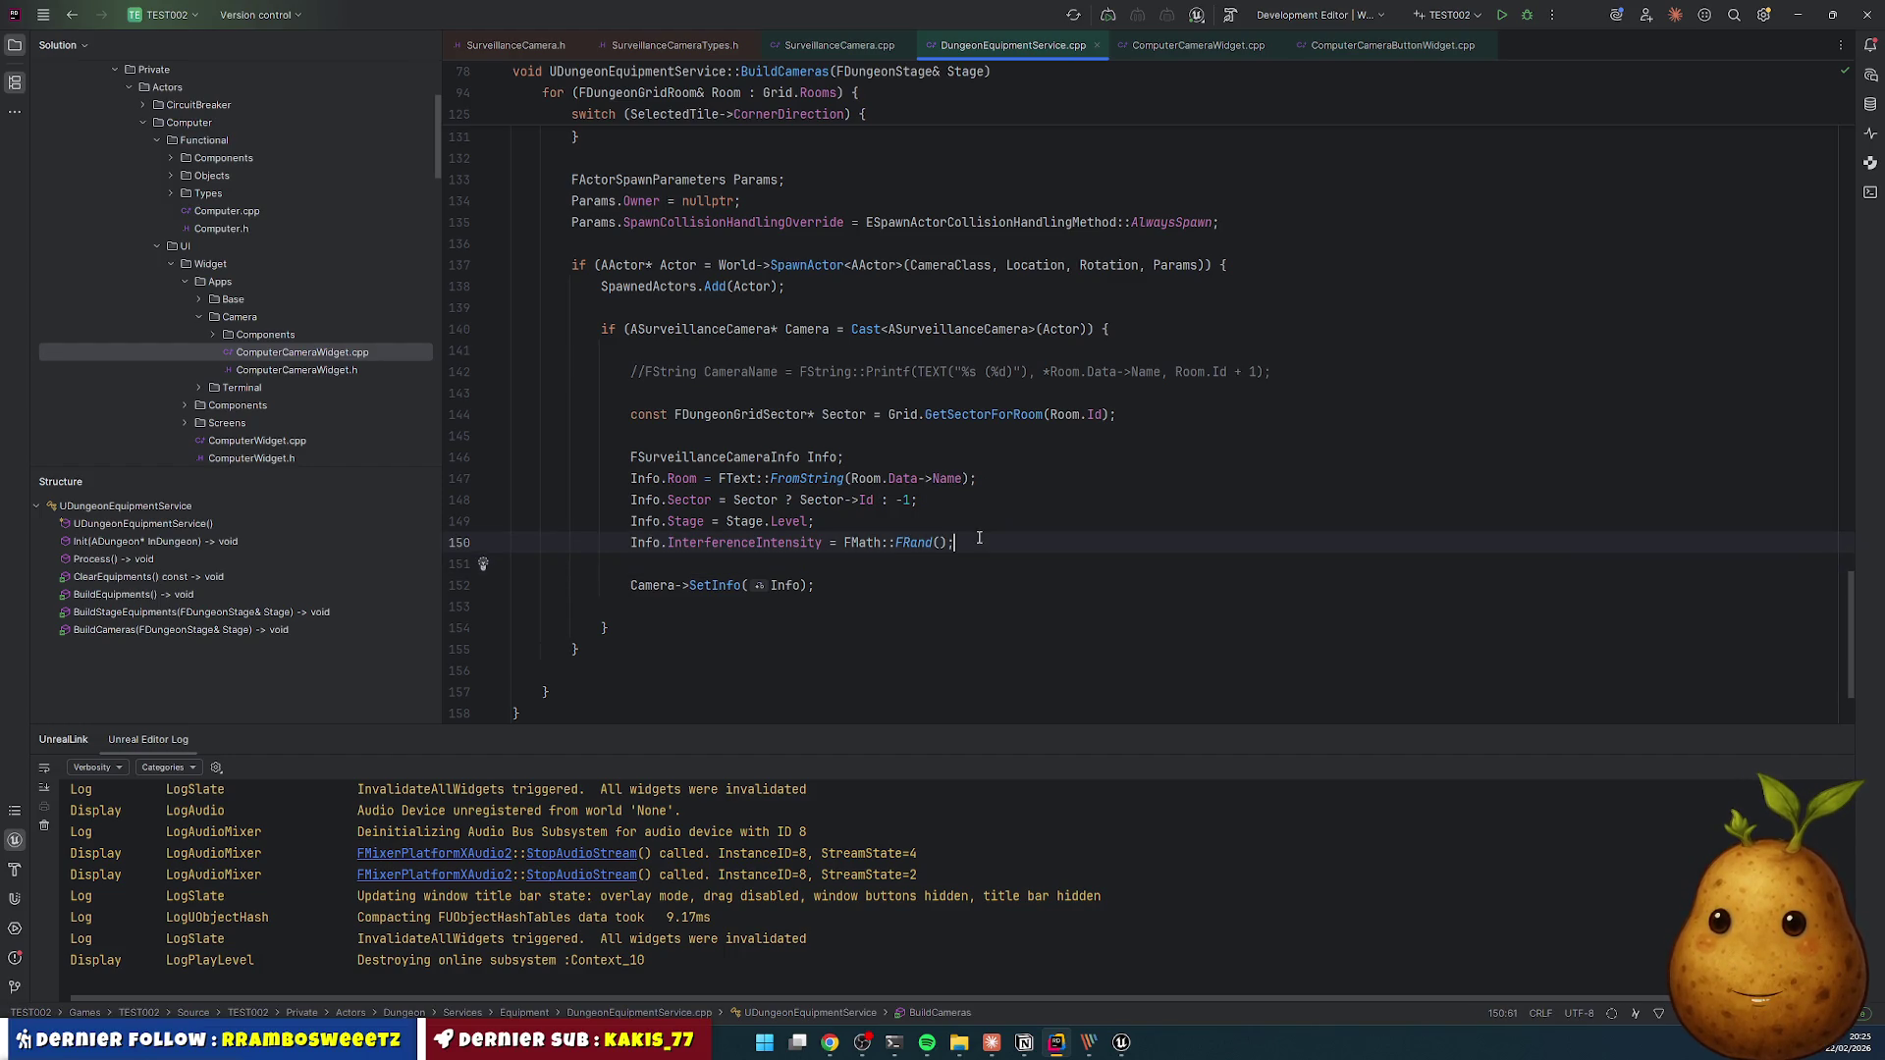
- Live-compile the change, then start a new play session in Unreal
key(ctrl+alt+F11)
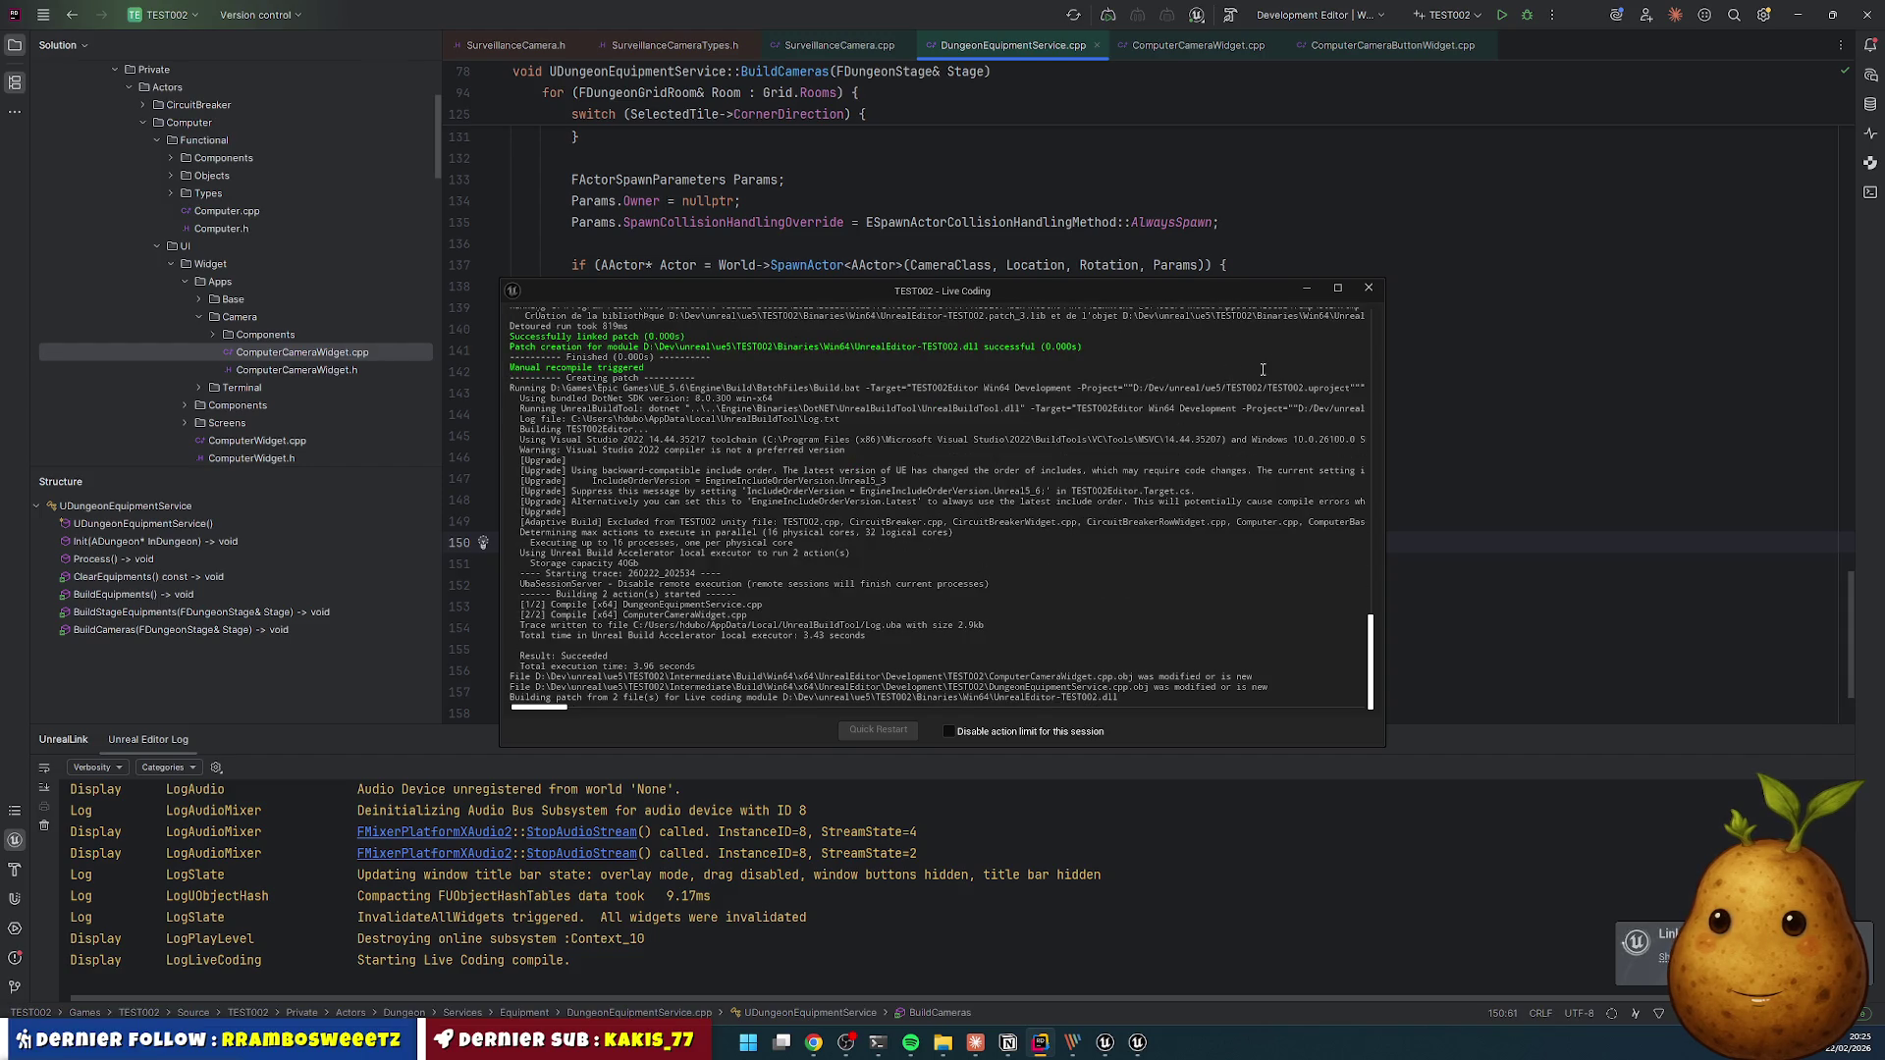
click(1371, 288)
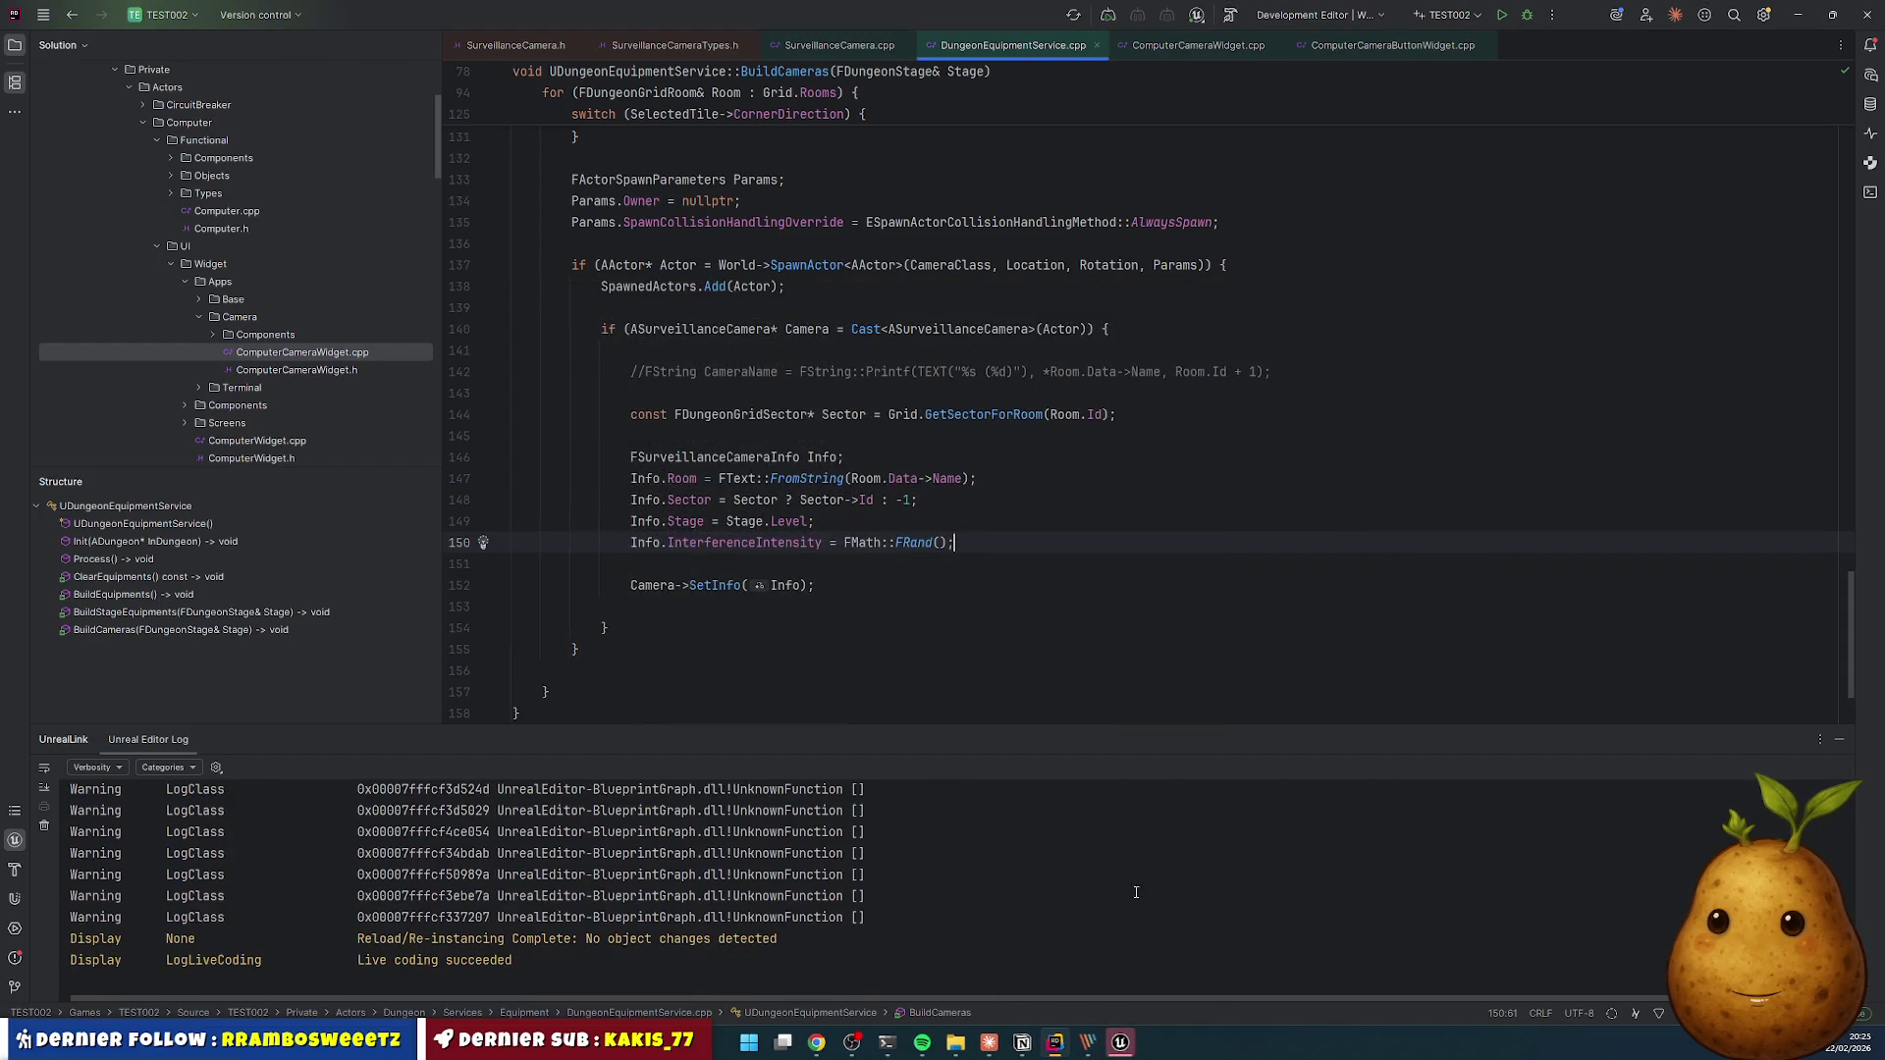
click(1121, 1044)
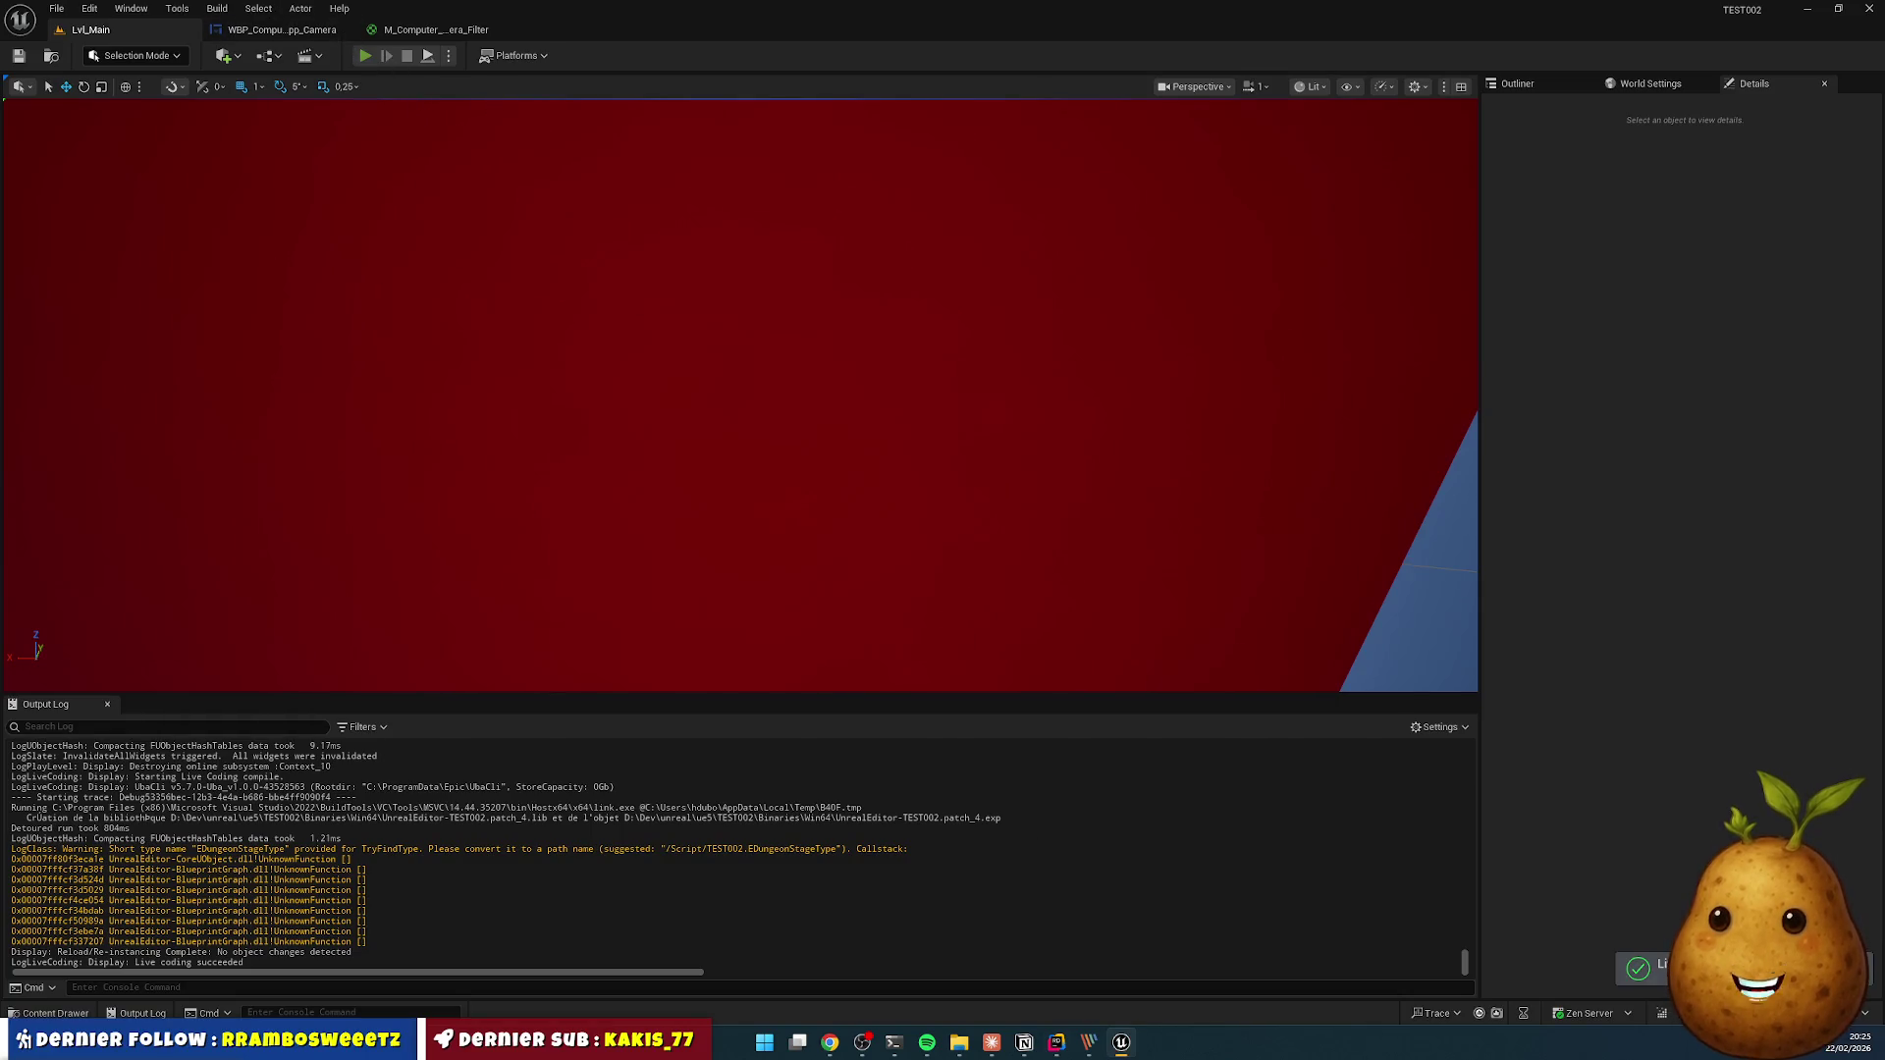
key(alt+p)
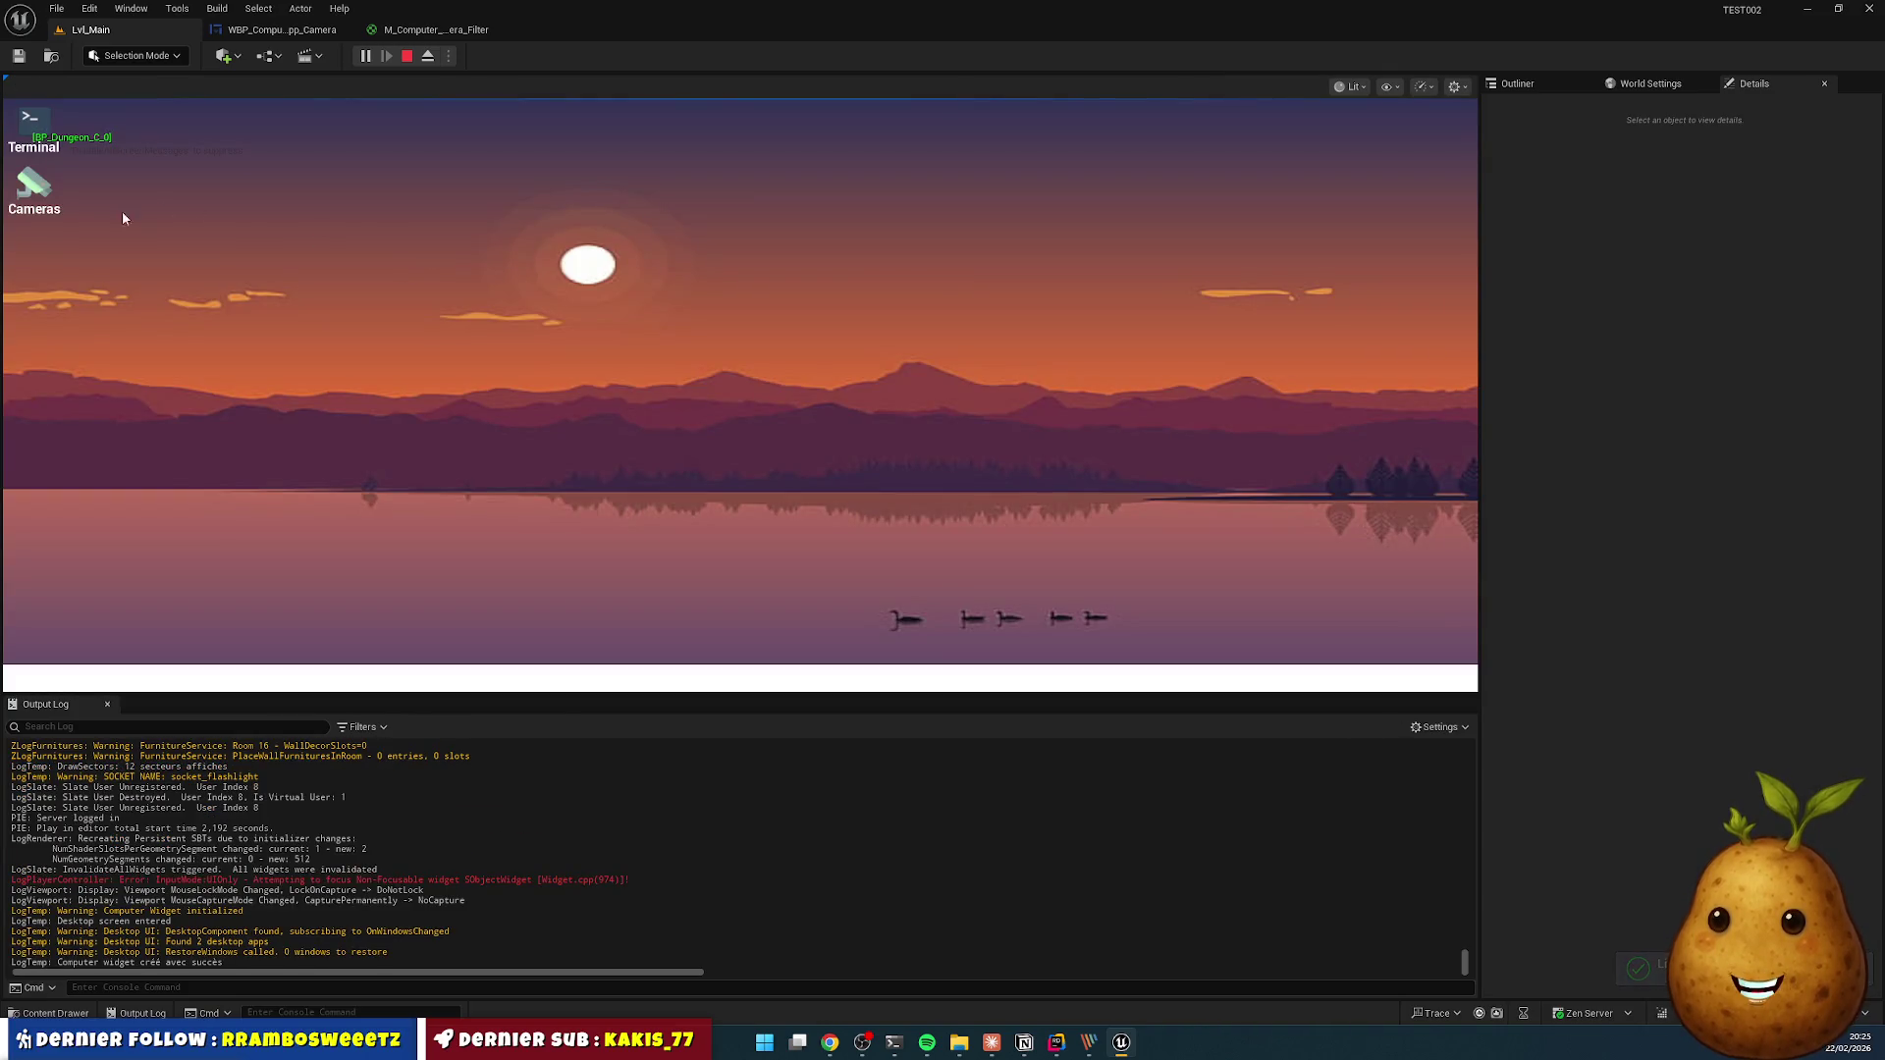
- Open the Cameras app and view Remise, Entrée, Salle centrale and Laboratoire feeds in turn
double_click(33, 186)
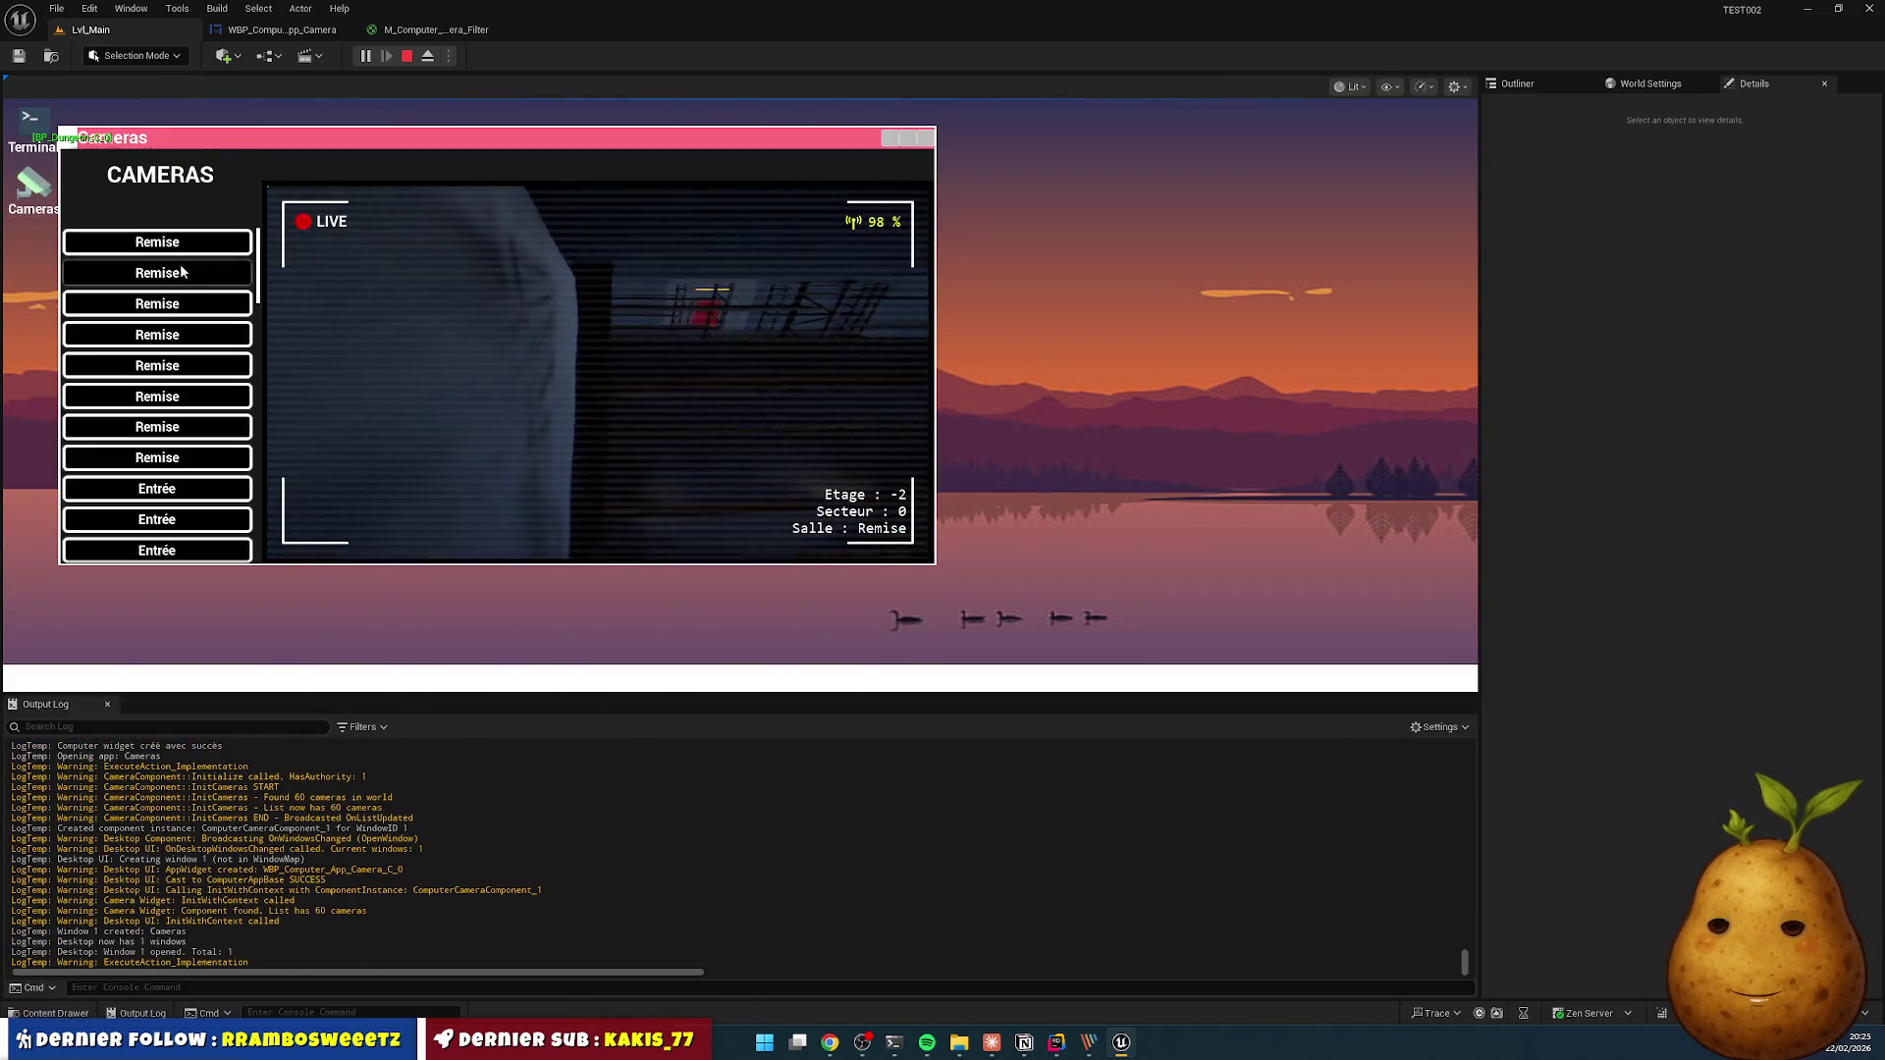
click(184, 310)
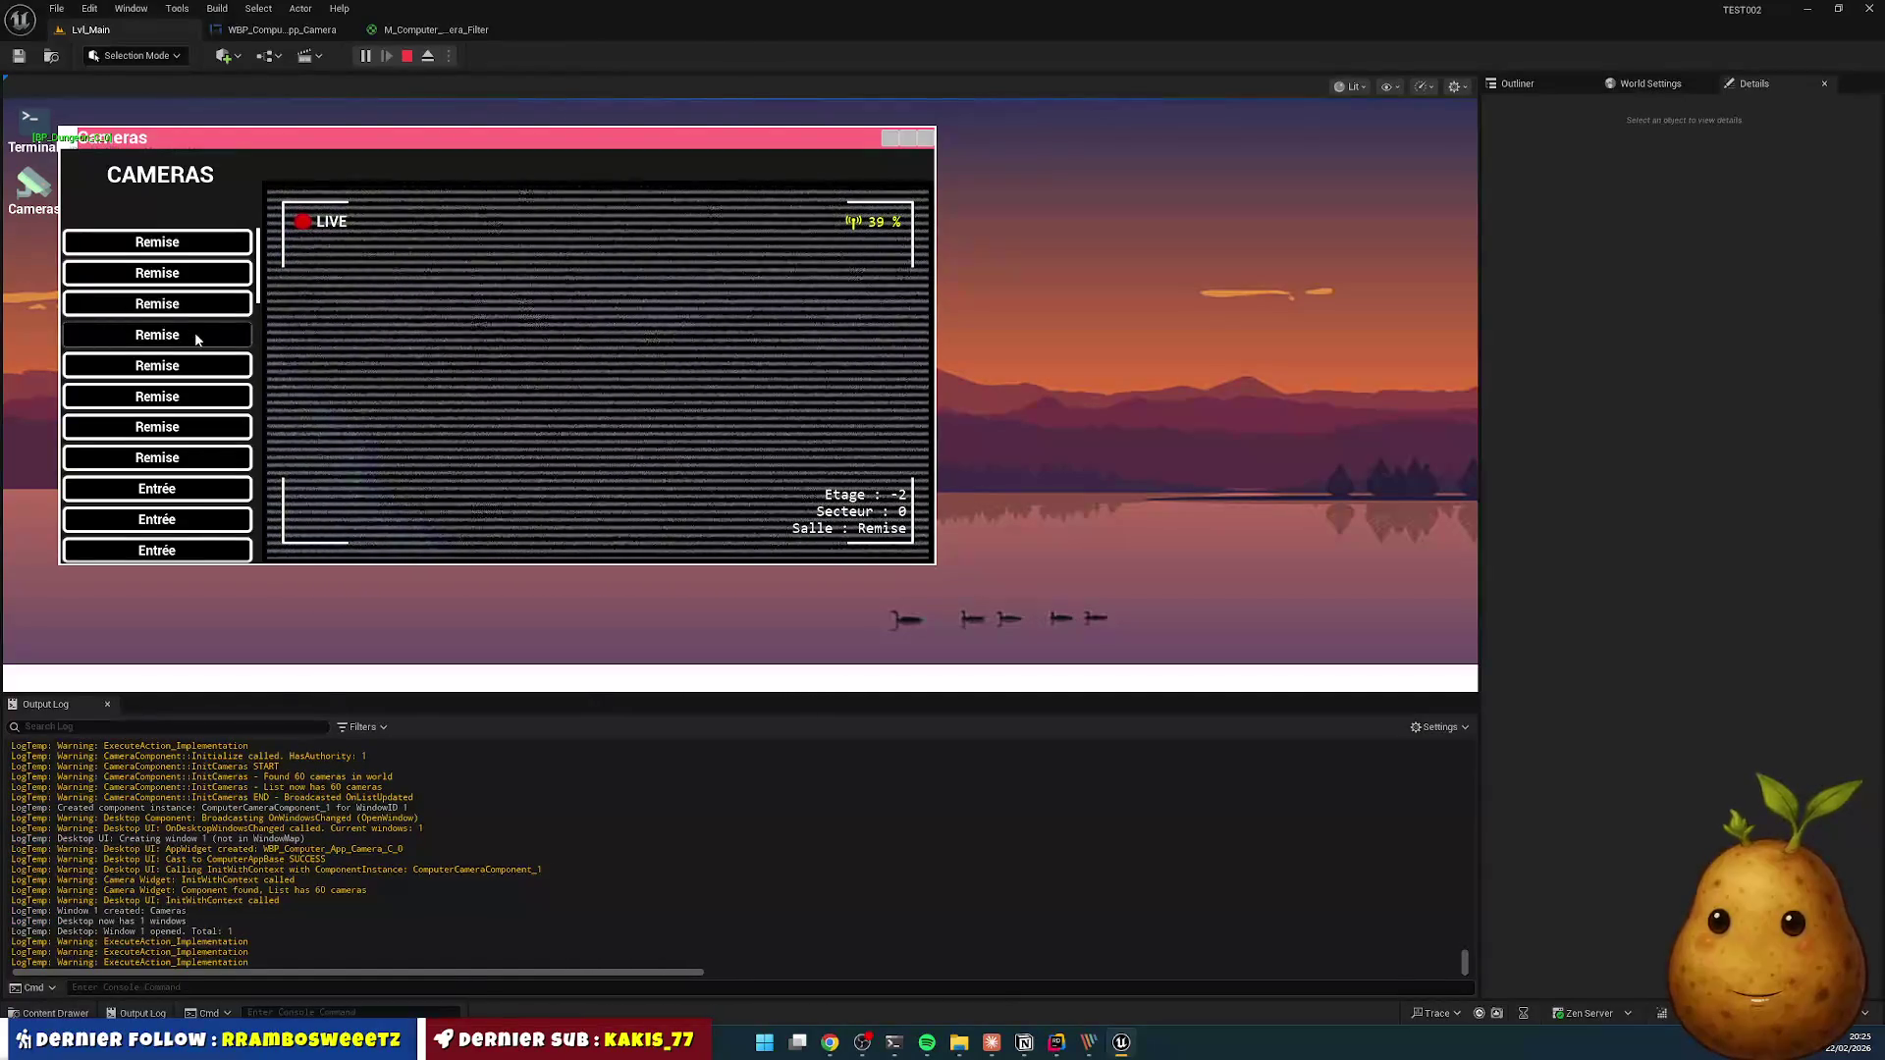
click(195, 377)
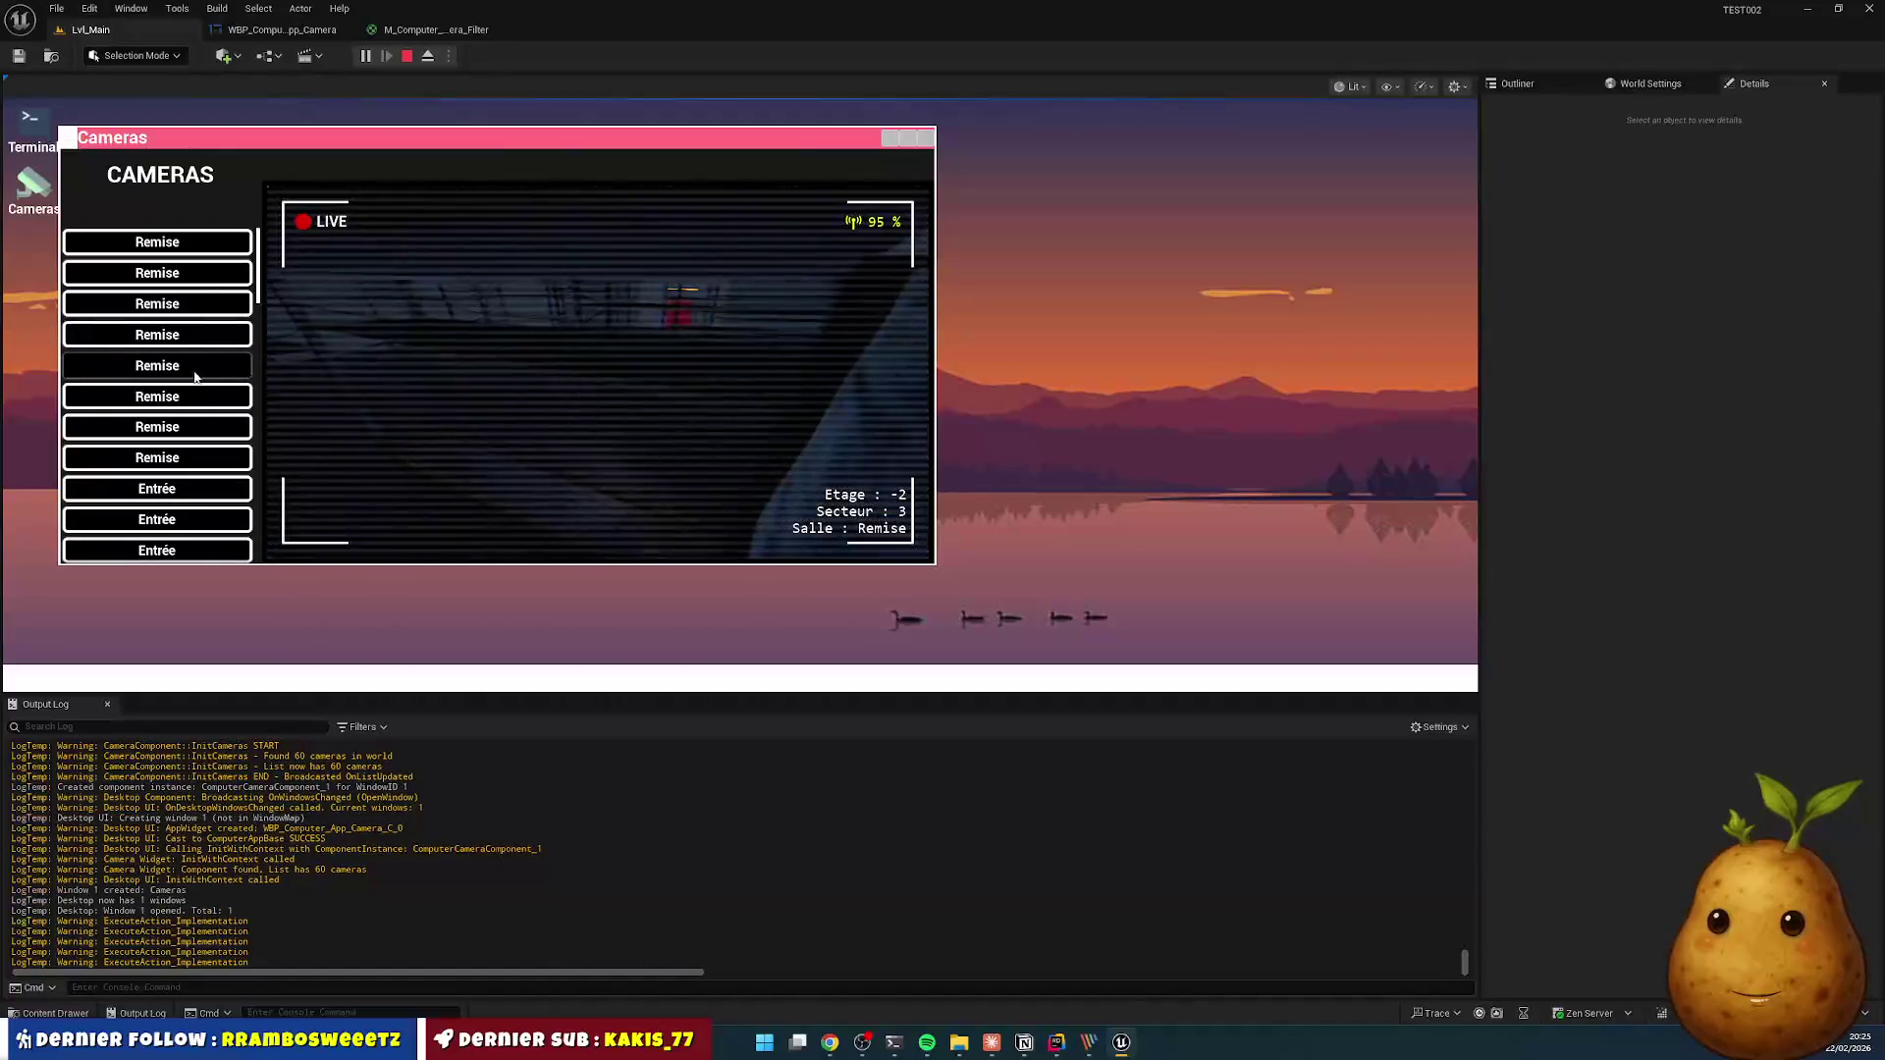
click(196, 389)
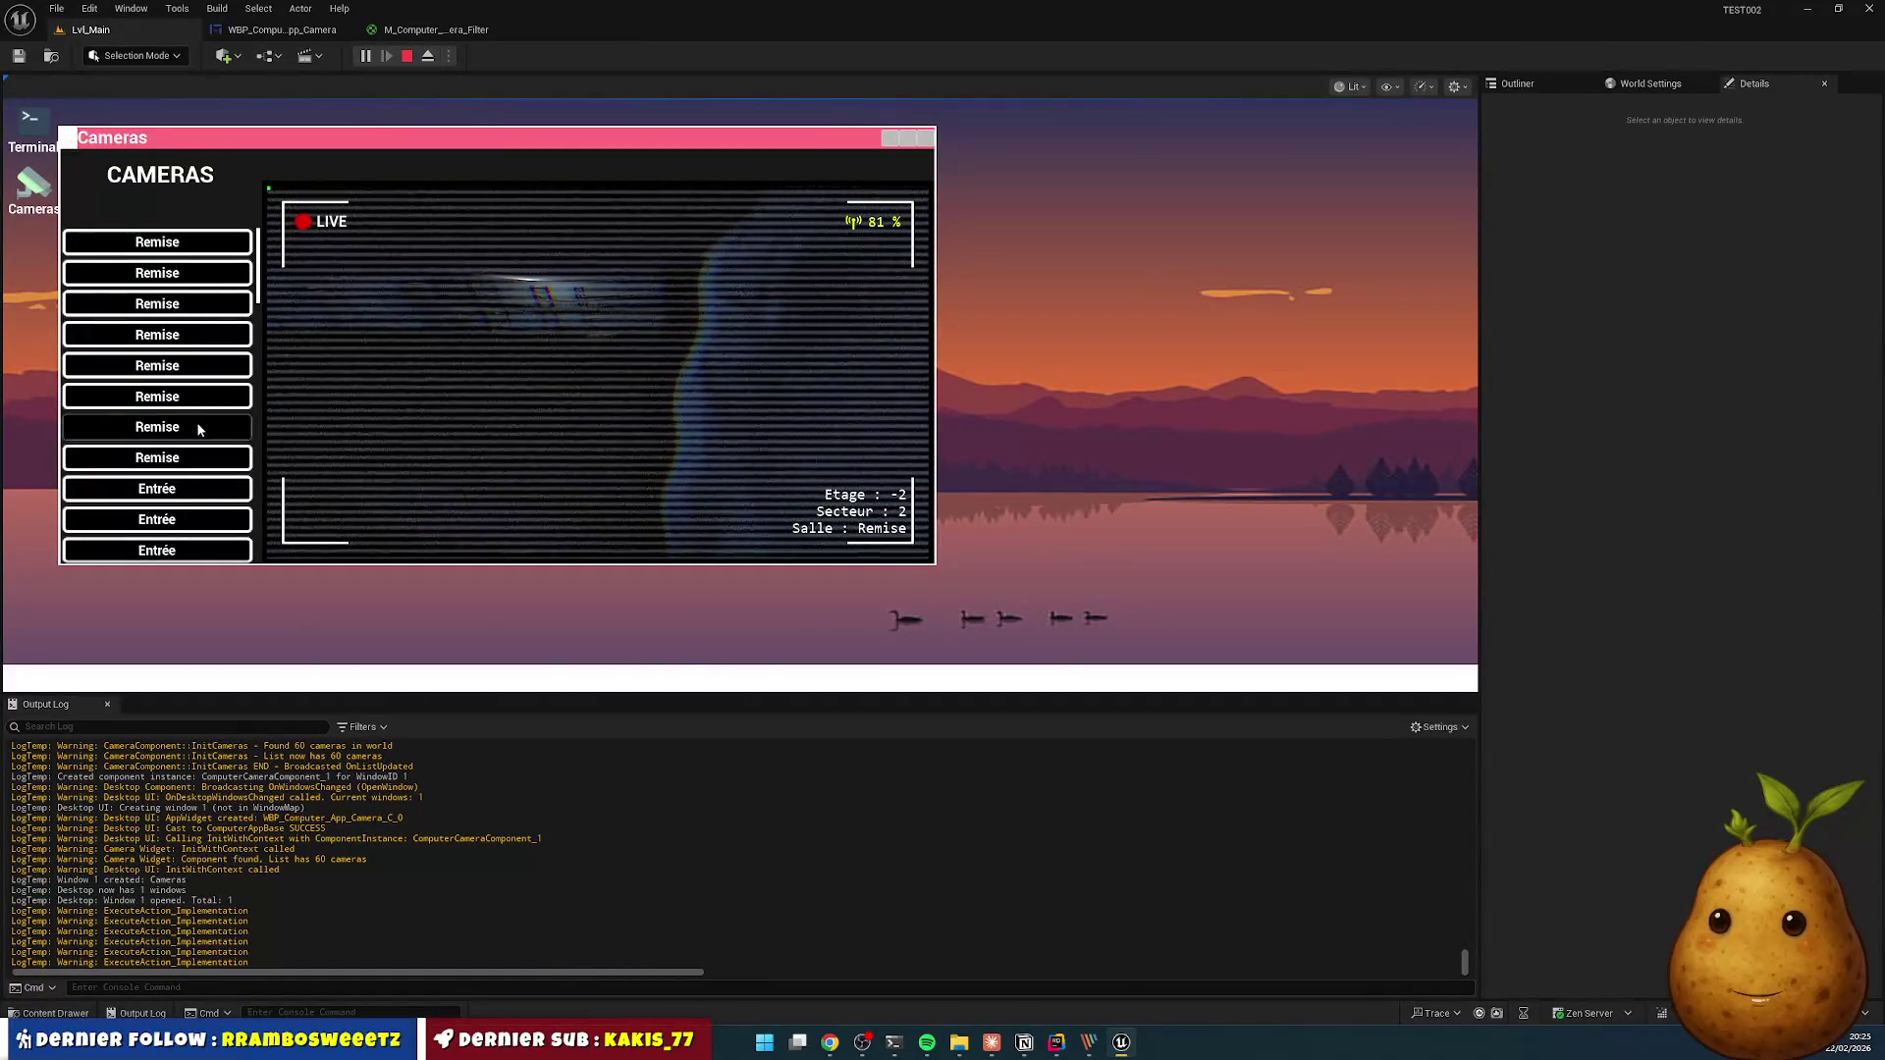
click(190, 462)
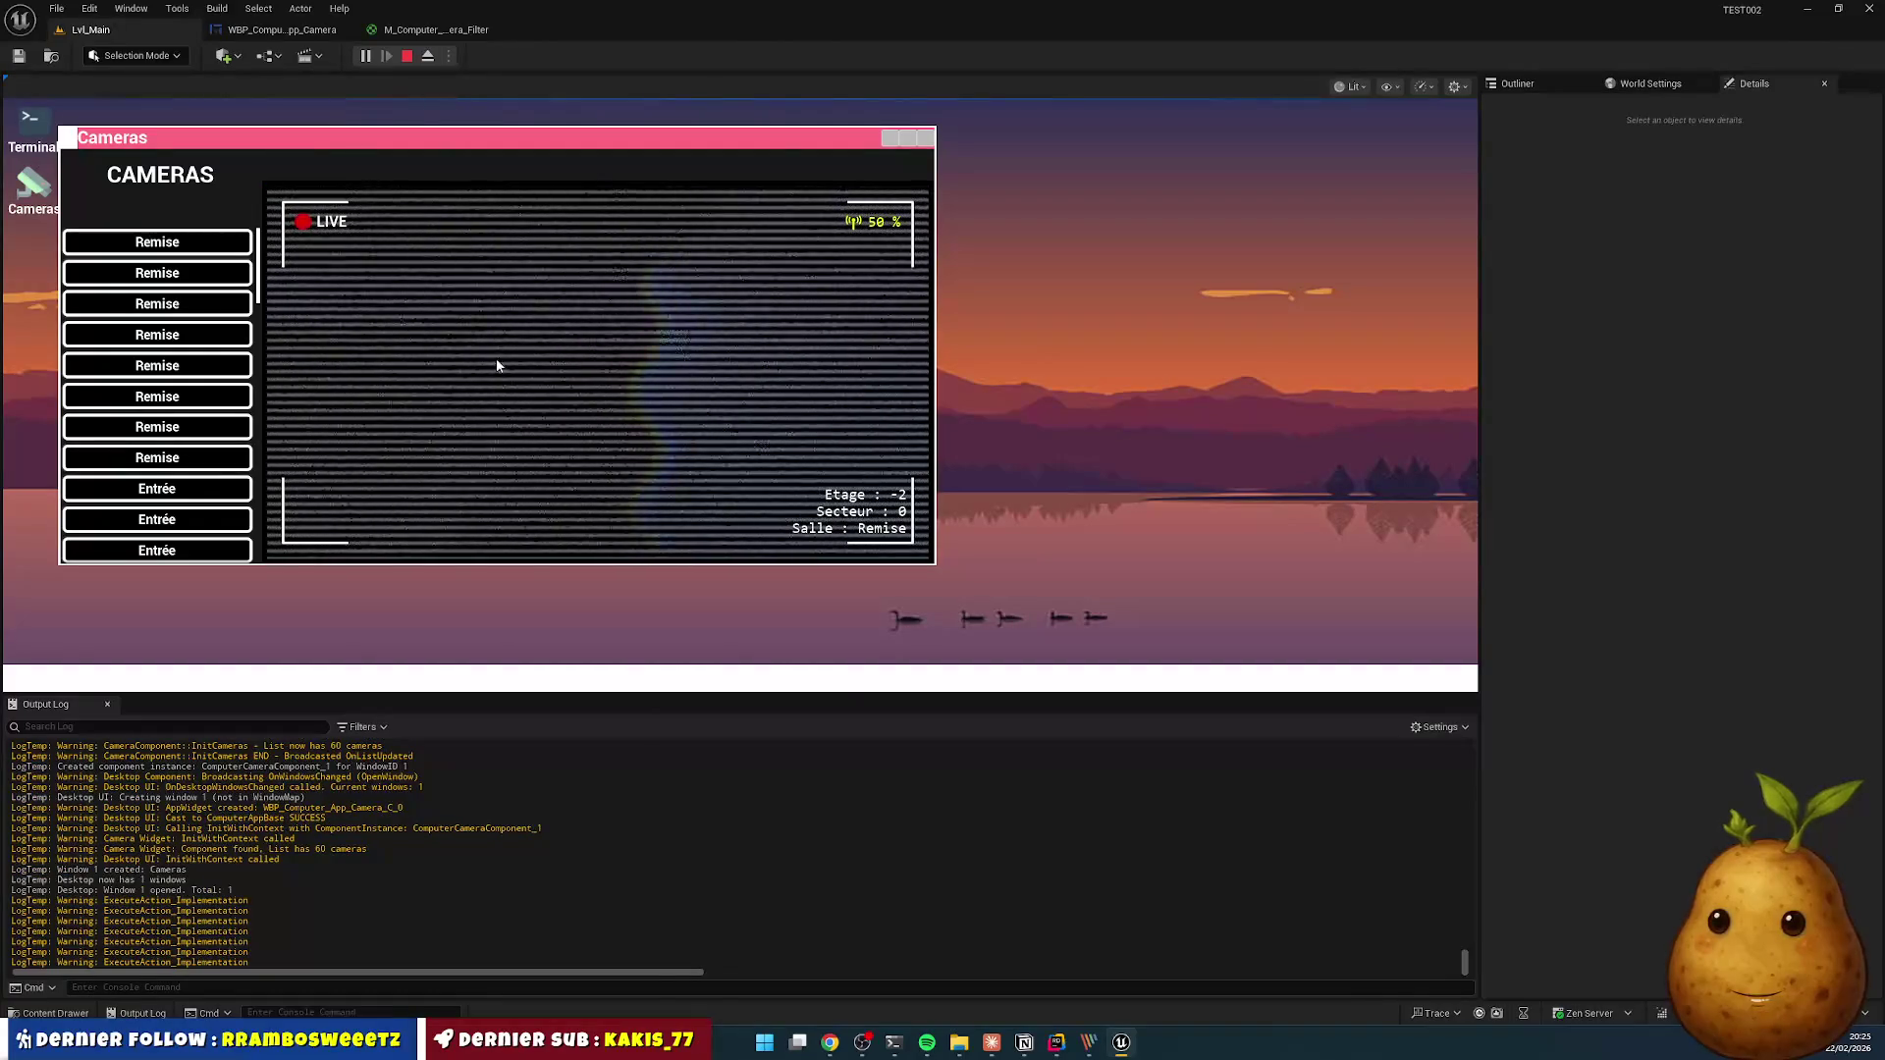
scroll(201, 481, down, 1)
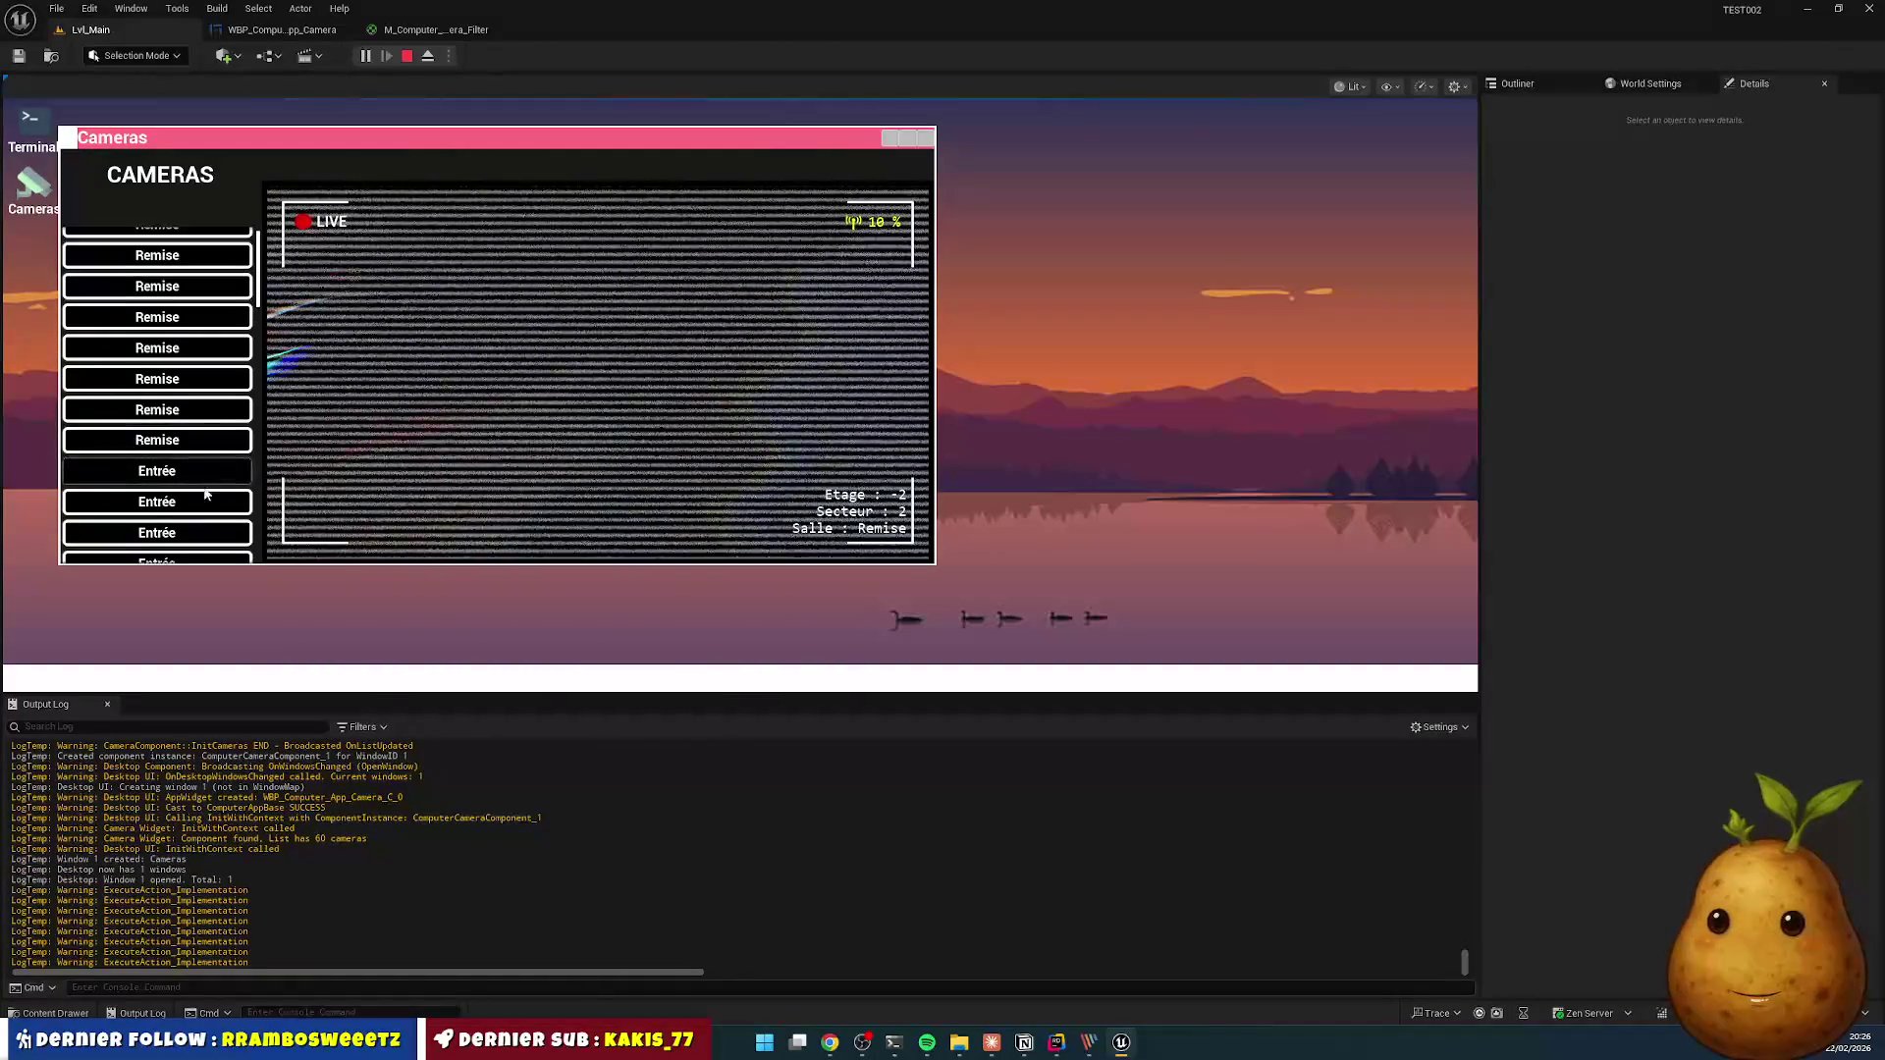
click(212, 502)
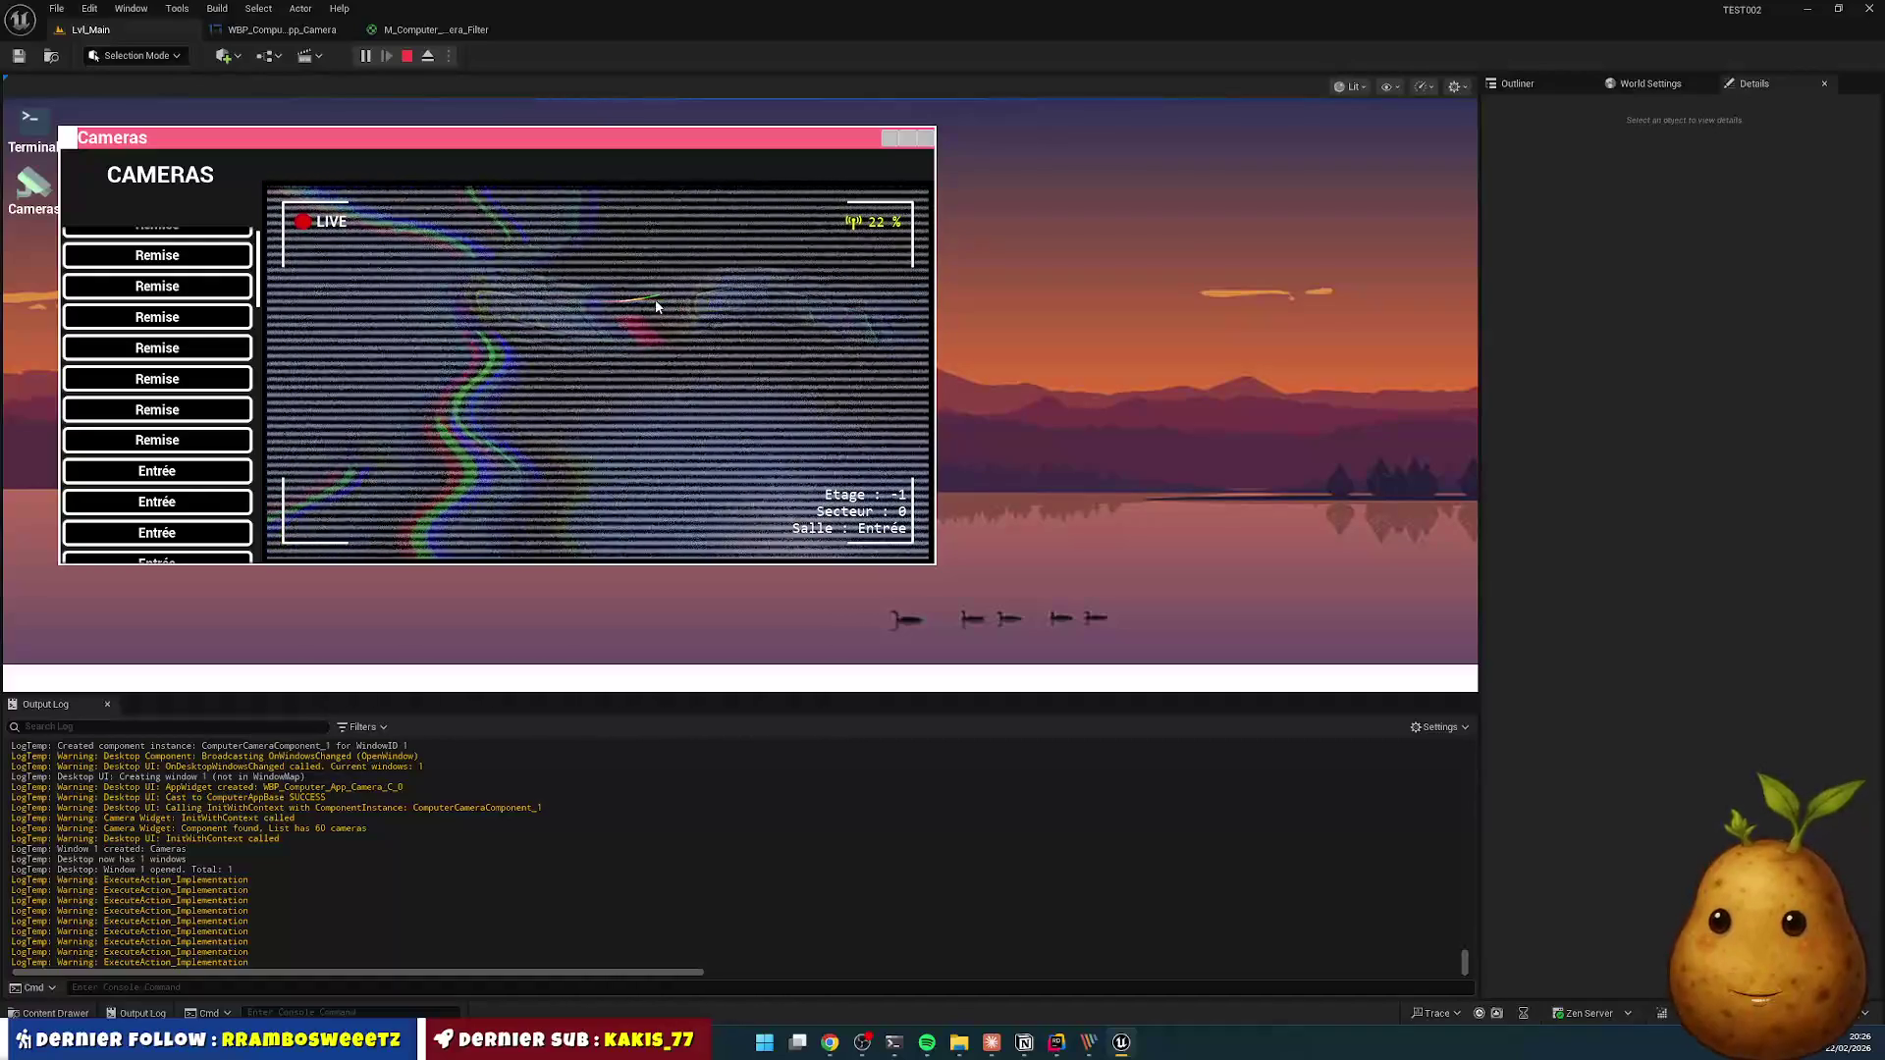
scroll(197, 471, down, 2)
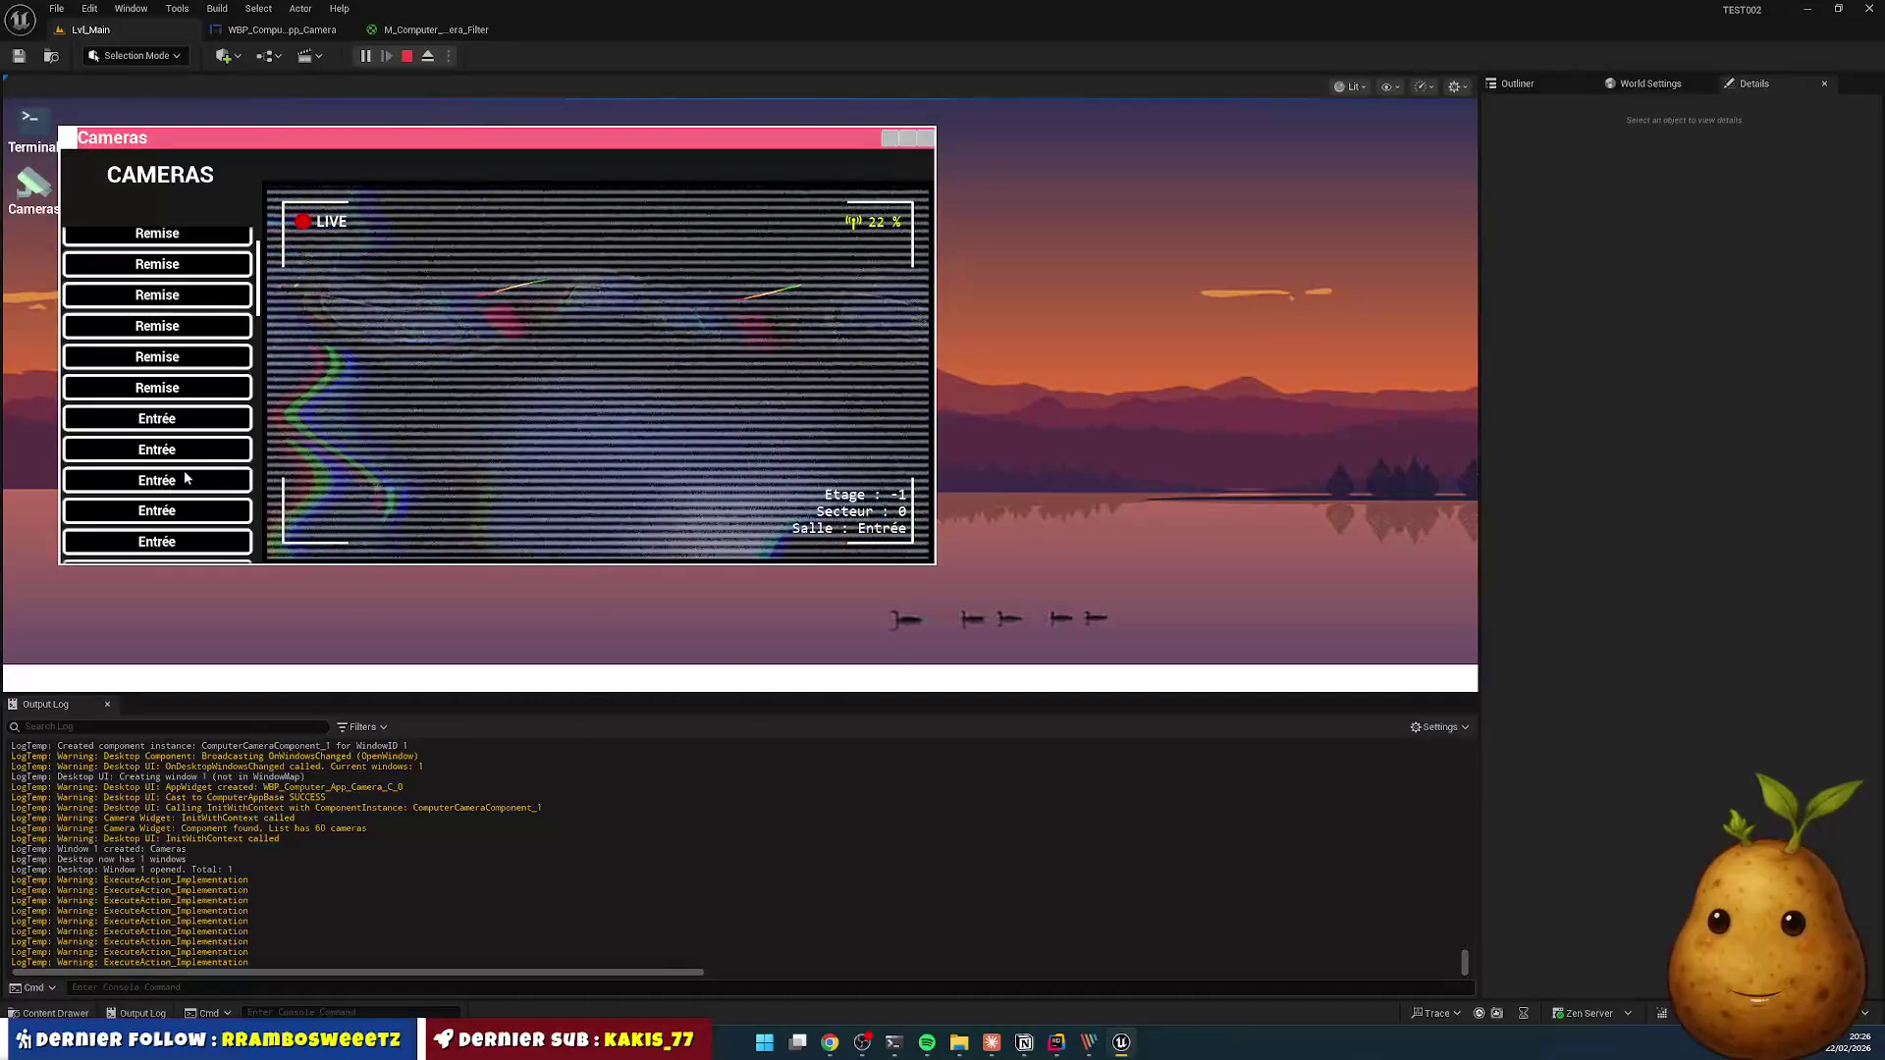
click(209, 498)
click(203, 510)
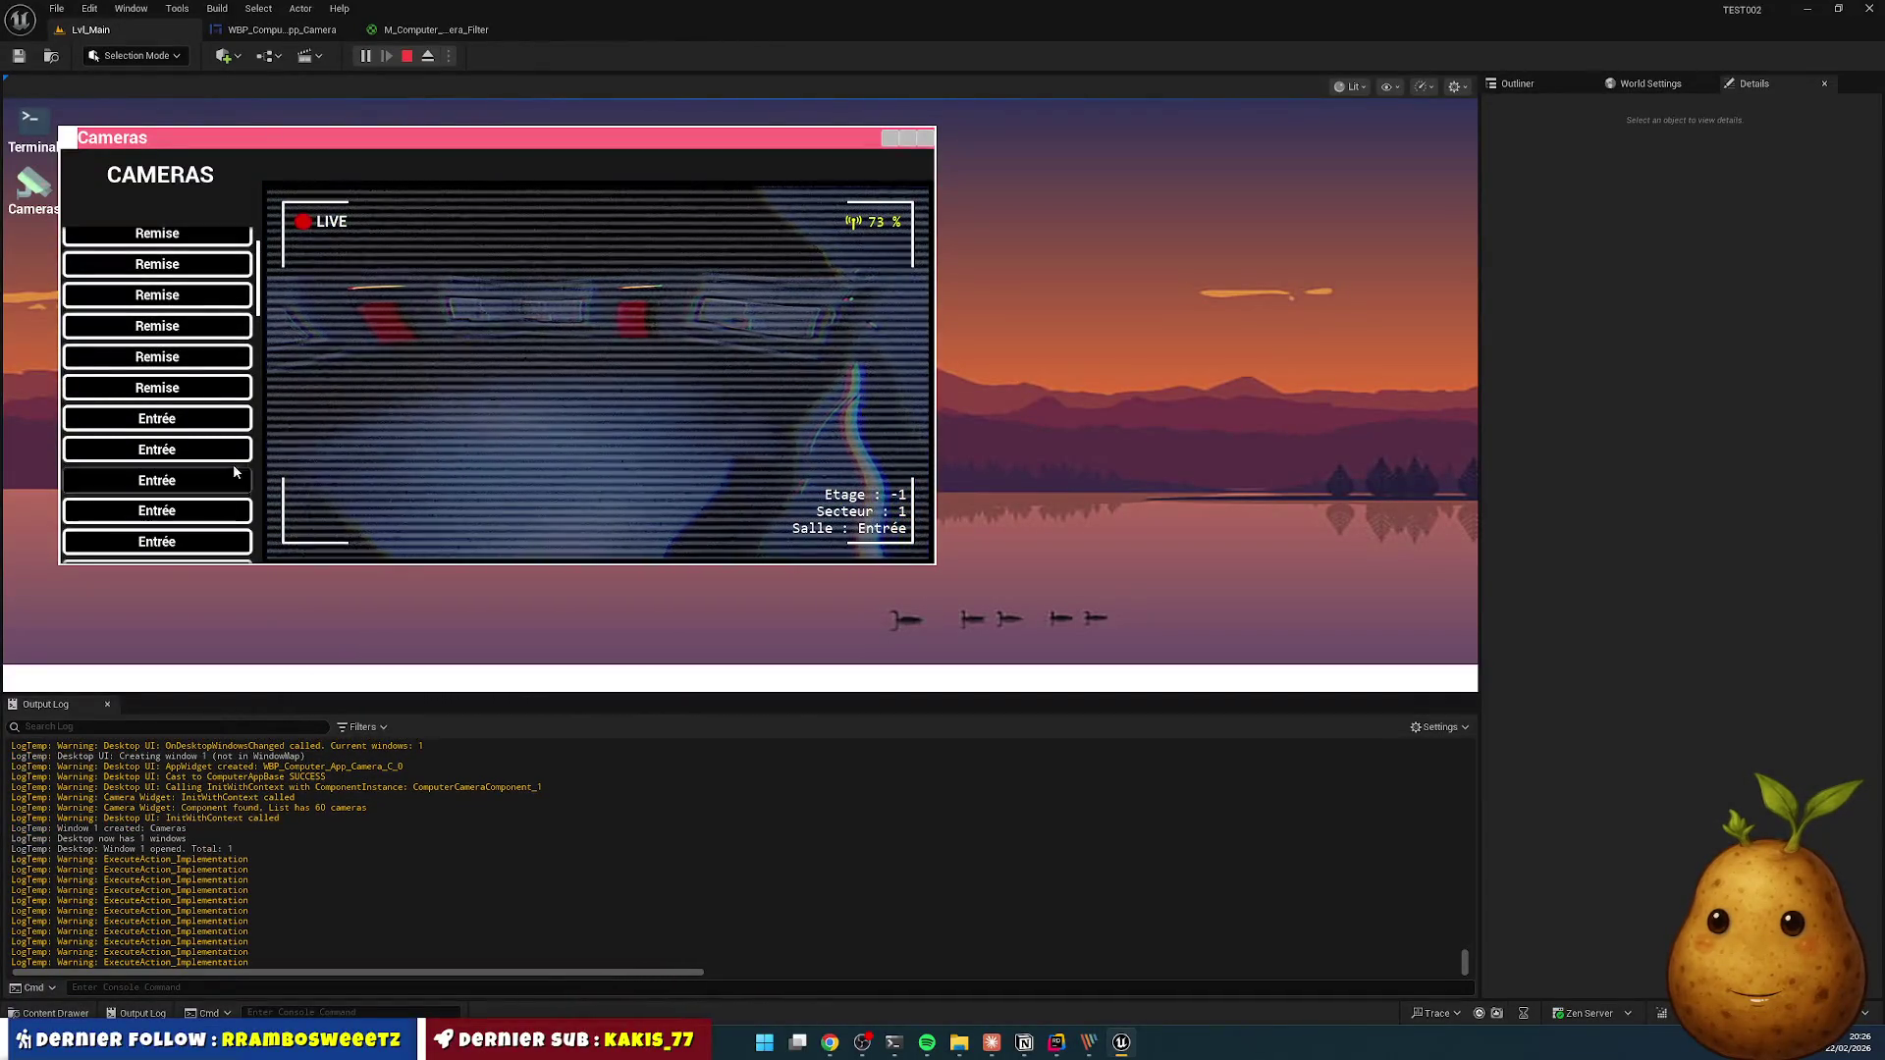
scroll(198, 501, down, 1)
click(177, 537)
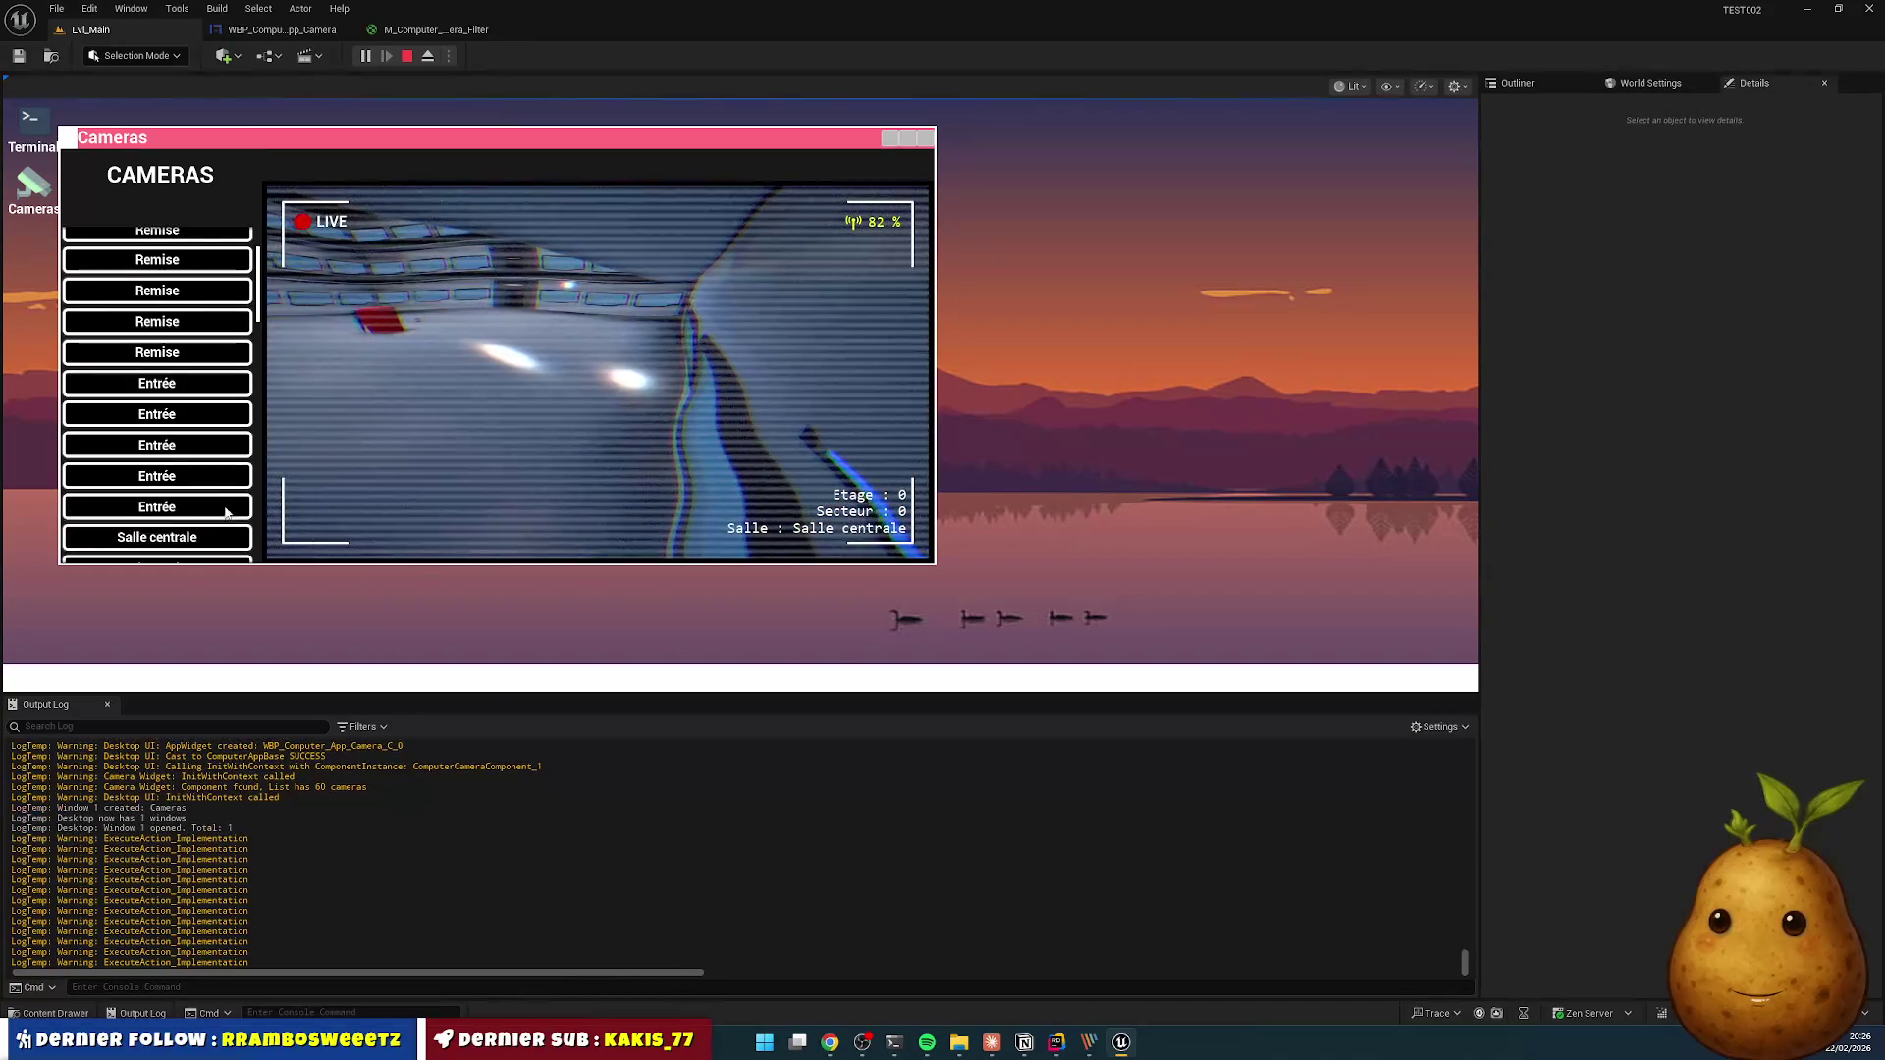
scroll(179, 491, down, 2)
click(157, 516)
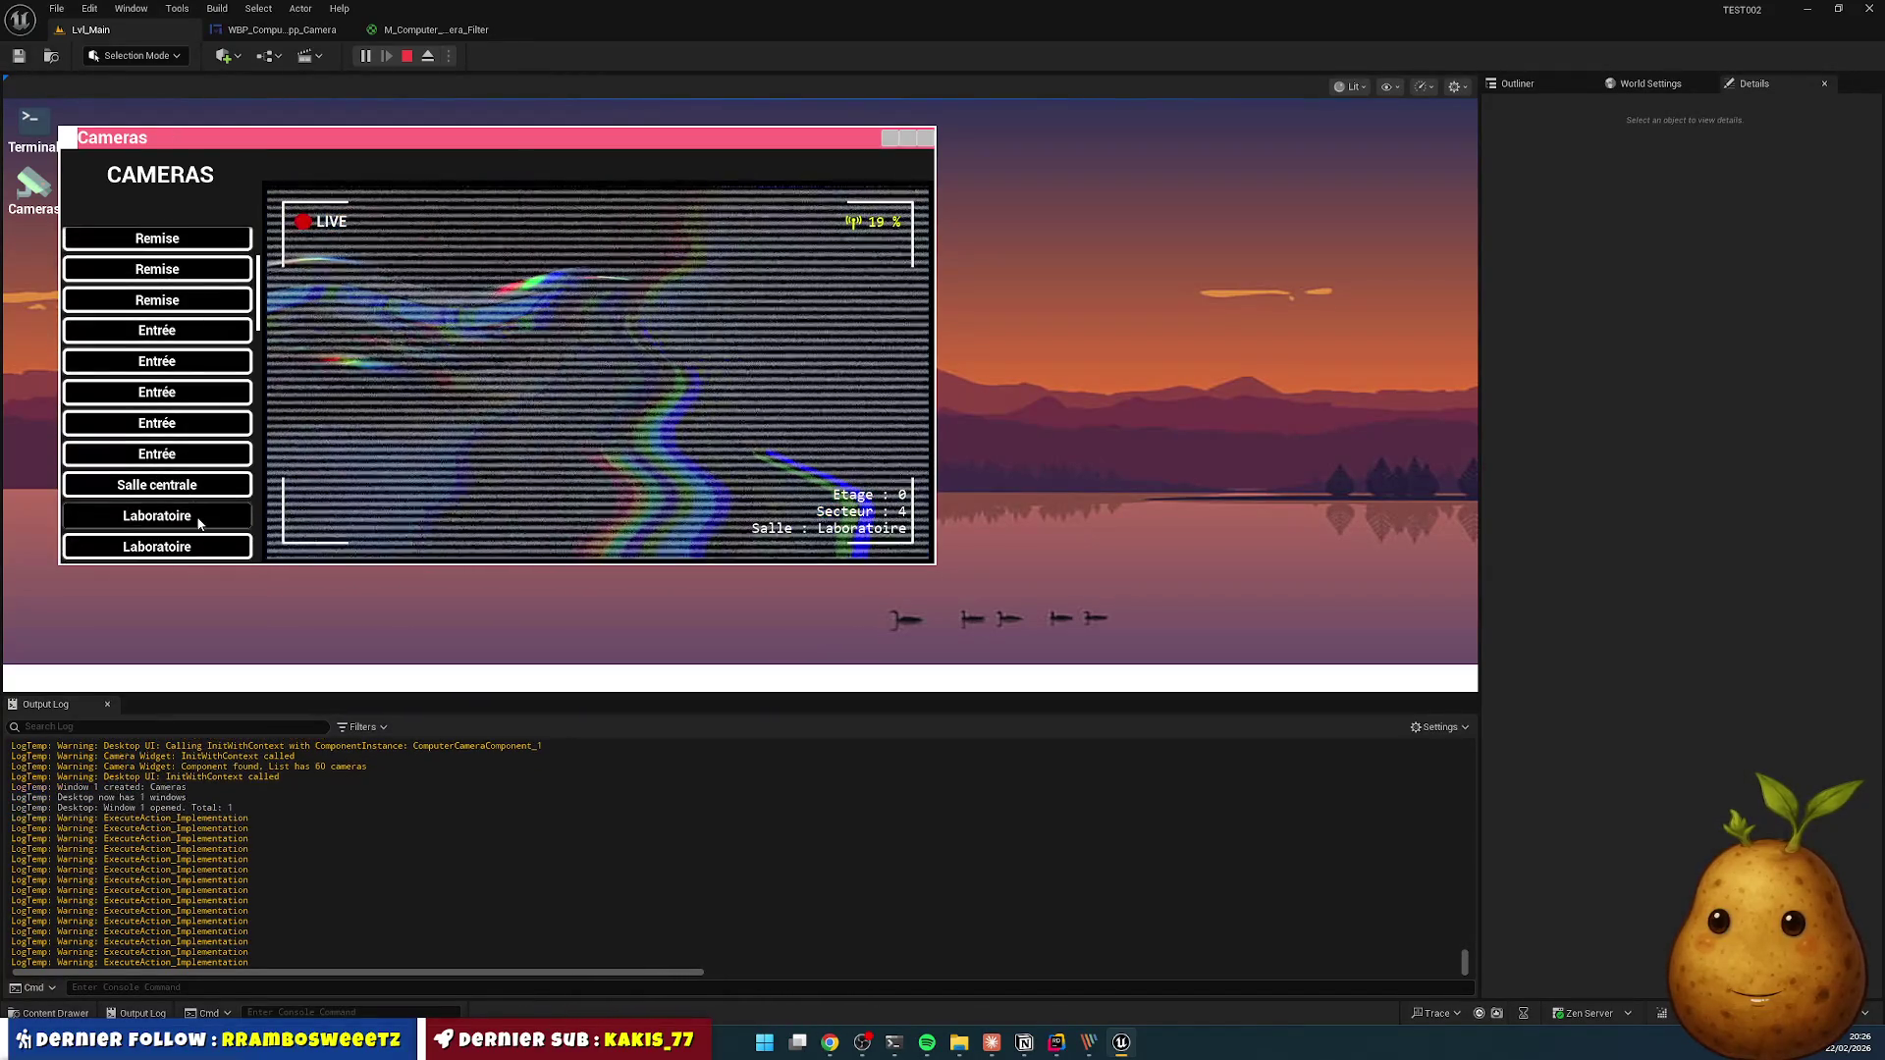
- Revisit the Remise cameras to compare clear and jammed signal levels
click(213, 355)
click(232, 241)
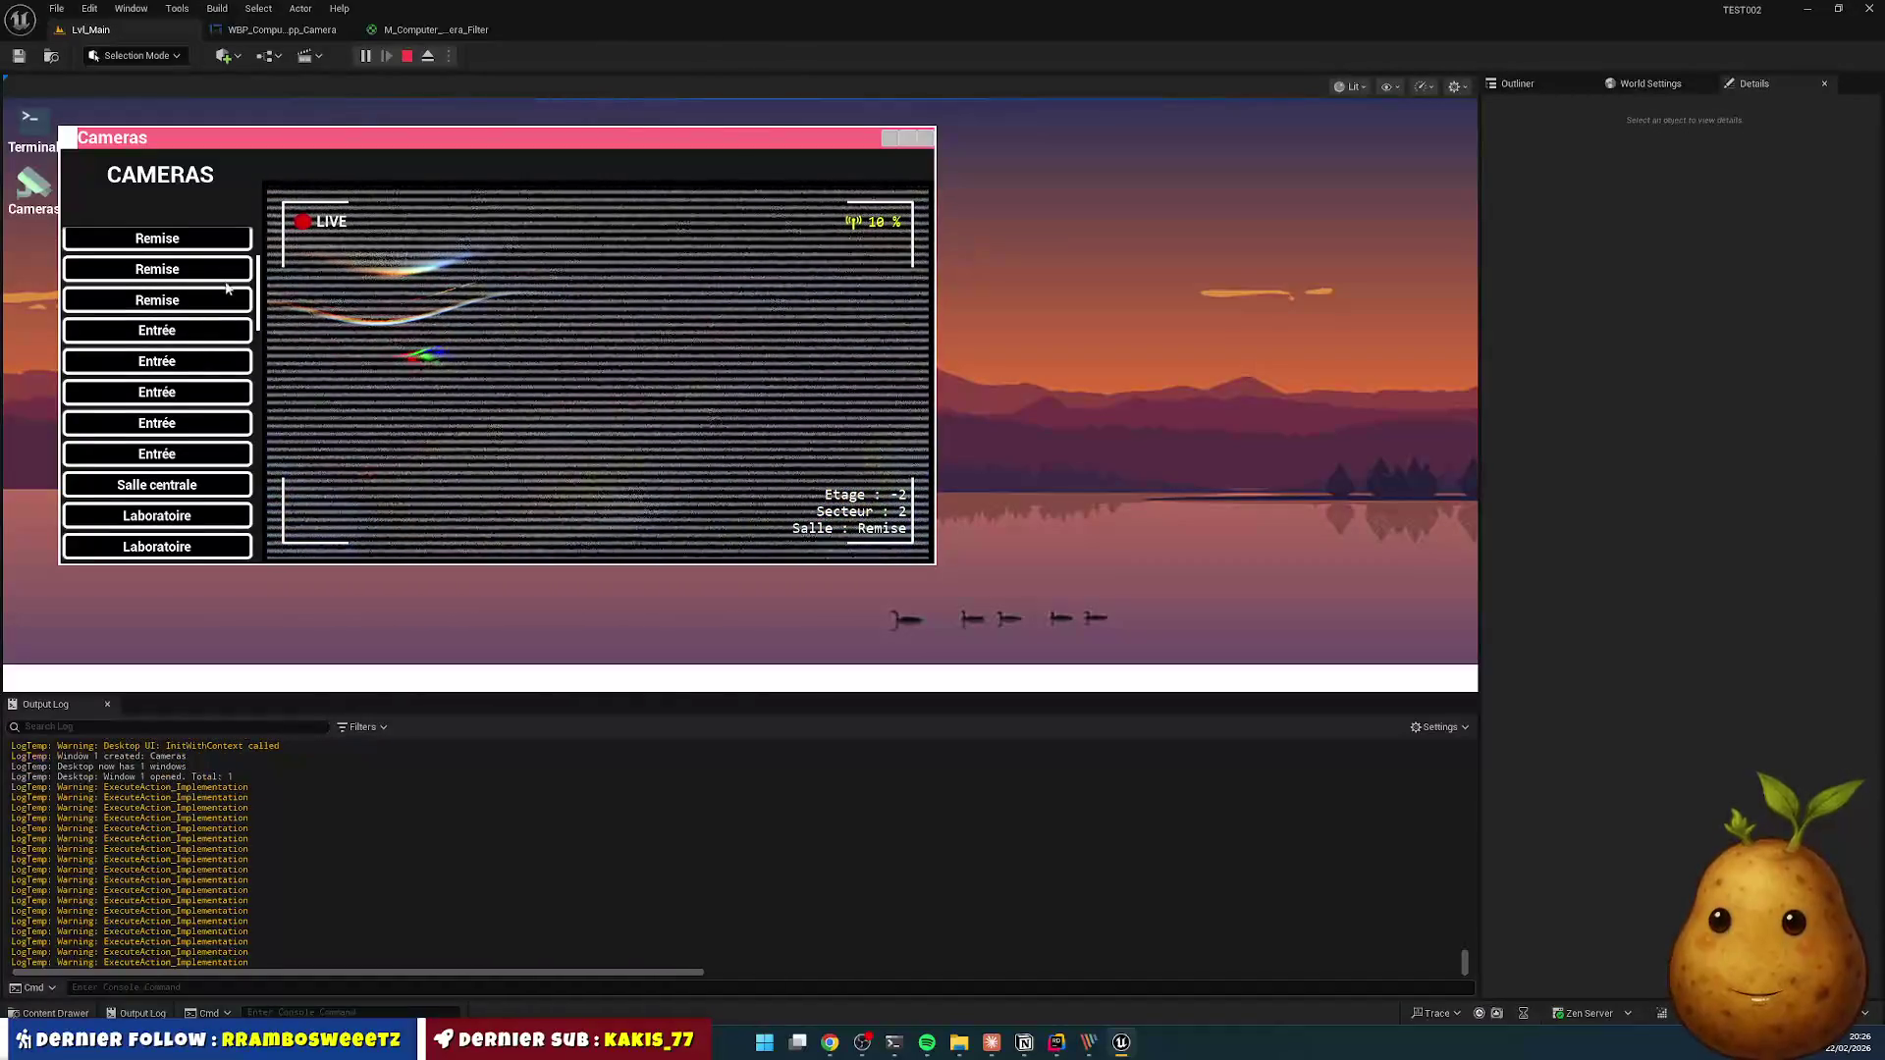
scroll(194, 314, up, 1)
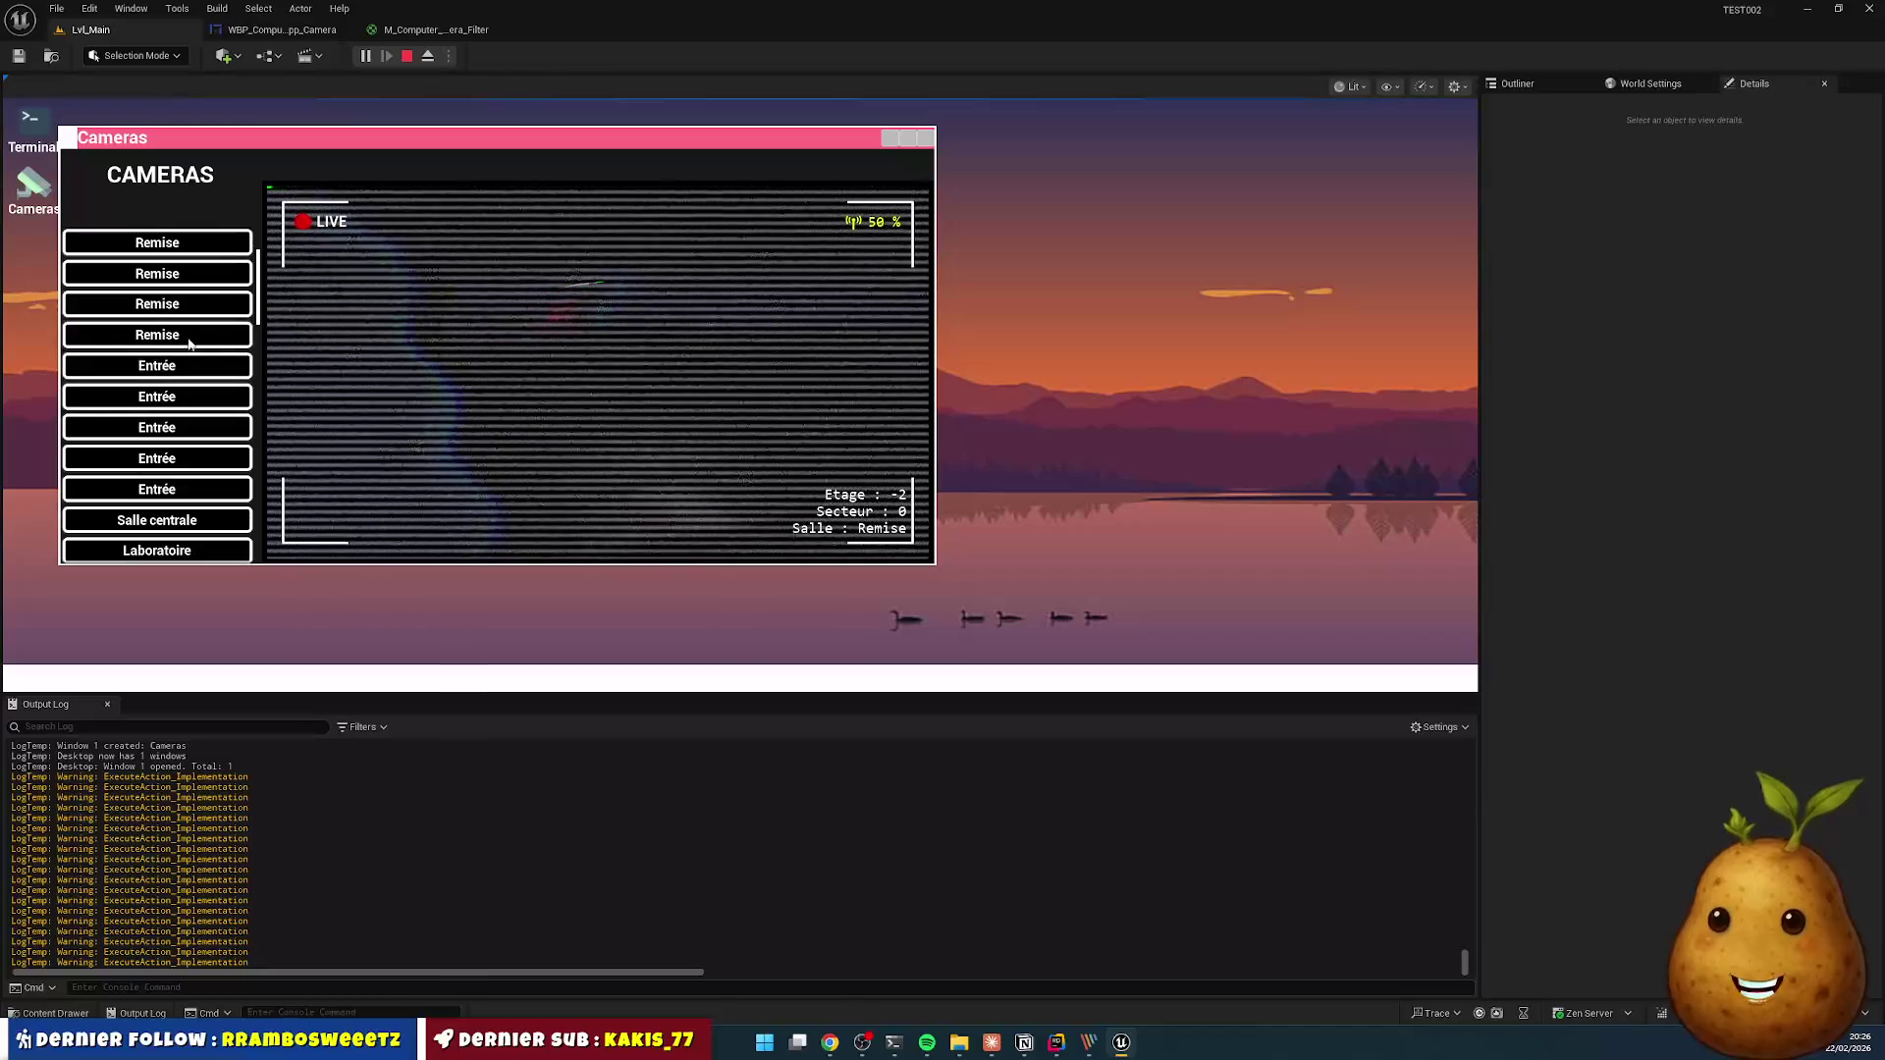
click(177, 275)
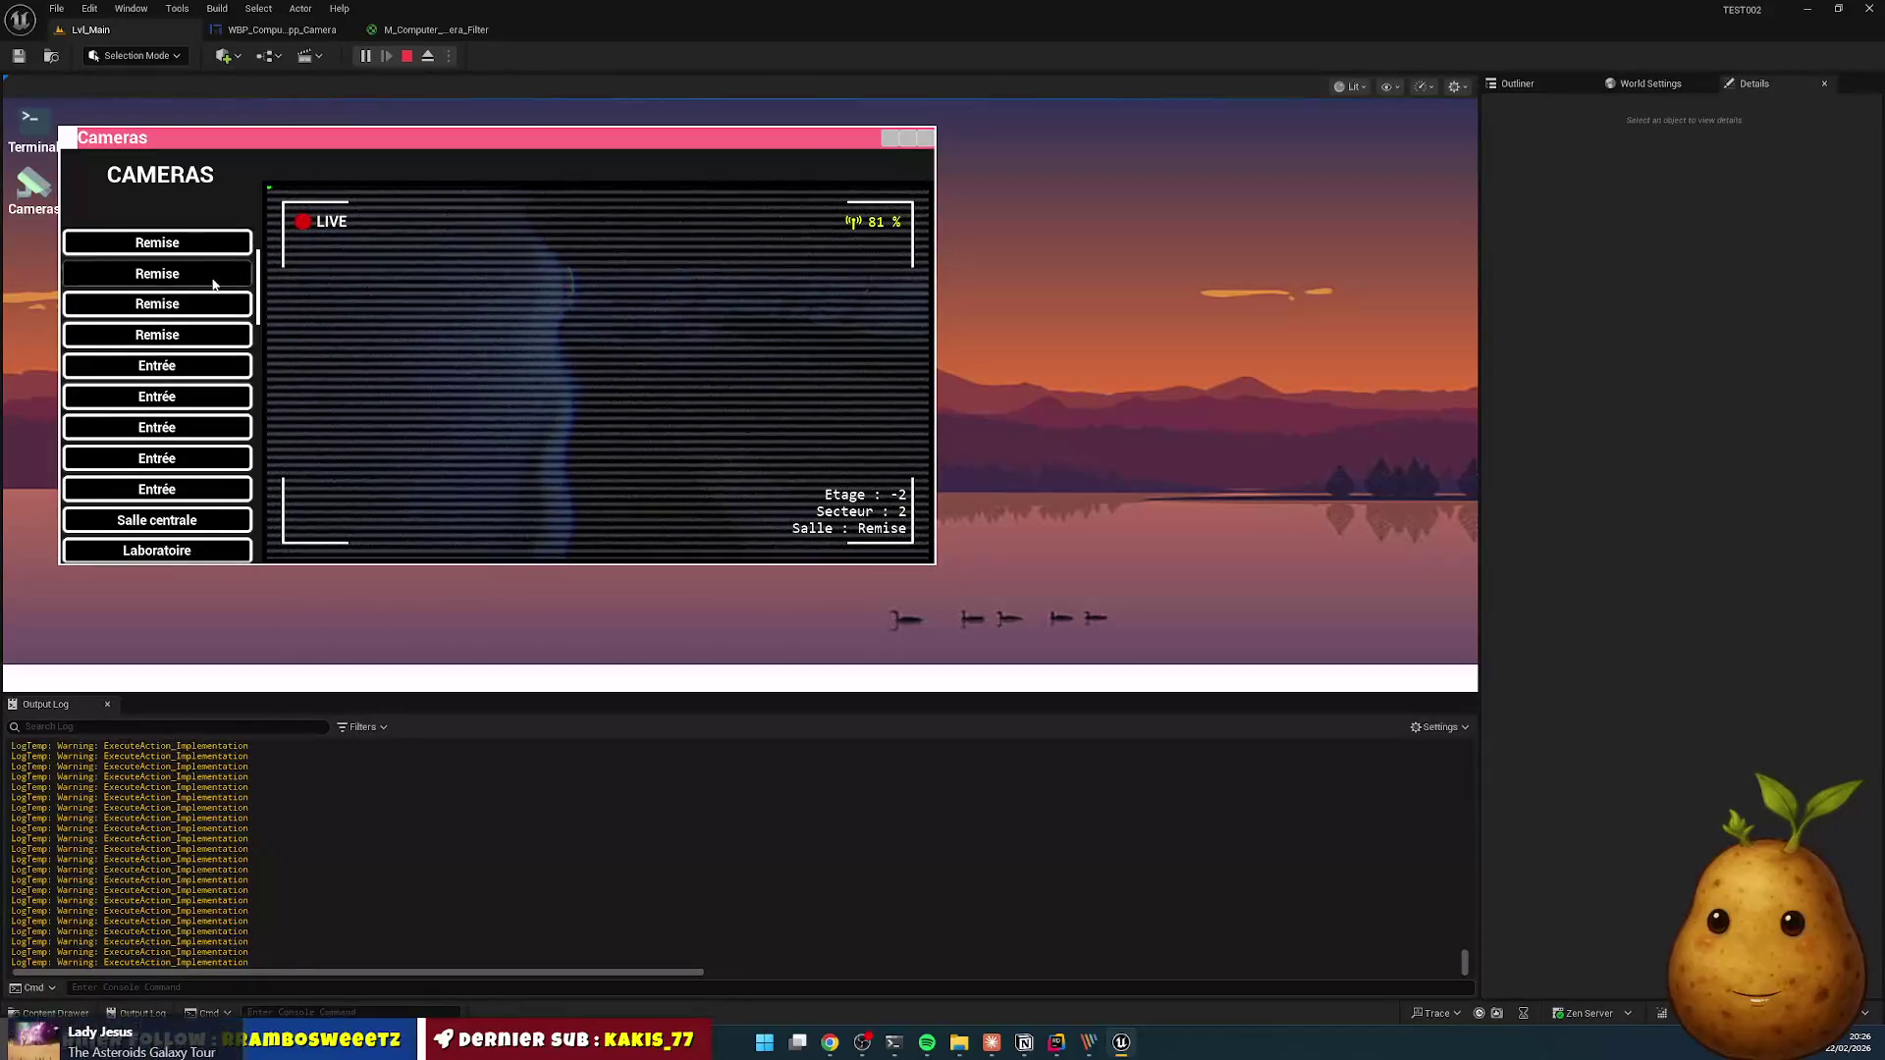
scroll(219, 282, up, 1)
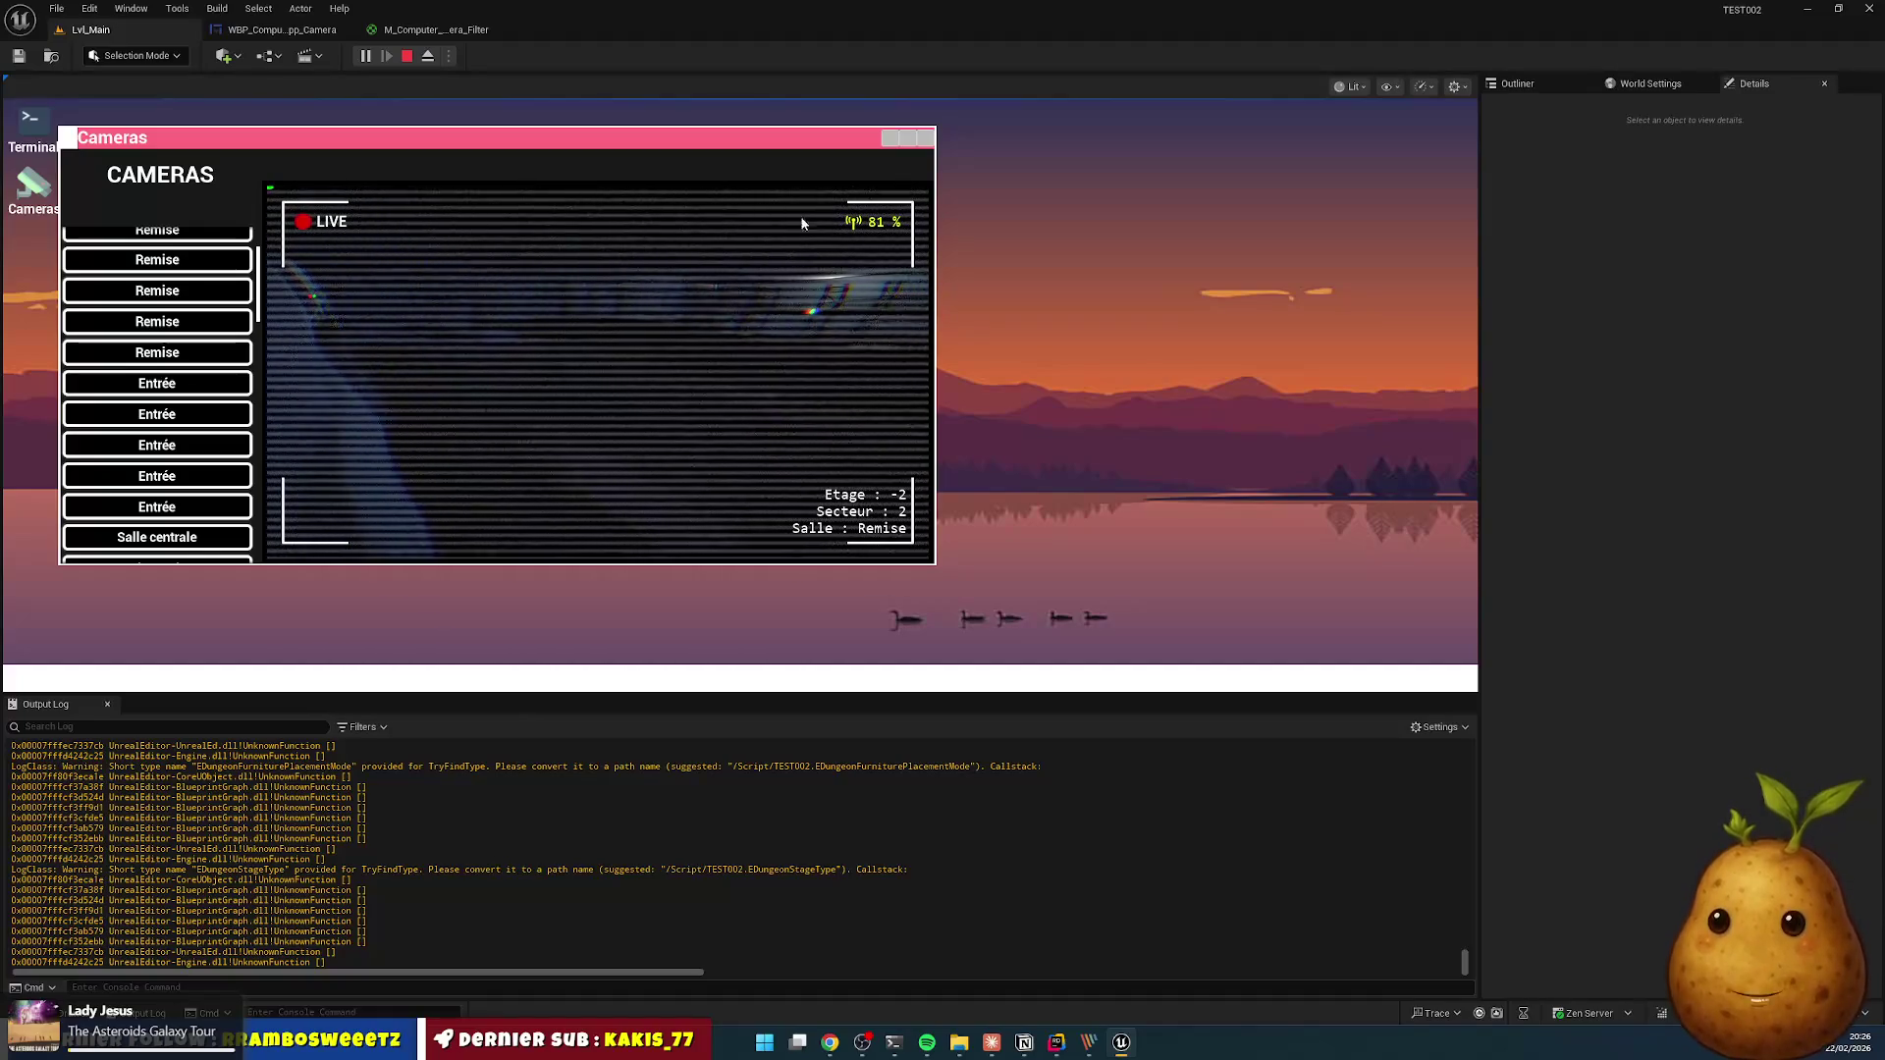
scroll(176, 361, up, 2)
click(178, 311)
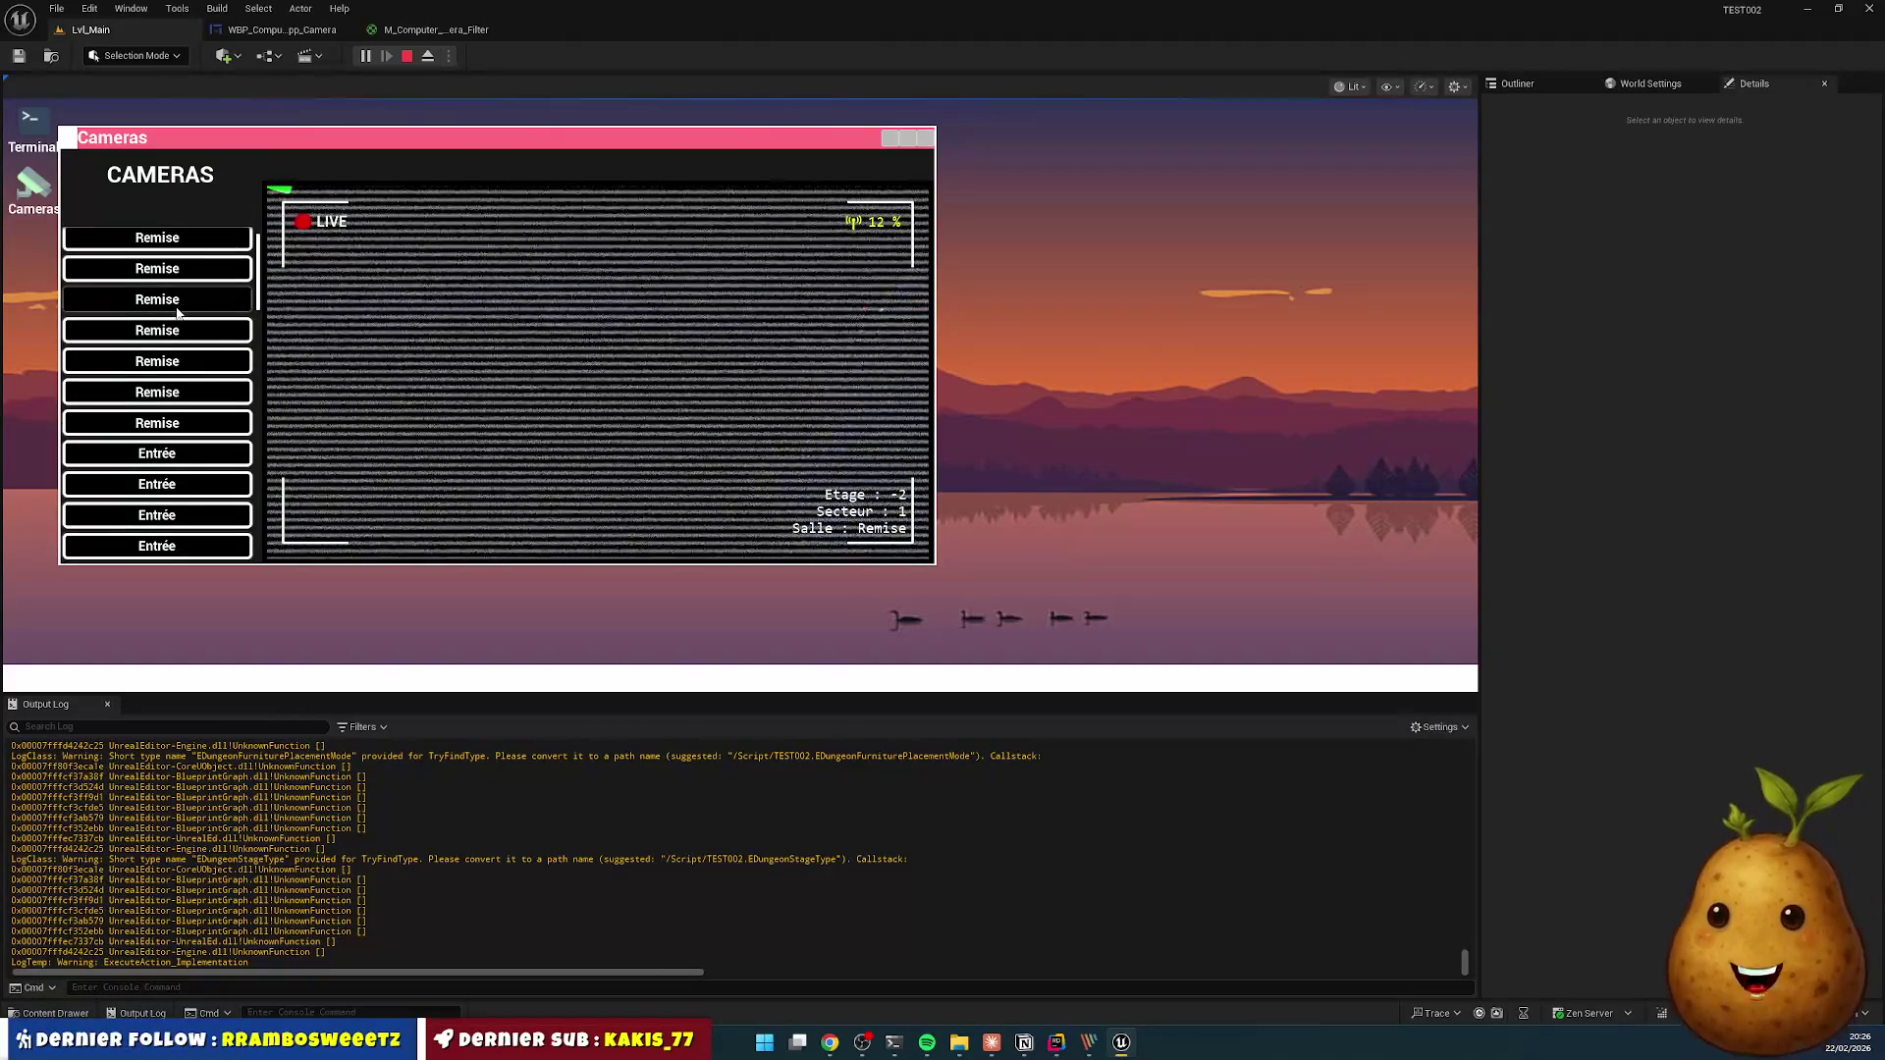
click(179, 271)
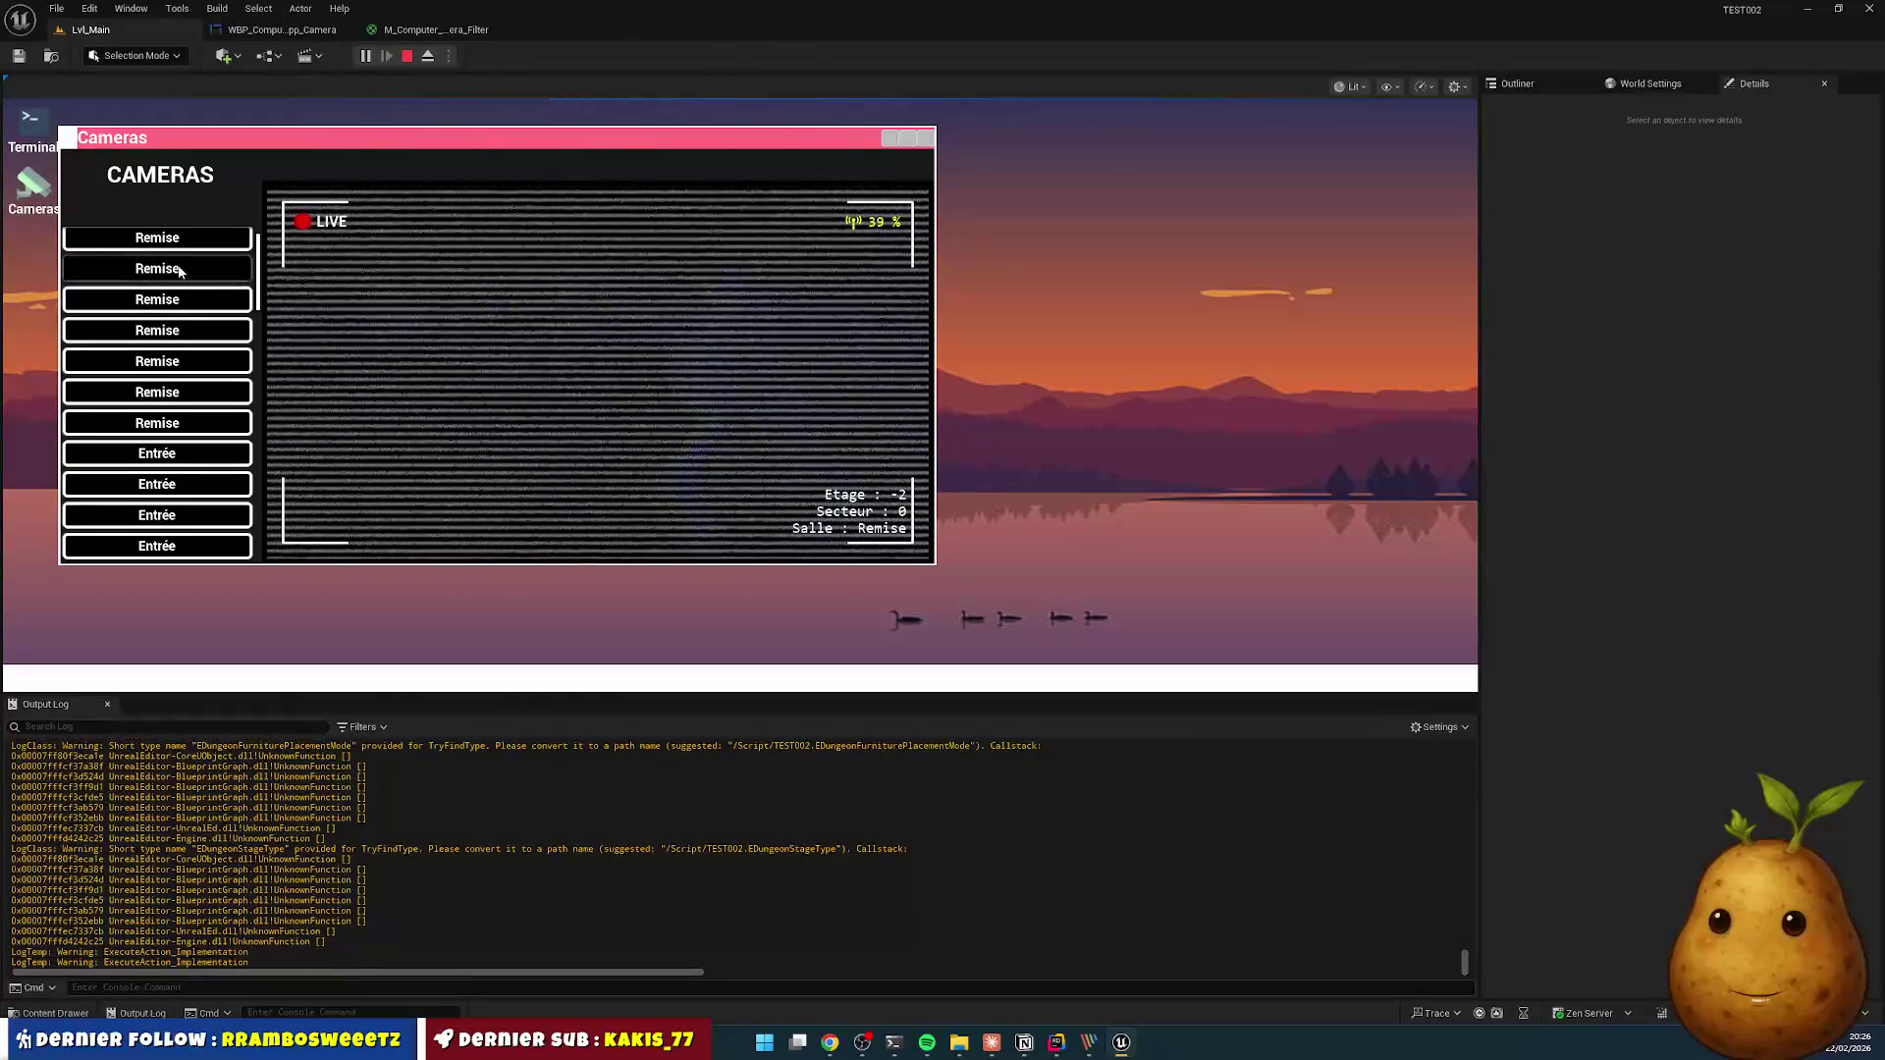
scroll(181, 279, up, 1)
click(187, 277)
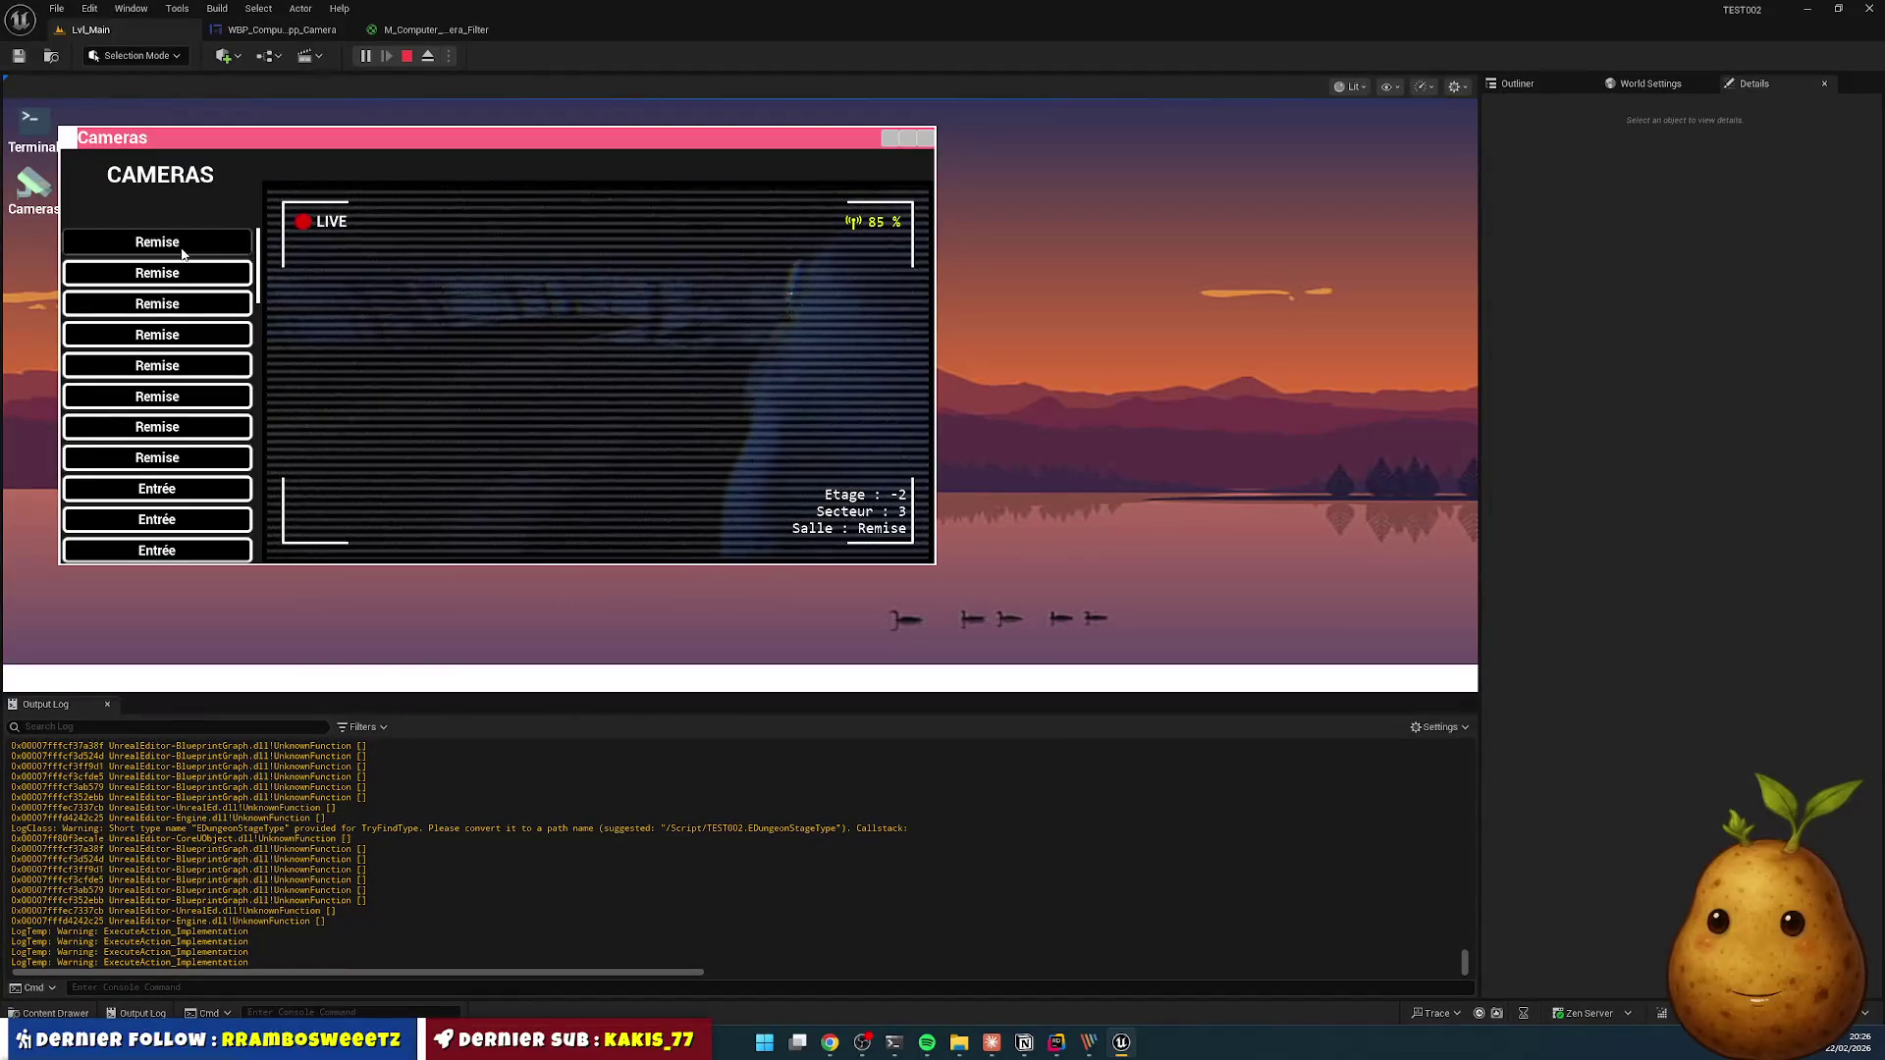
click(185, 254)
click(179, 334)
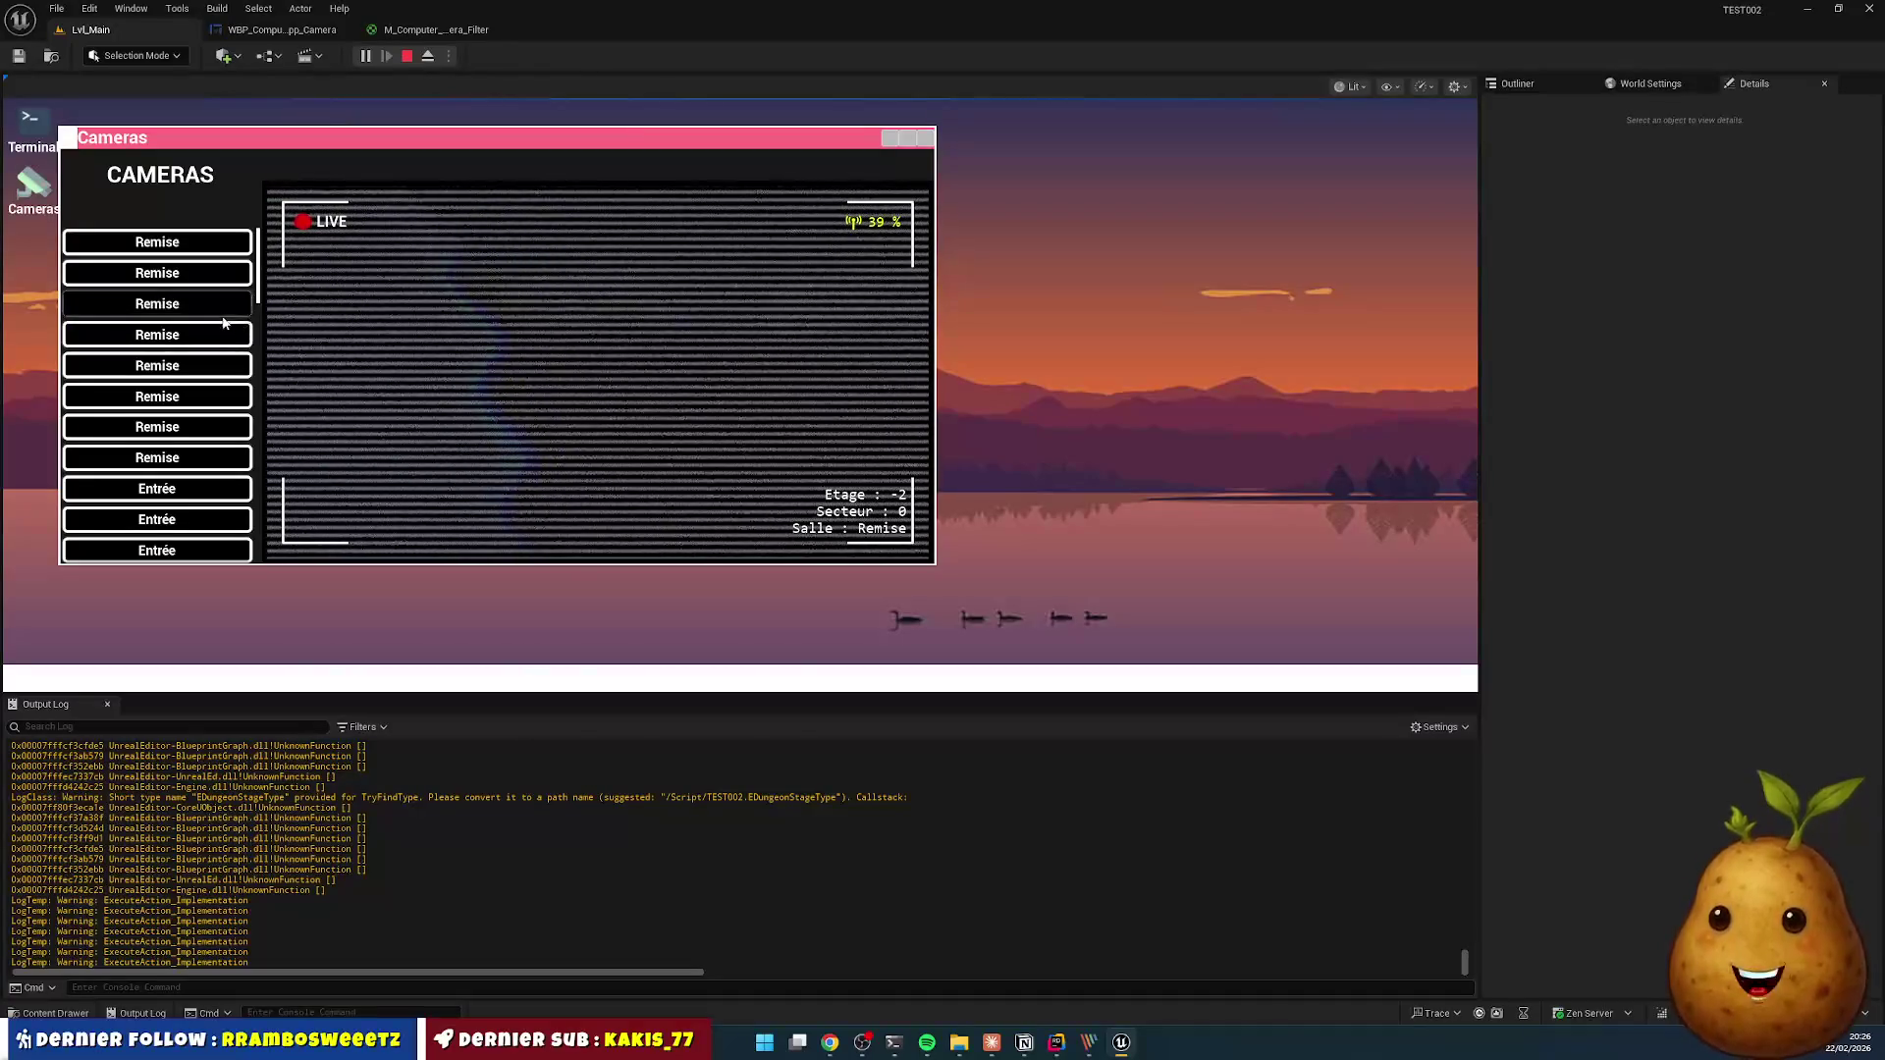
click(204, 253)
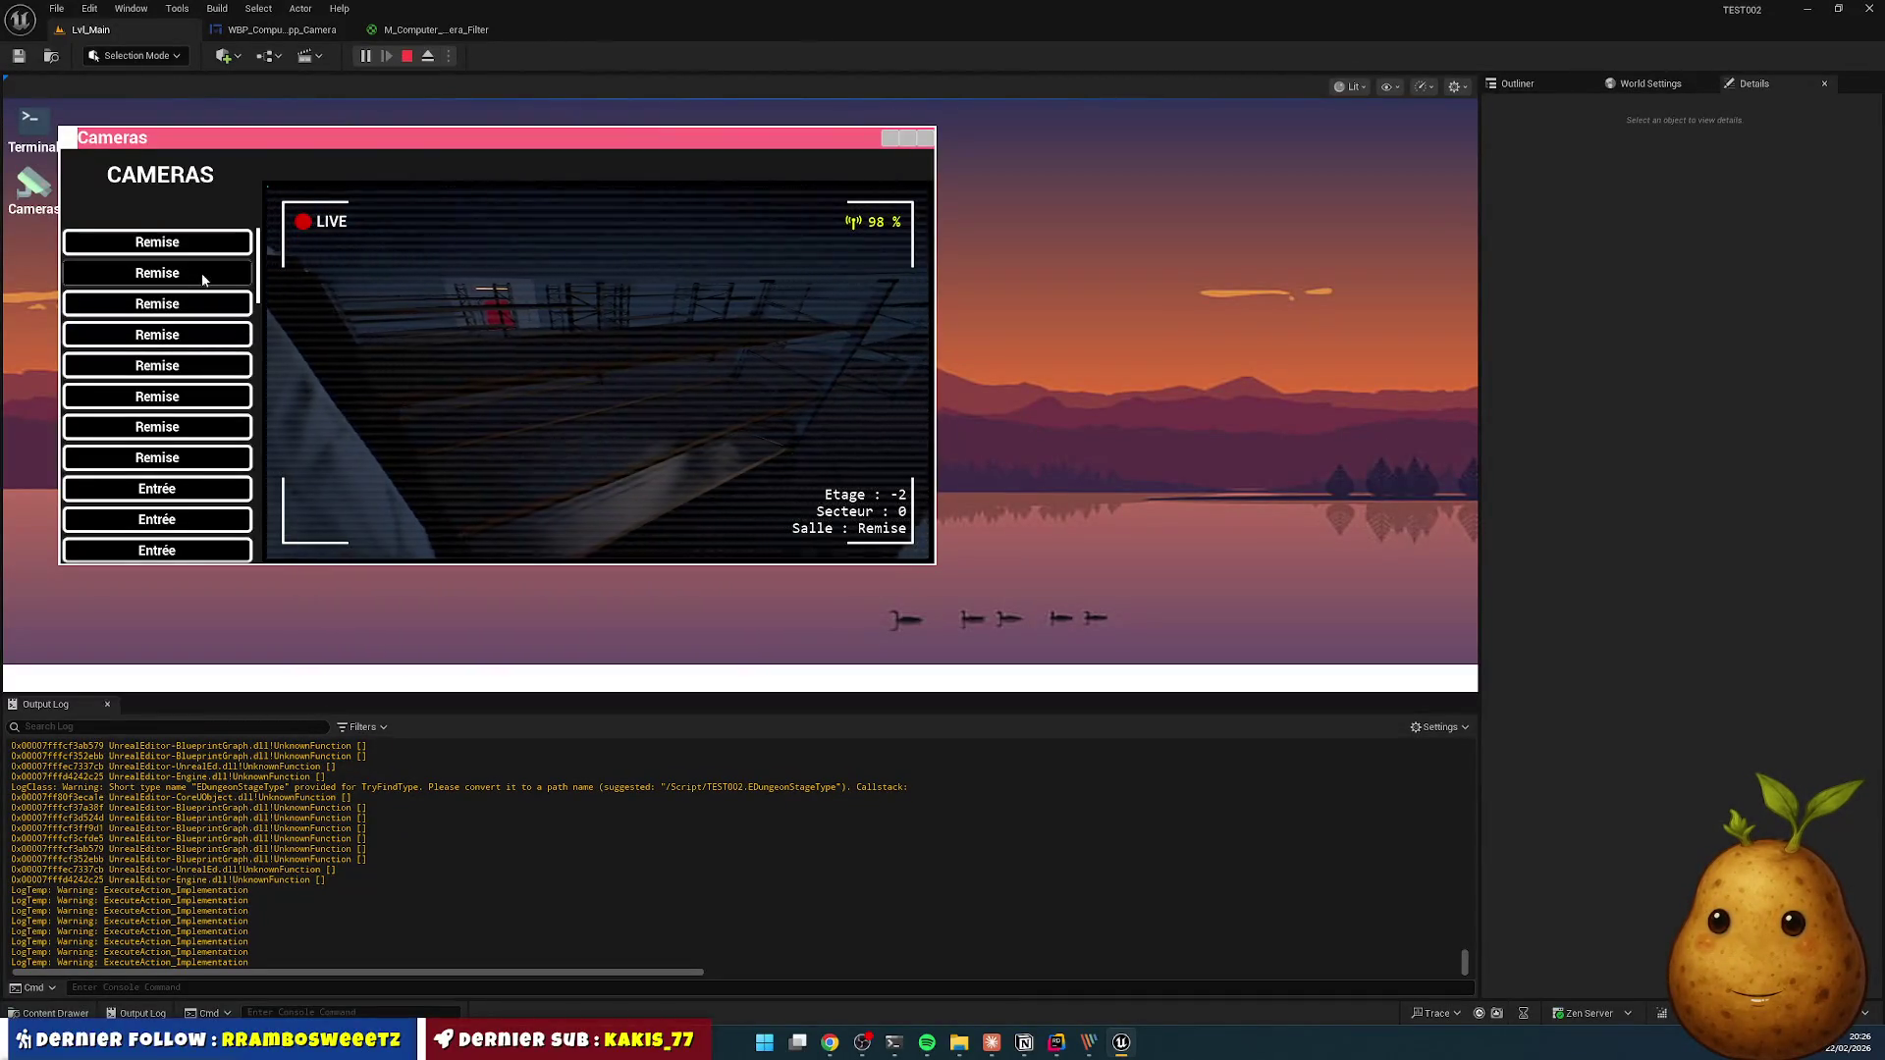
scroll(182, 393, down, 3)
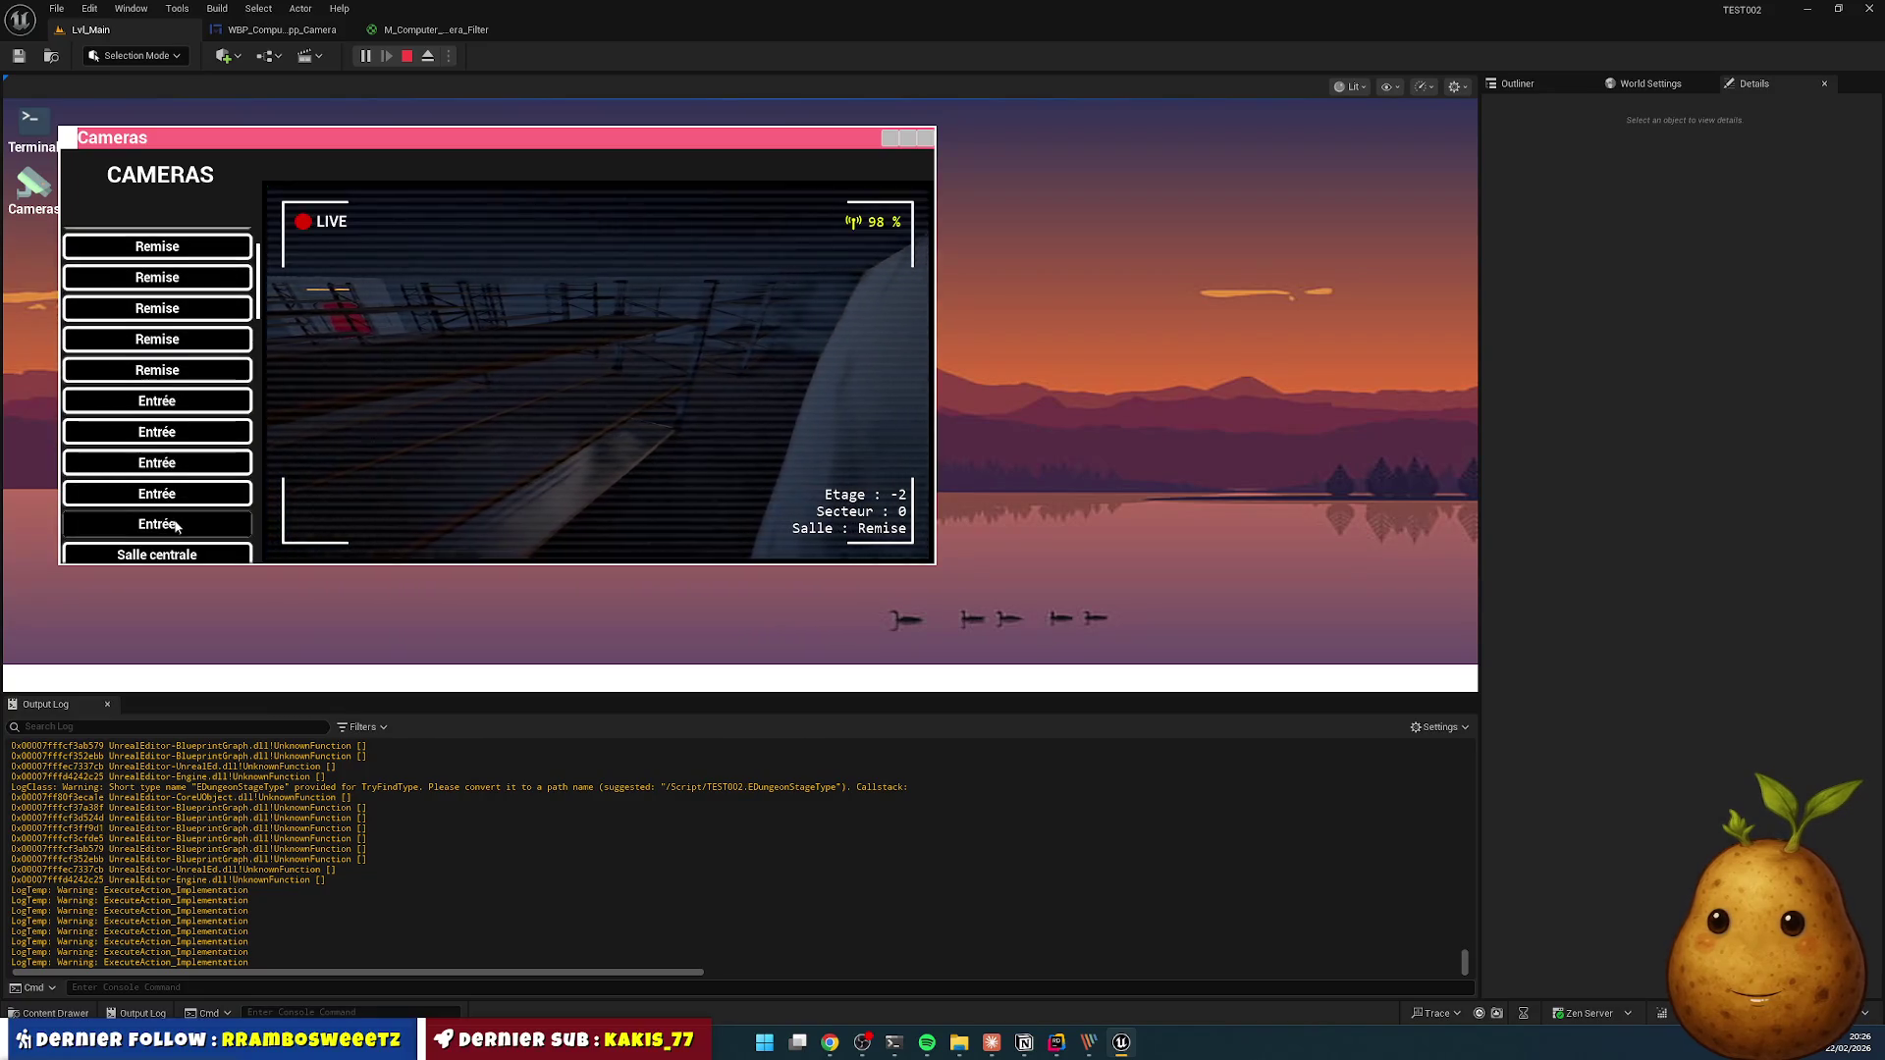
scroll(177, 511, down, 5)
- View the Laboratoire and Bureau camera feeds, including the Laboratoire camera in Secteur 6
click(186, 461)
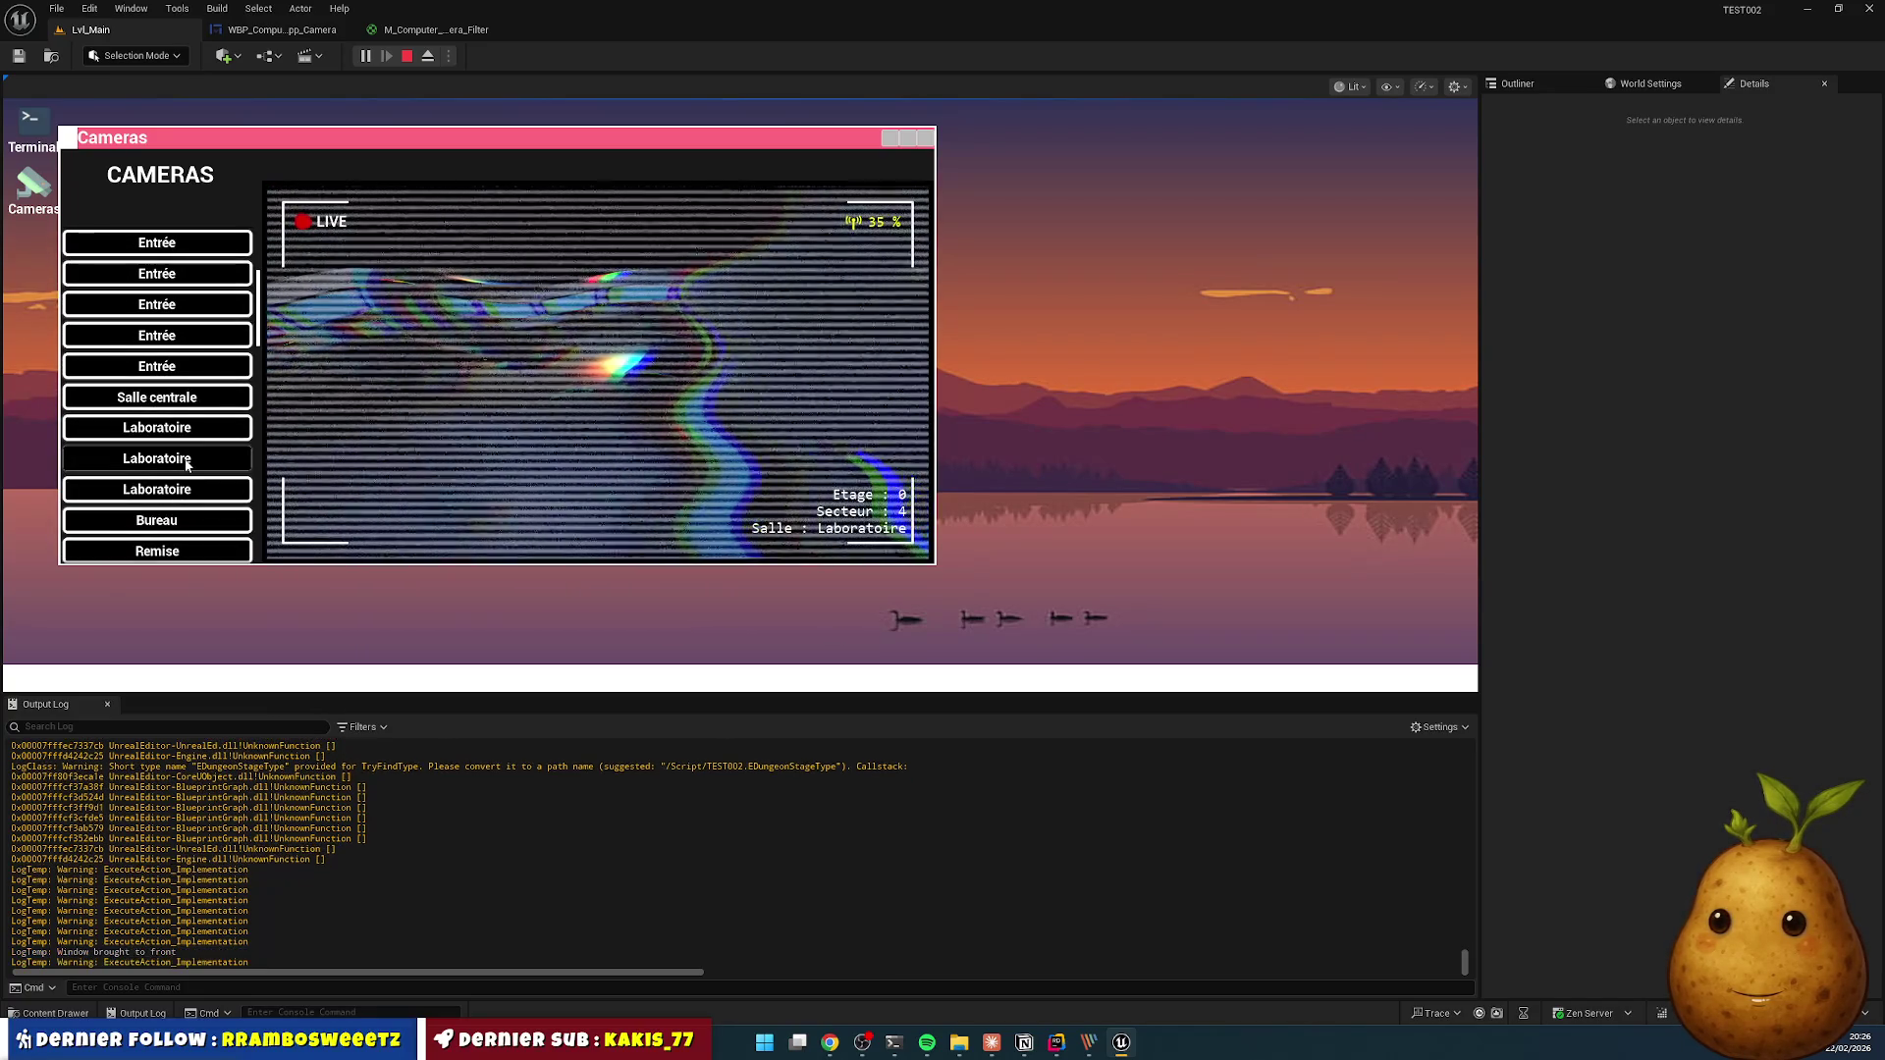
scroll(185, 469, down, 1)
click(192, 472)
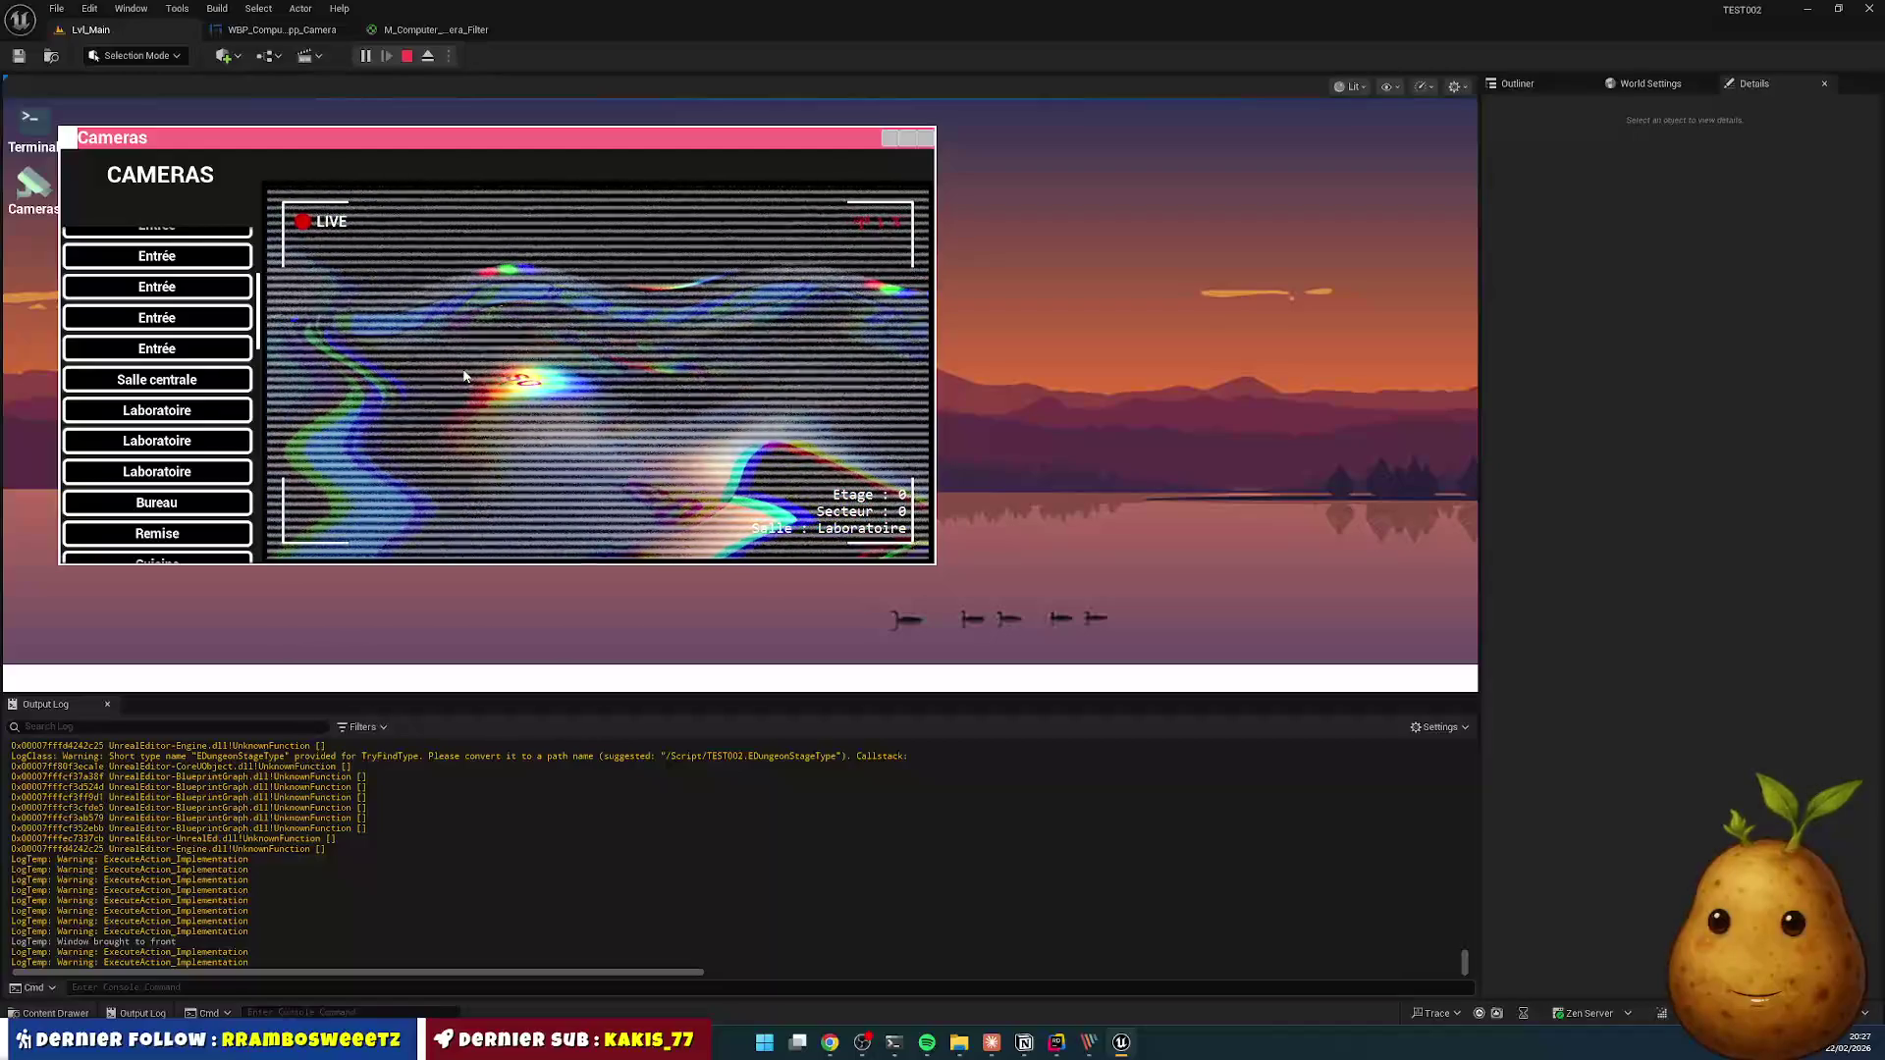
scroll(152, 476, down, 1)
scroll(150, 475, down, 2)
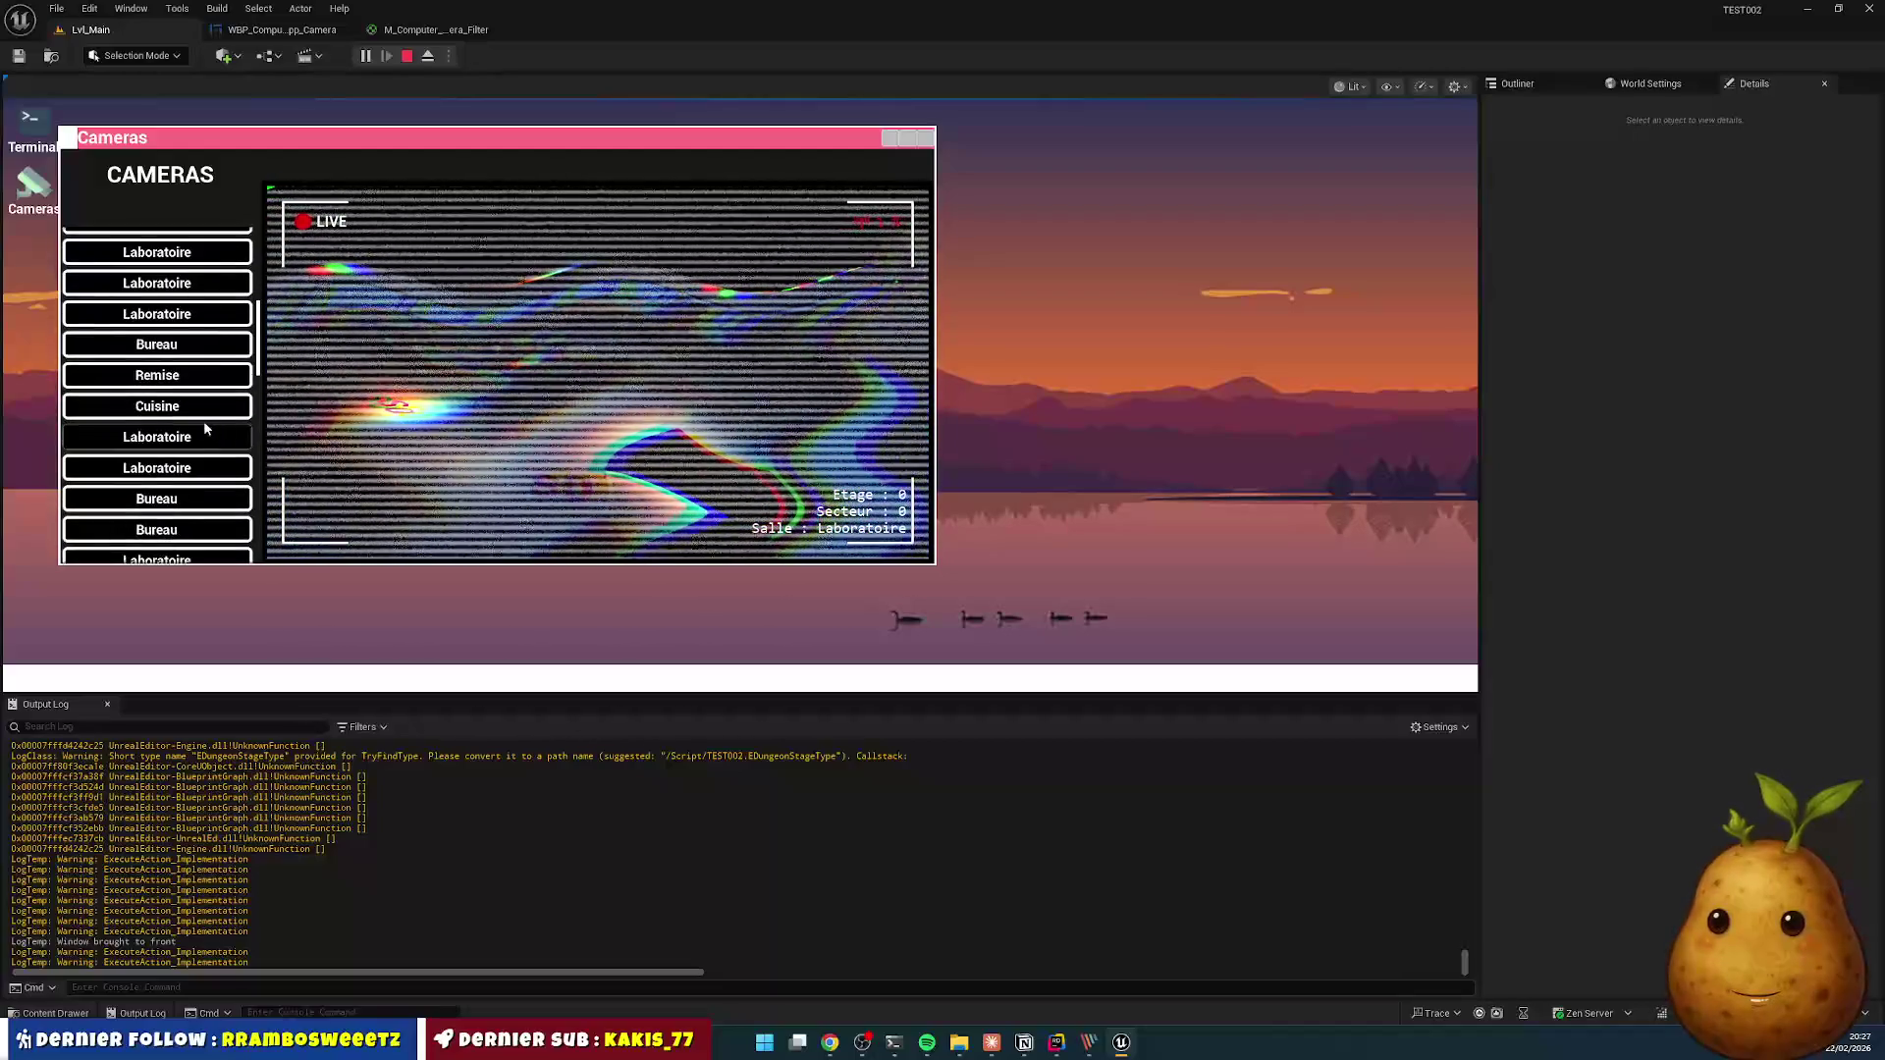
drag(88, 484, 51, 409)
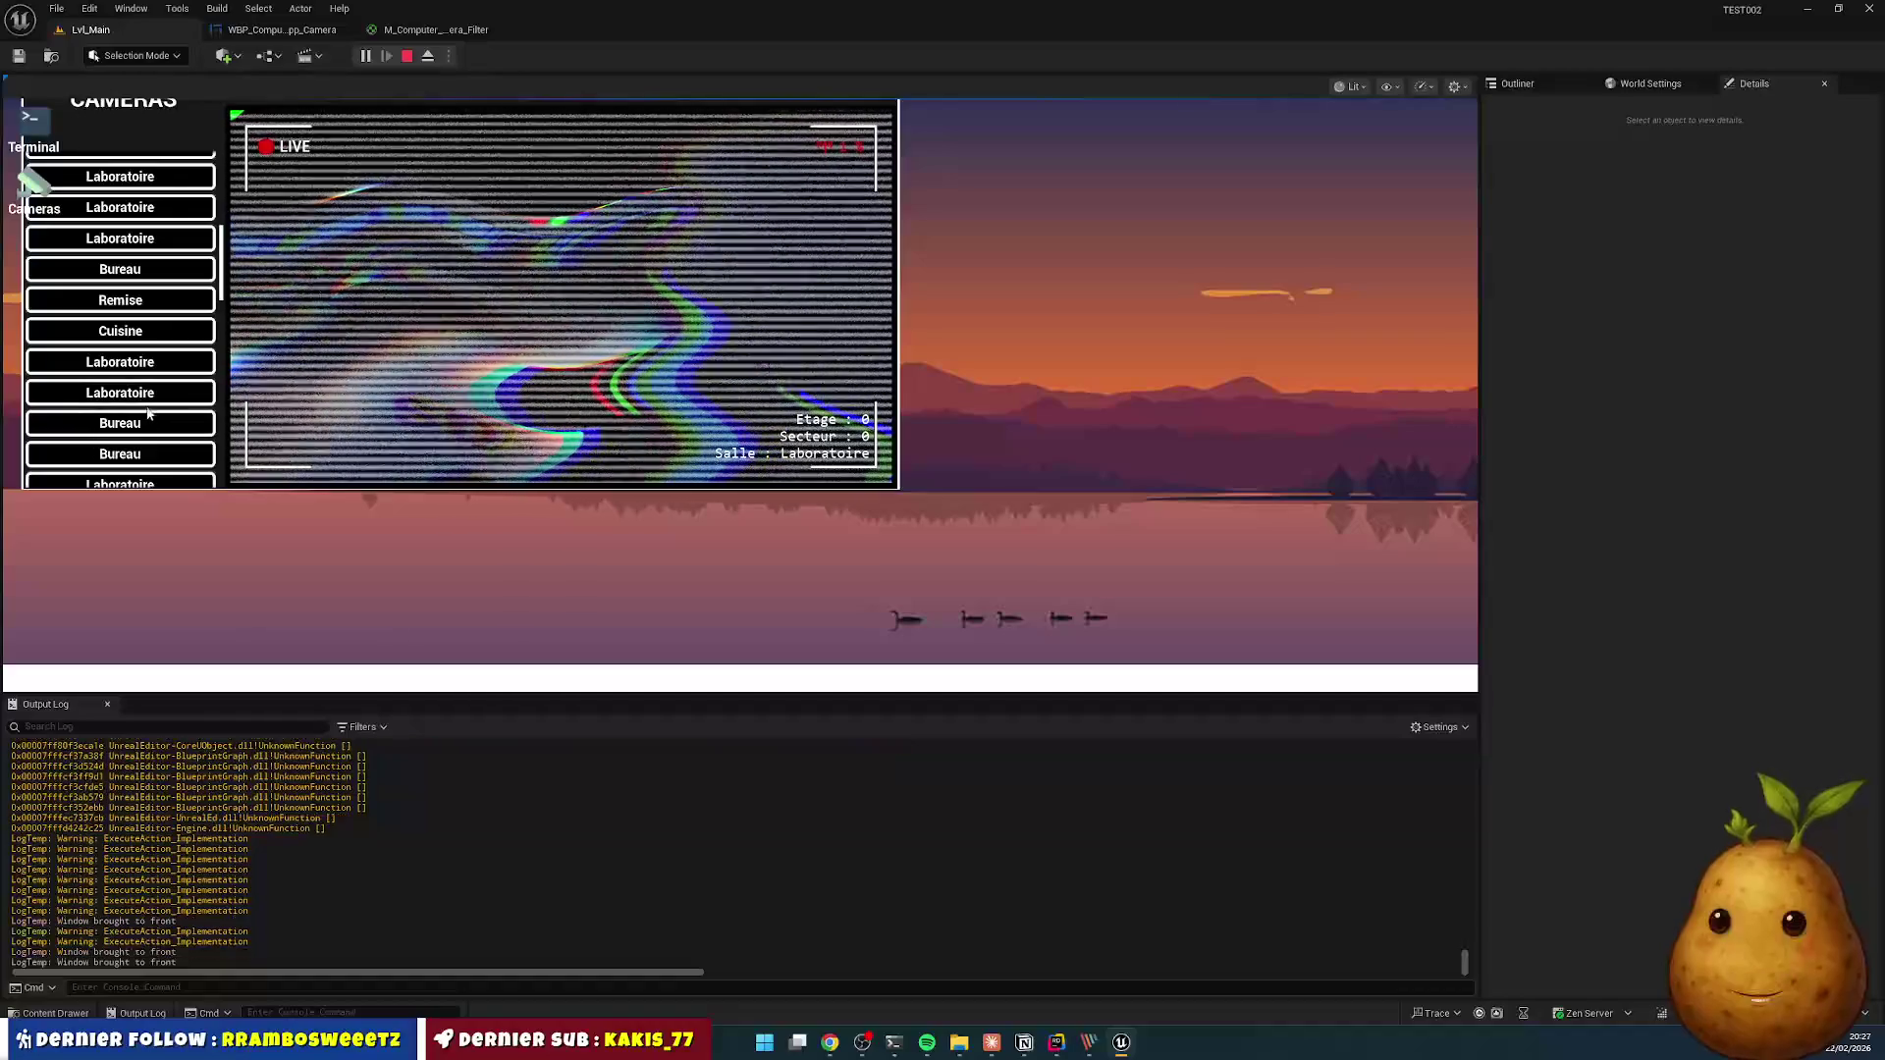
click(118, 425)
scroll(136, 436, down, 1)
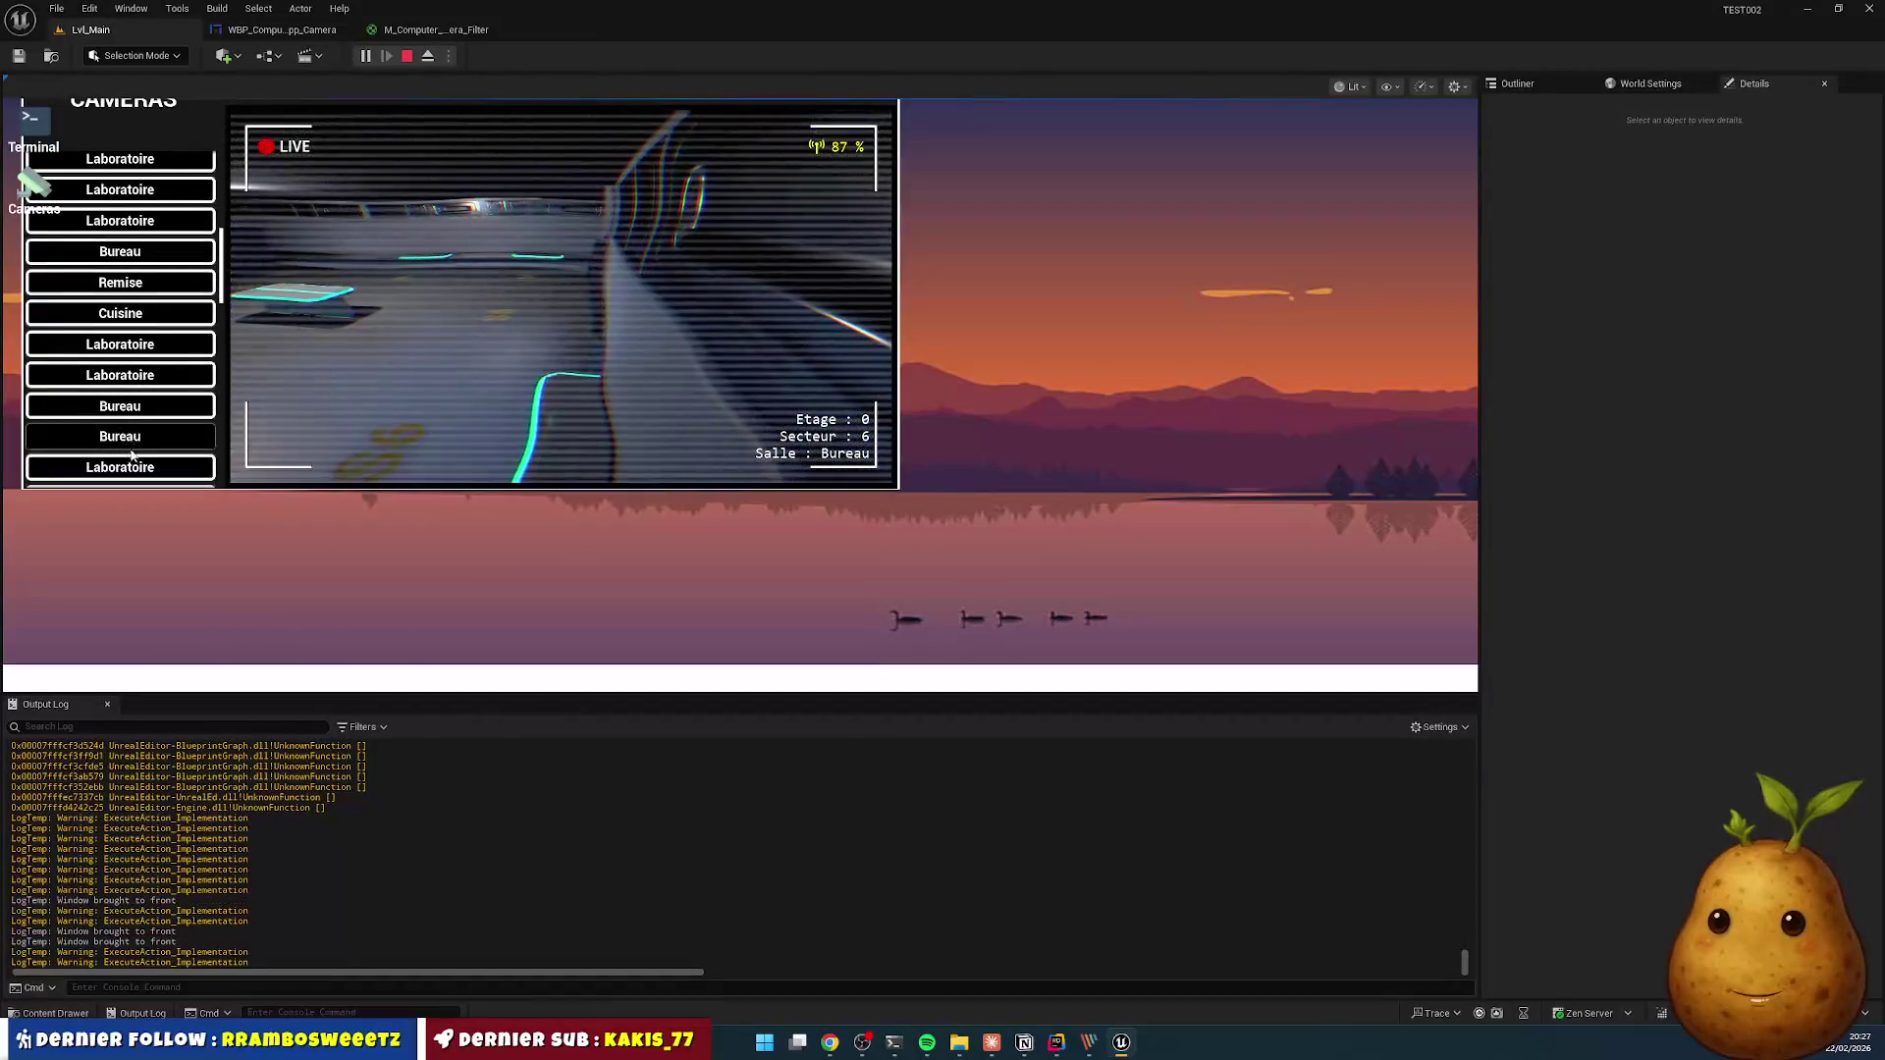
click(144, 469)
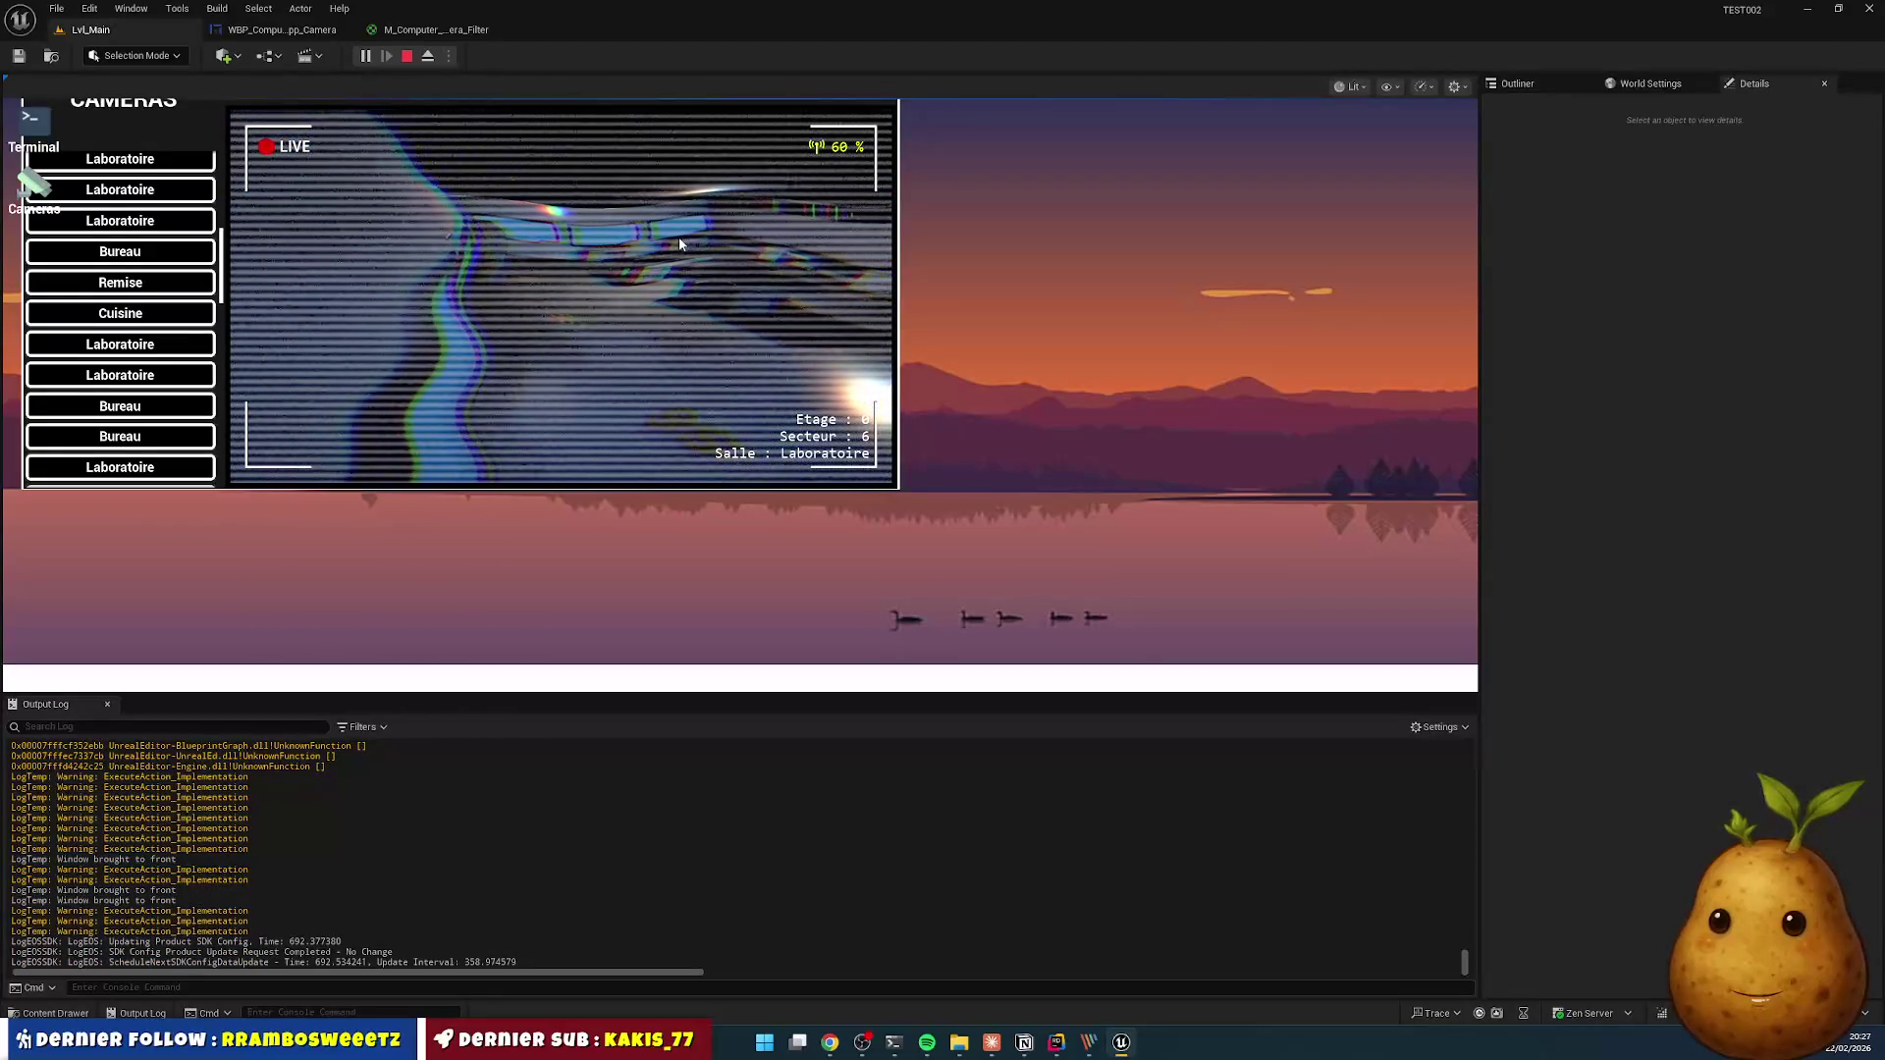
- Close the Cameras app and stop the play session with Esc
click(877, 192)
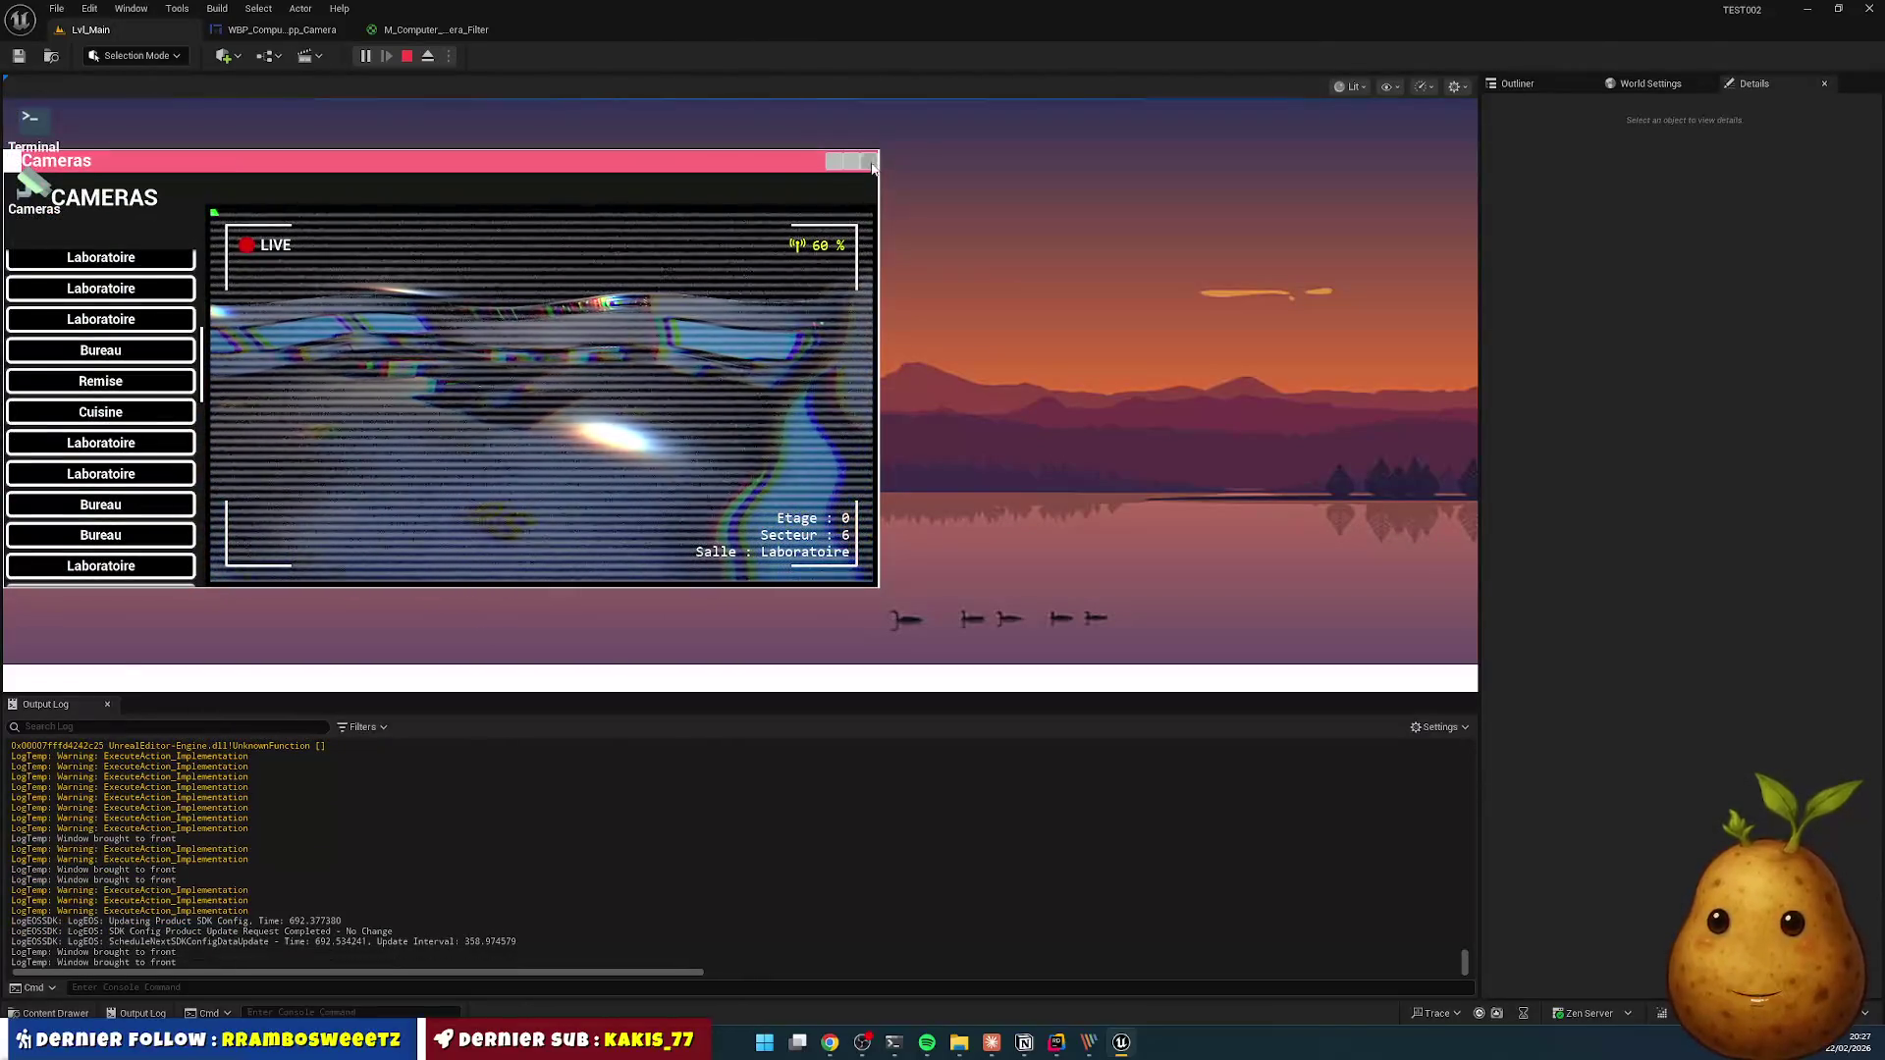
click(869, 161)
key(Escape)
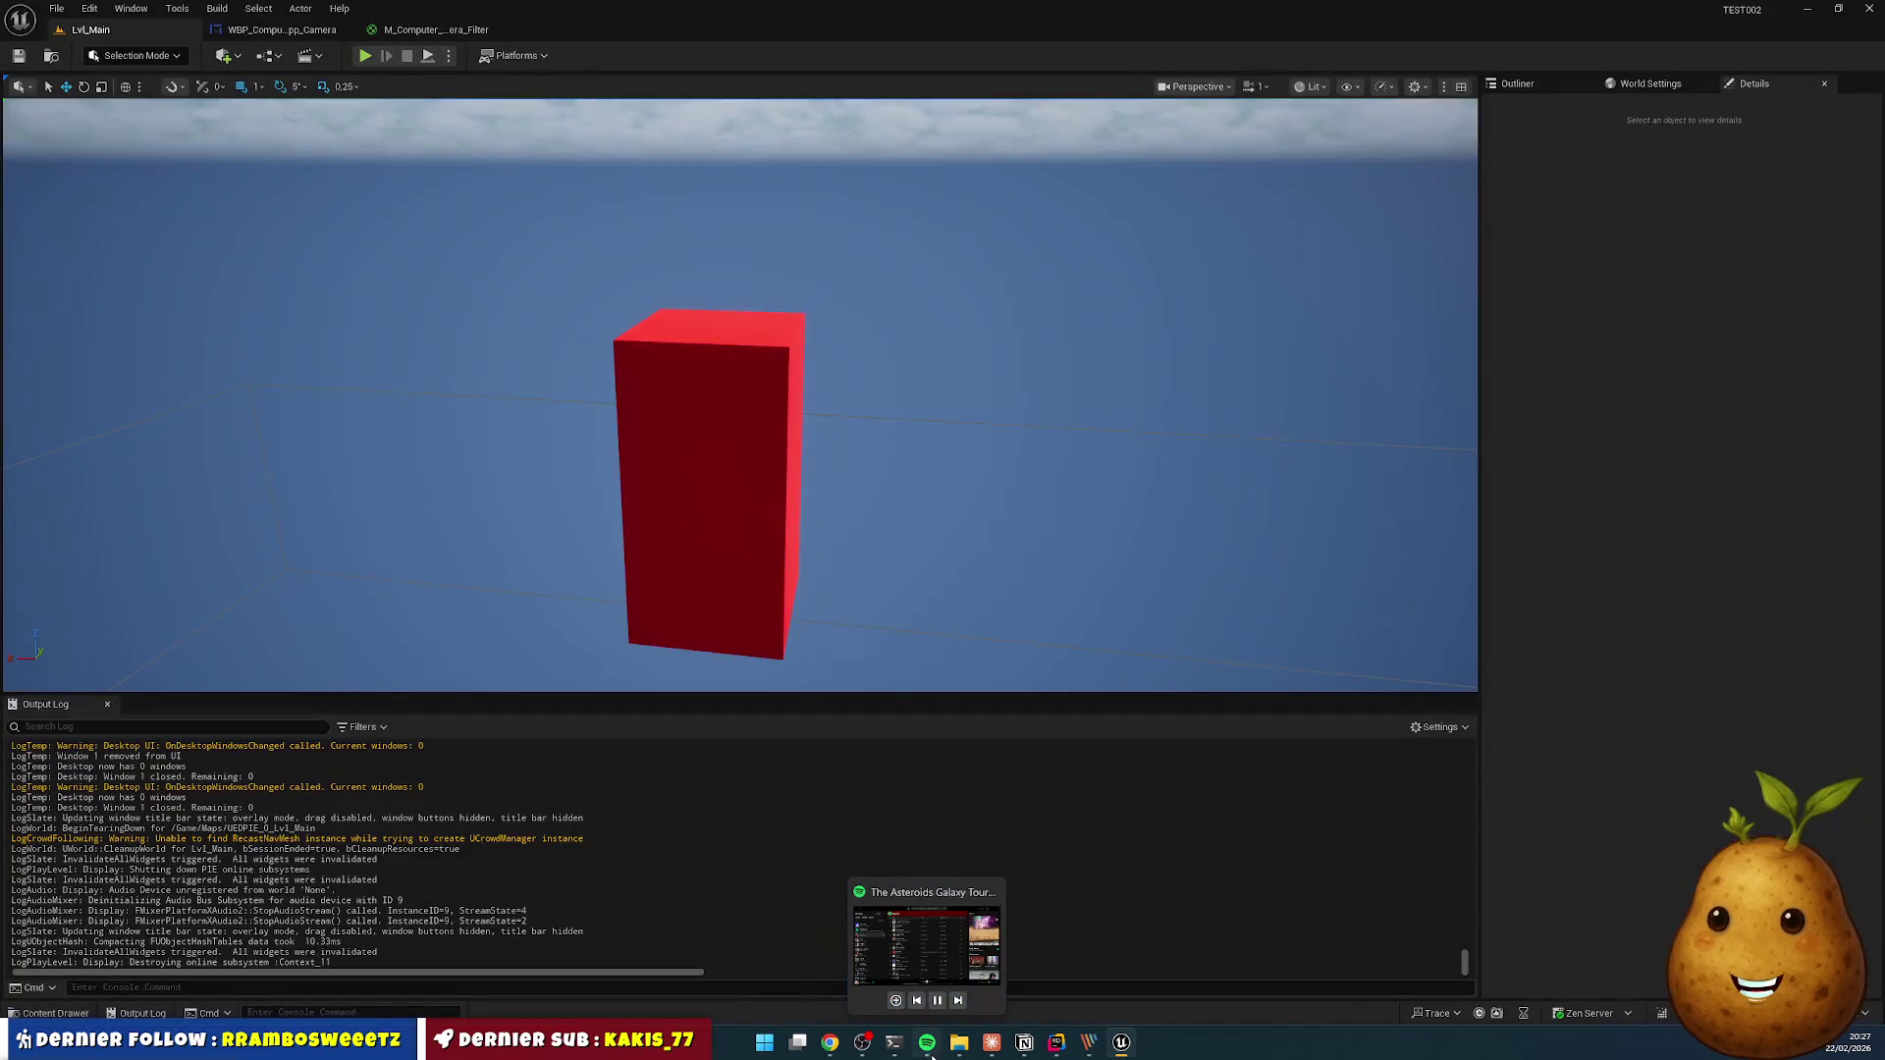
- Bring Notion forward and open the TEST002 - TOUTDOUX kanban board from Pages privées
mouse_move(960, 1043)
click(1024, 1043)
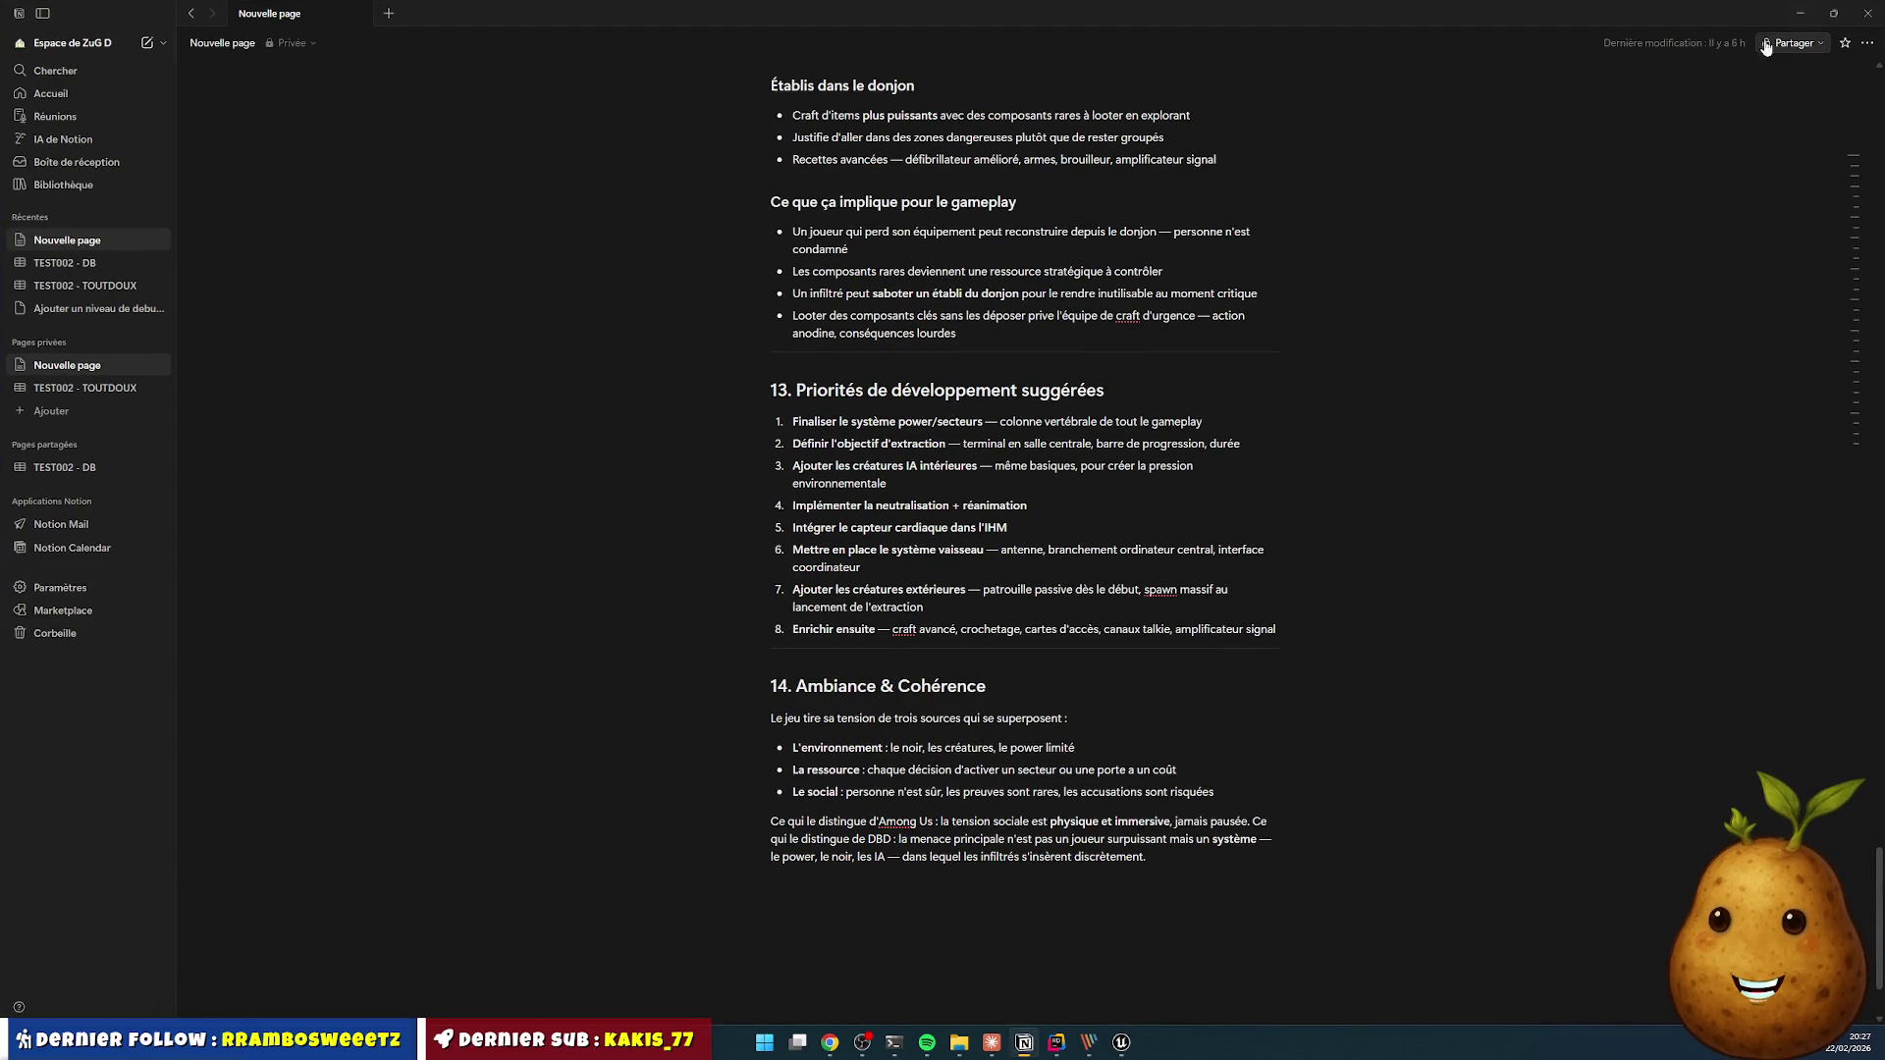
click(1795, 15)
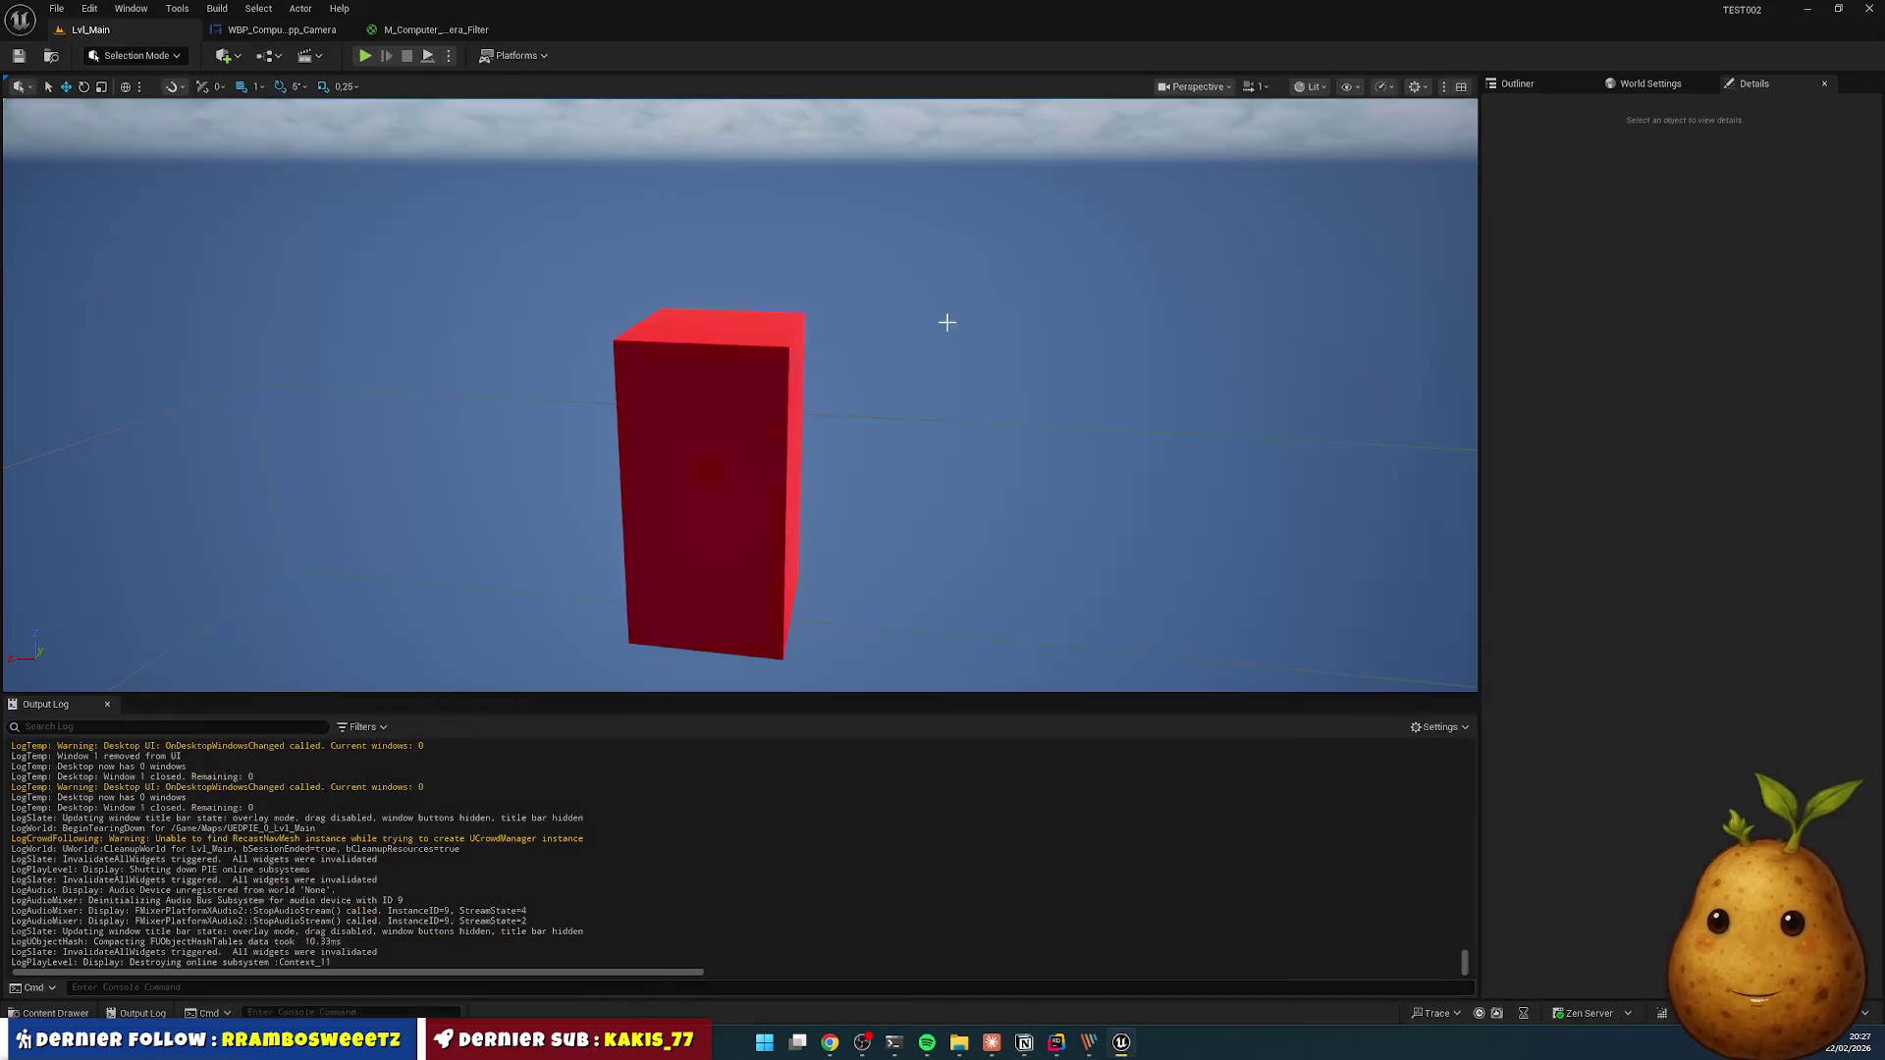
click(1026, 1041)
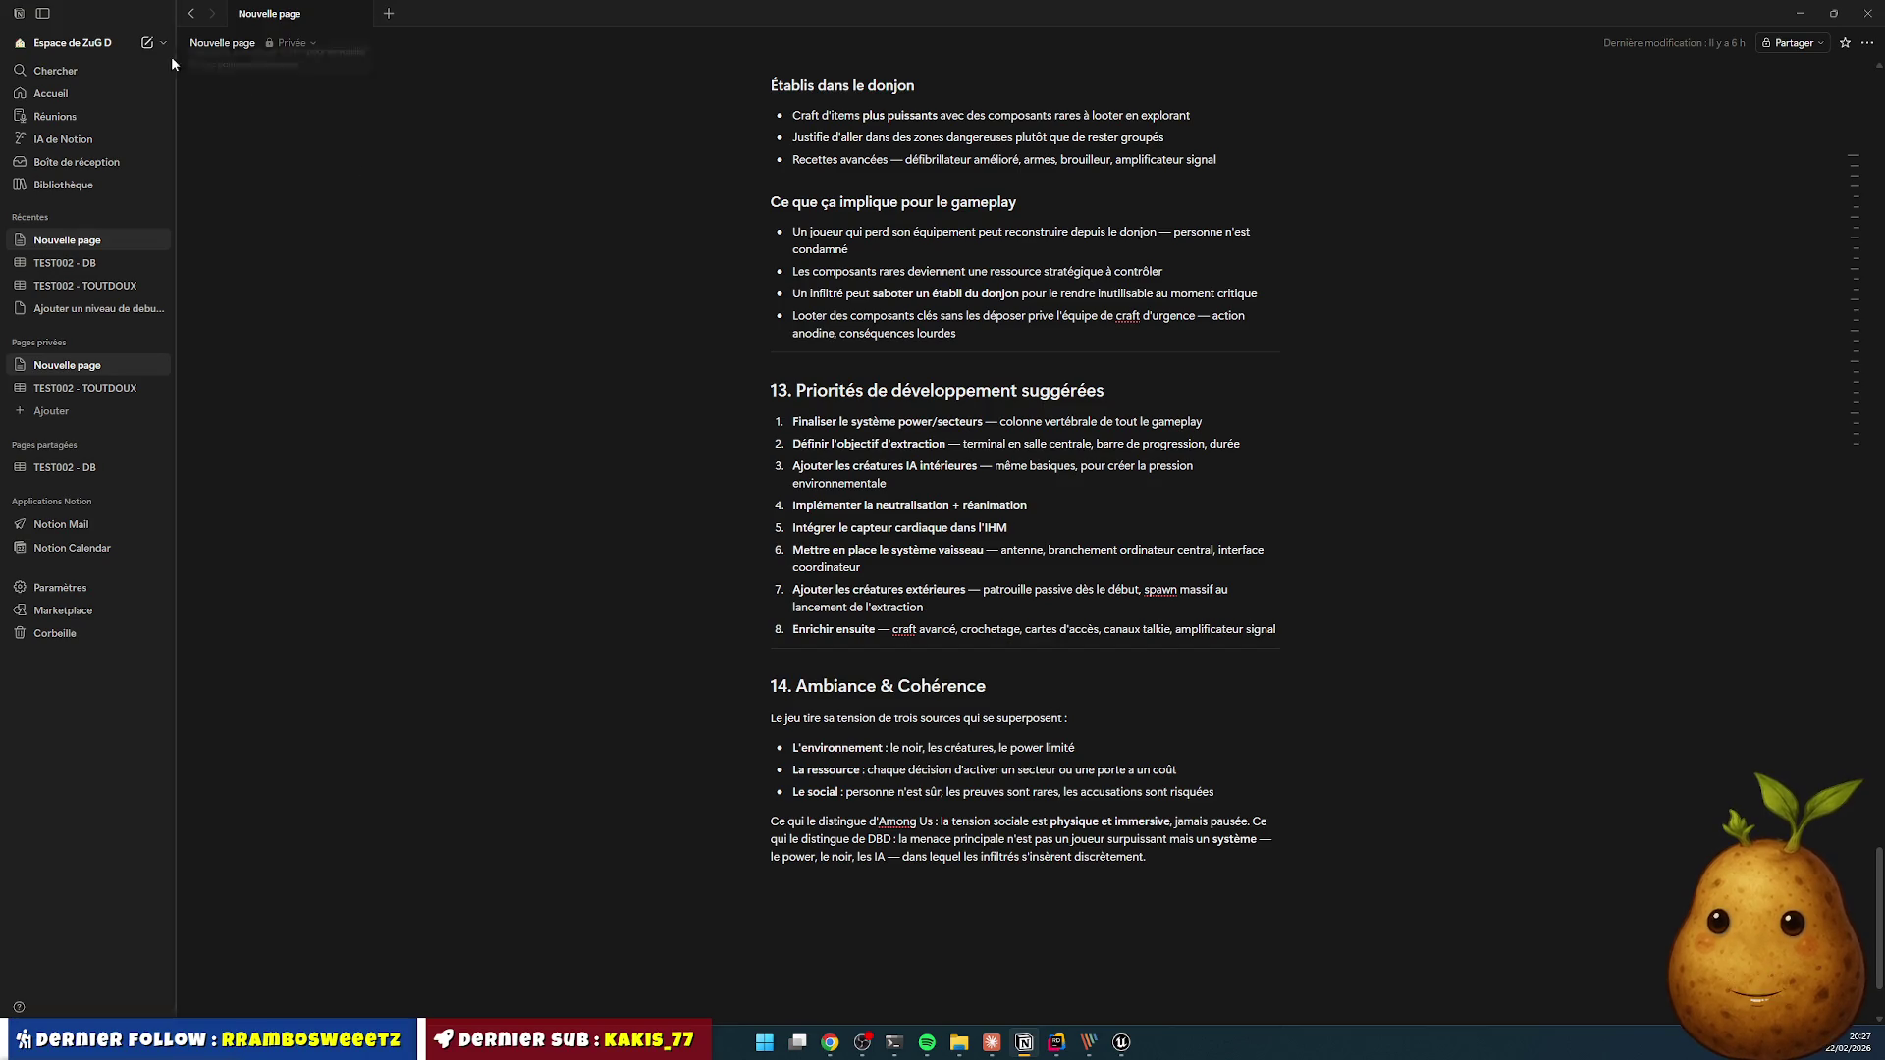
click(86, 387)
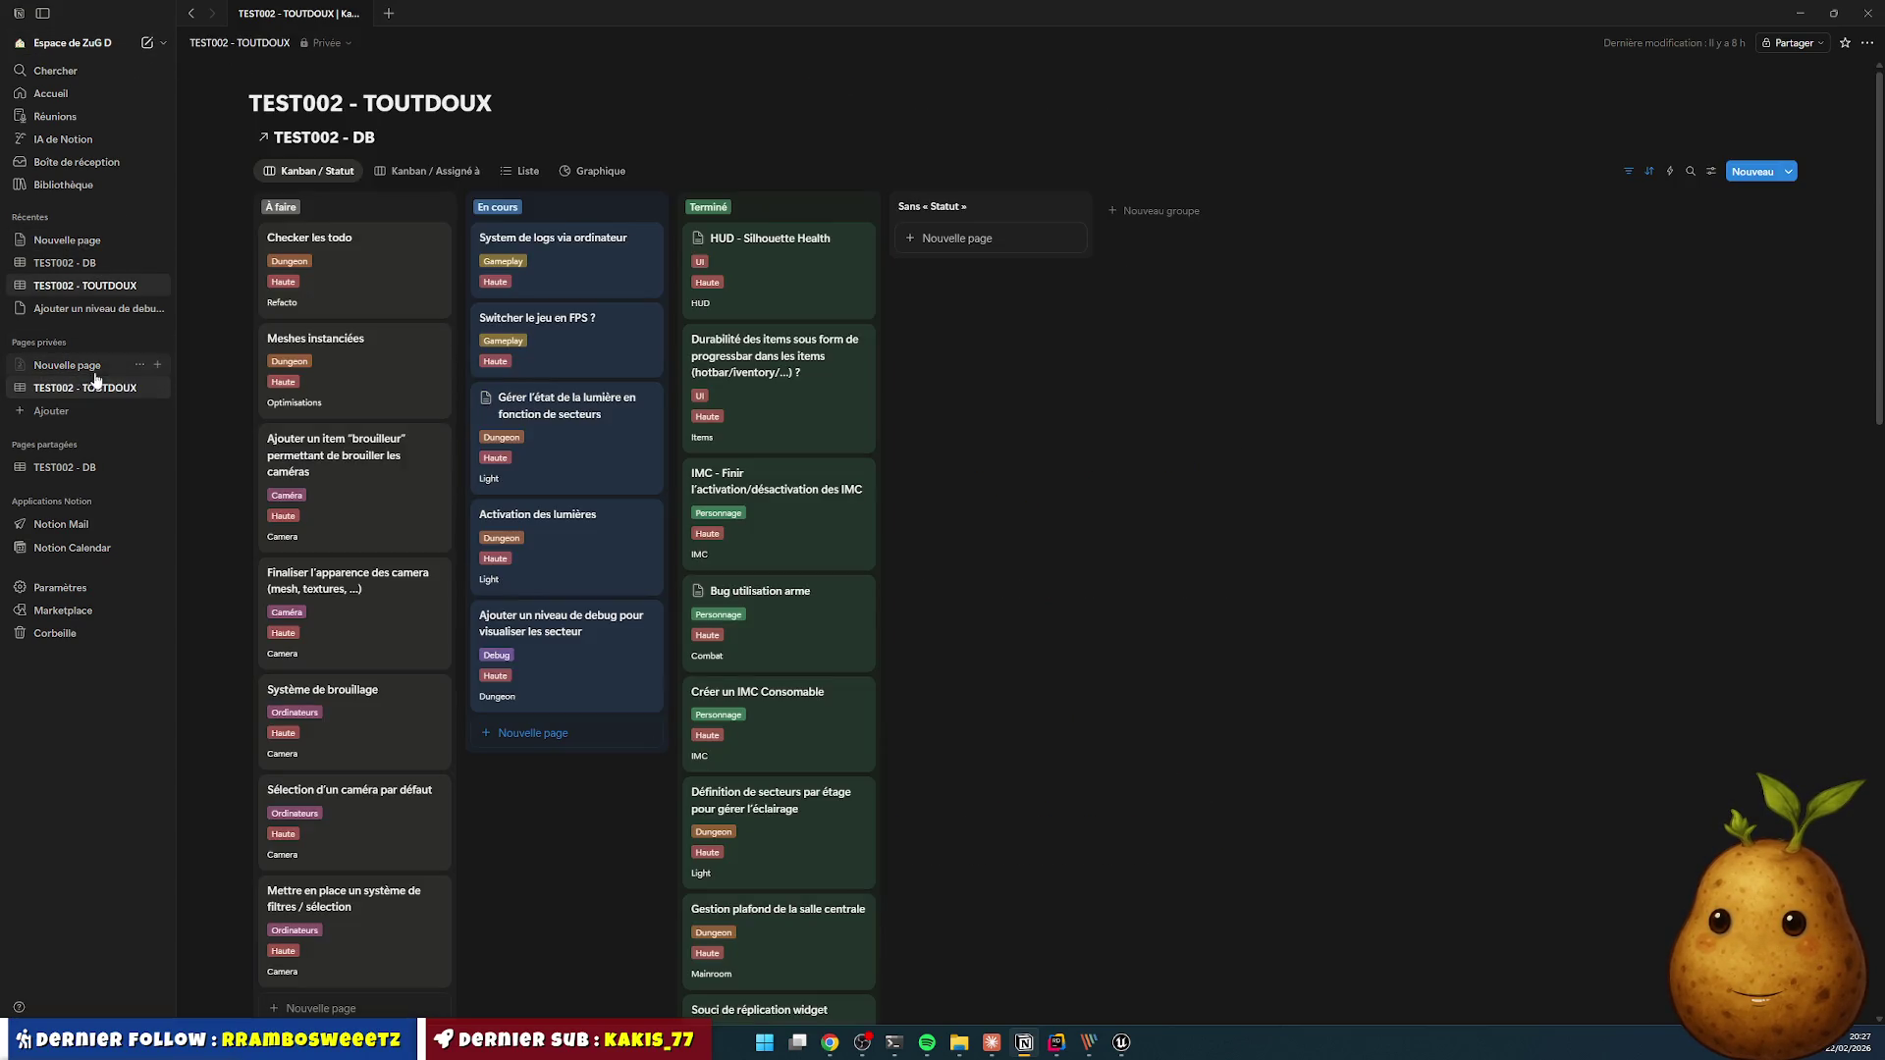
- Search the board for 'brou' and open the Système de brouillage task in a side panel
click(1692, 174)
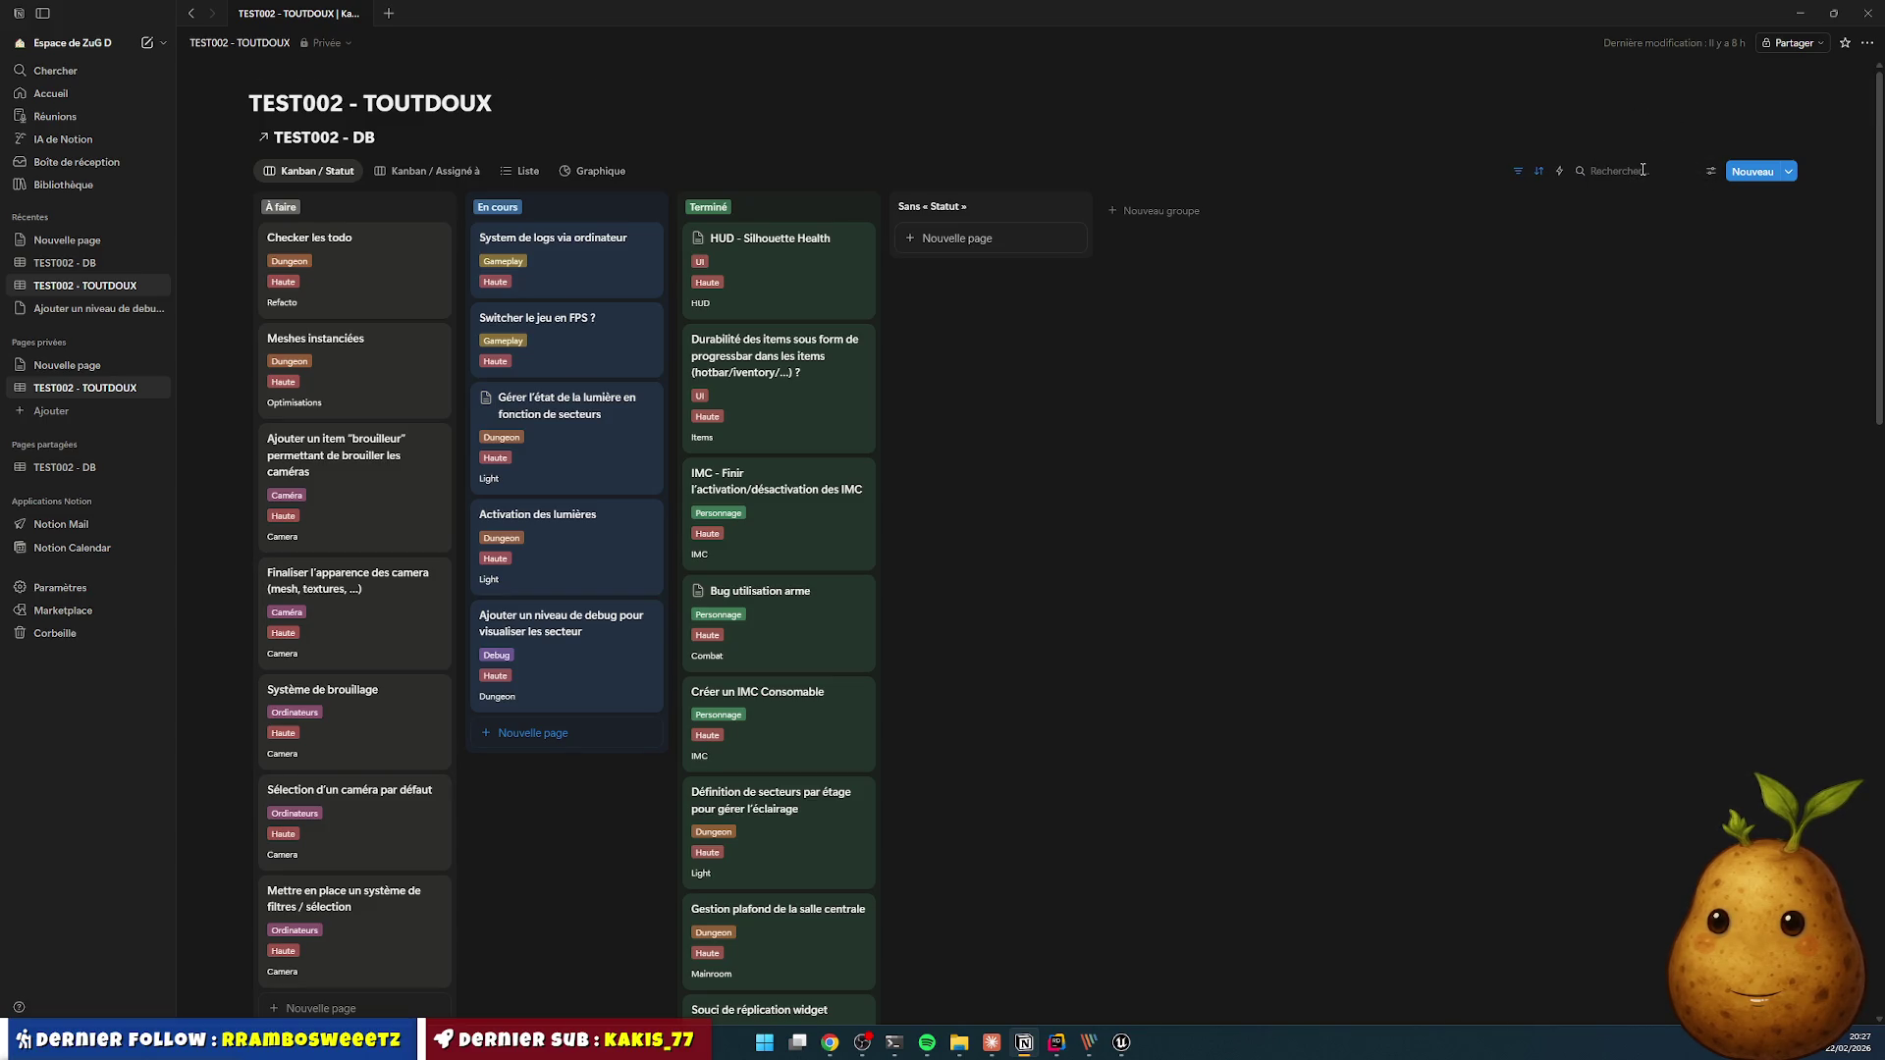
text(btro)
key(BackSpace)
key(BackSpace)
text(b)
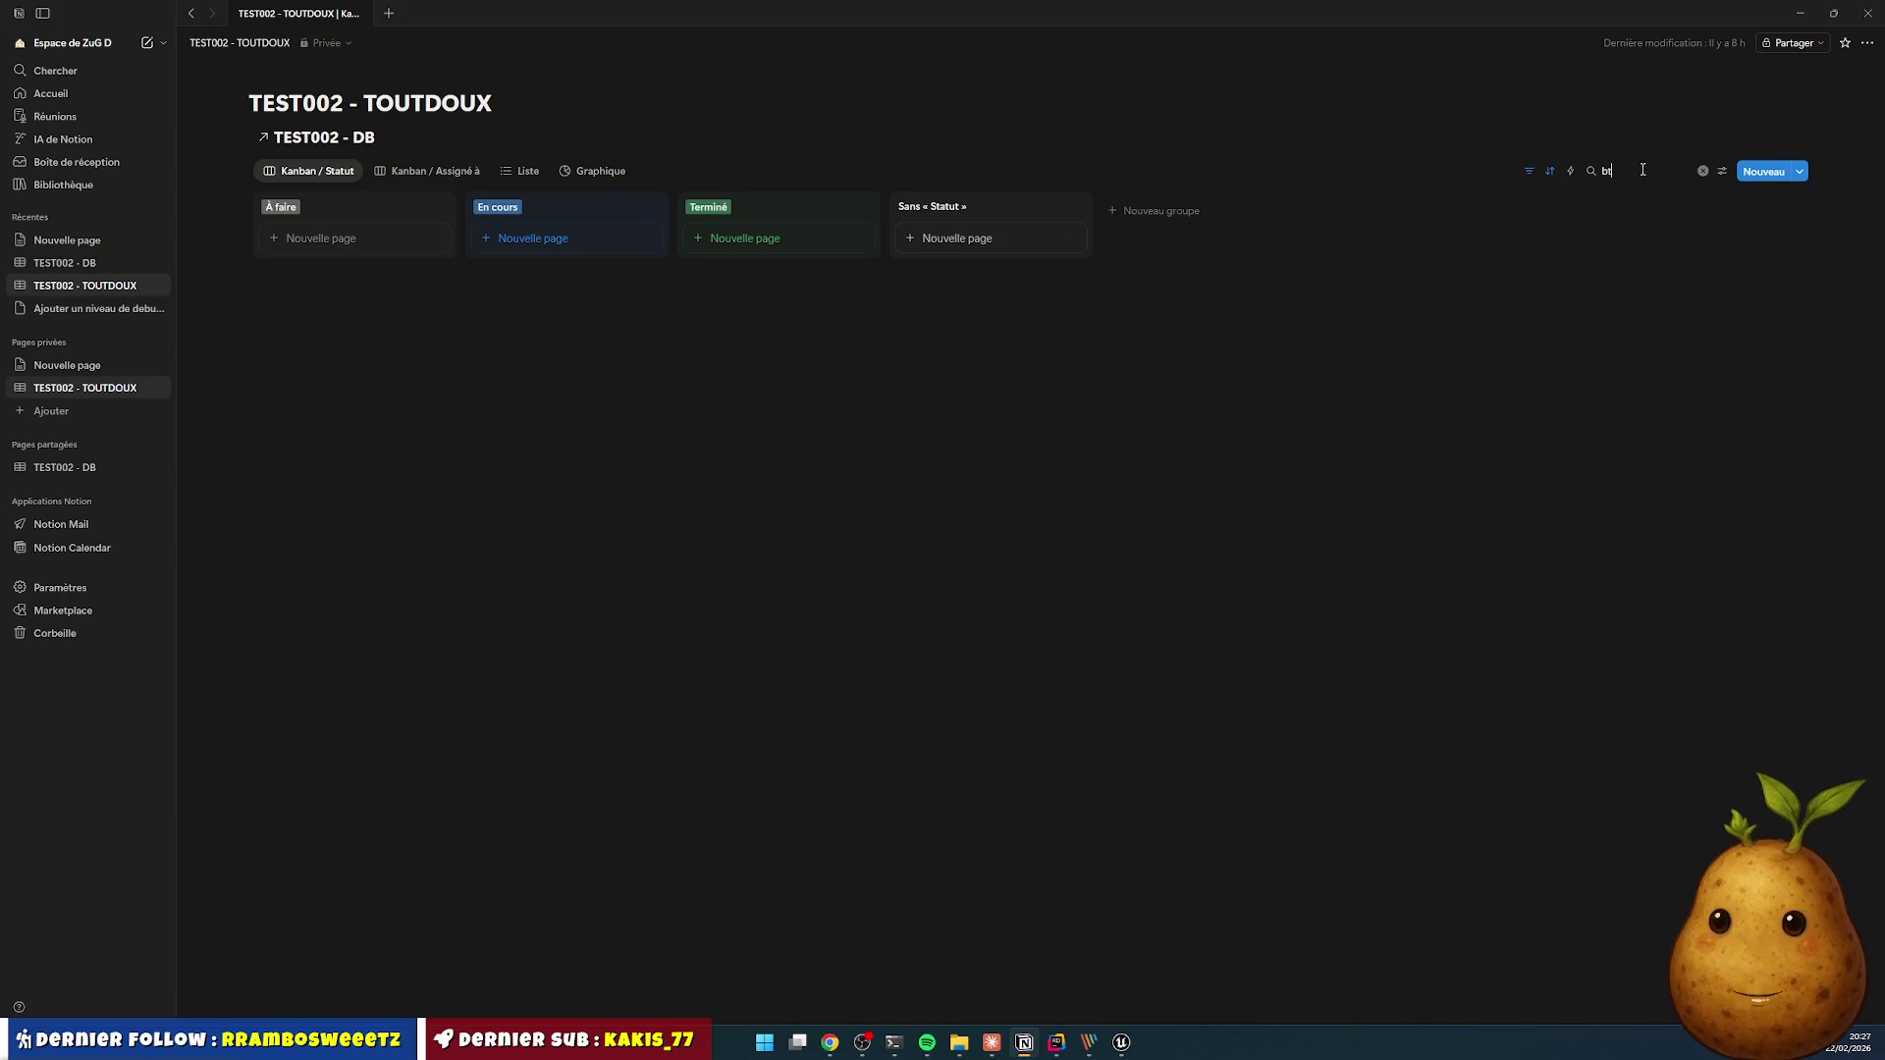
text(oui)
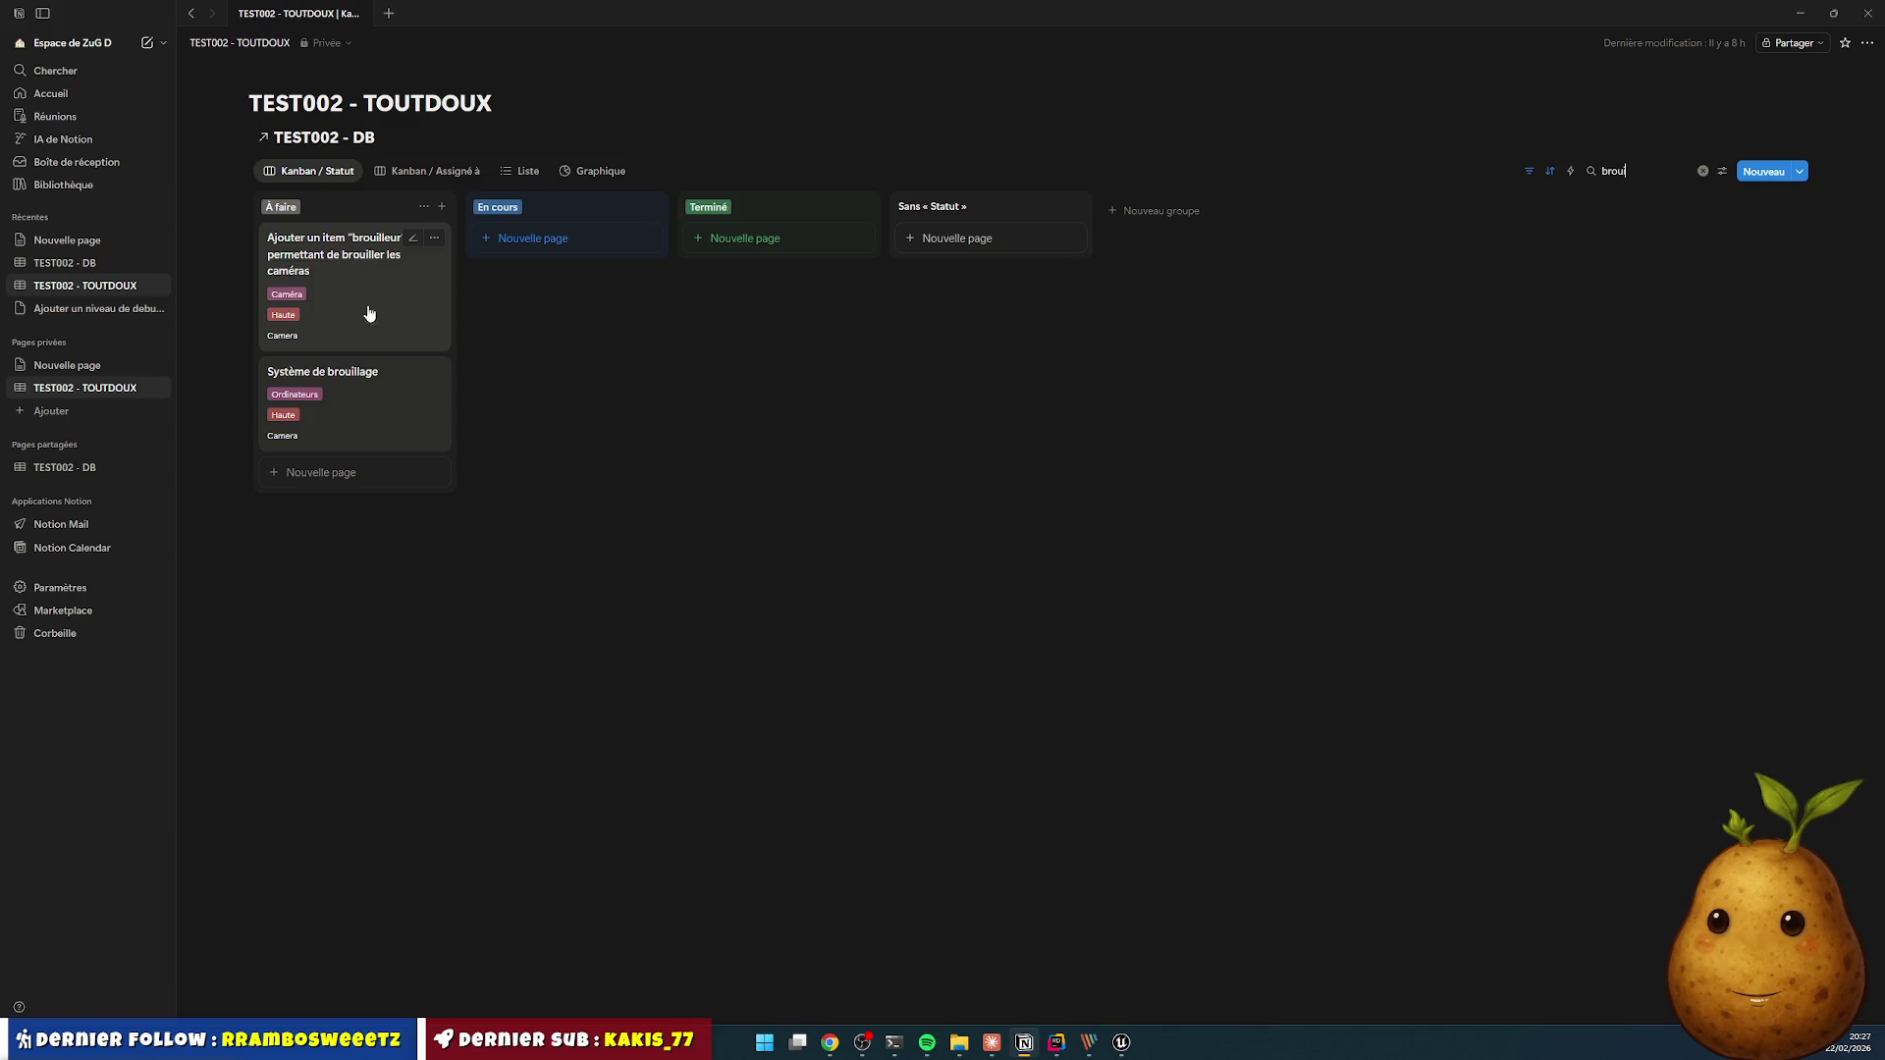
click(359, 382)
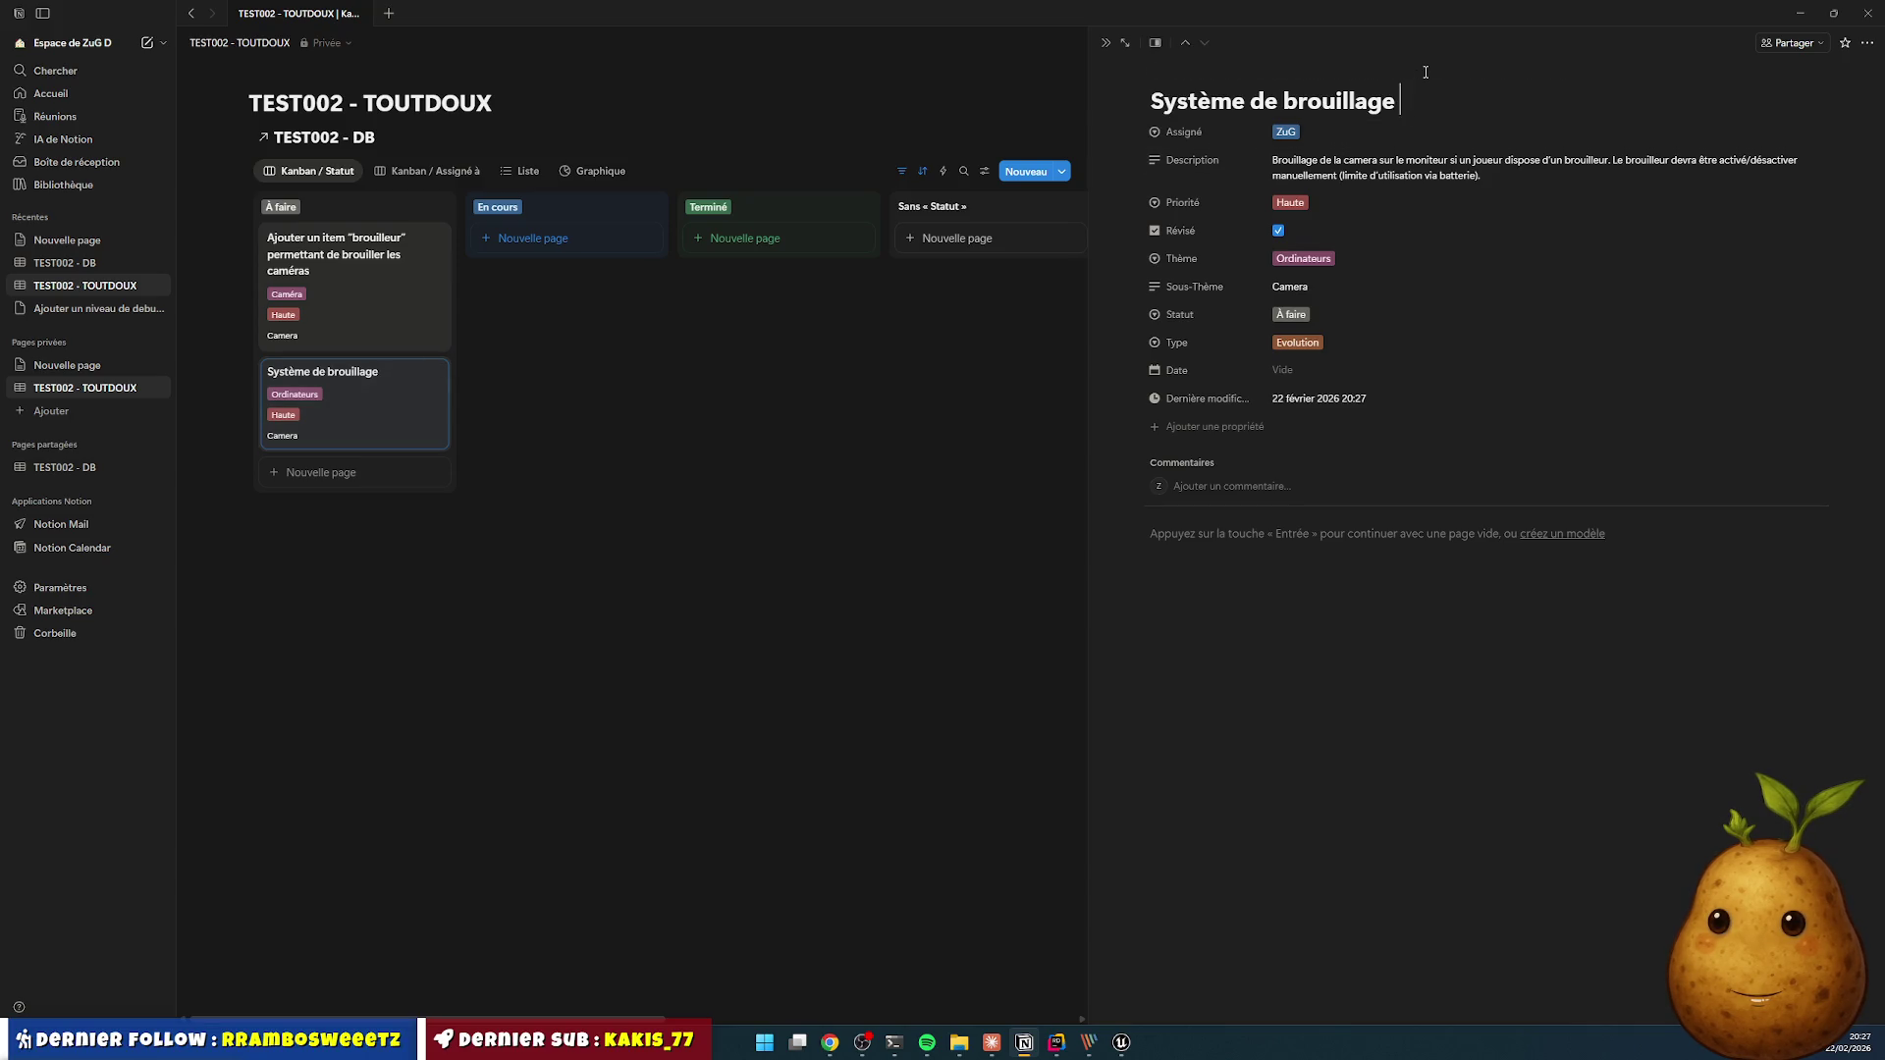
- Append 'des caméras' to the title and replace the description with the filter-plus-coefficient text
text(des ca)
text(méras)
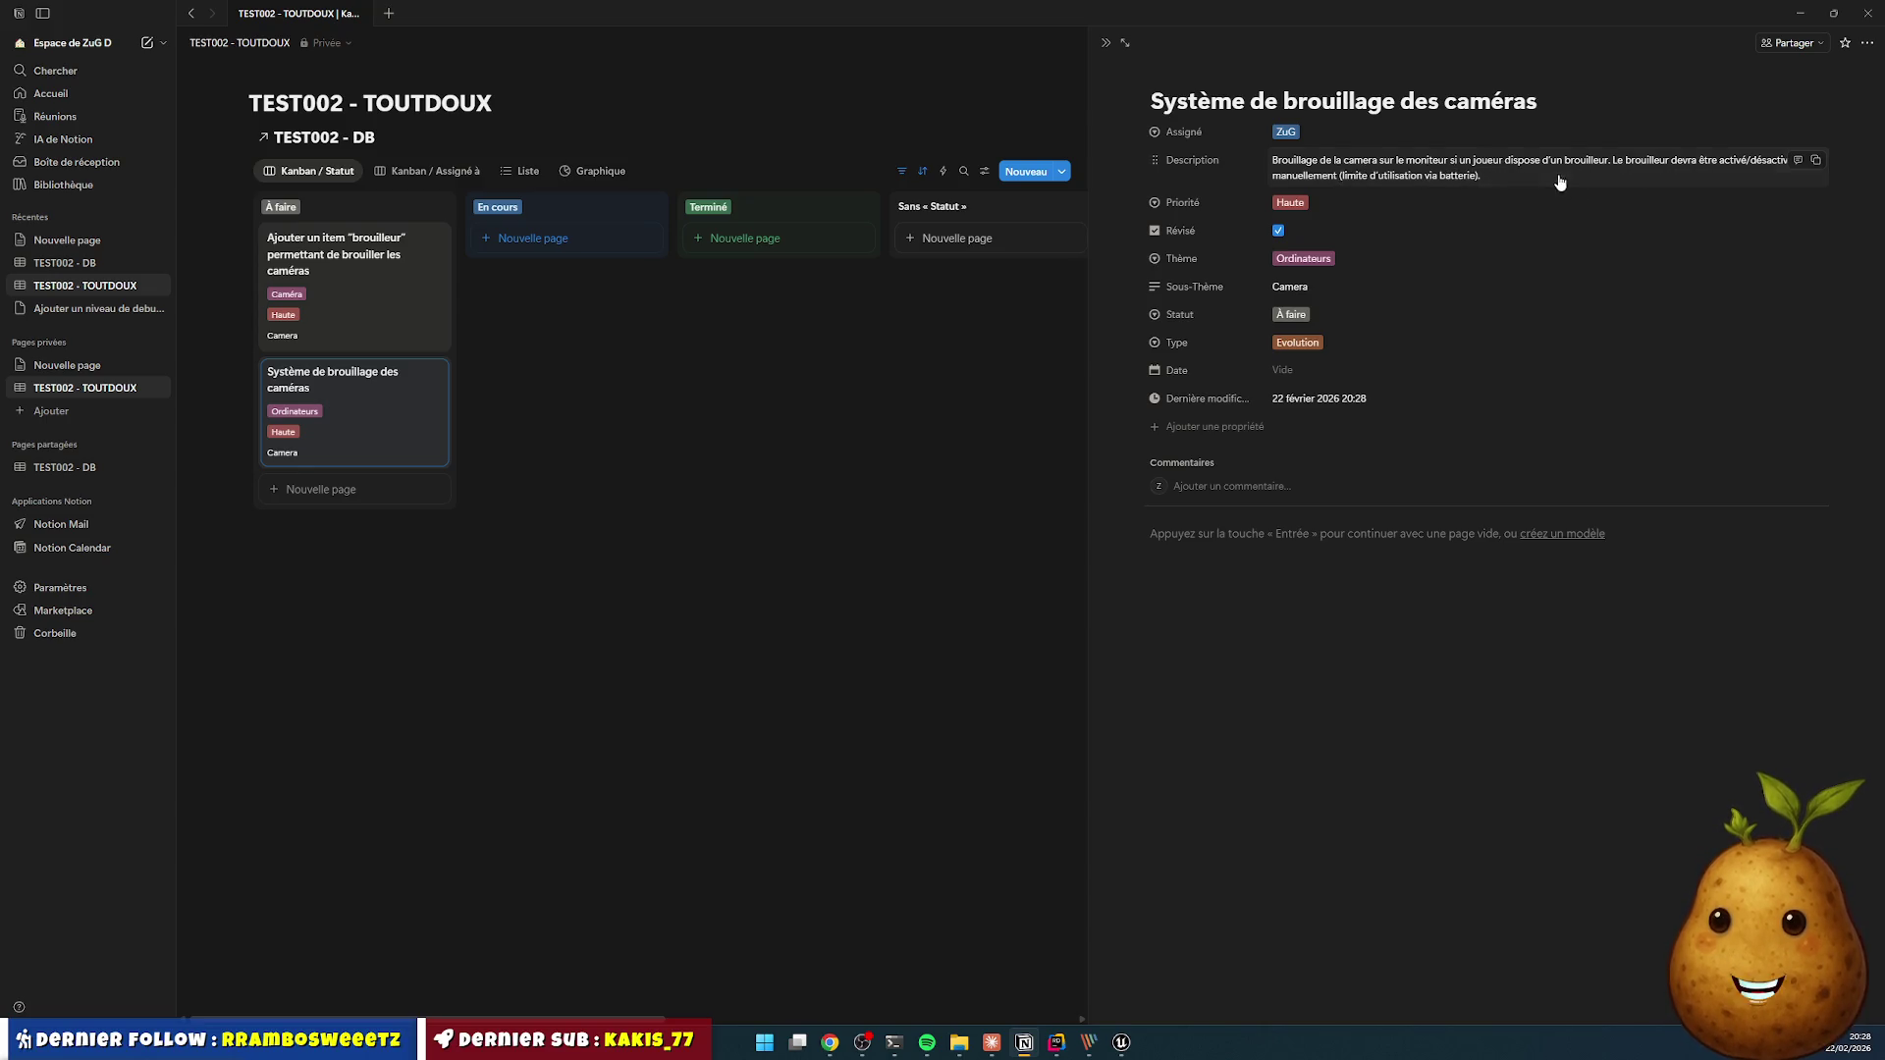
click(1417, 159)
key(ctrl+a)
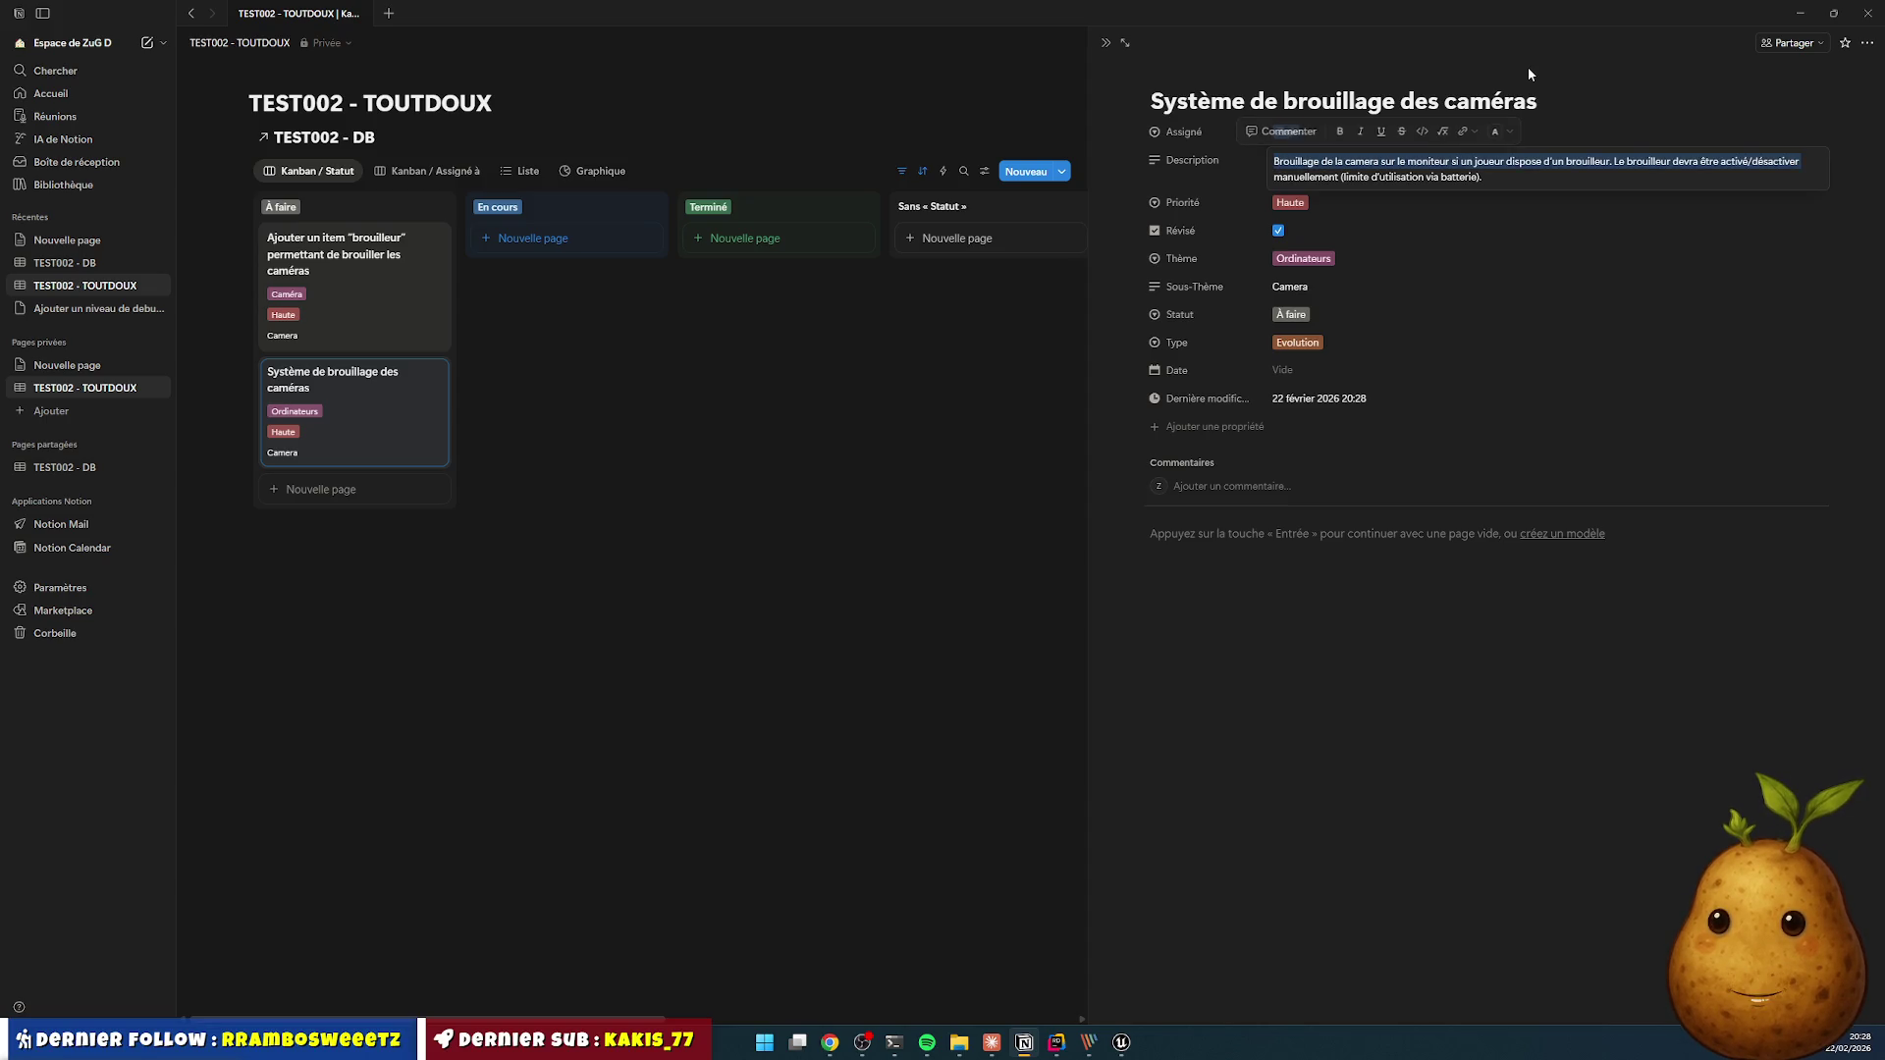
text(Permet)
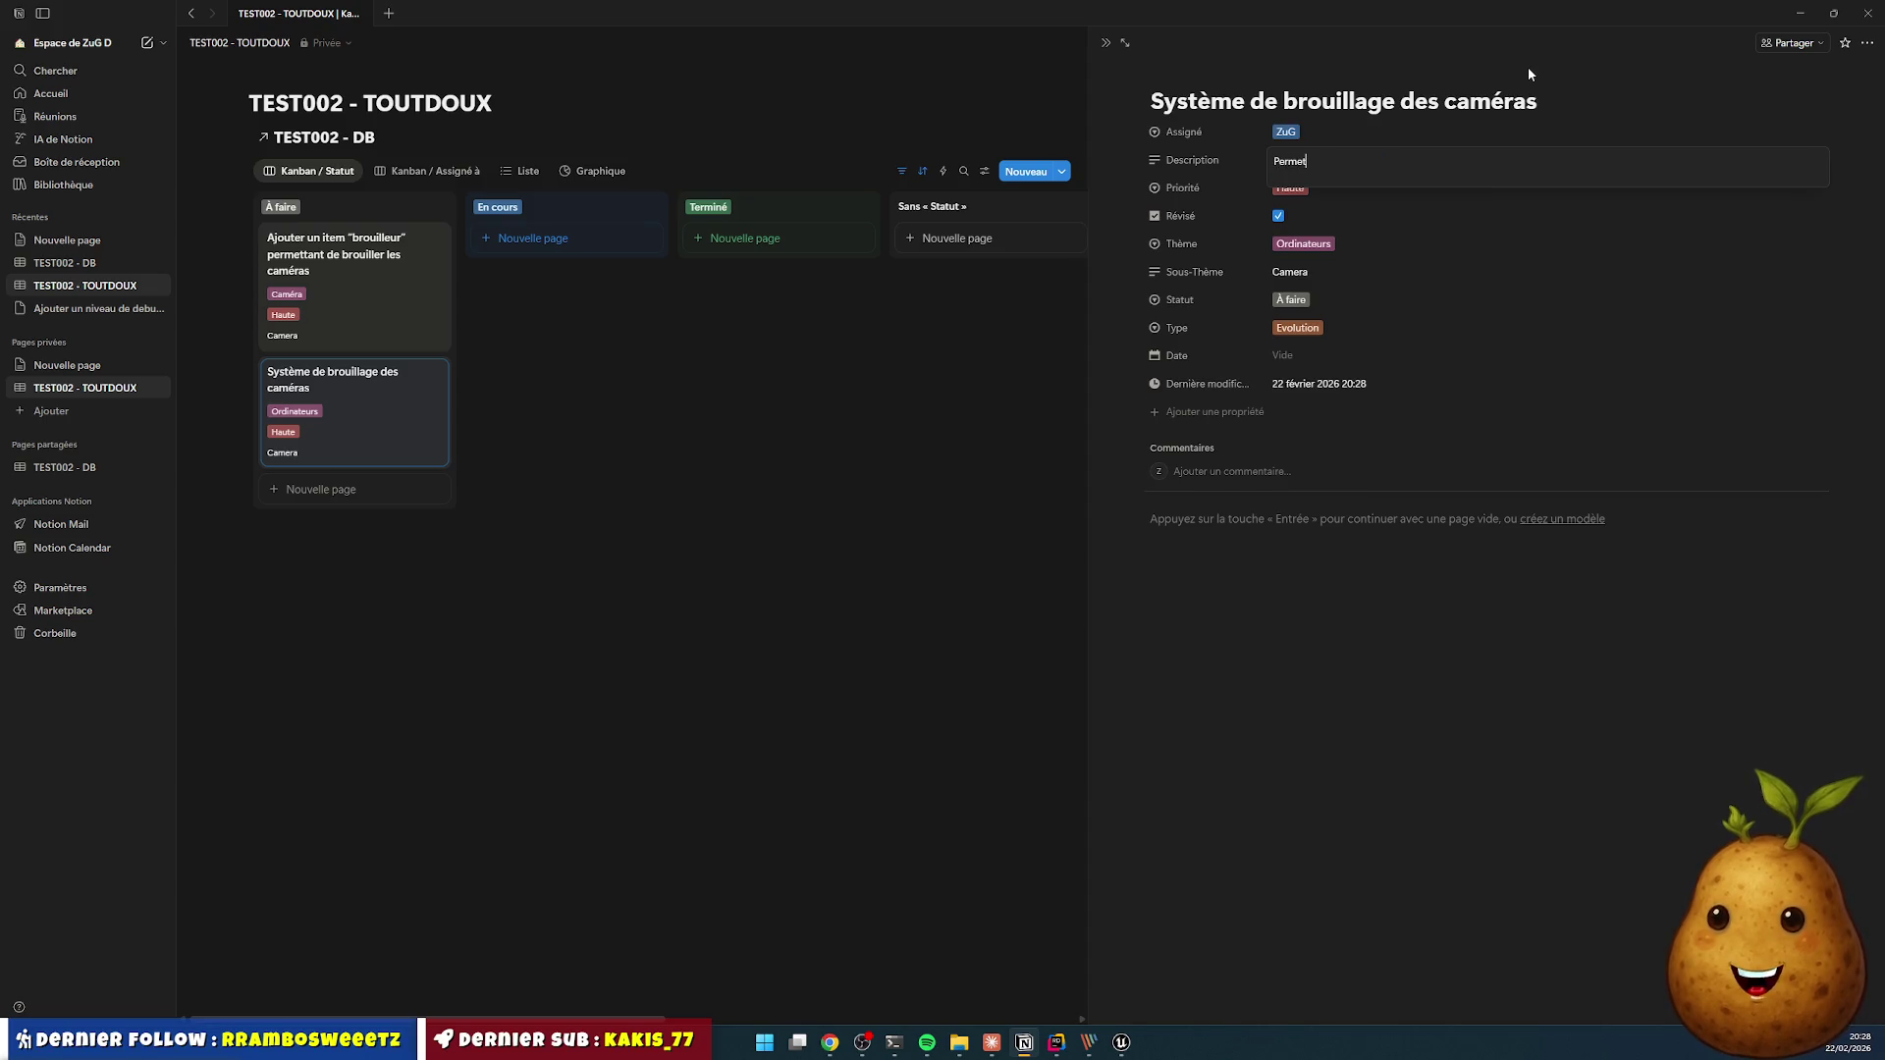
text(tre le brou)
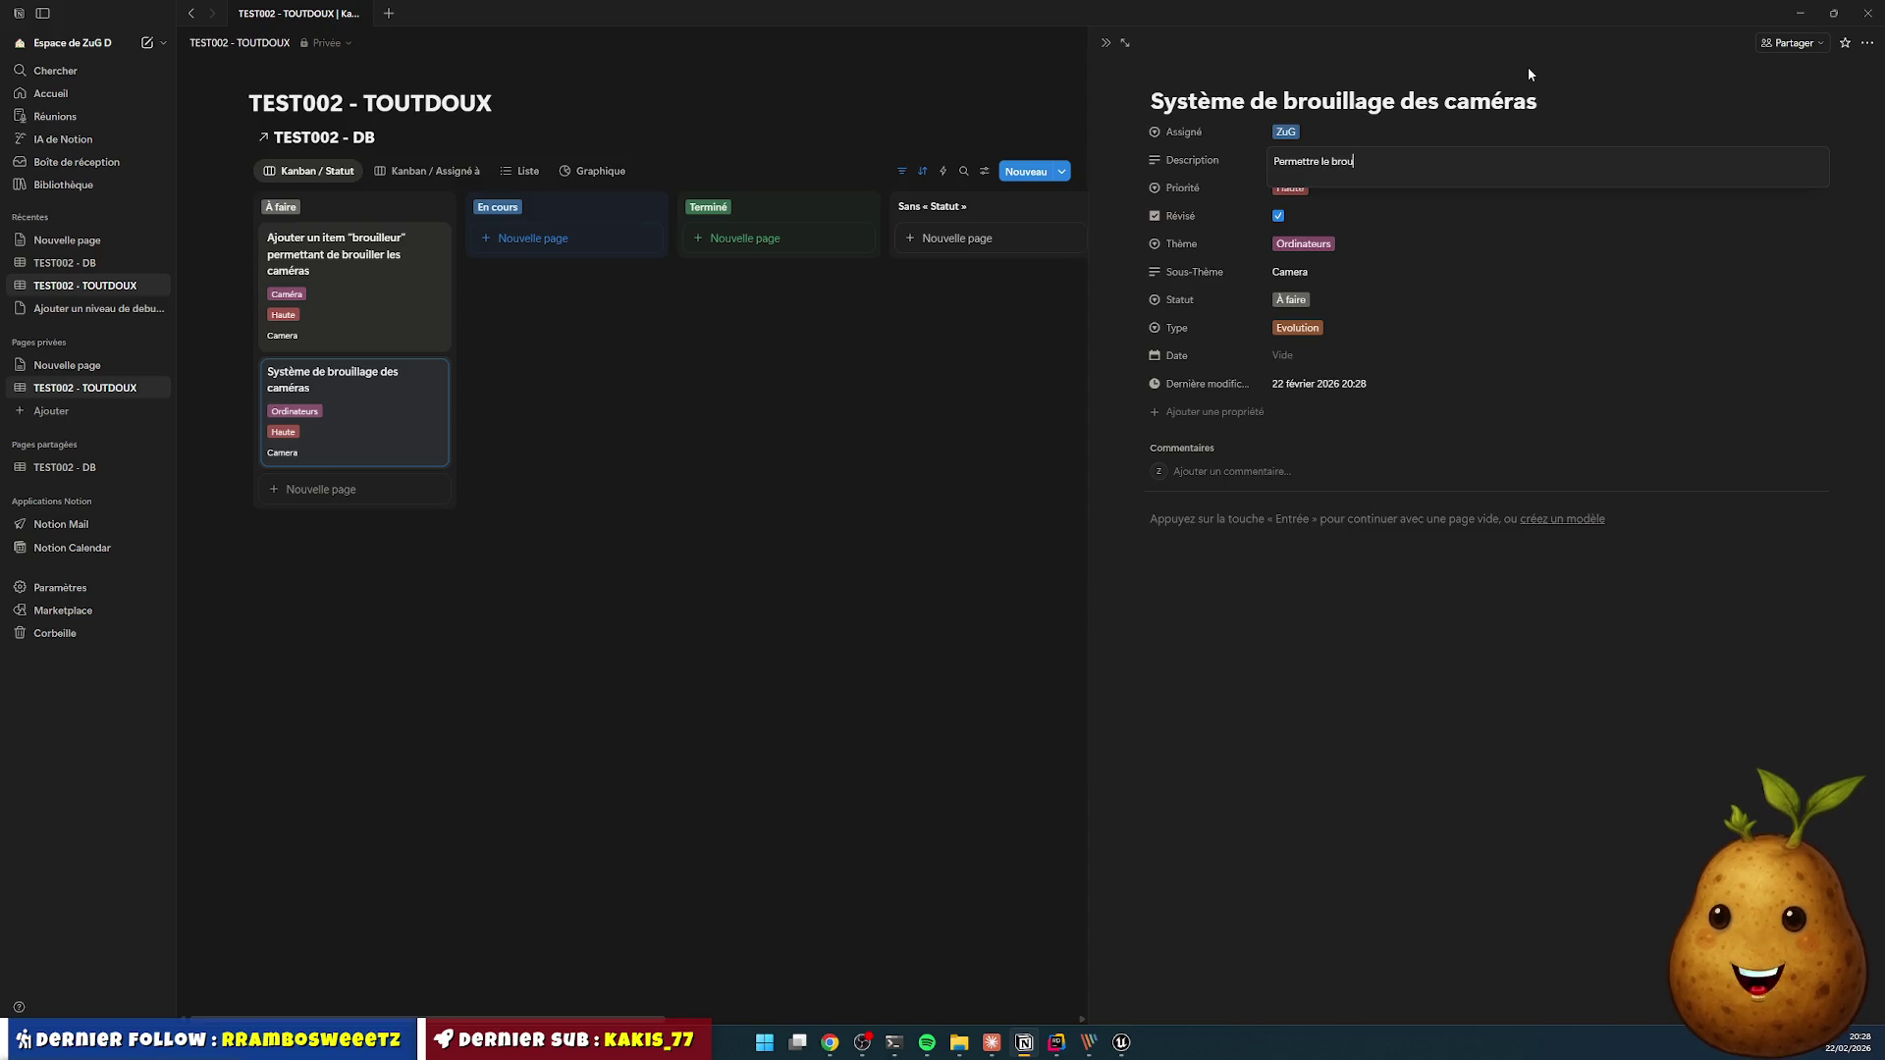
text(illage des cam)
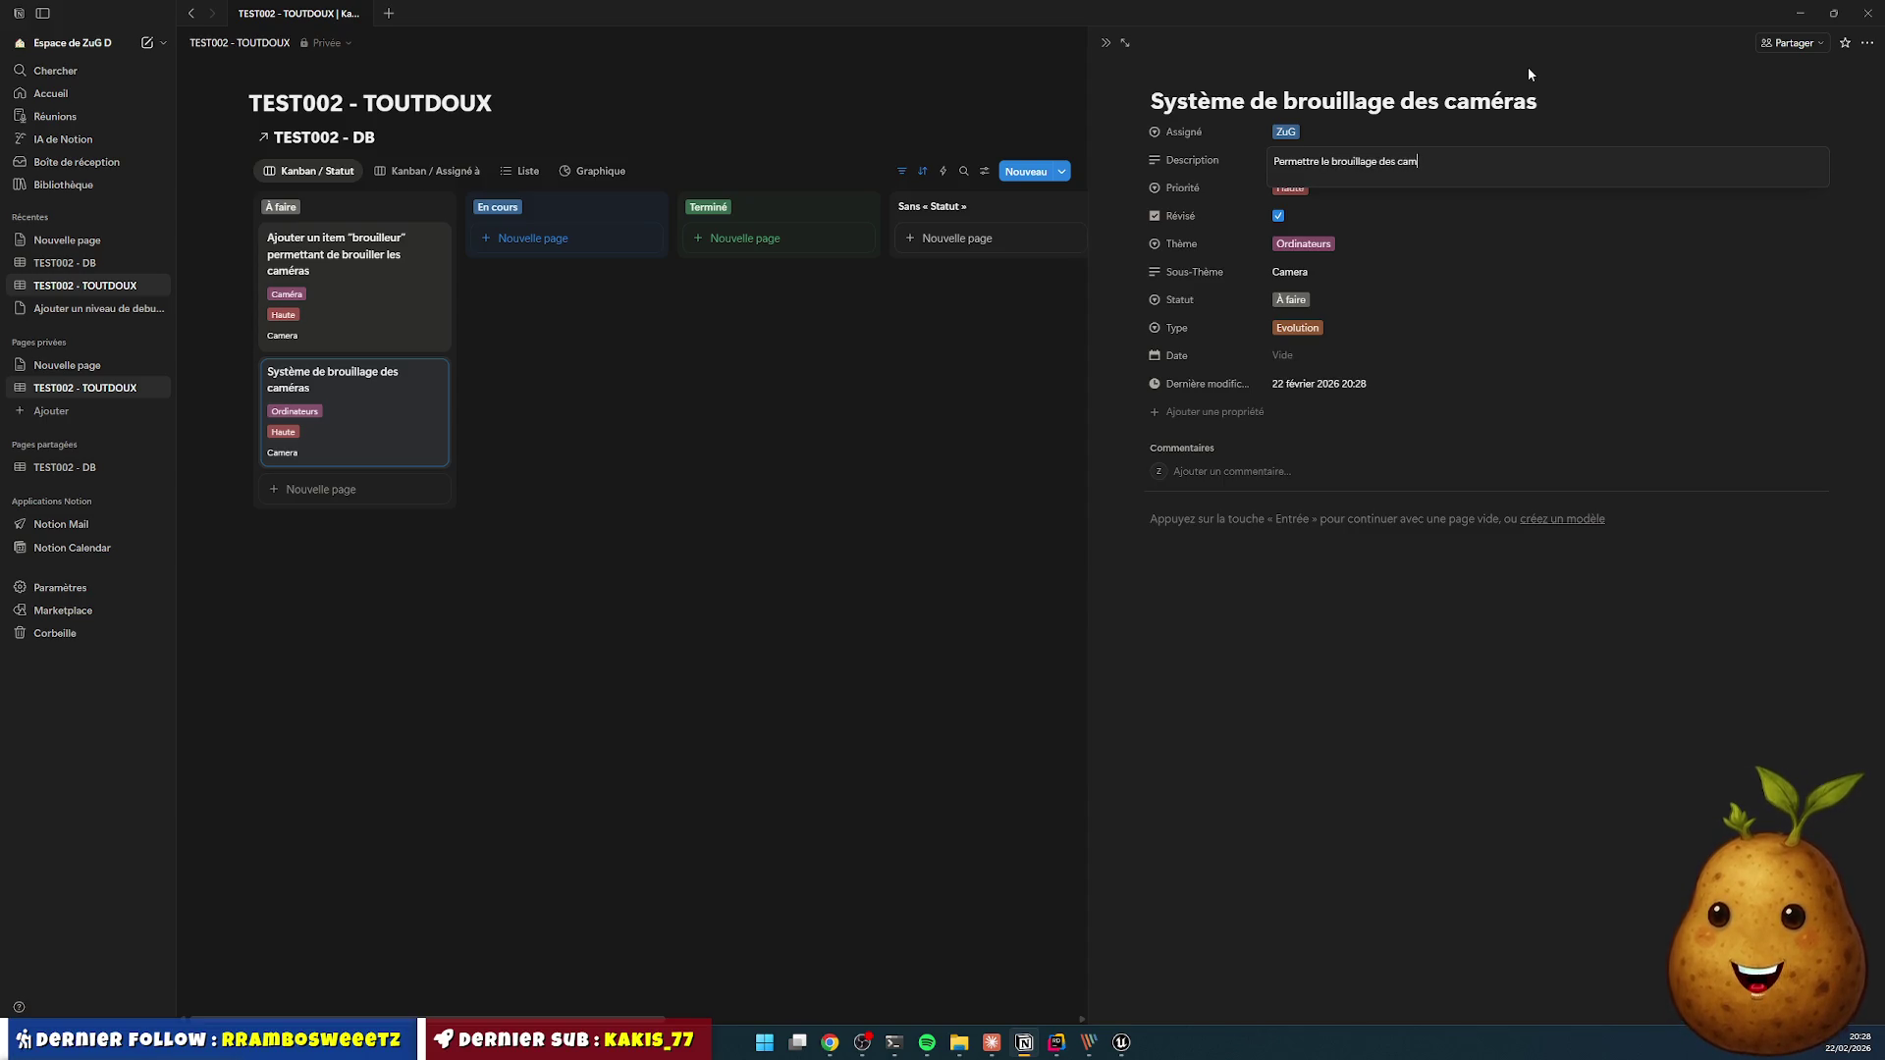
text(éra via u)
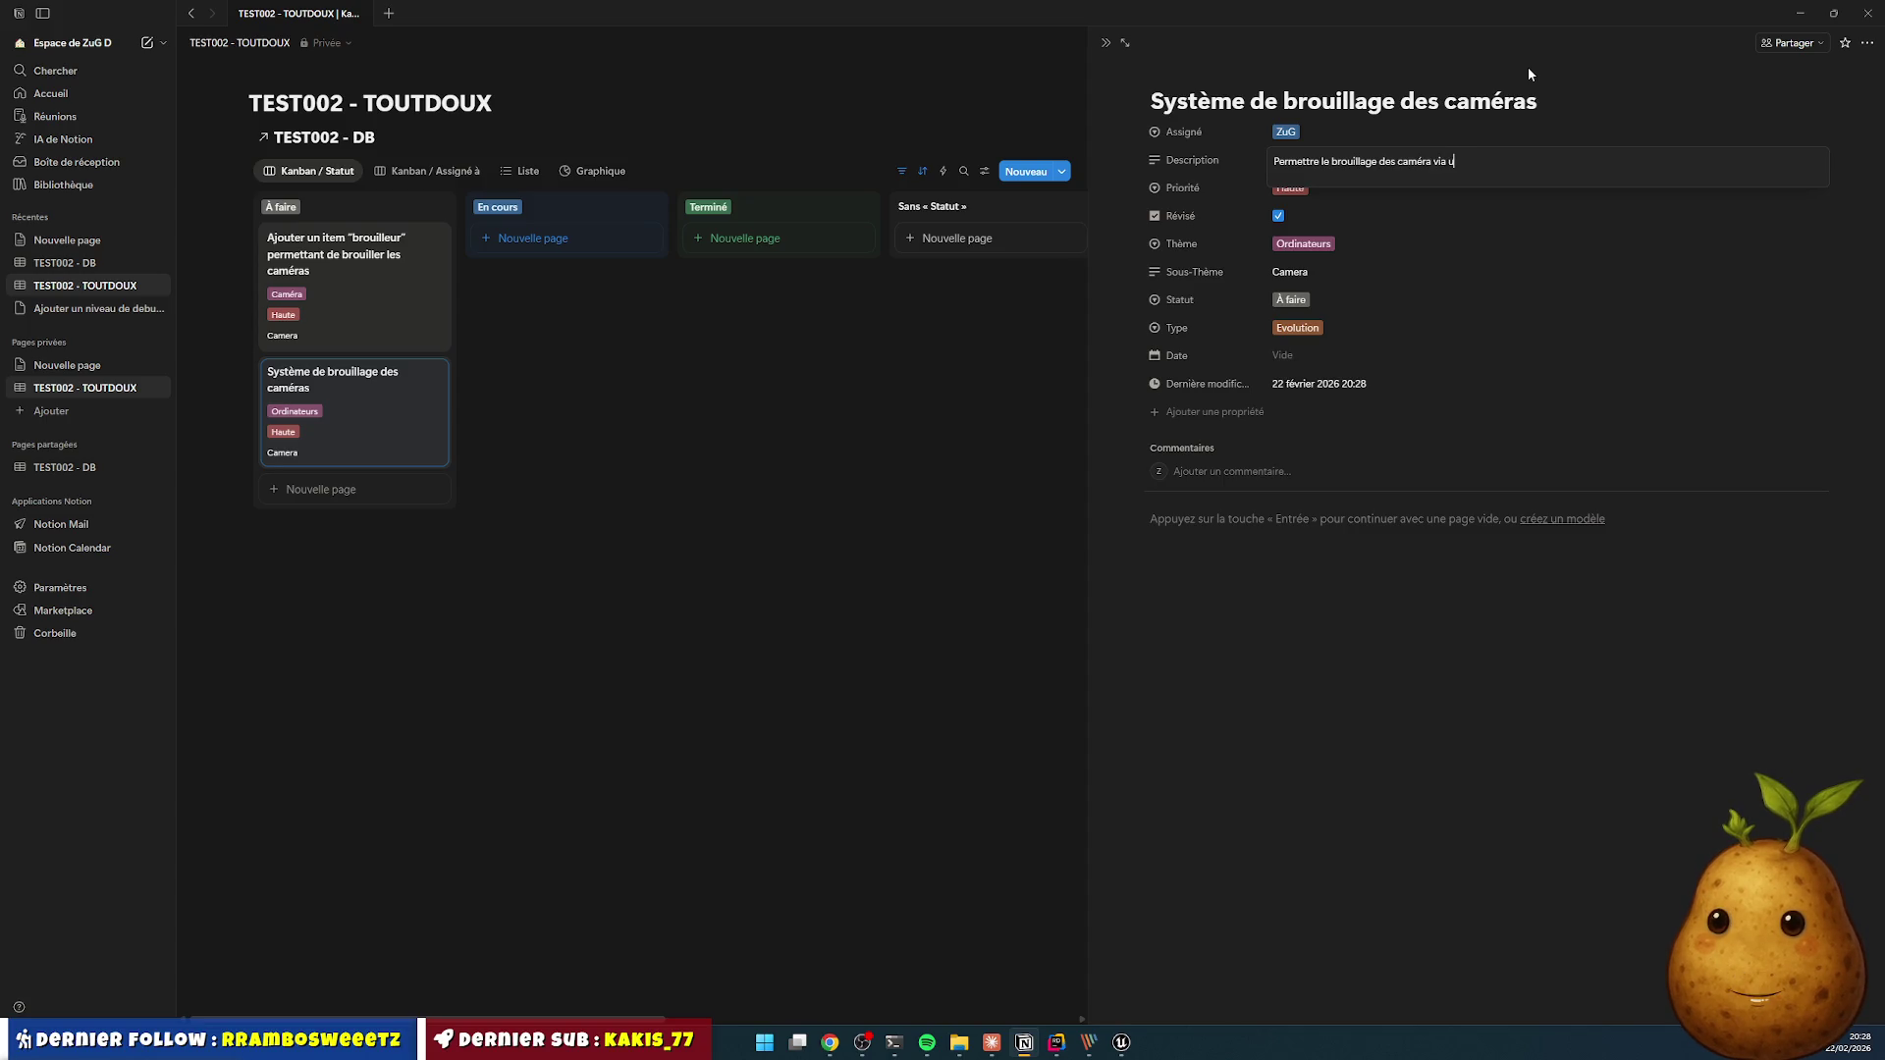
text(n filtre + )
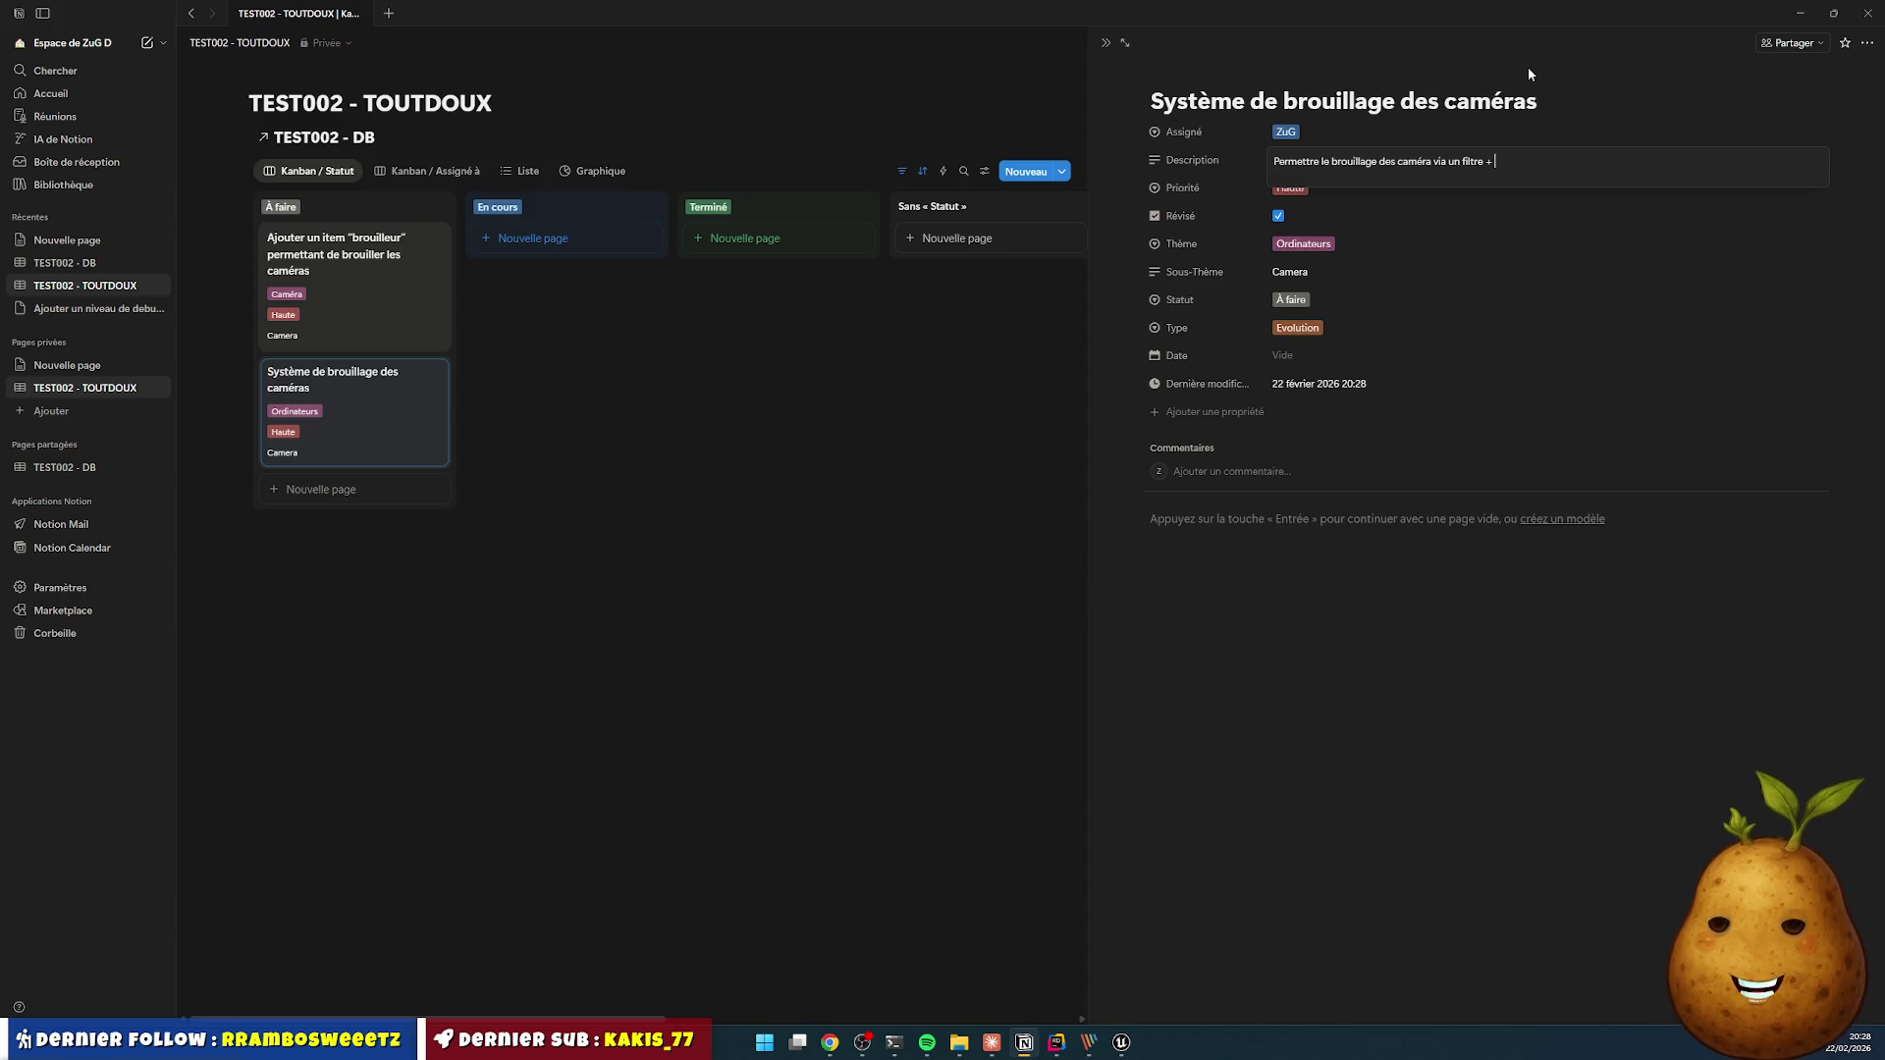
text(coe)
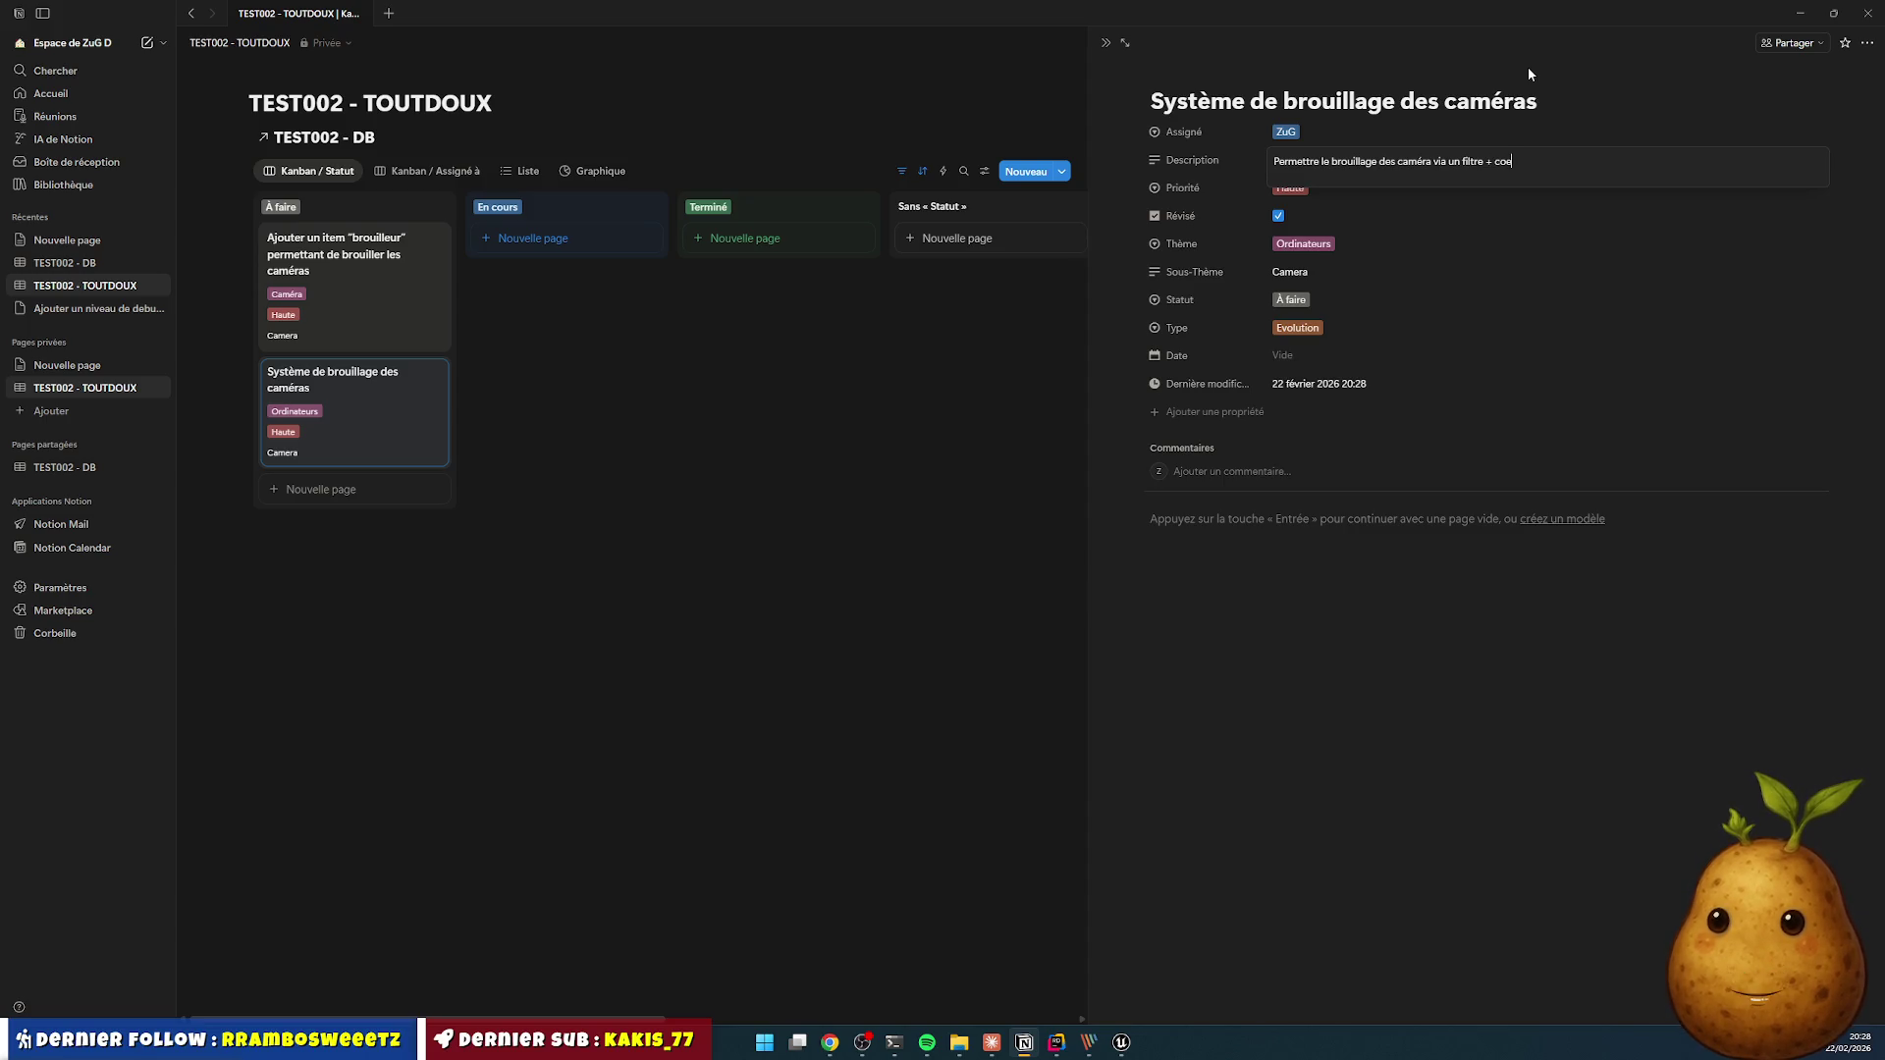
text(f de brouillagh)
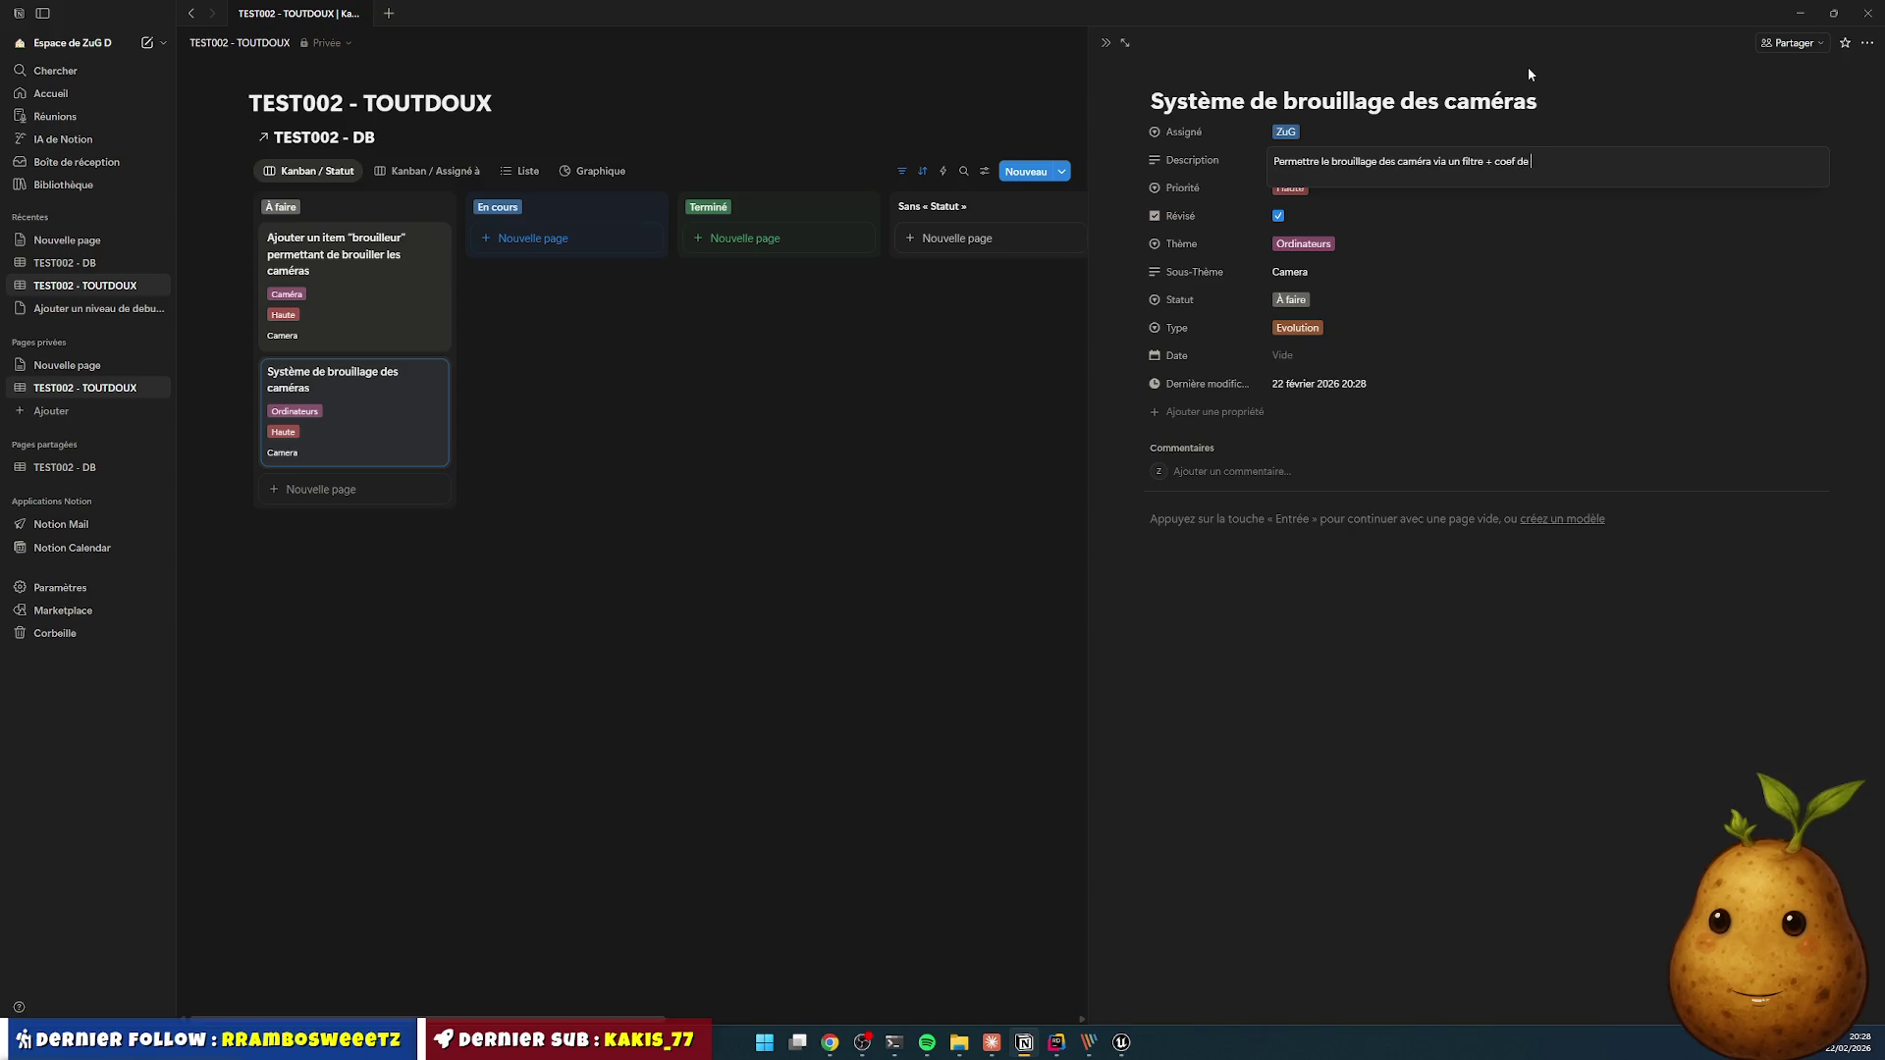
- Correct 'brouillagh' to 'brouillage' in the description and set the task status to En cours
key(BackSpace)
text(e)
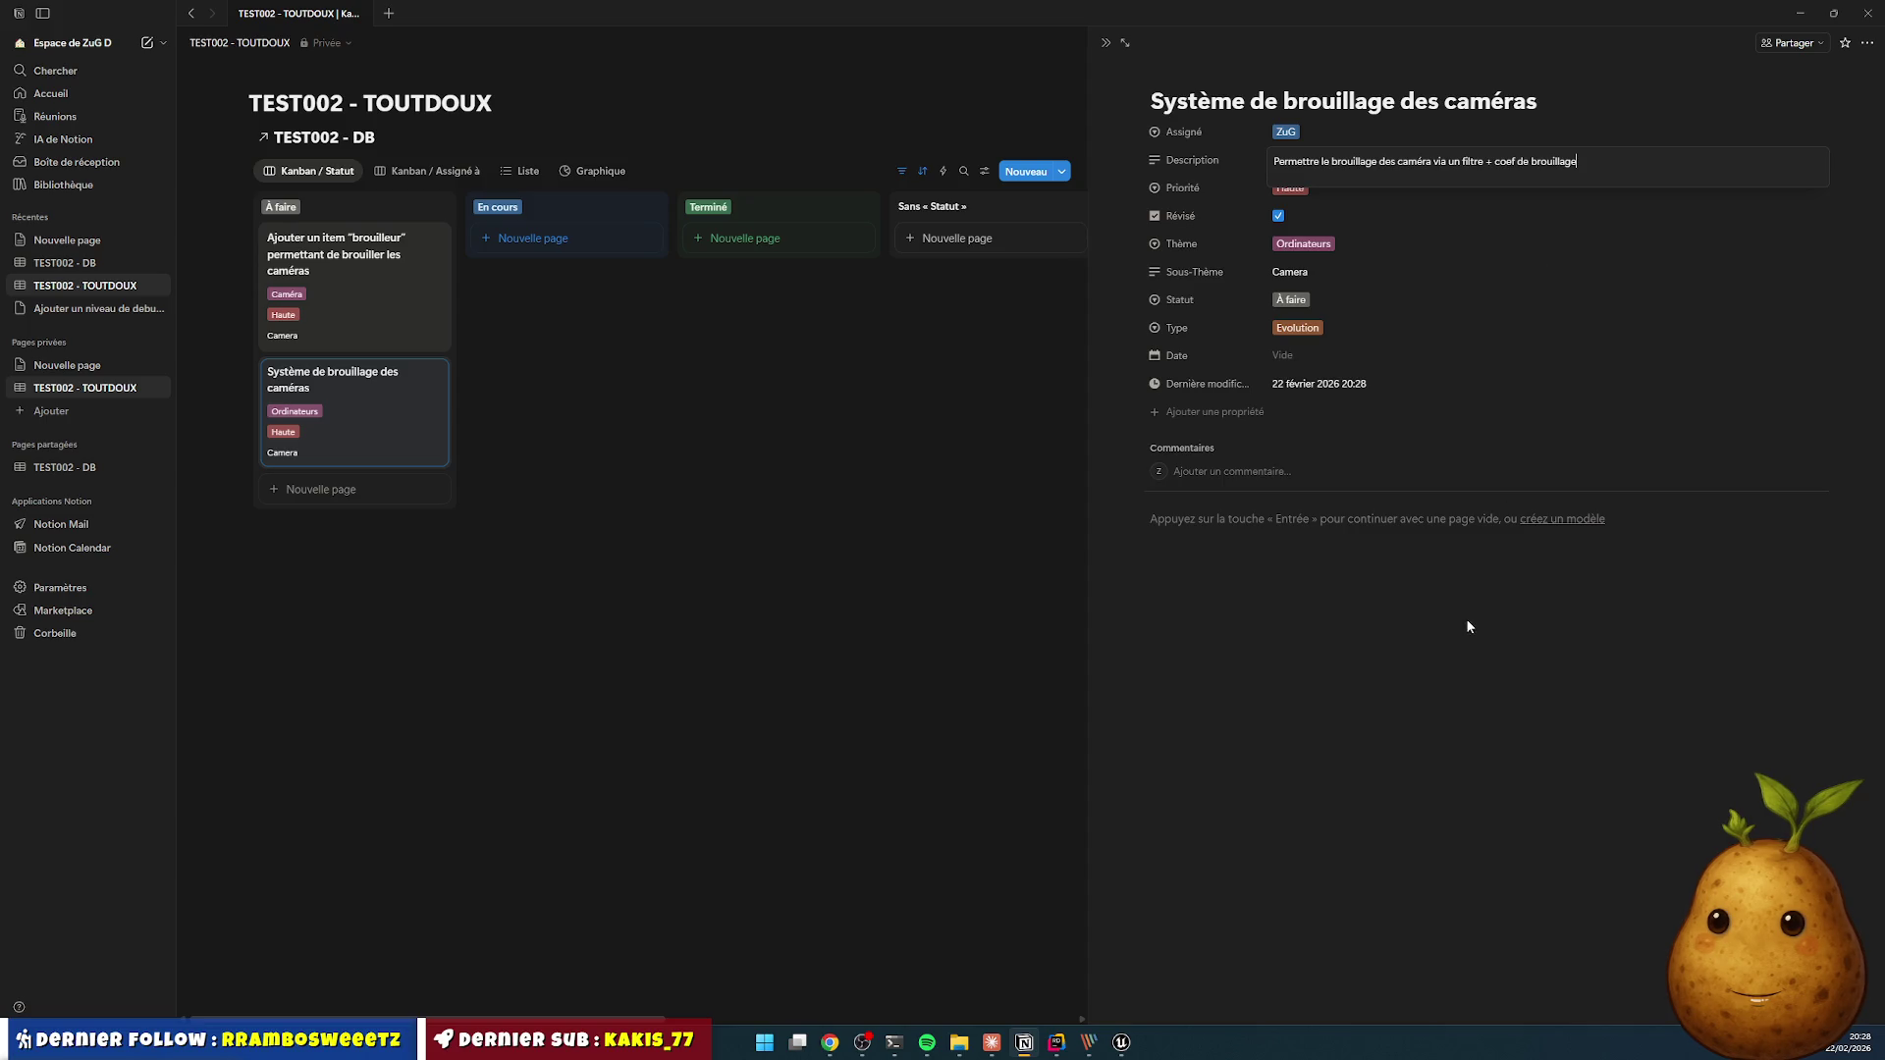
key(Escape)
click(1292, 300)
click(1292, 371)
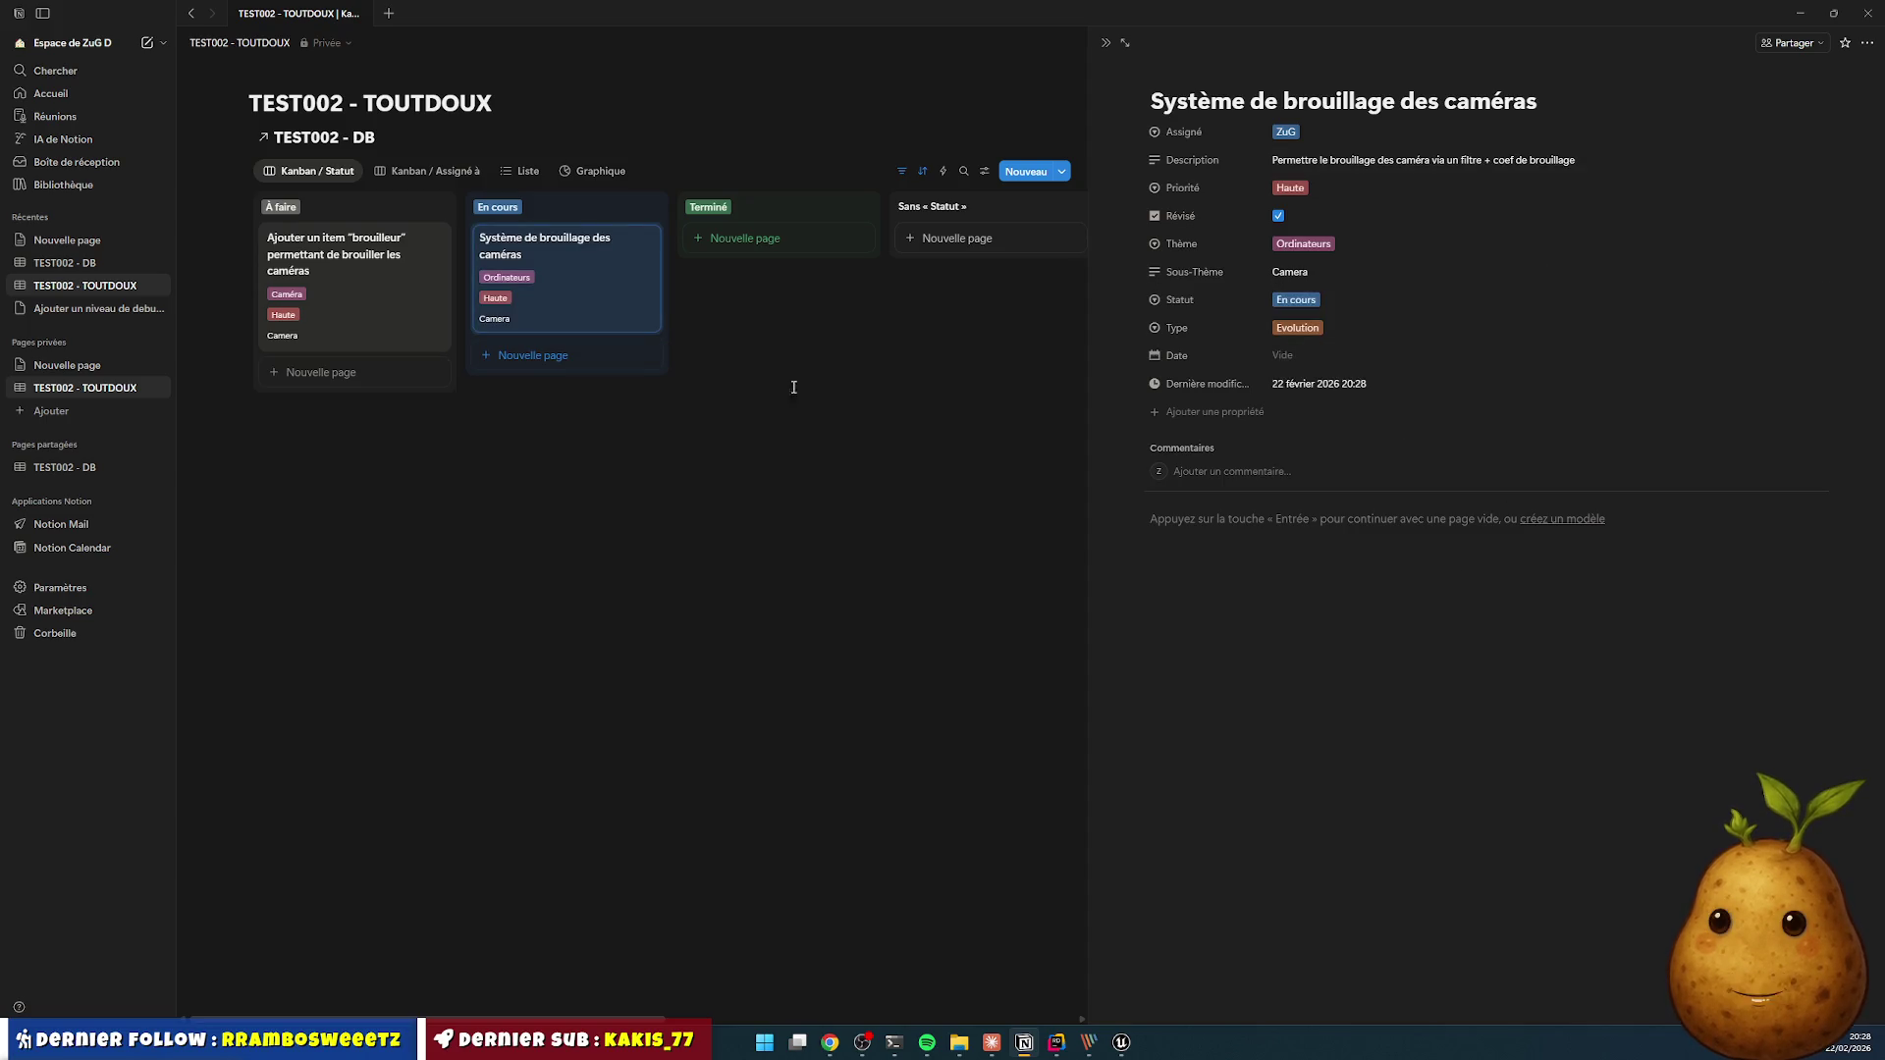
- Duplicate the camera jamming card, retitle the copy 'M', and close the side panel
click(645, 238)
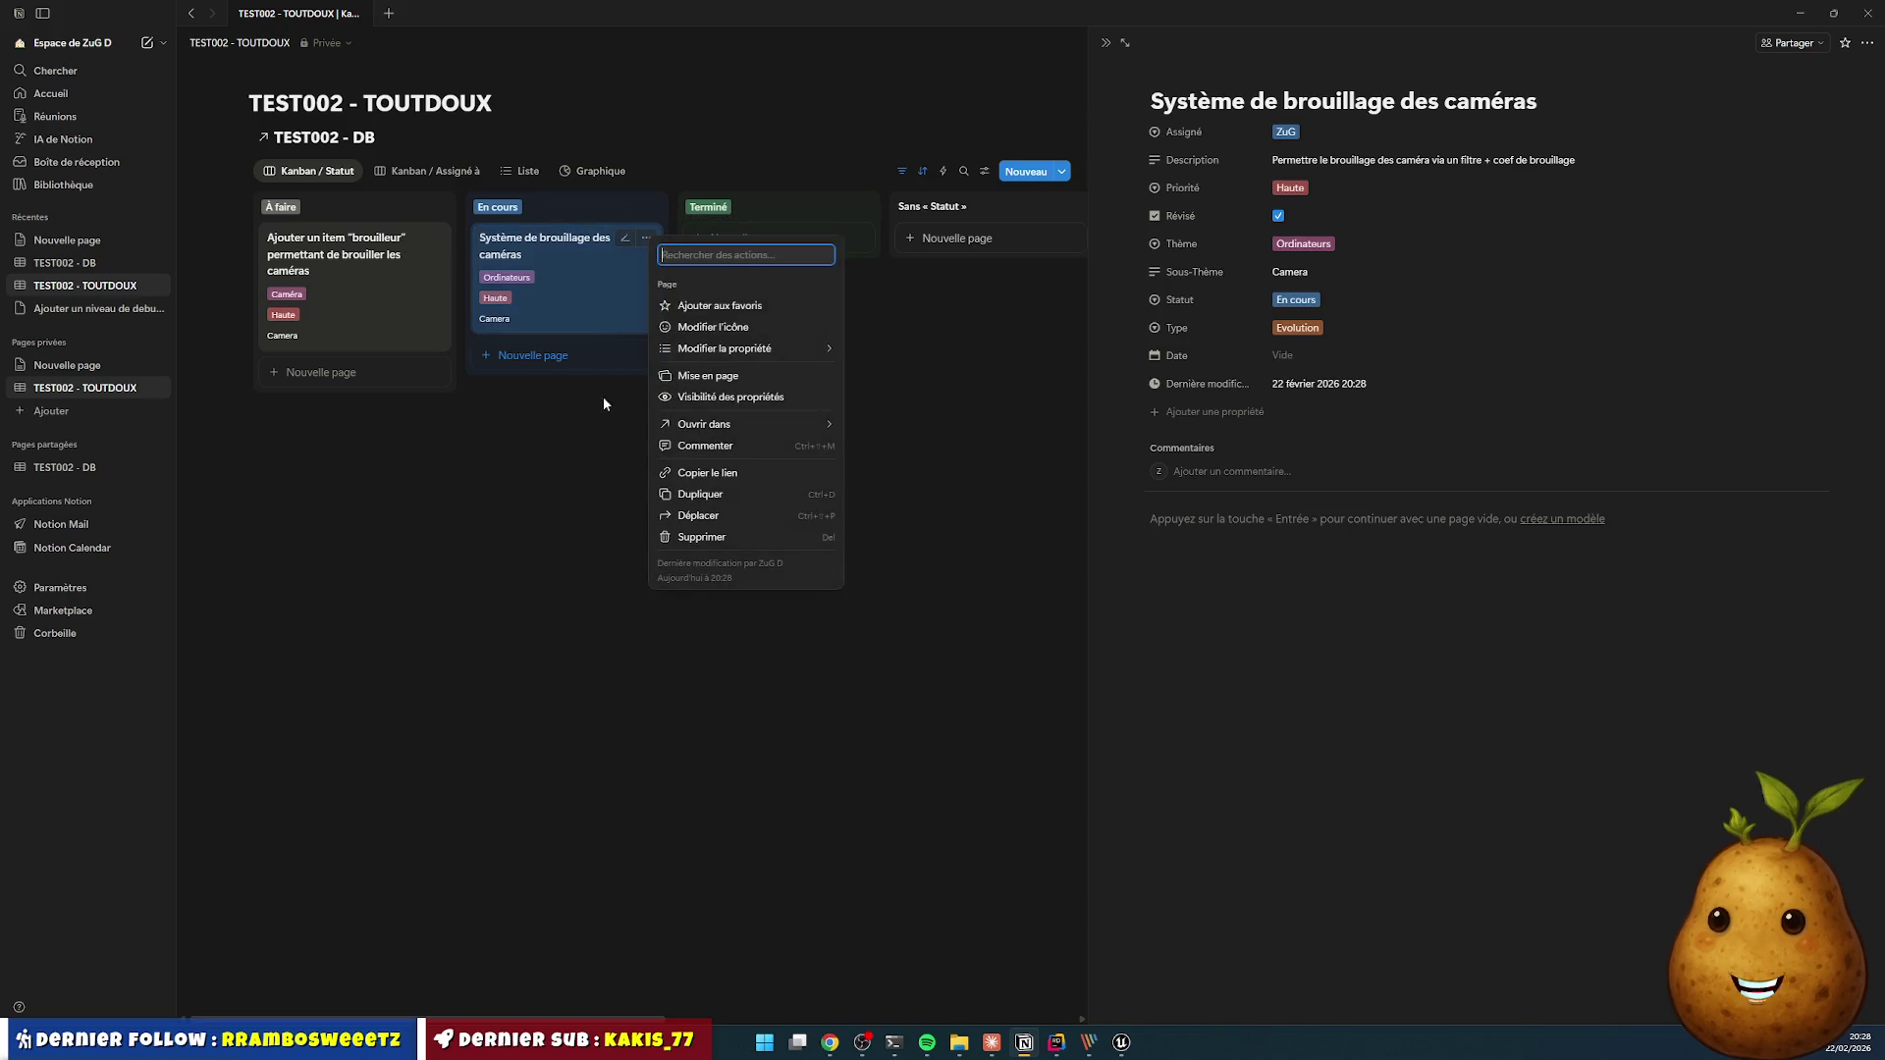
click(721, 498)
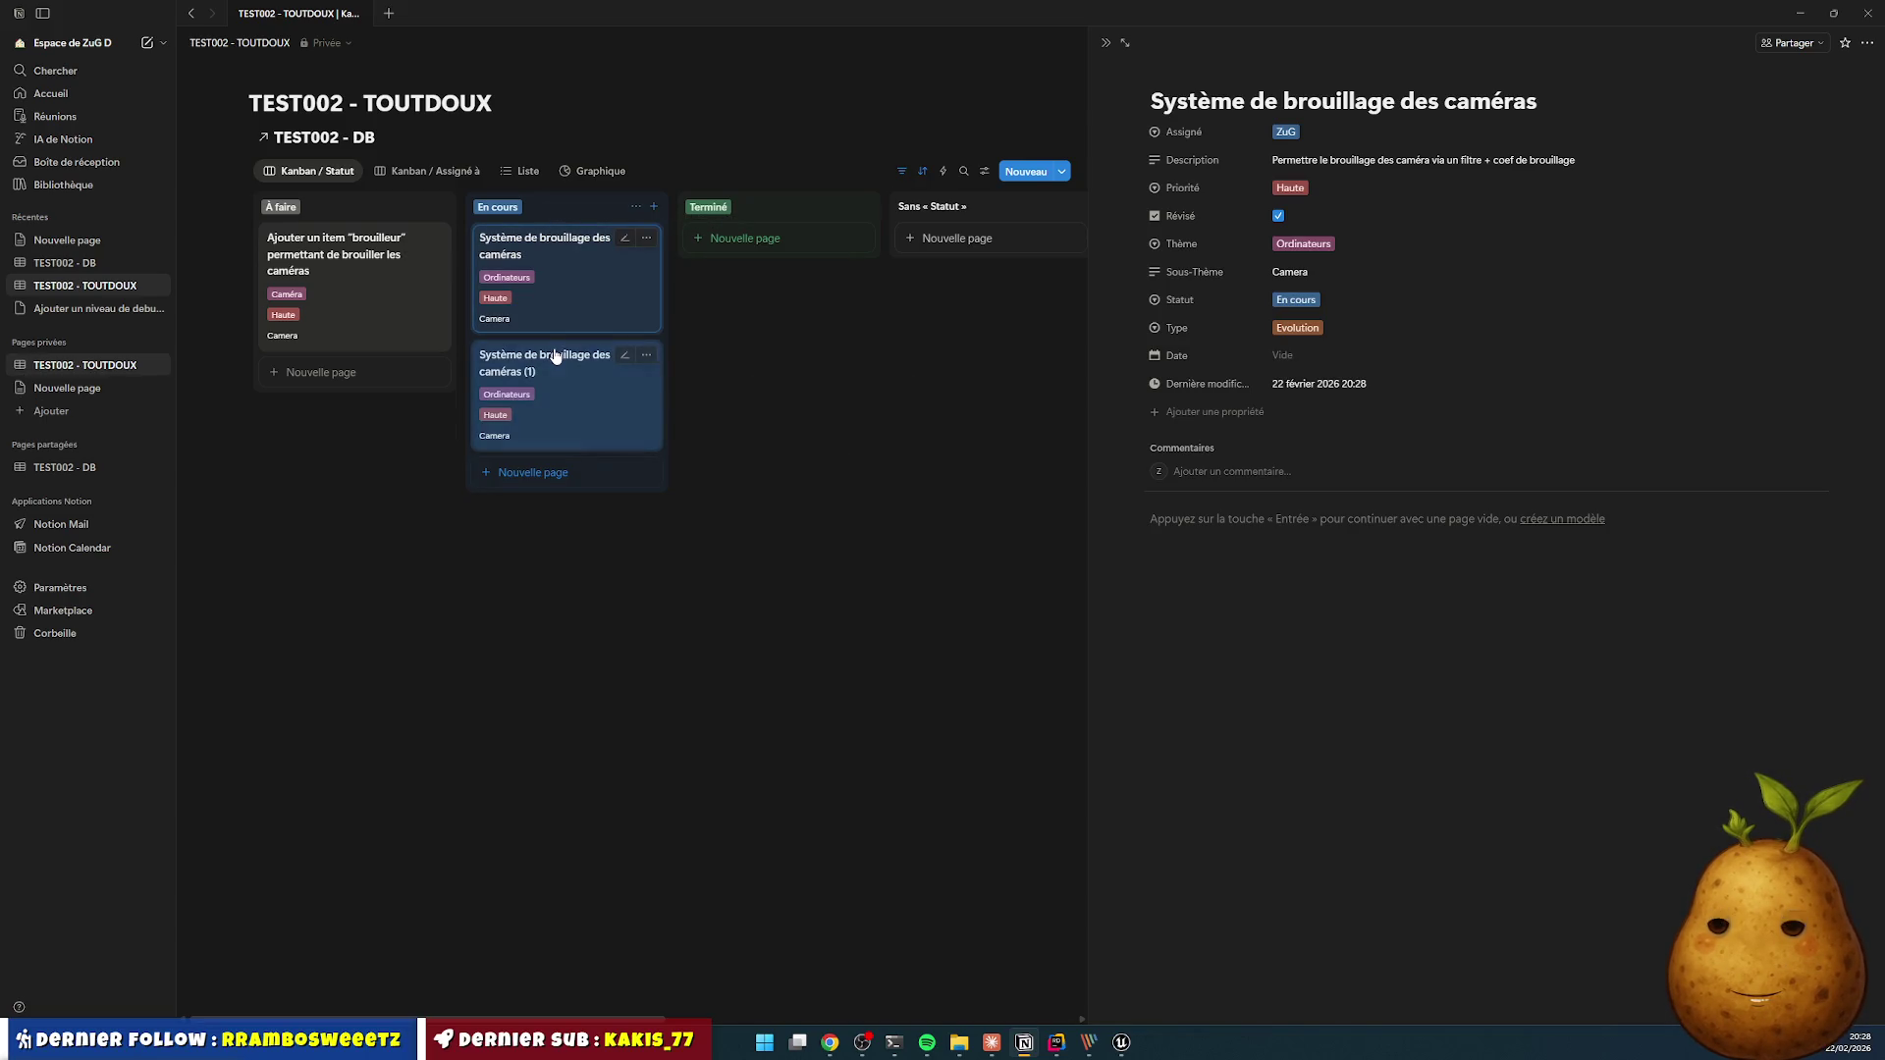
click(556, 356)
triple_click(1254, 103)
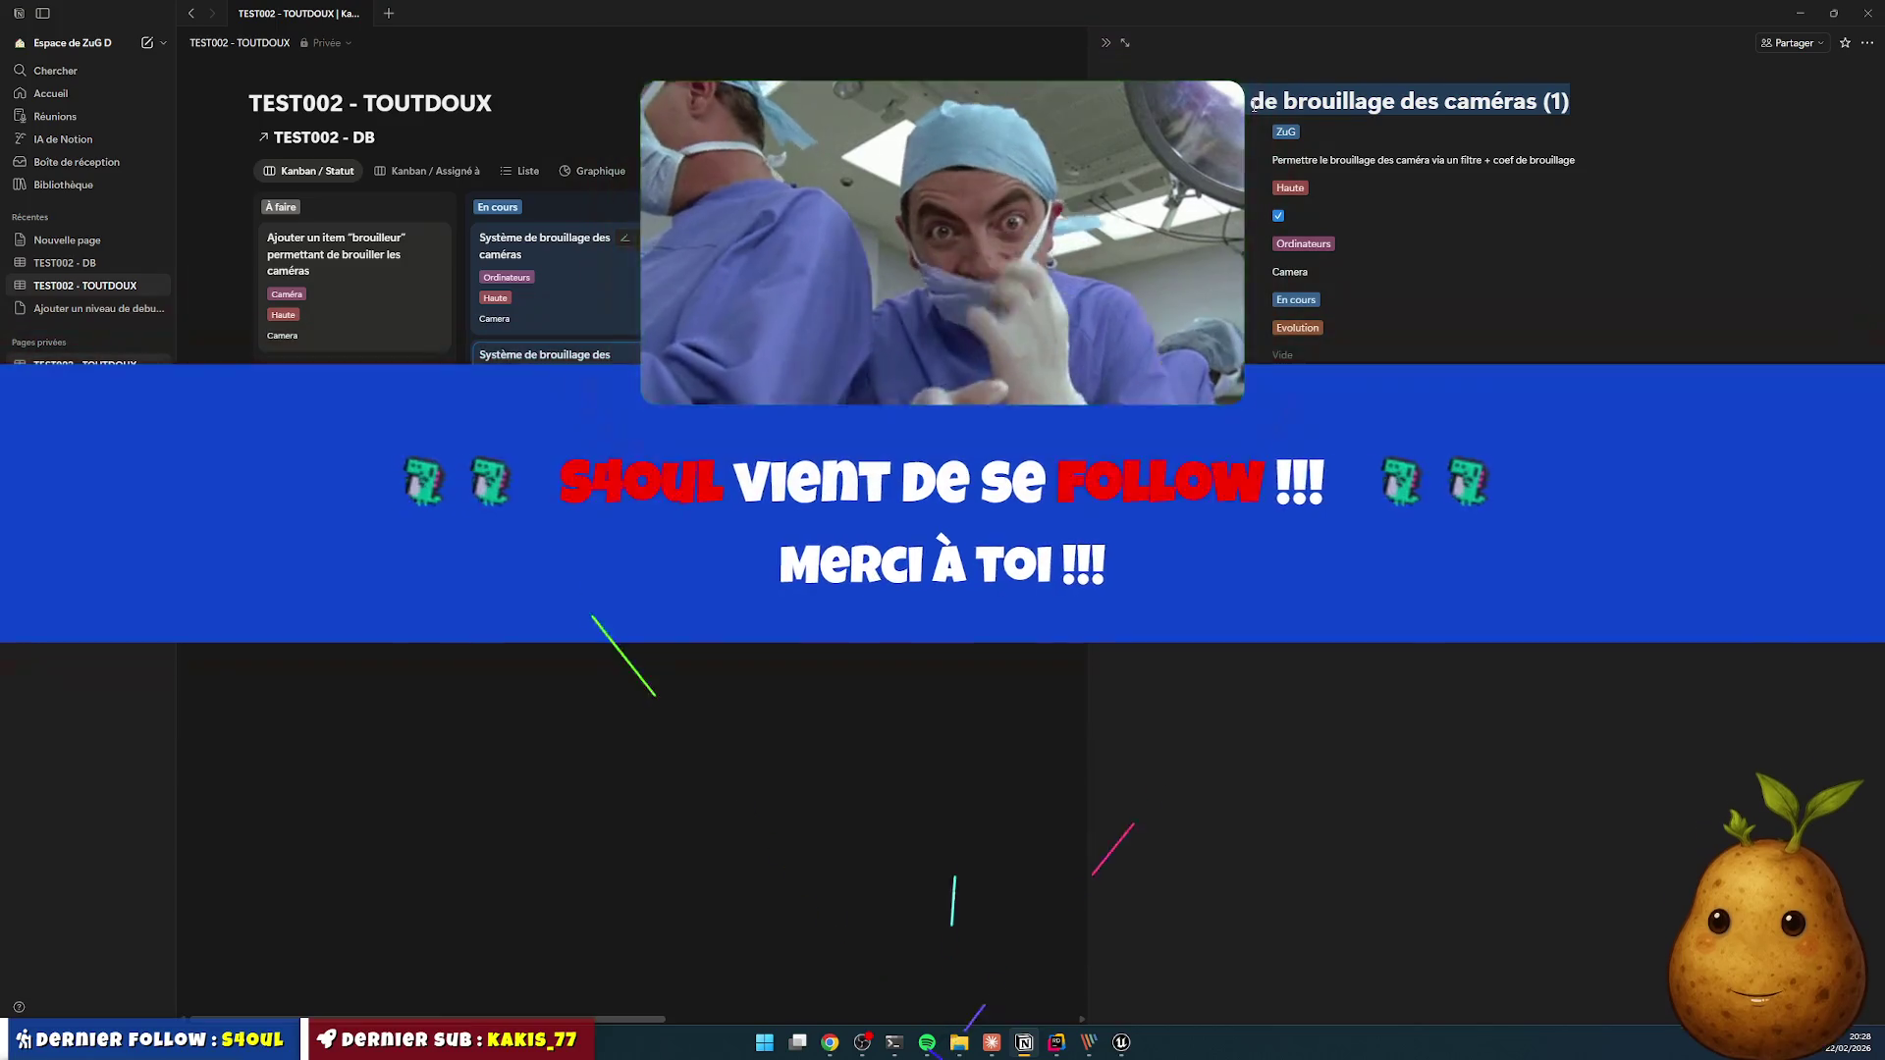
key(BackSpace)
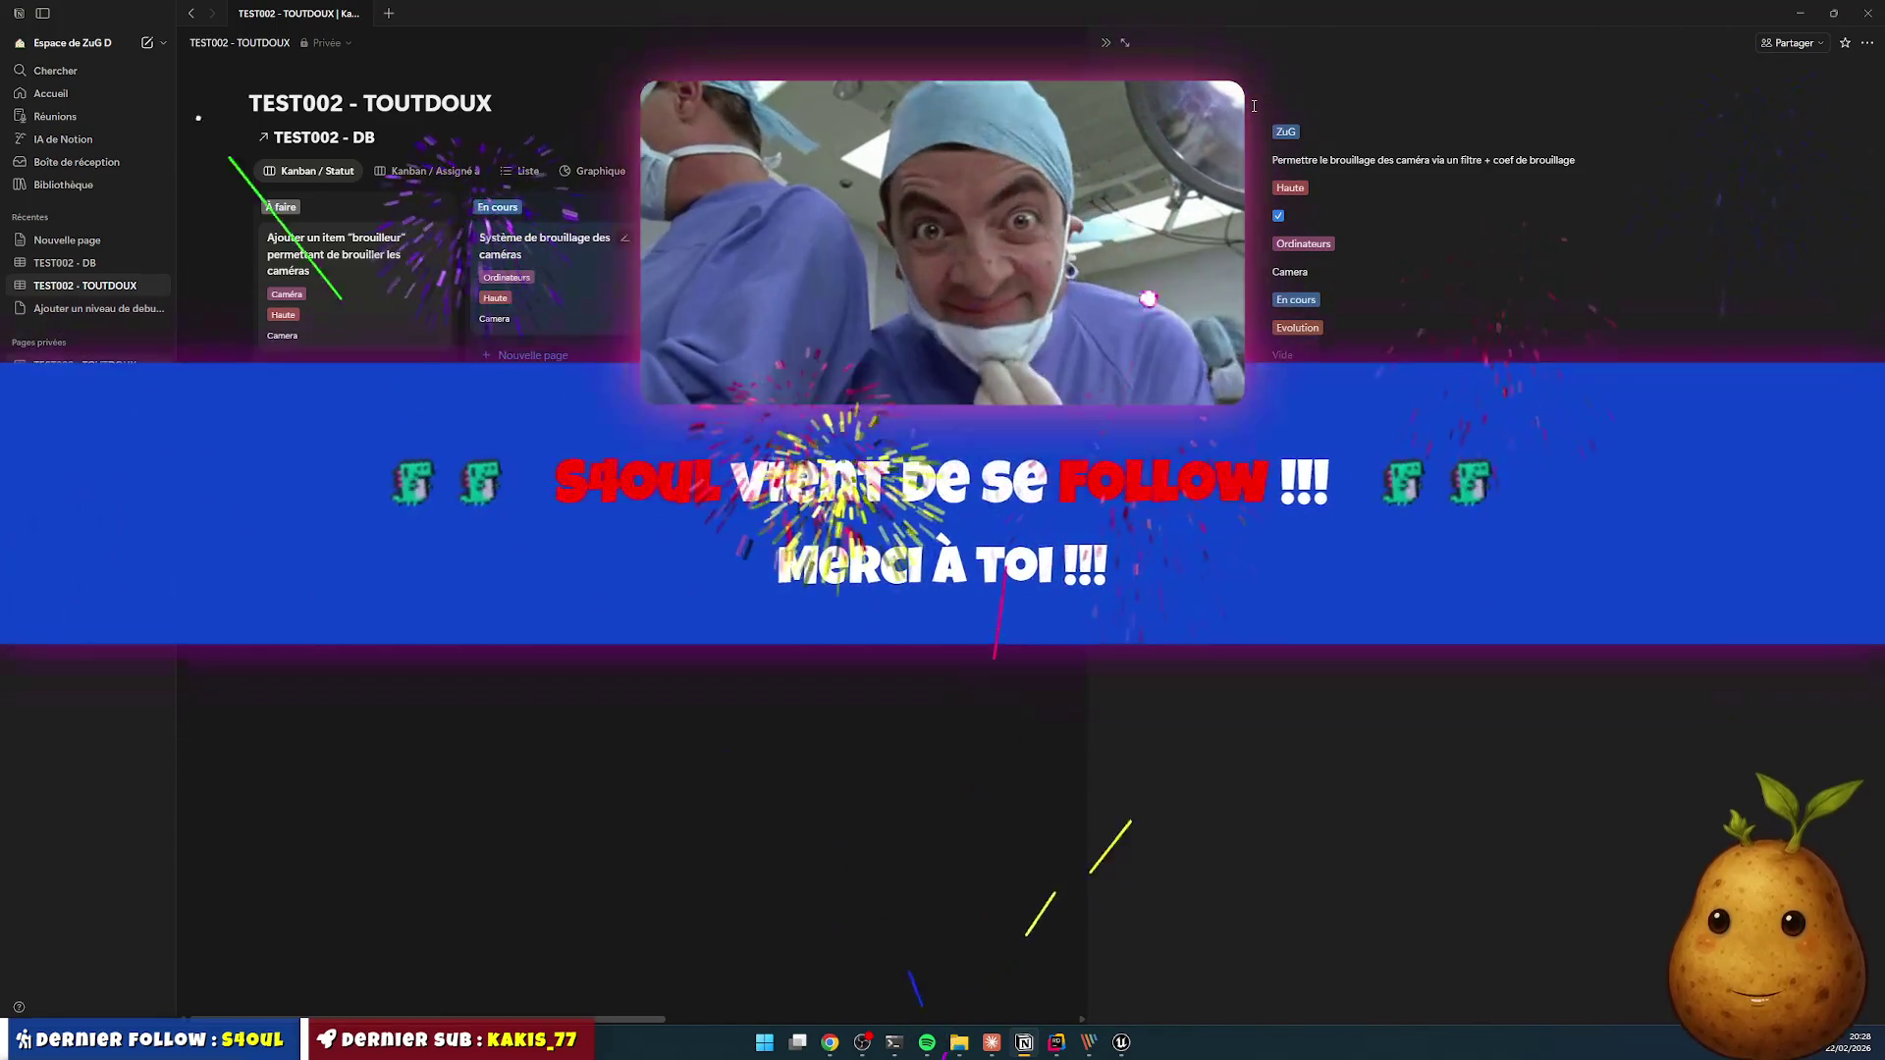
text(M)
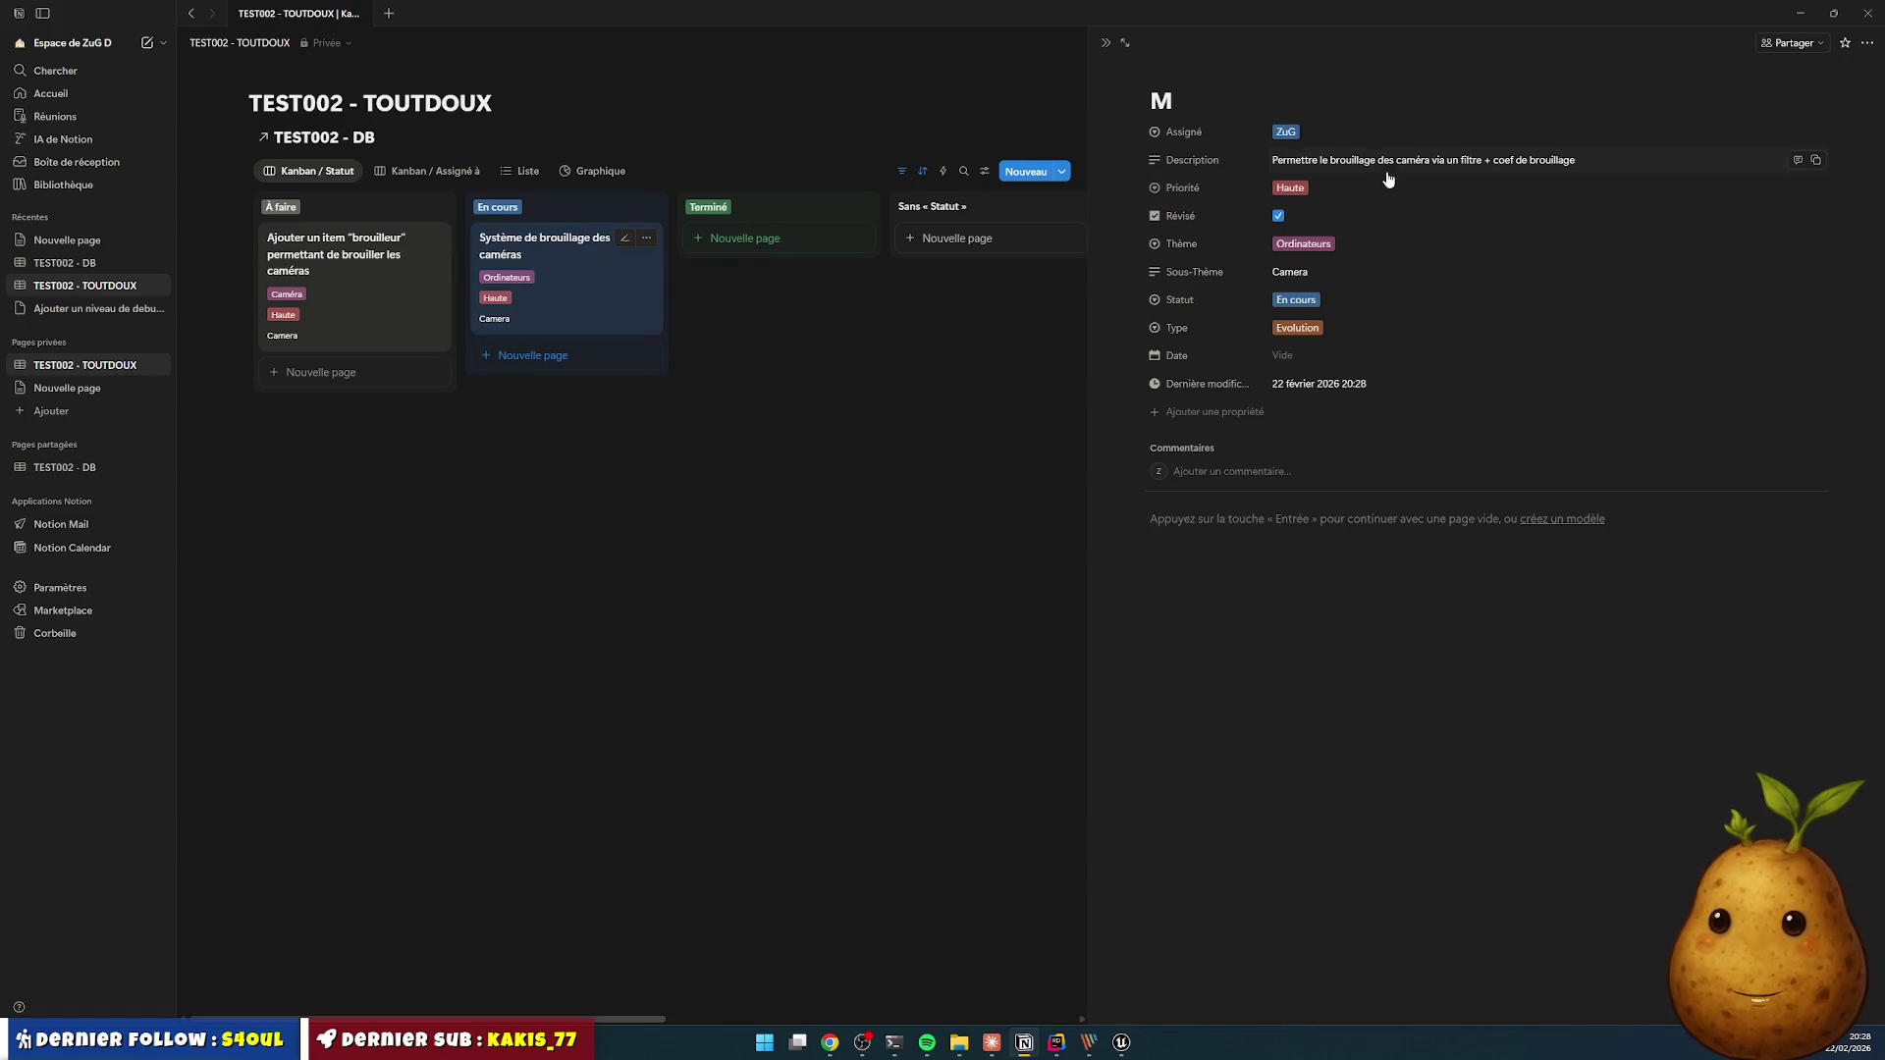
click(609, 475)
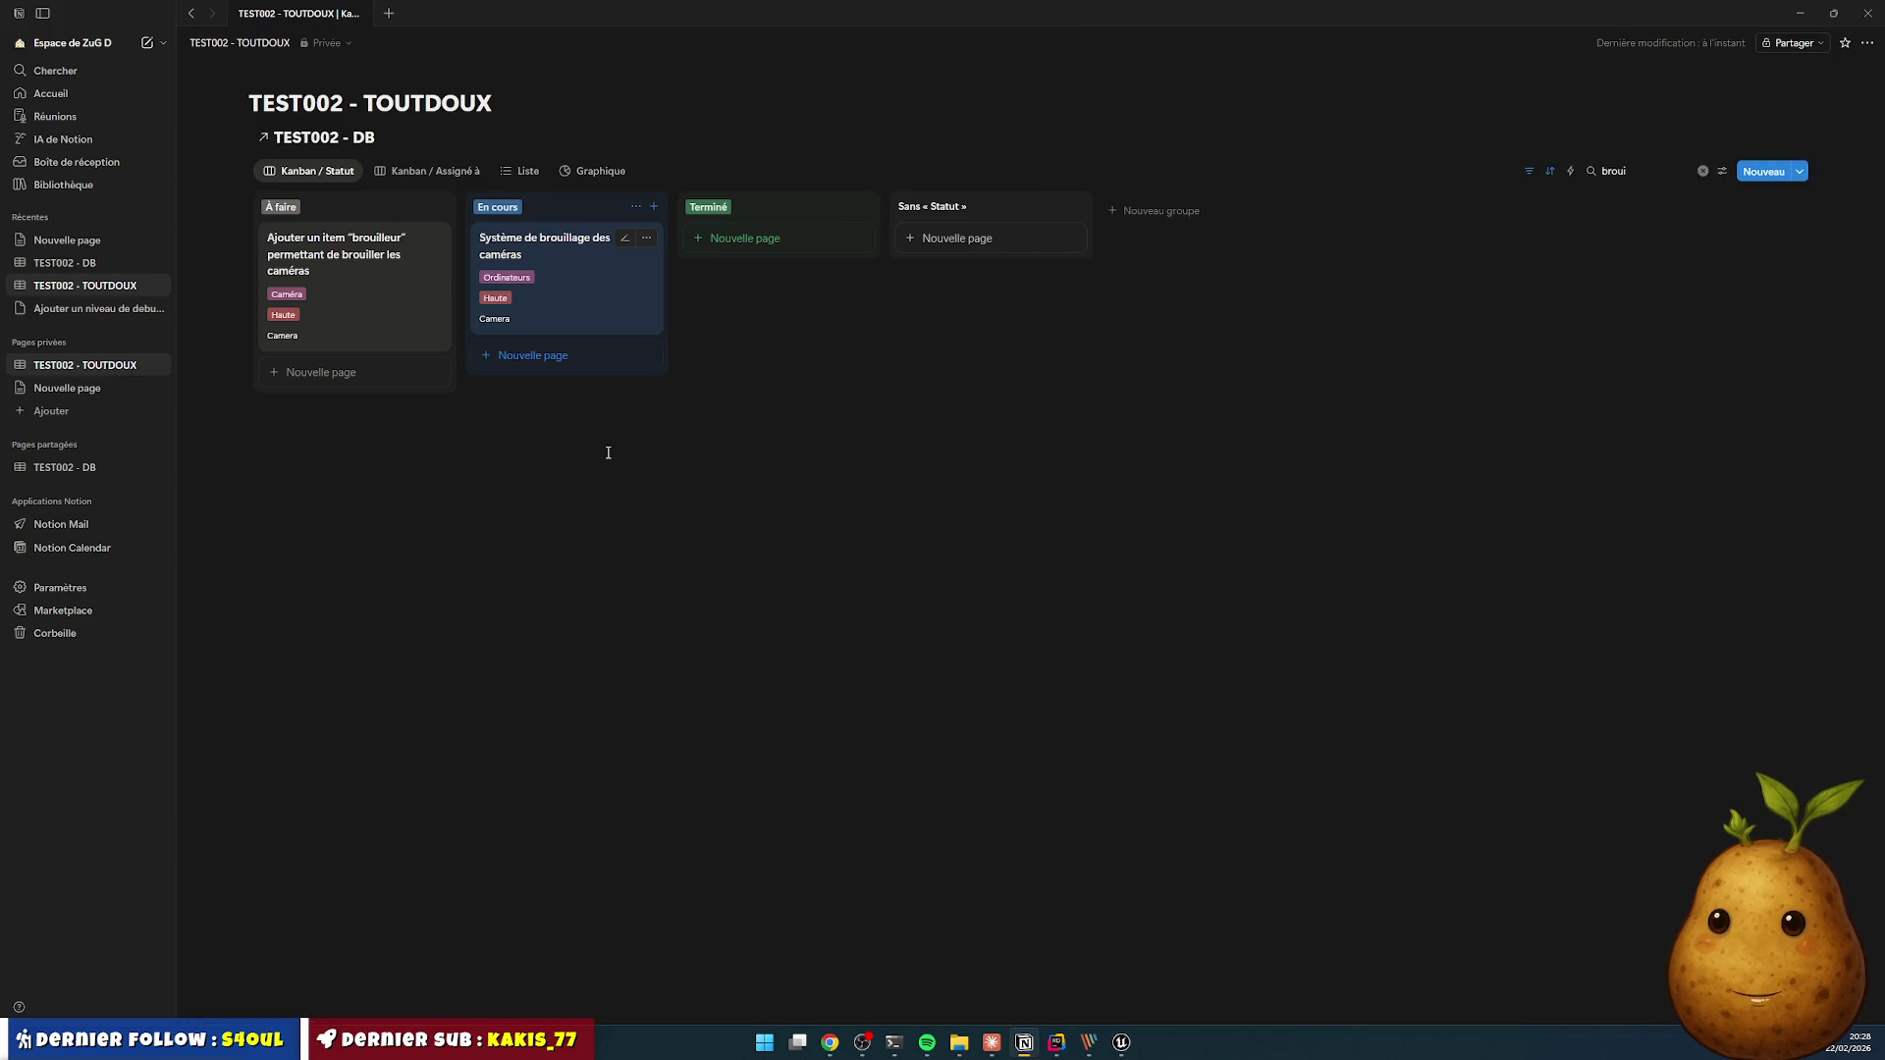
- Duplicate the camera jamming card again and open the copy
click(646, 240)
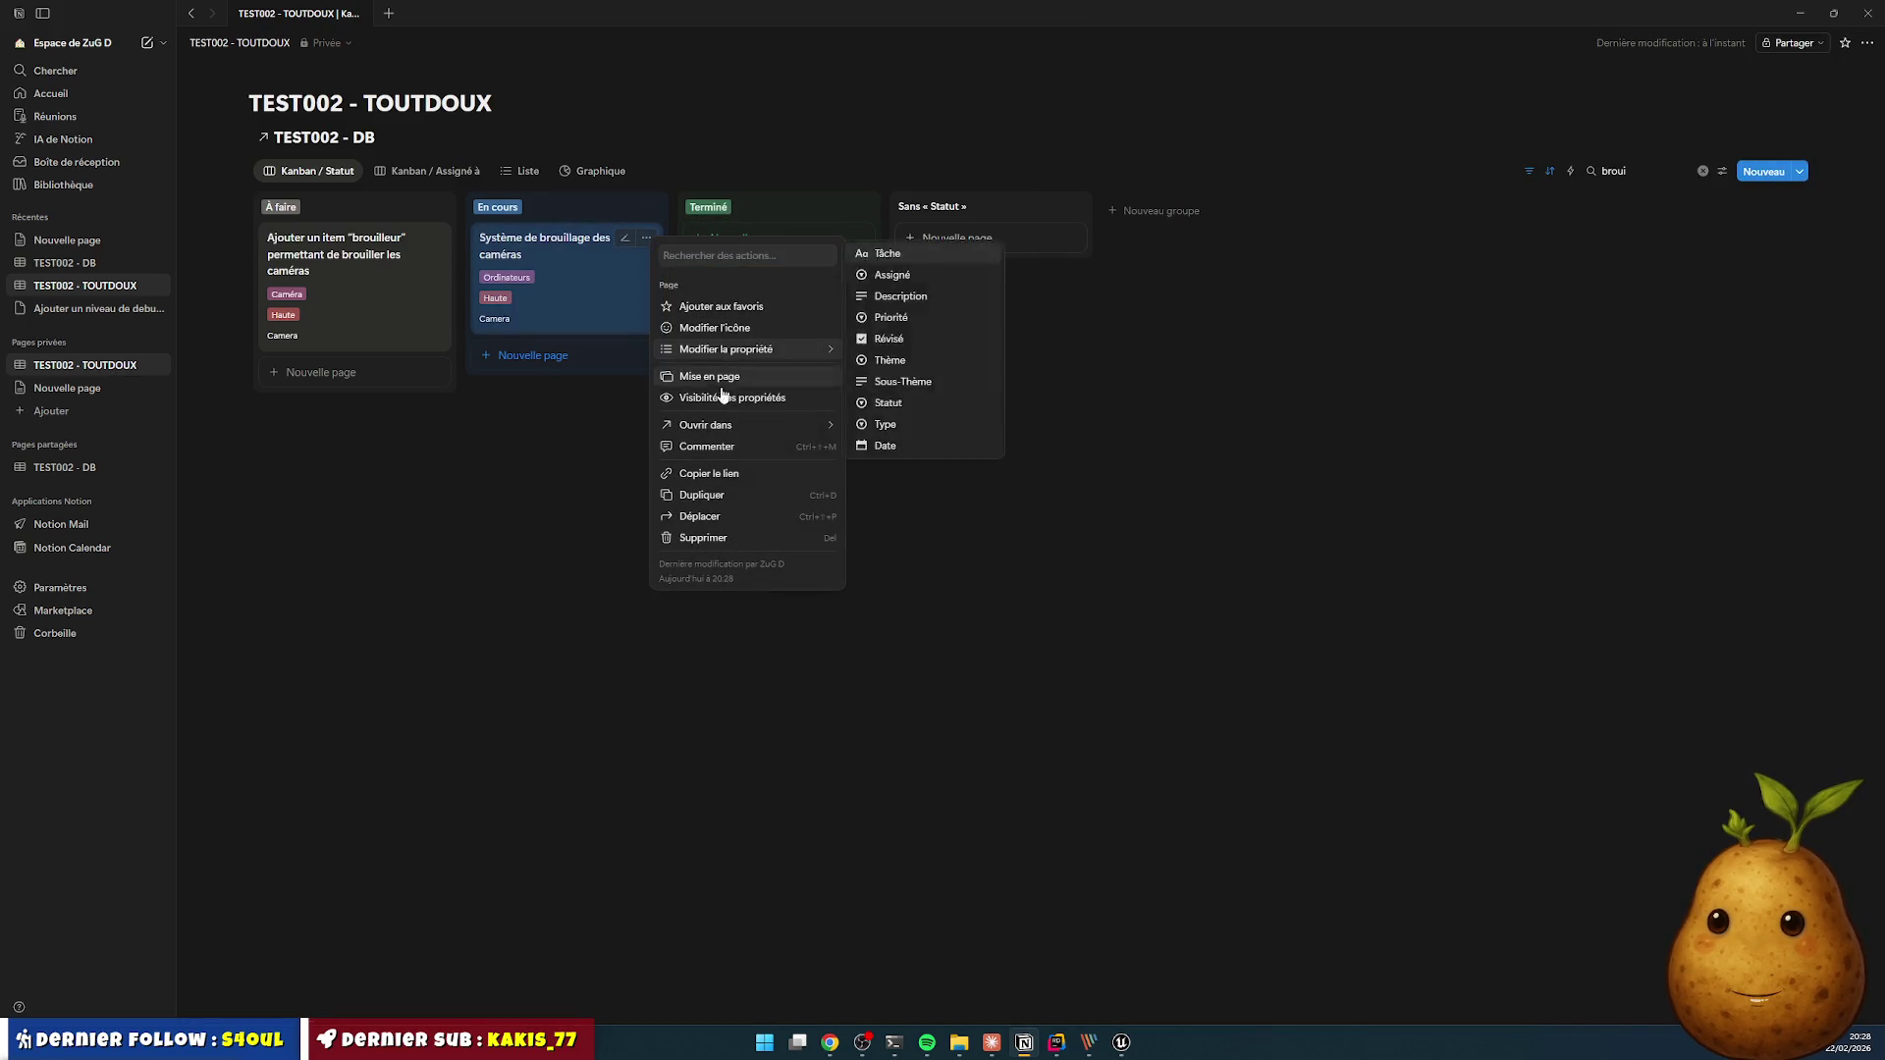
click(703, 517)
click(589, 371)
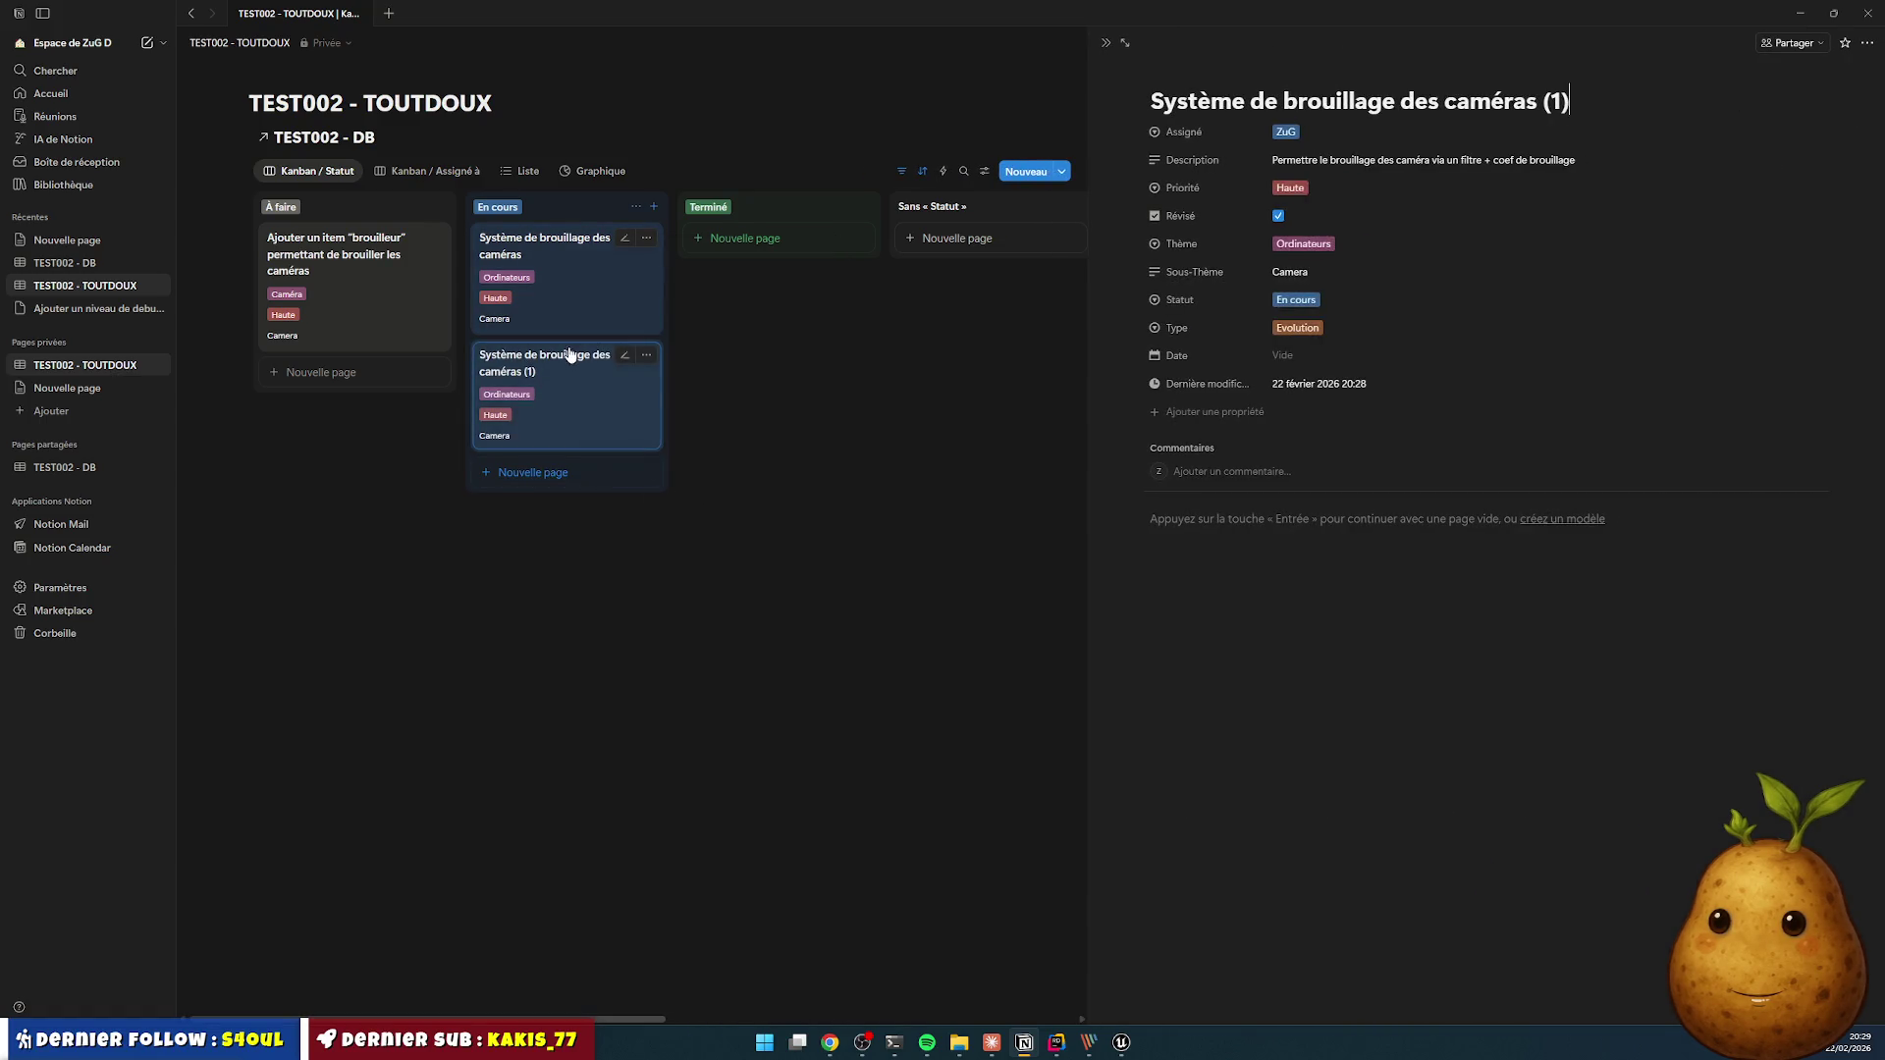
- Rewrite the copy's description about adding a frame and info overlay to the widget
triple_click(1325, 162)
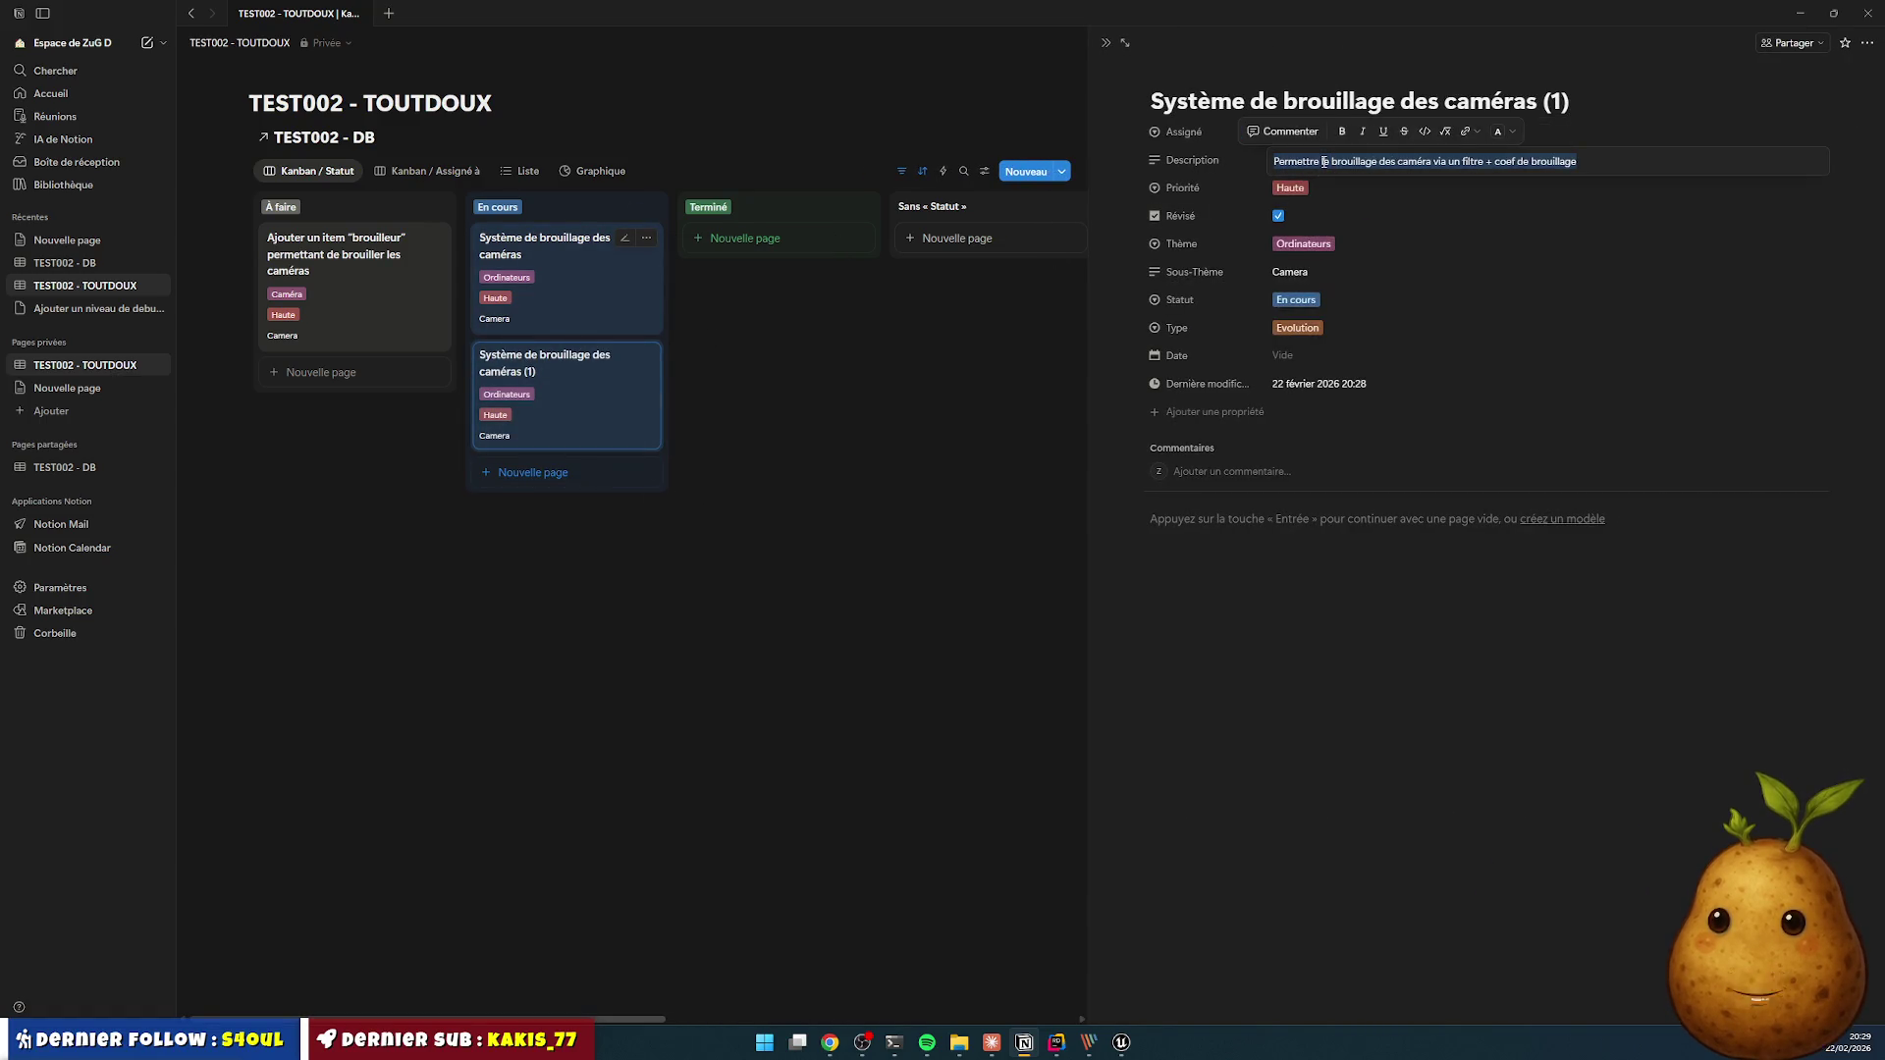
text(Modifier le w)
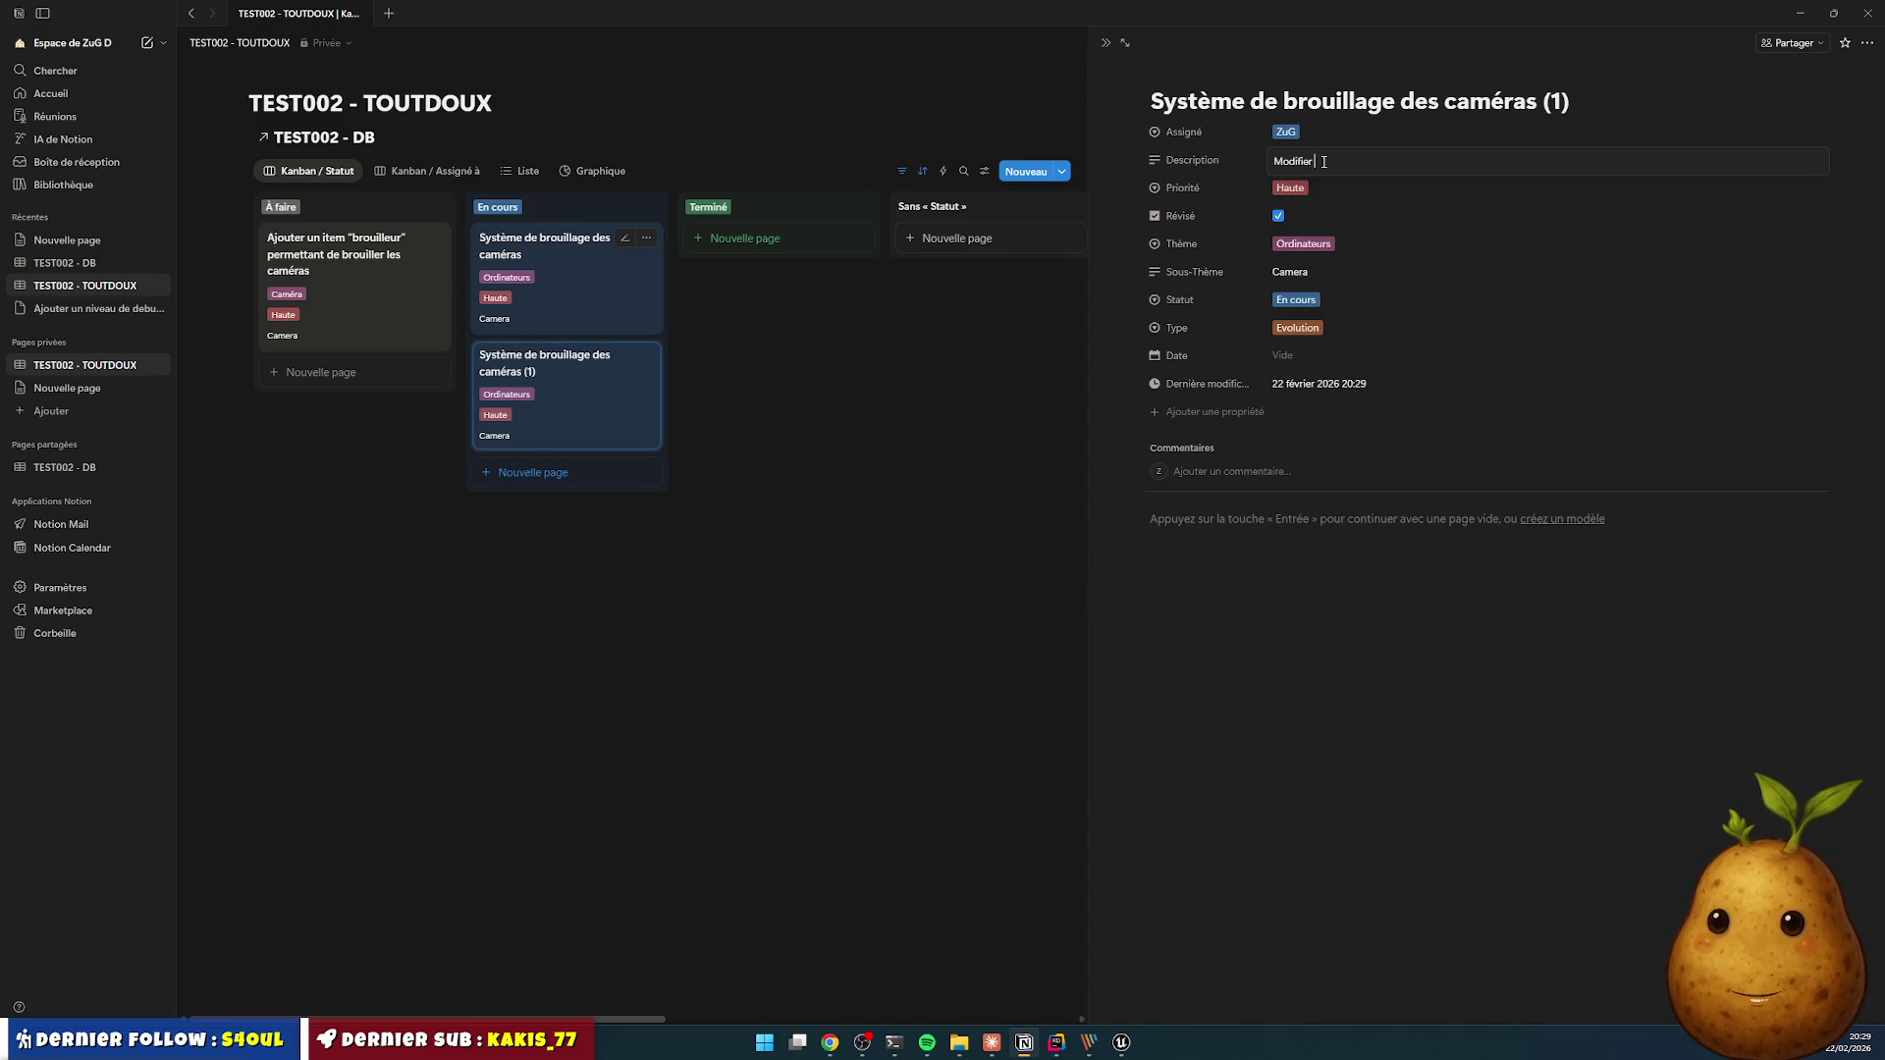
text(idge)
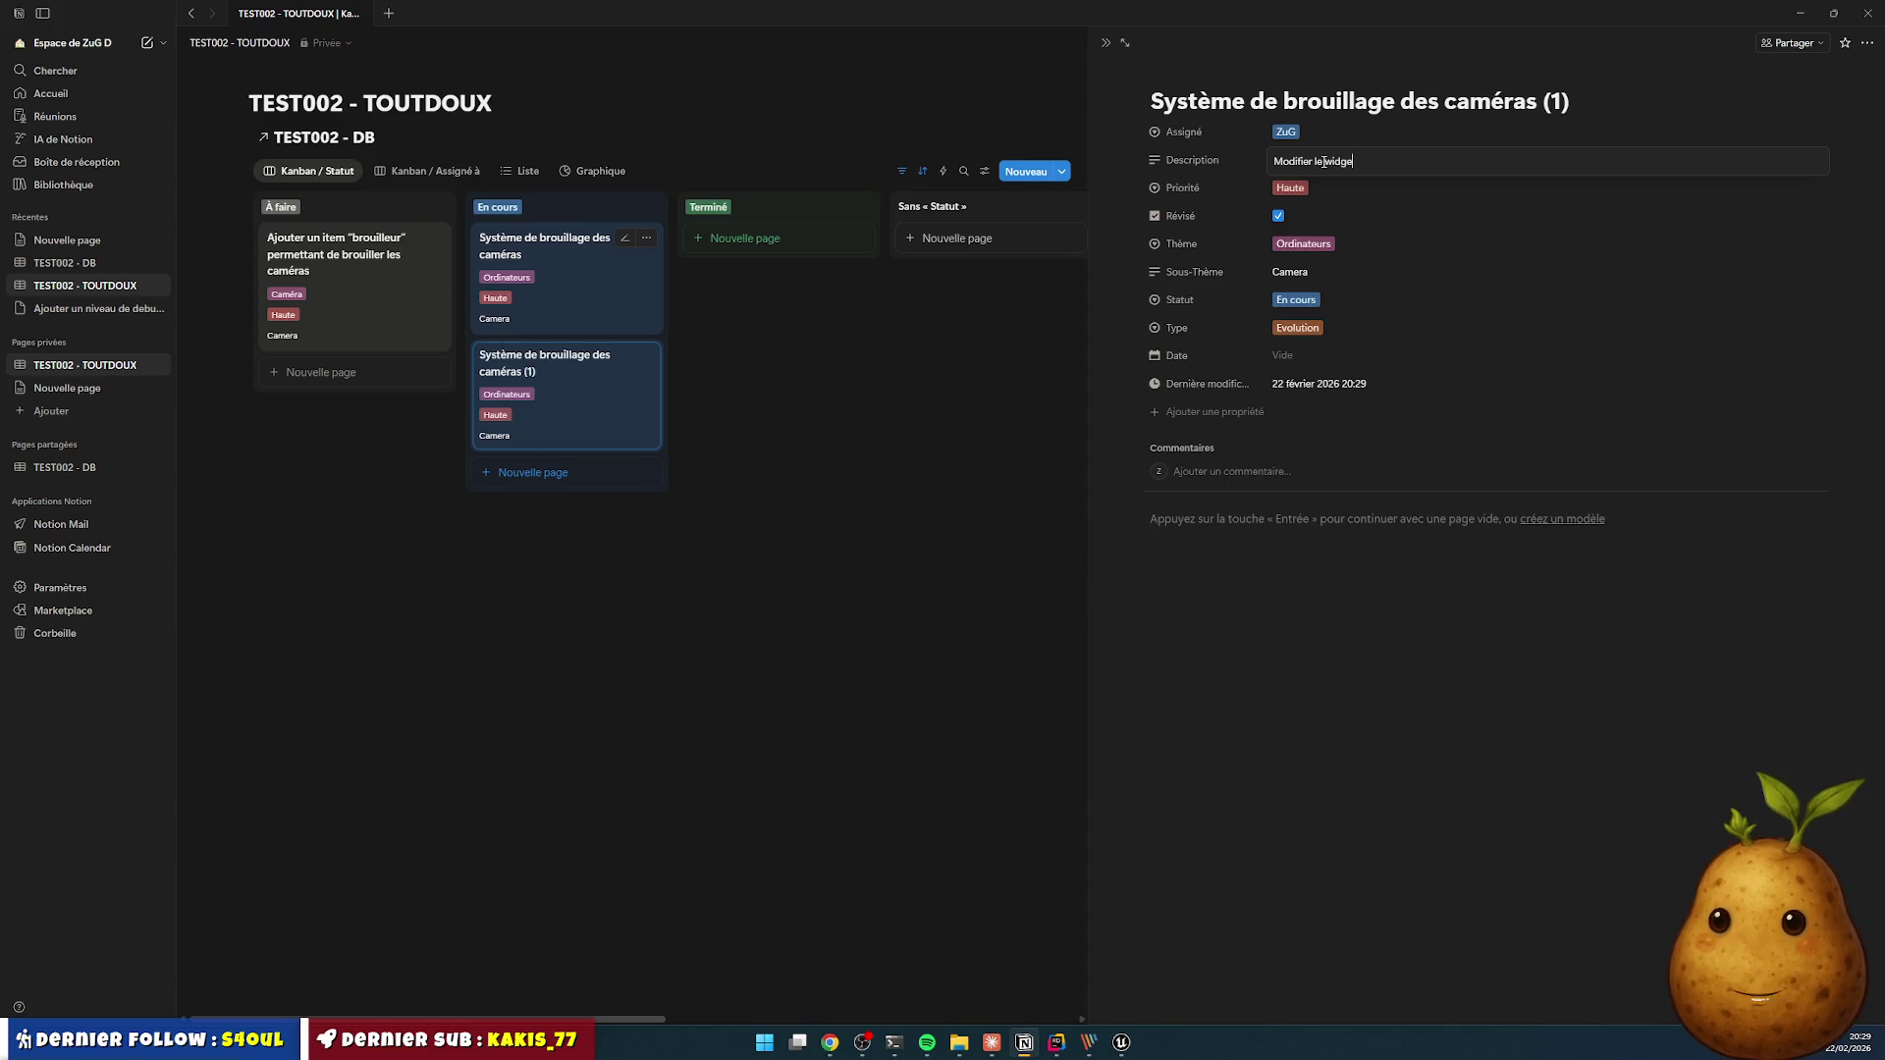
key(BackSpace)
key(BackSpace)
key(BackSpace)
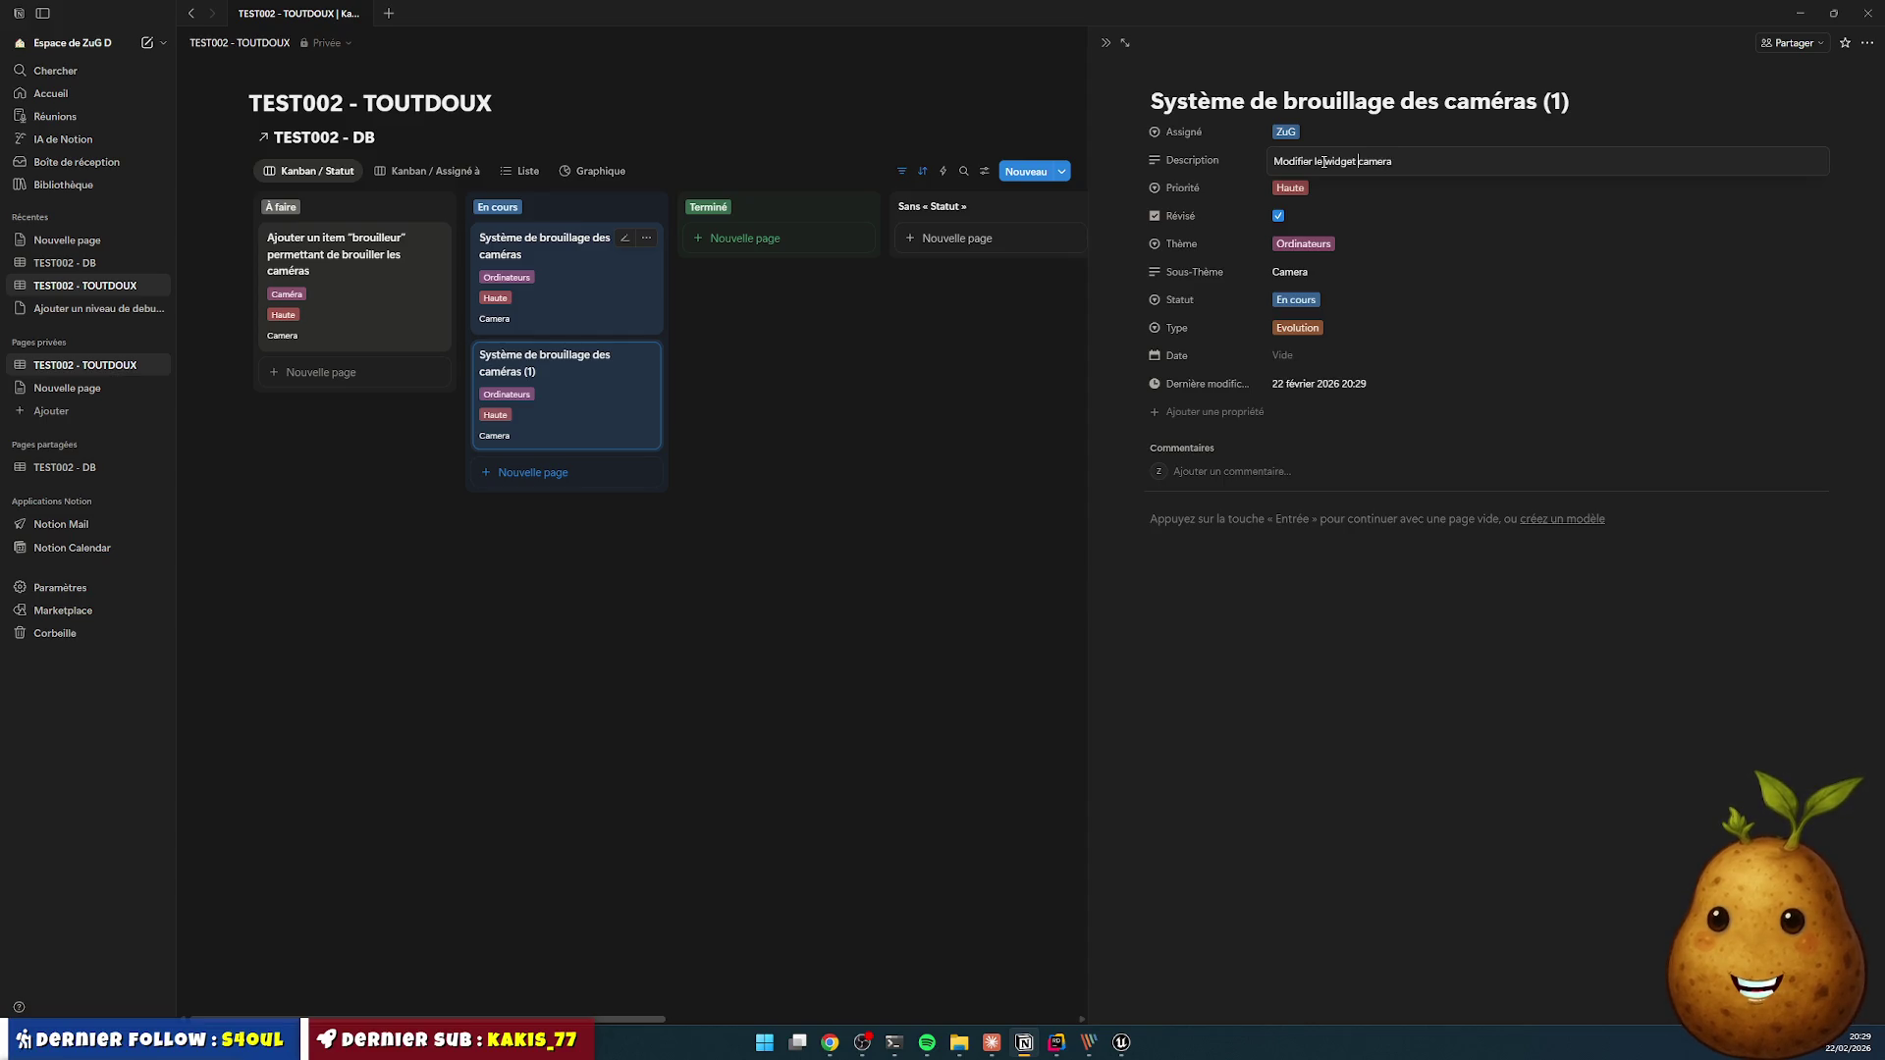
text(a)
key(Left)
key(Left)
key(Left)
text(co)
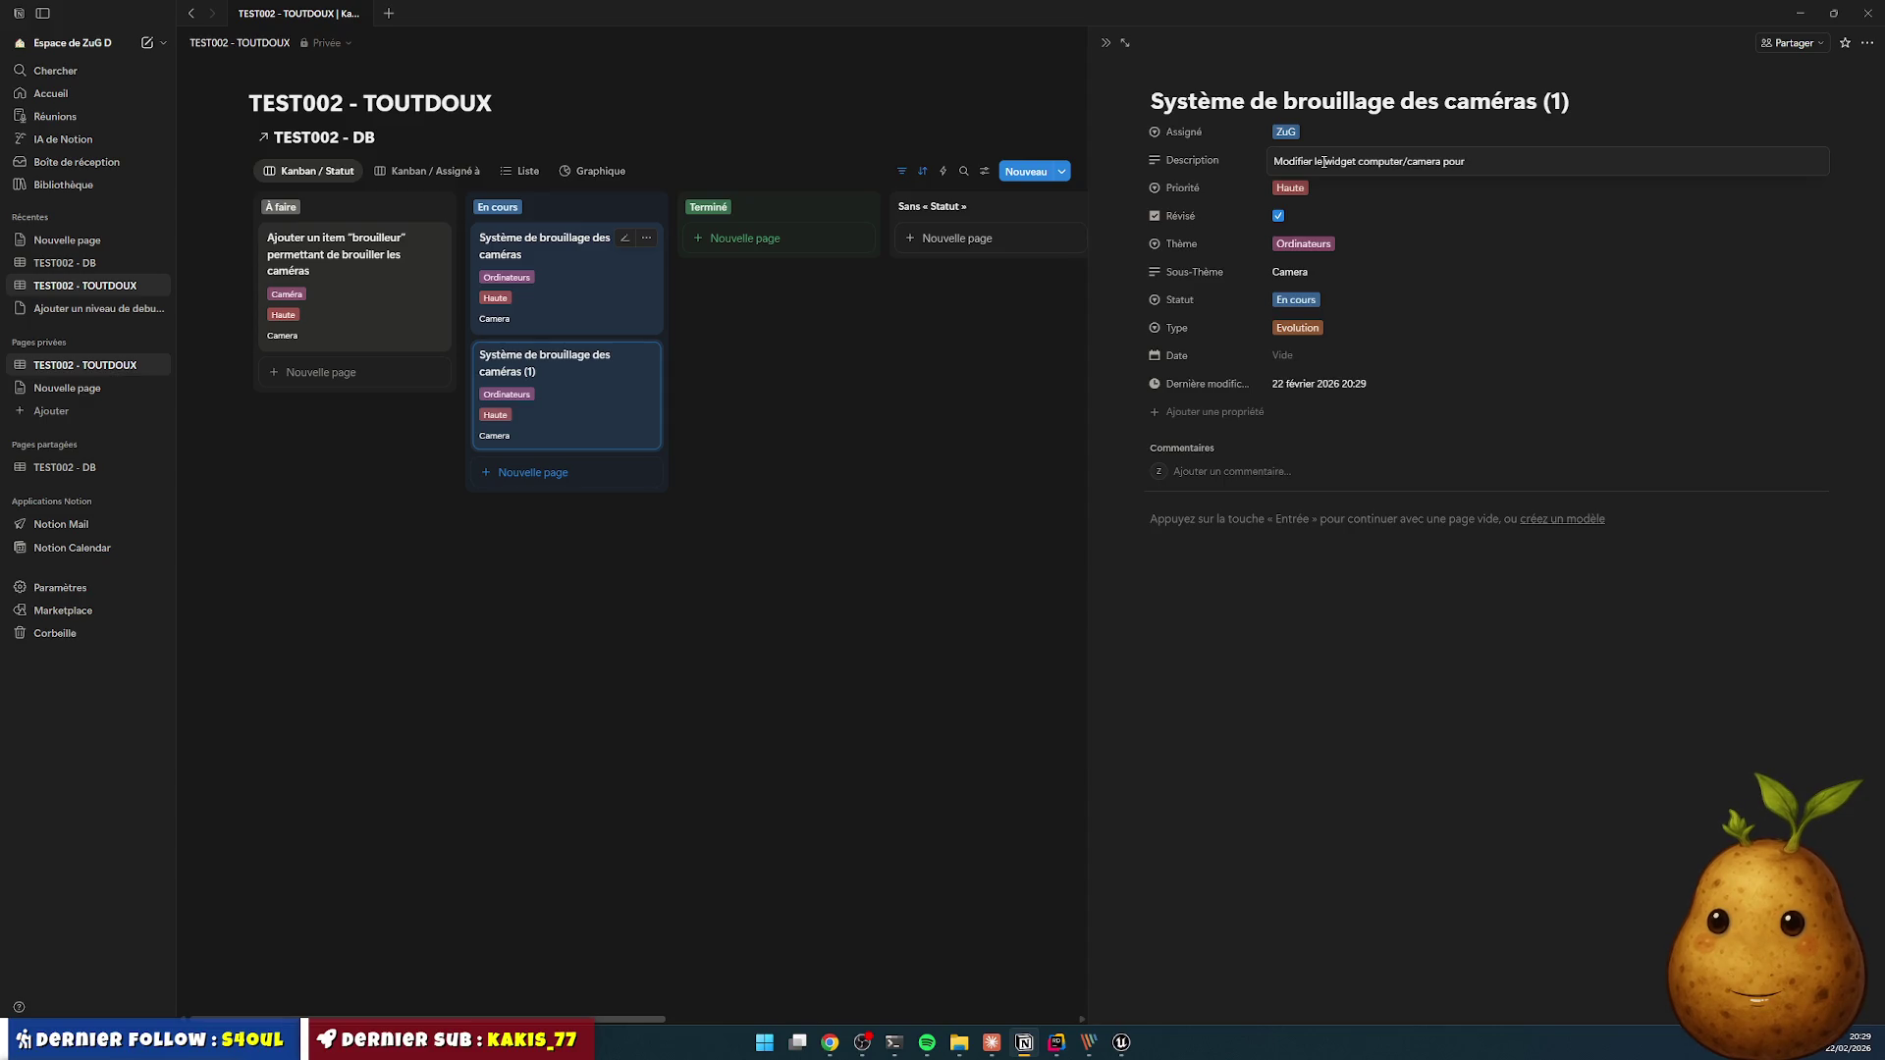
text(er f)
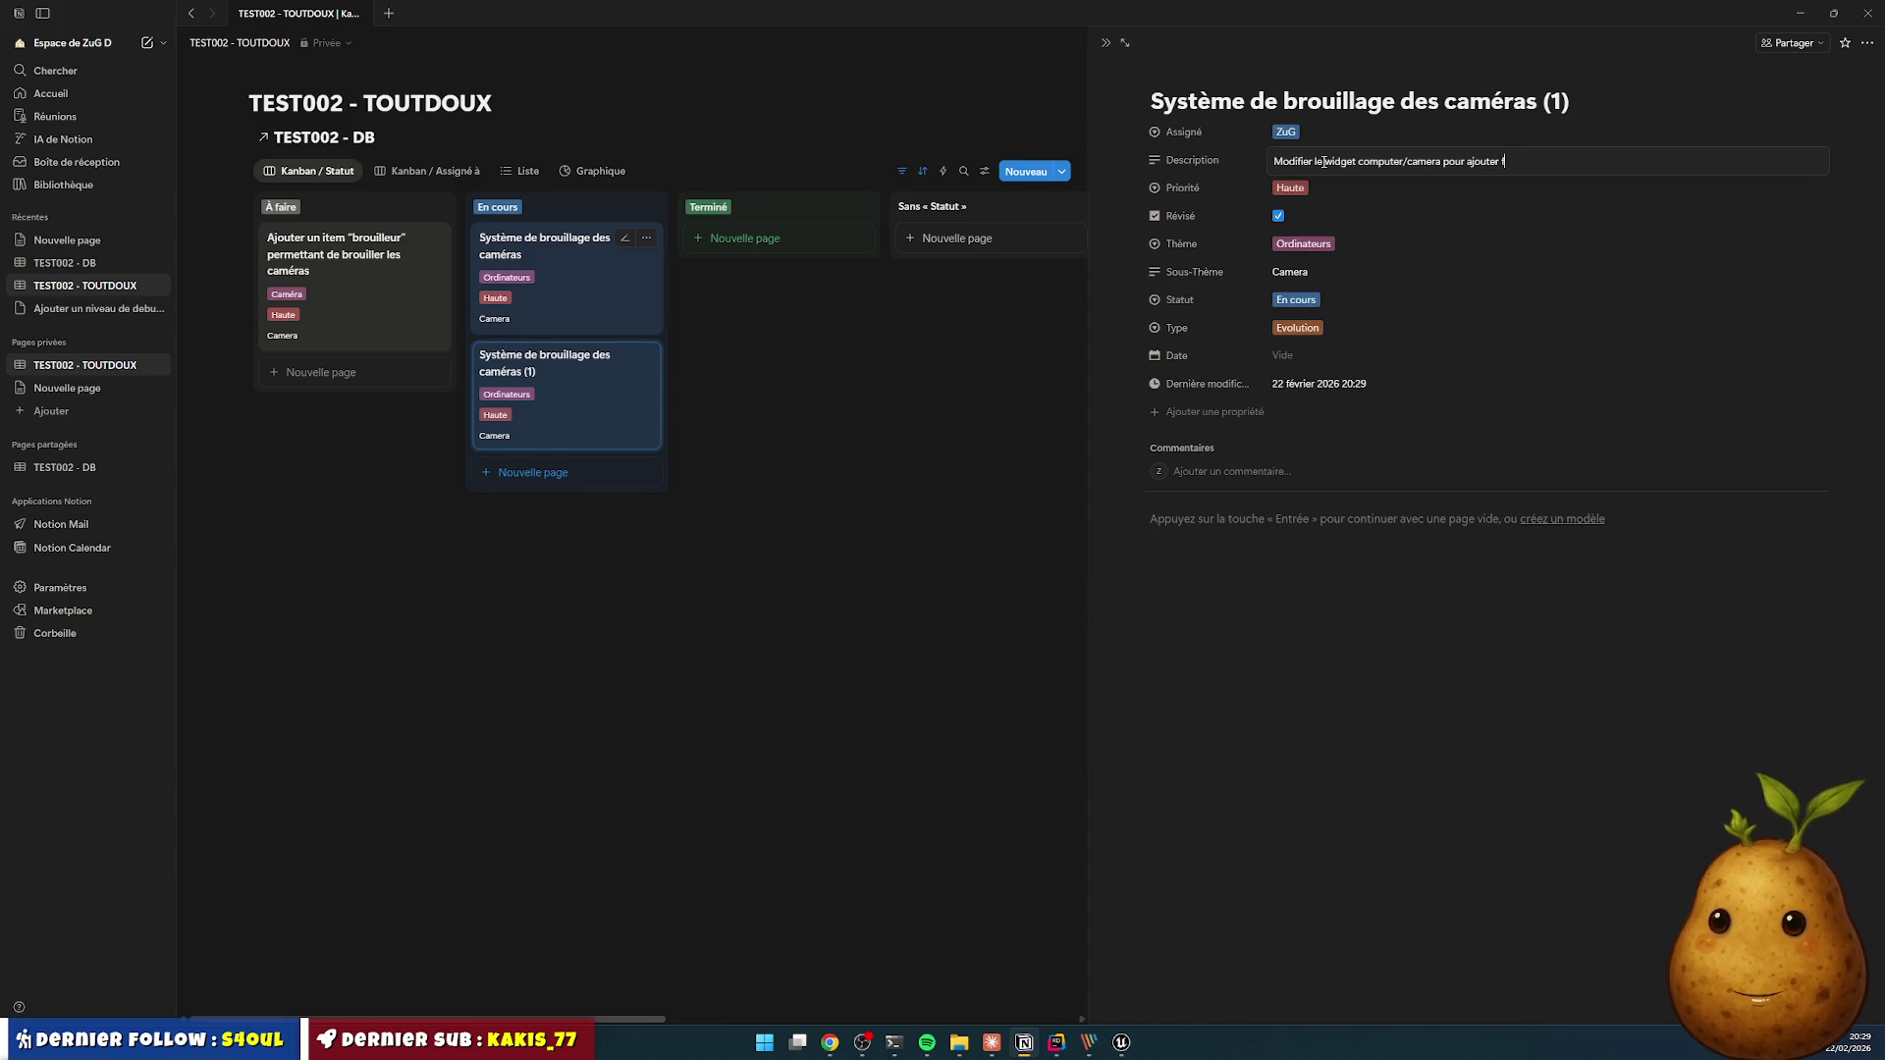
text(rame + i)
text(nfos s)
text(direct)
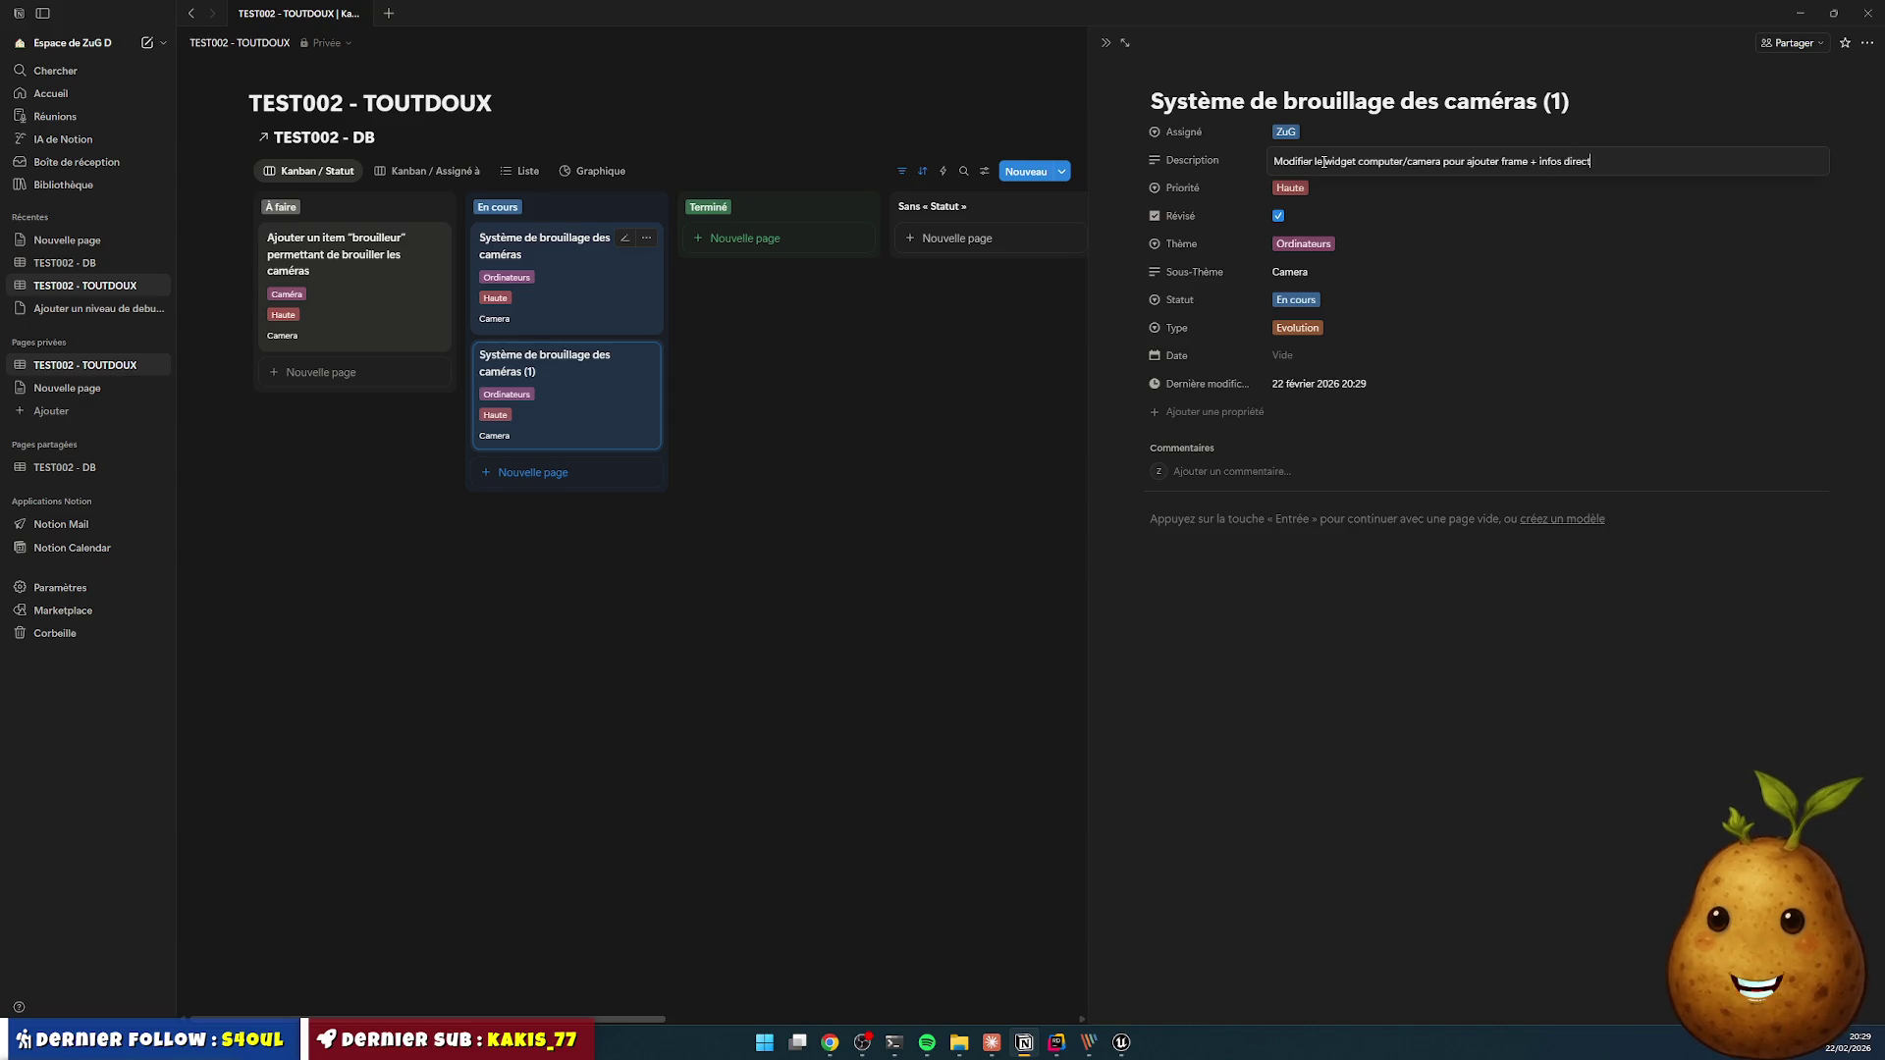
text(ement sur la vie)
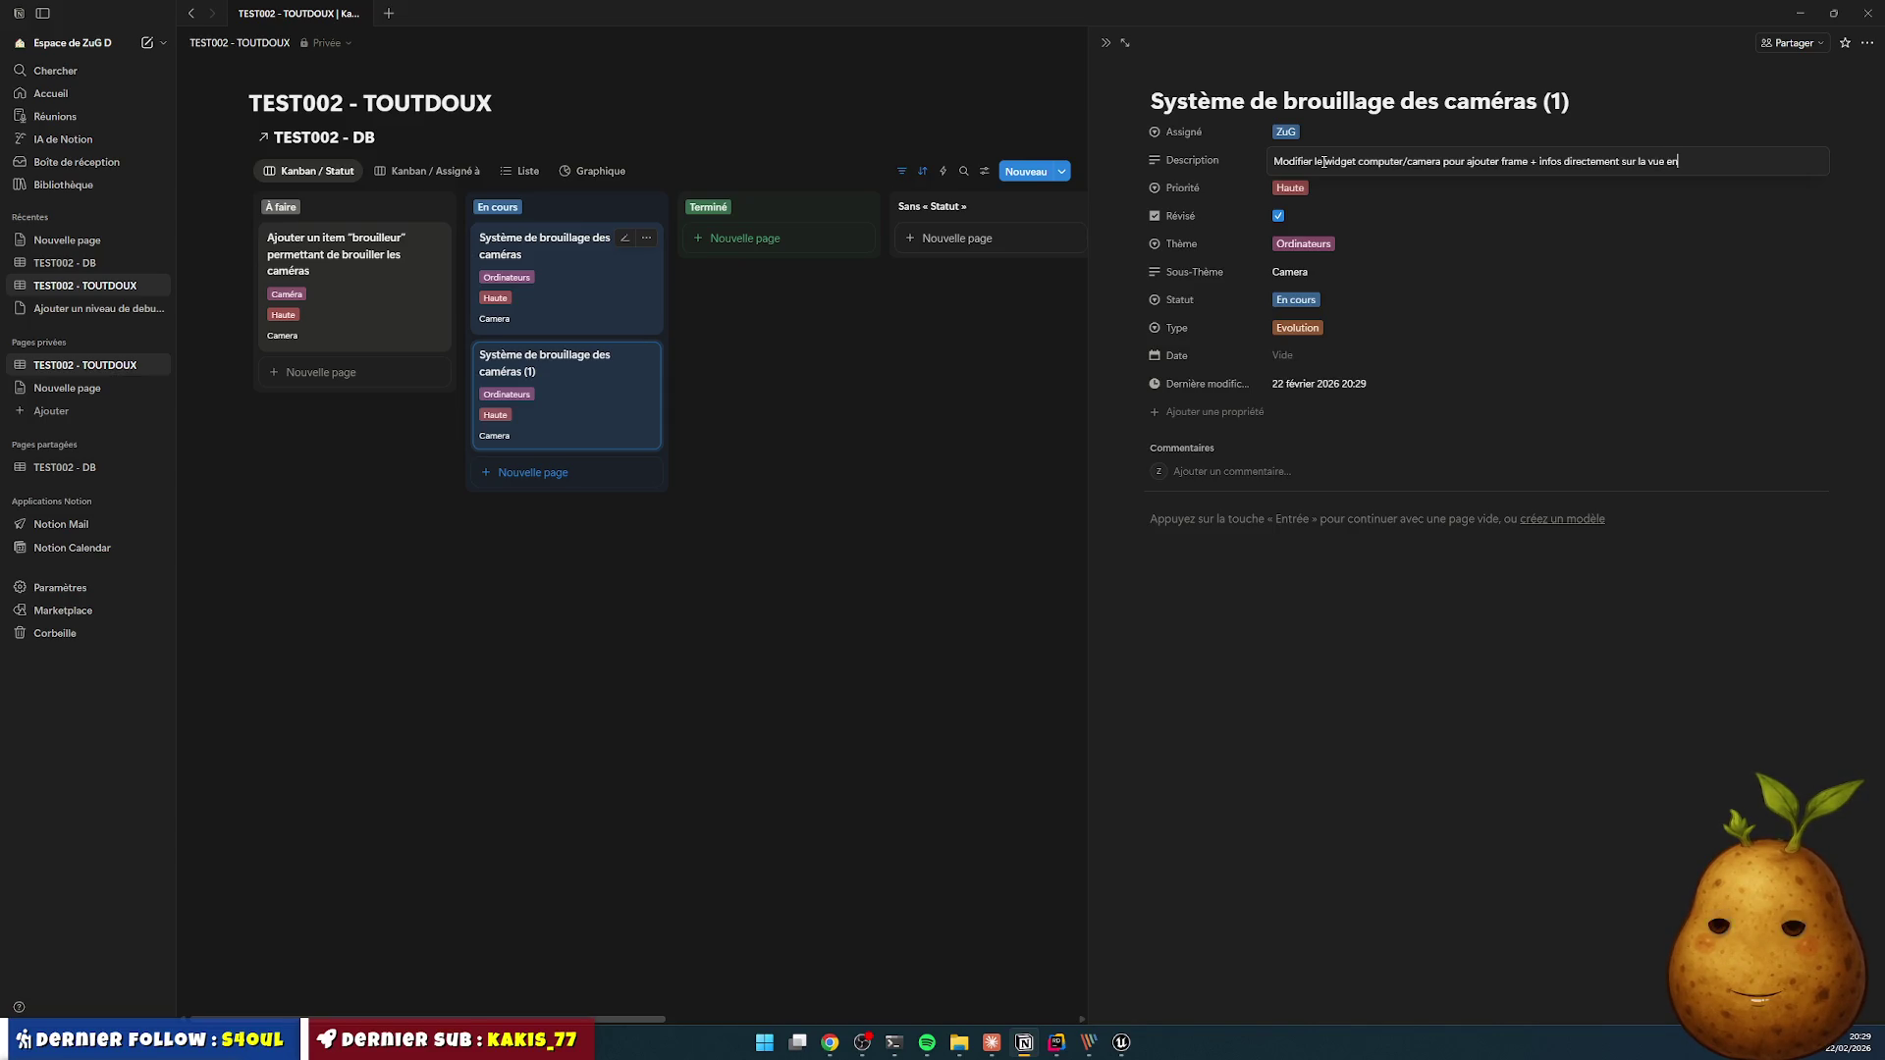
text(verlay)
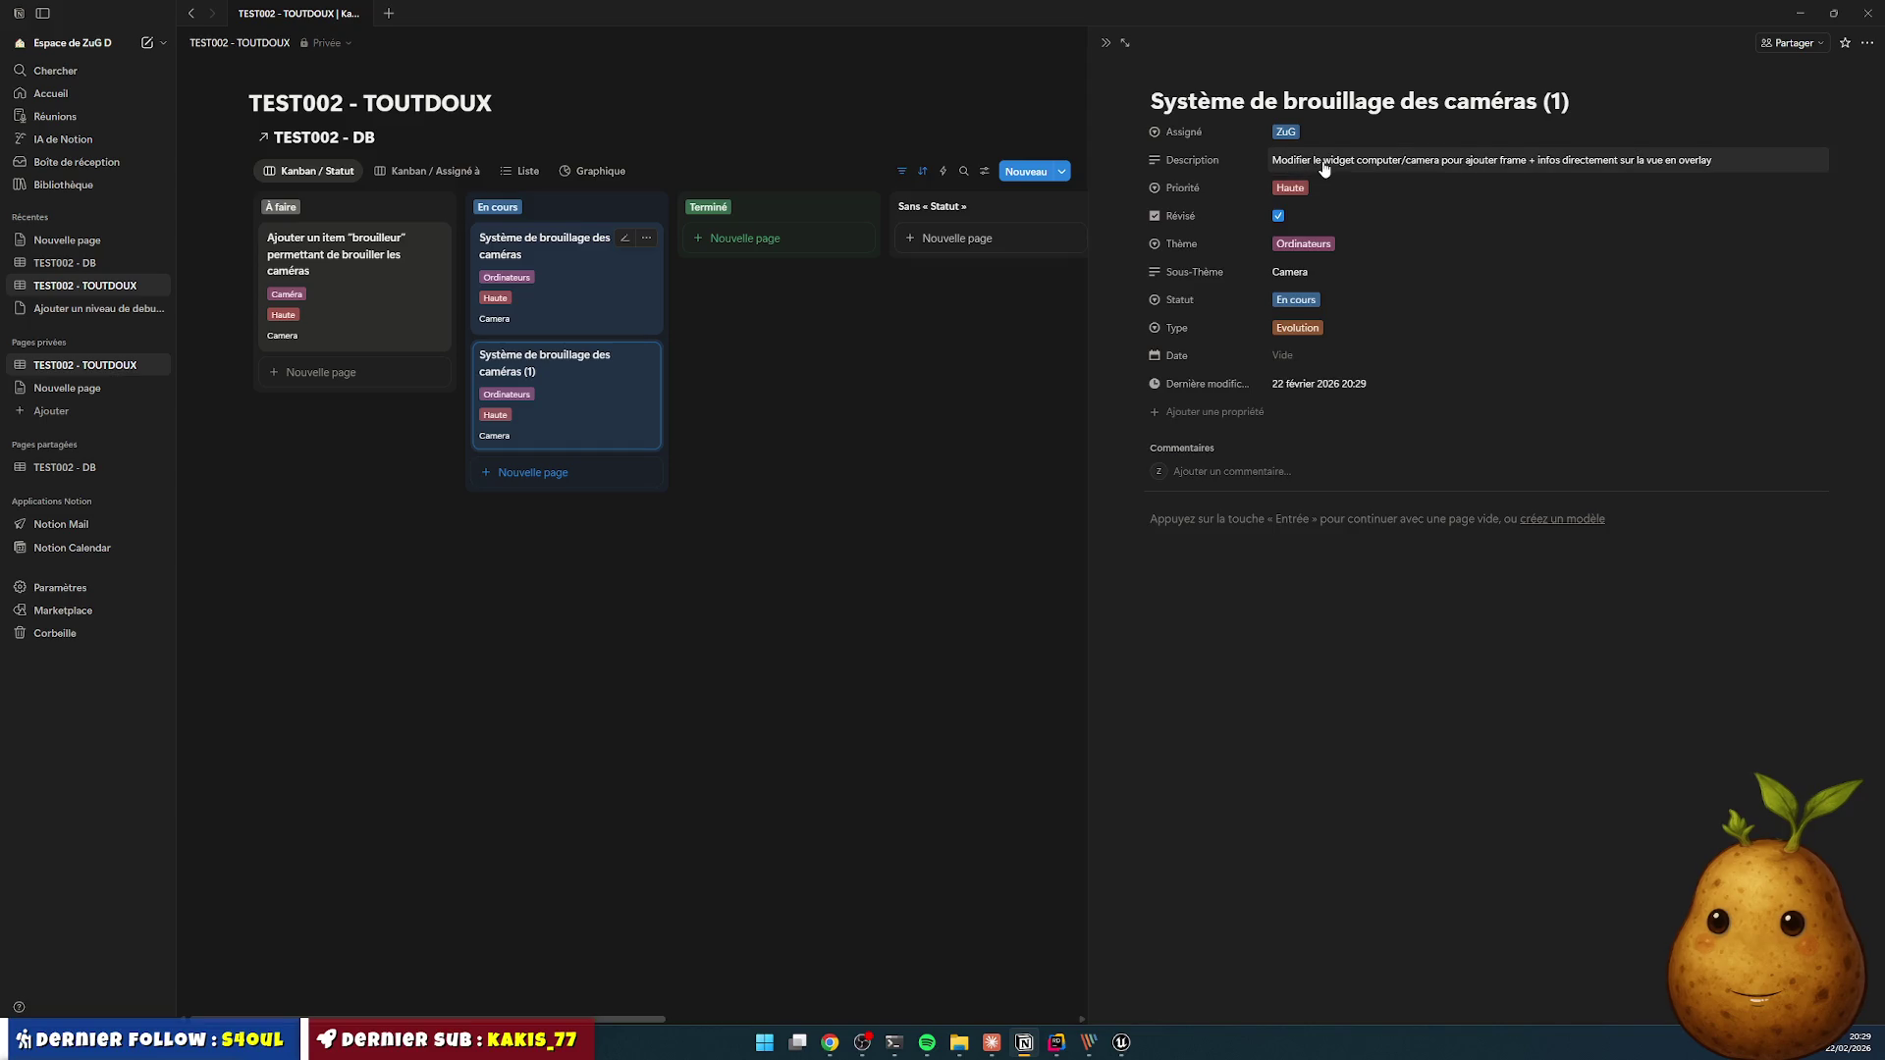
click(1009, 149)
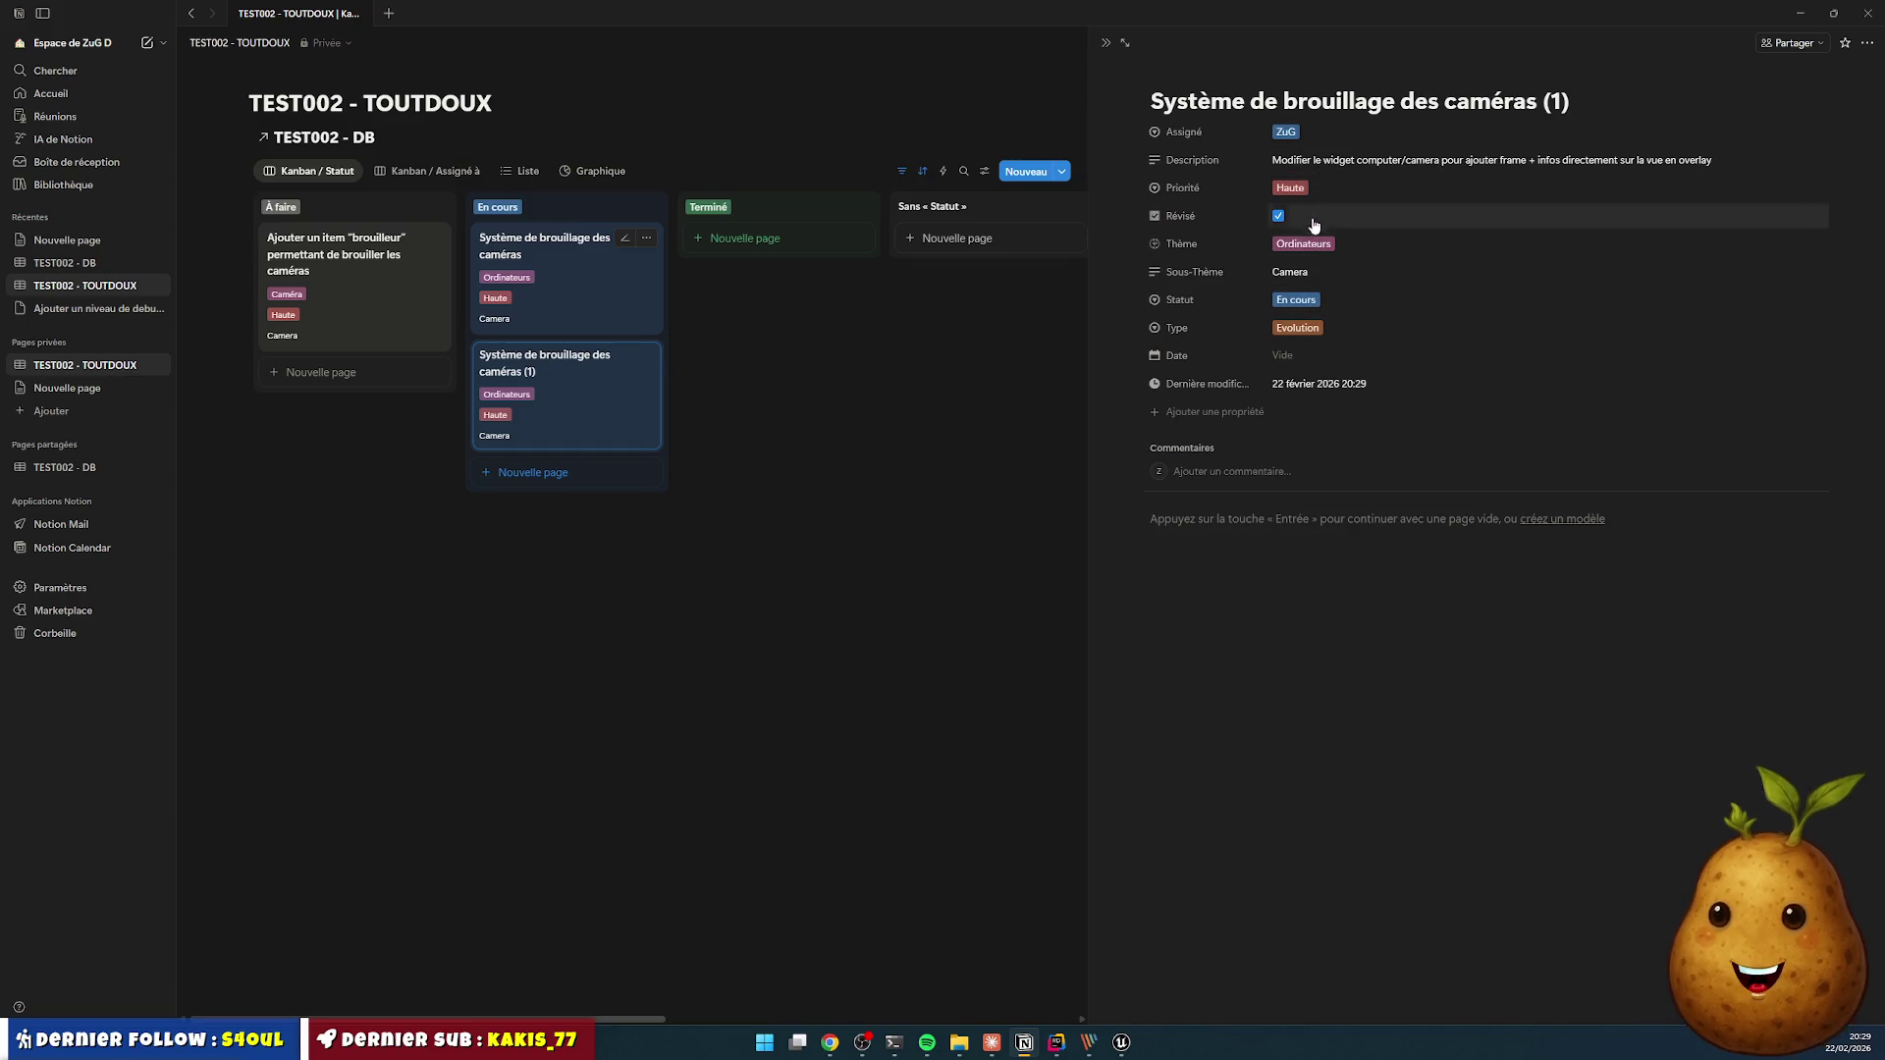
- Set the copy's priority to Moyenne and its status to Terminé
click(1303, 198)
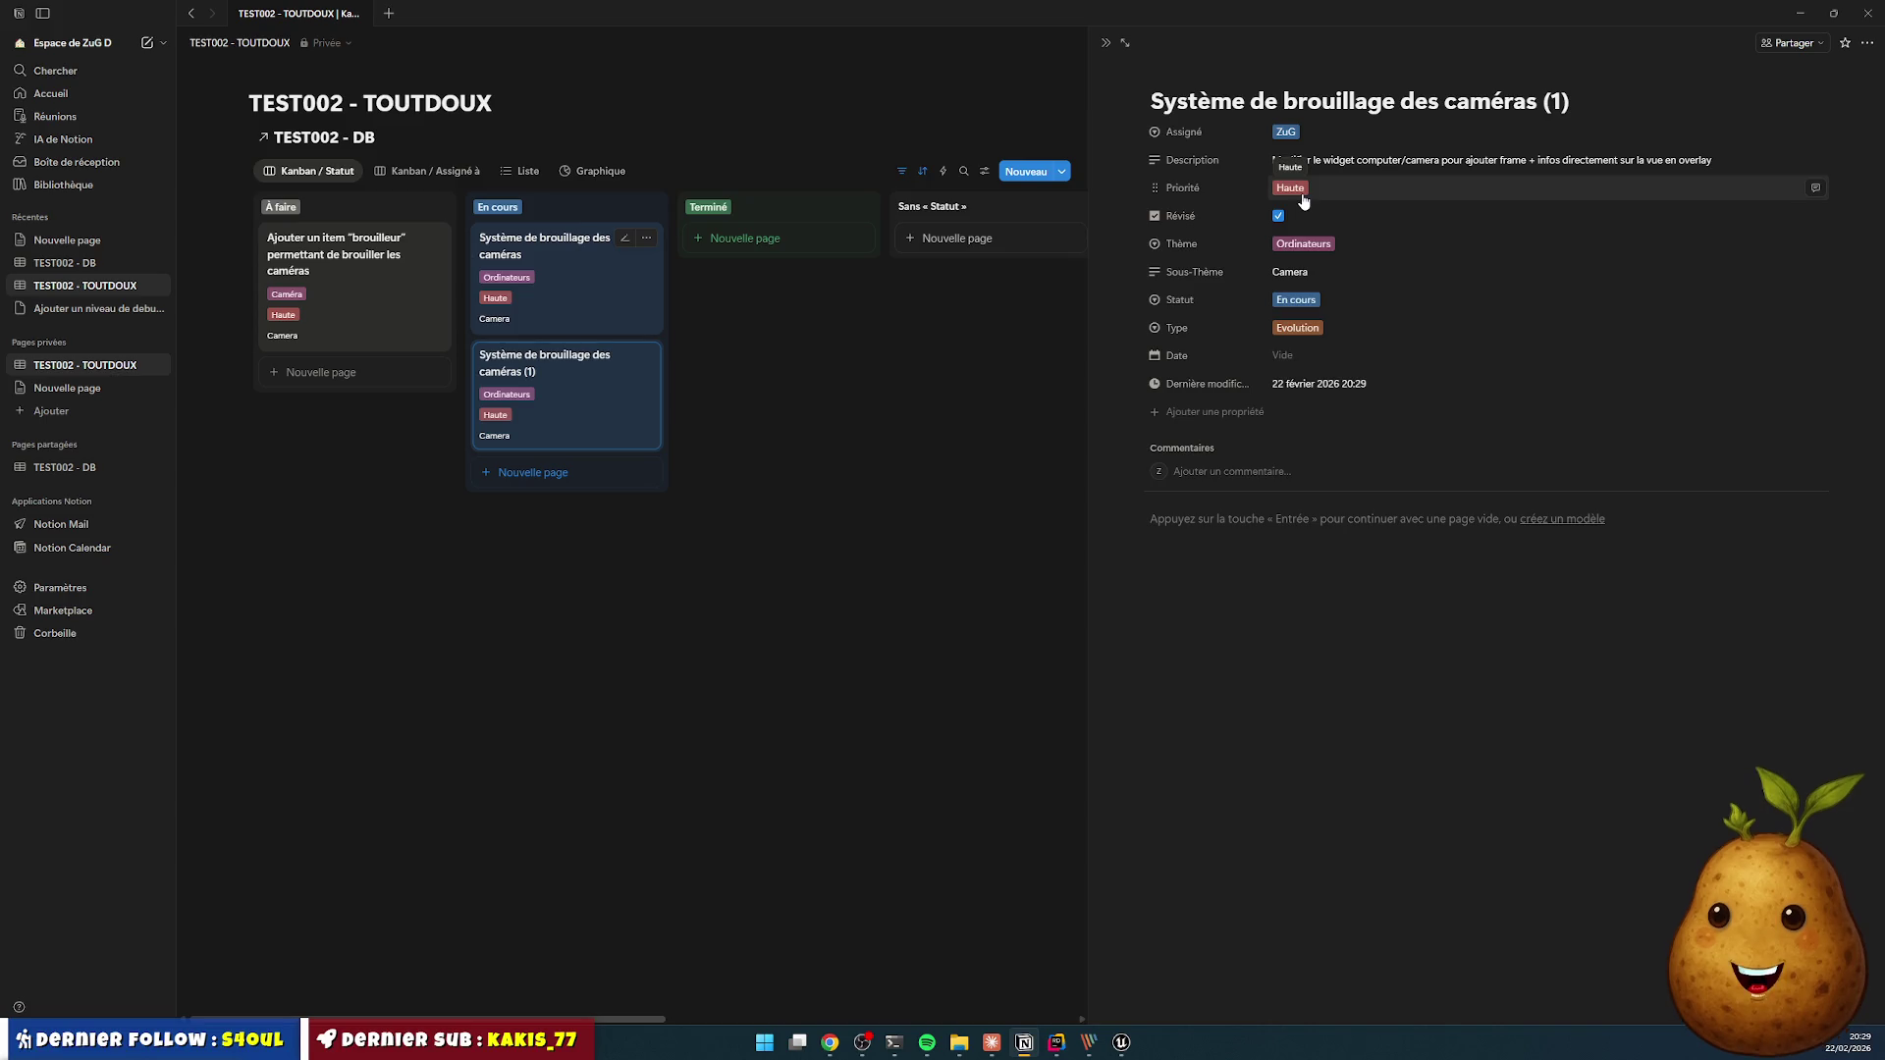
click(1307, 198)
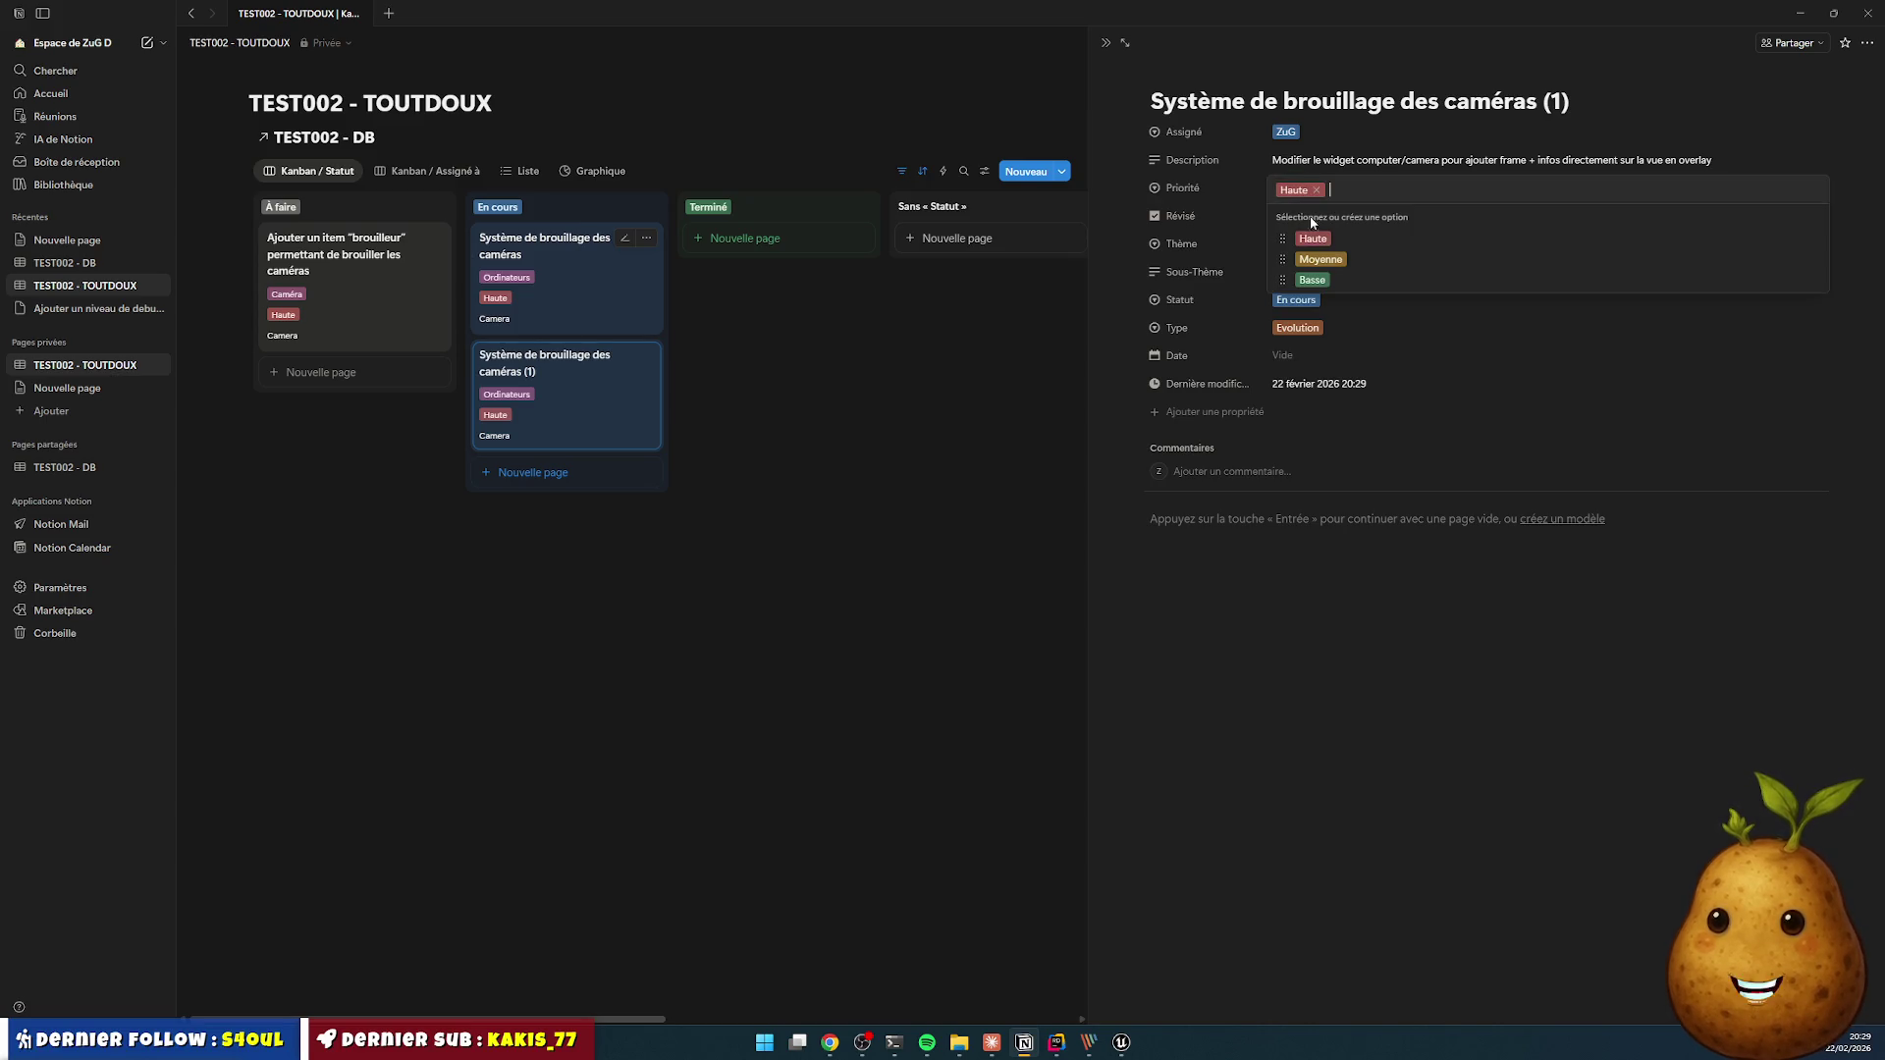
click(1321, 260)
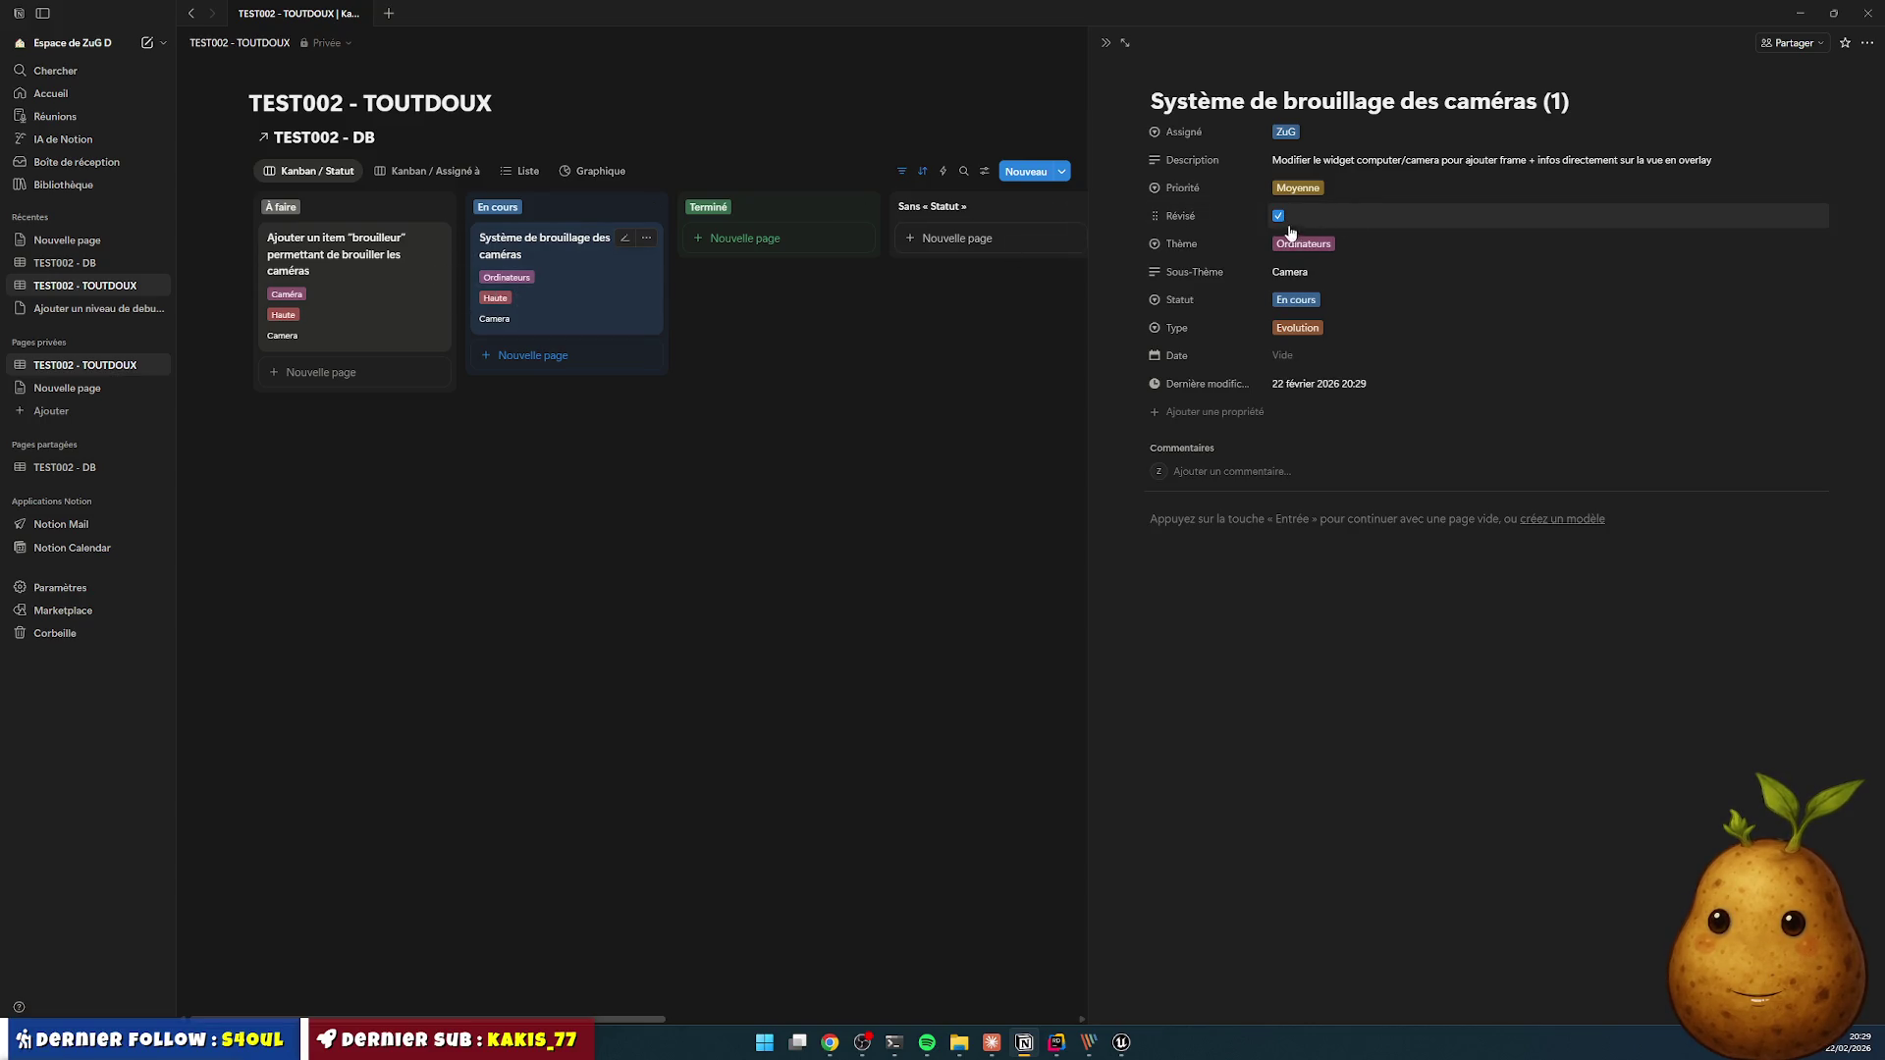
click(1298, 300)
click(1318, 391)
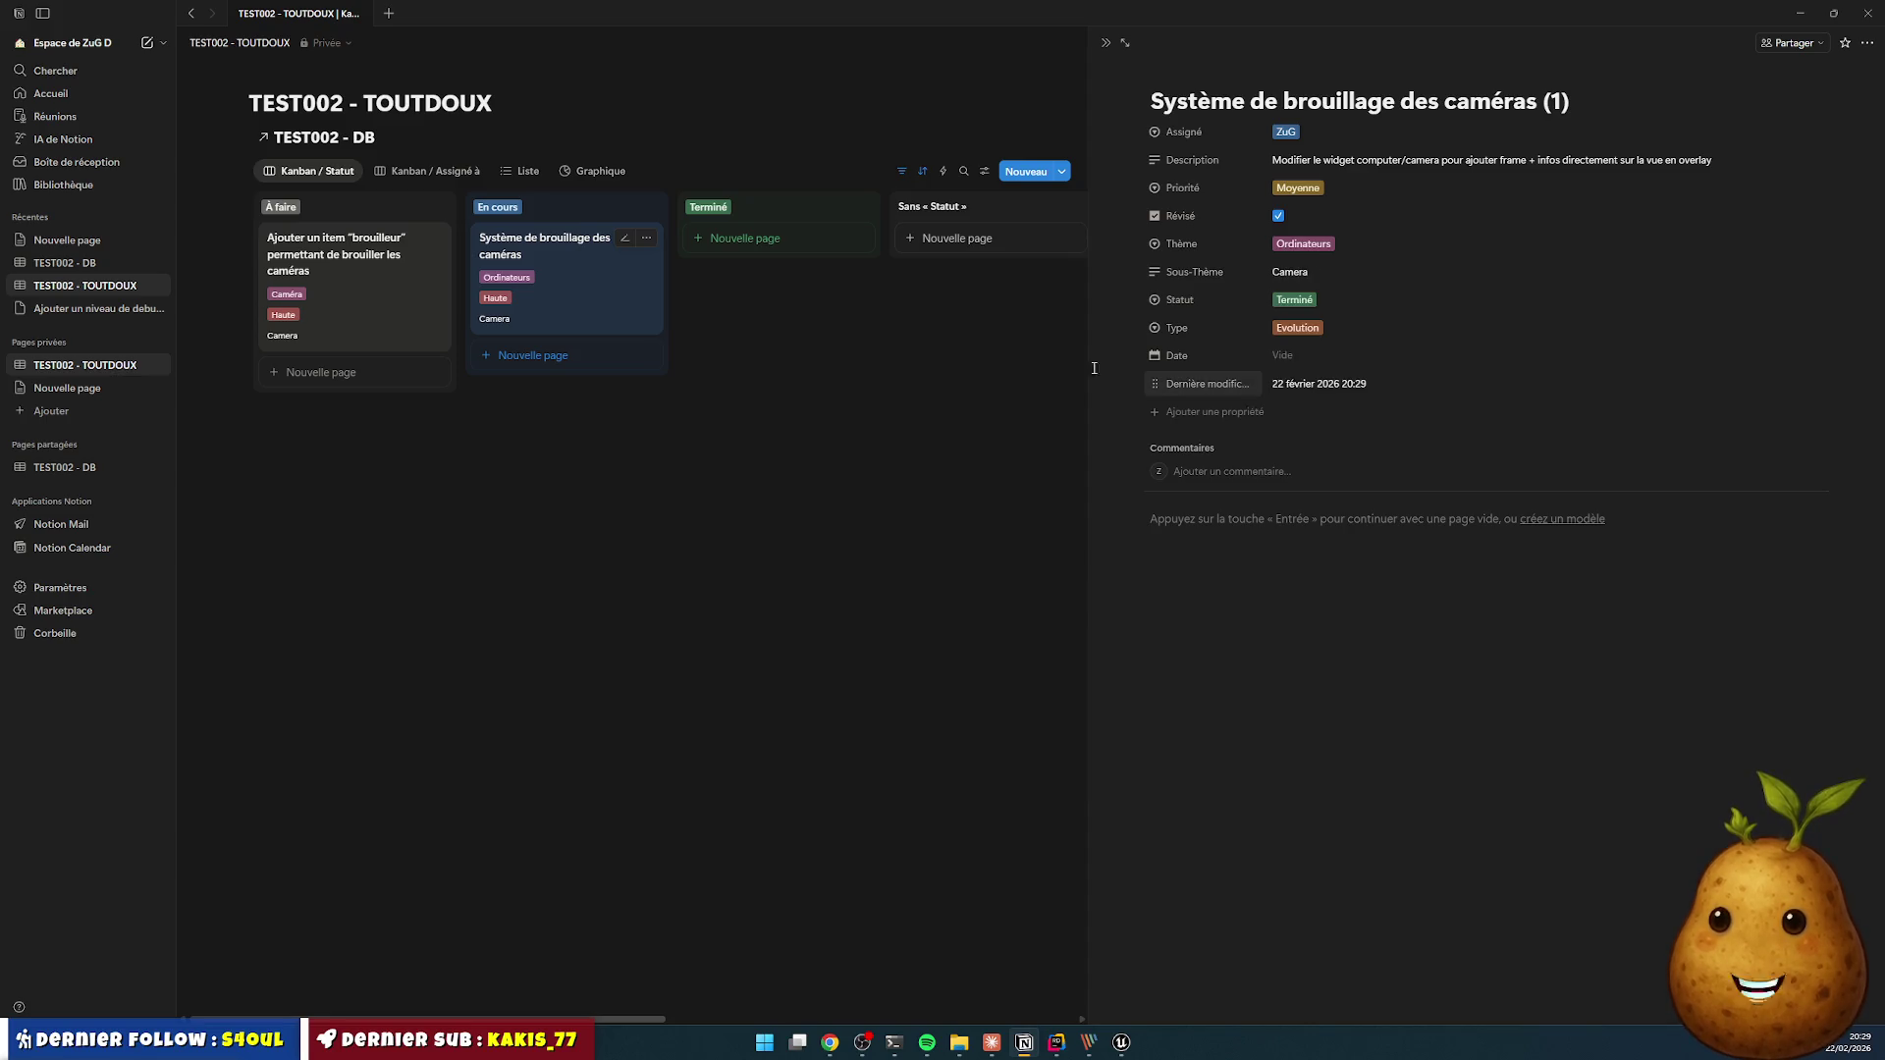
- Date the Système de brouillage des caméras task 22 février 2026 and mark it Terminé
click(556, 246)
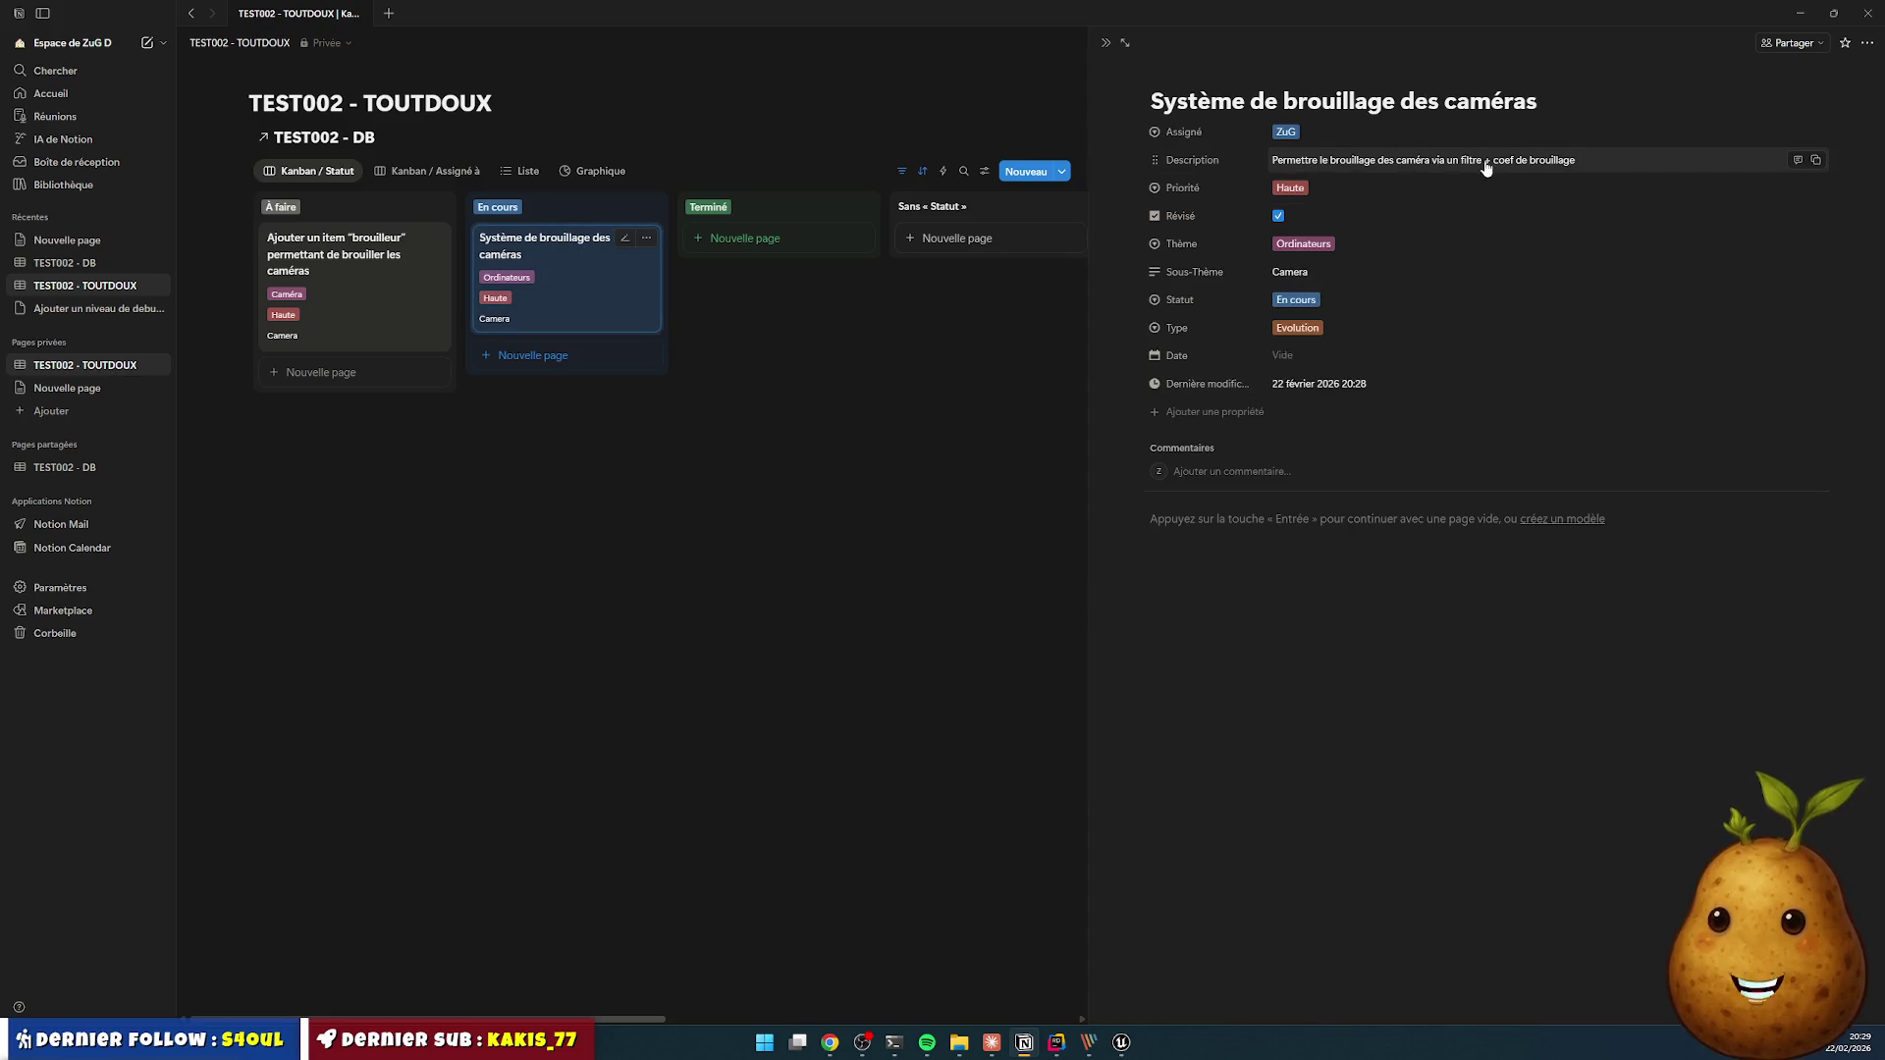
click(1296, 300)
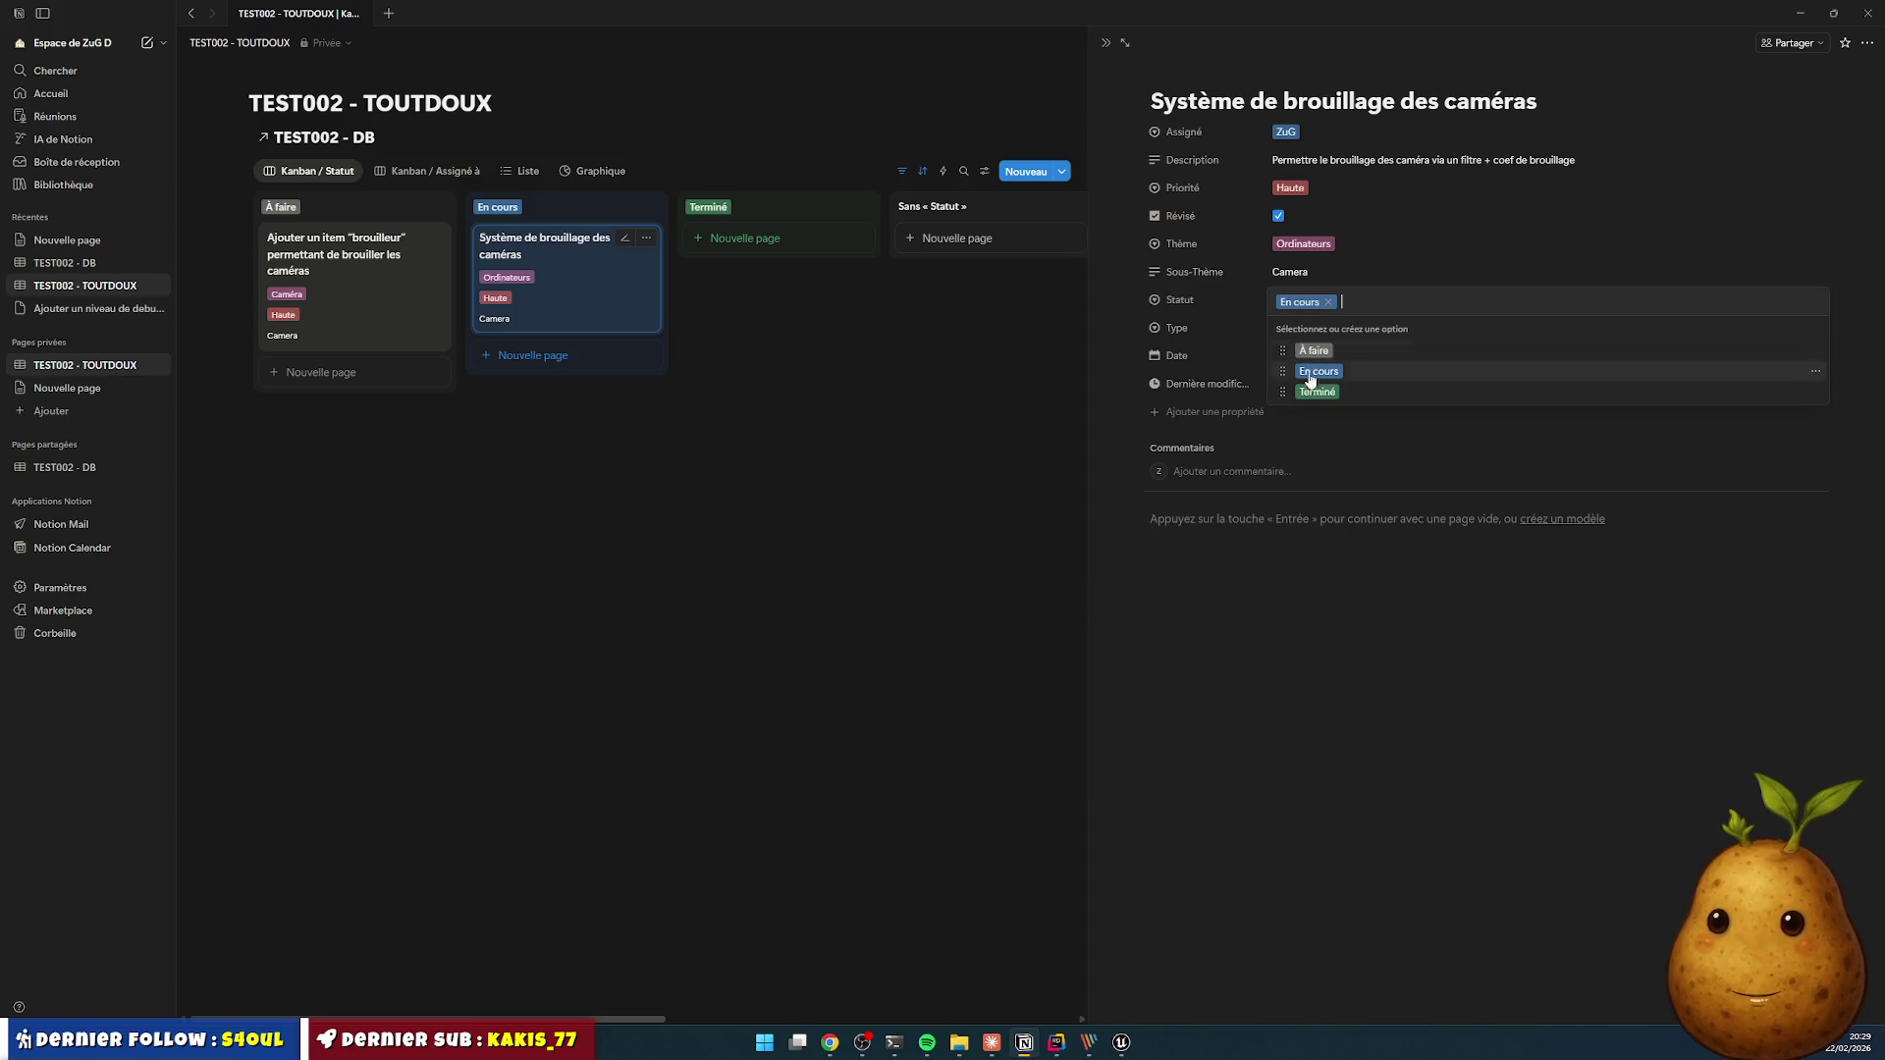
key(Escape)
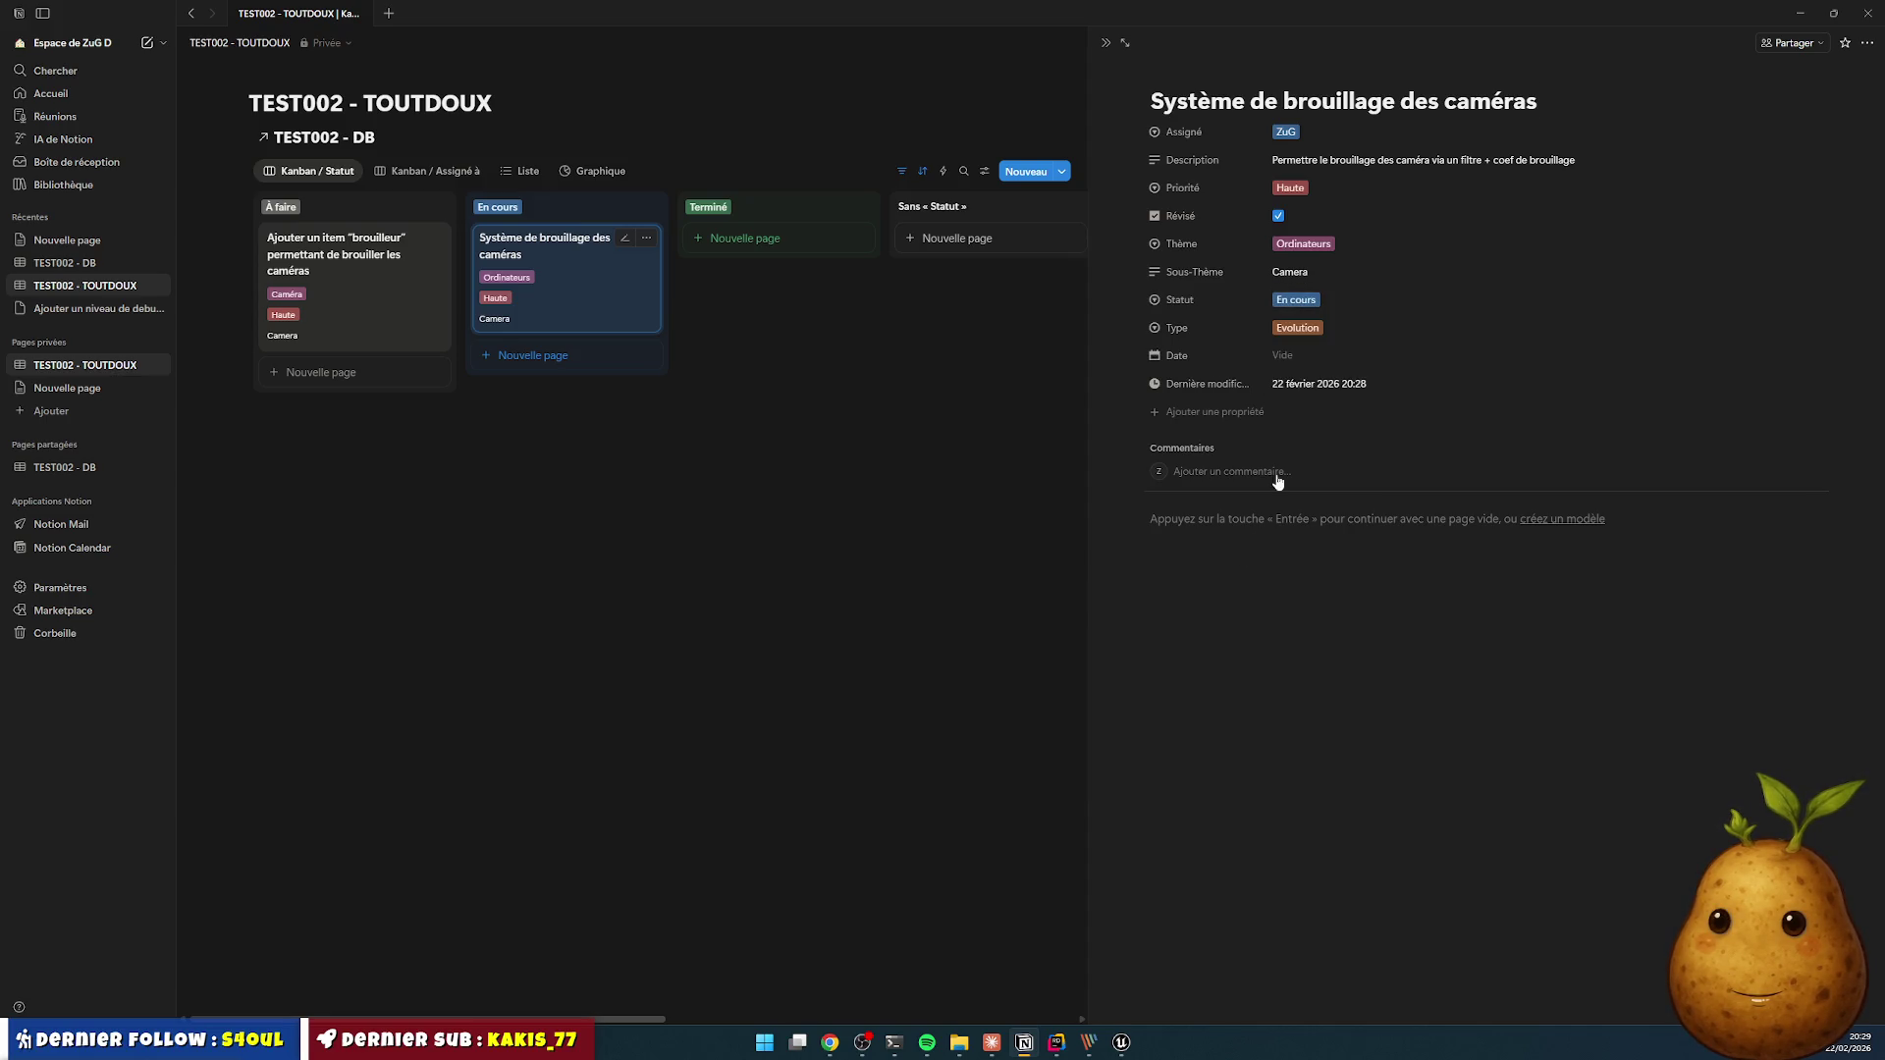
click(1286, 356)
click(1287, 529)
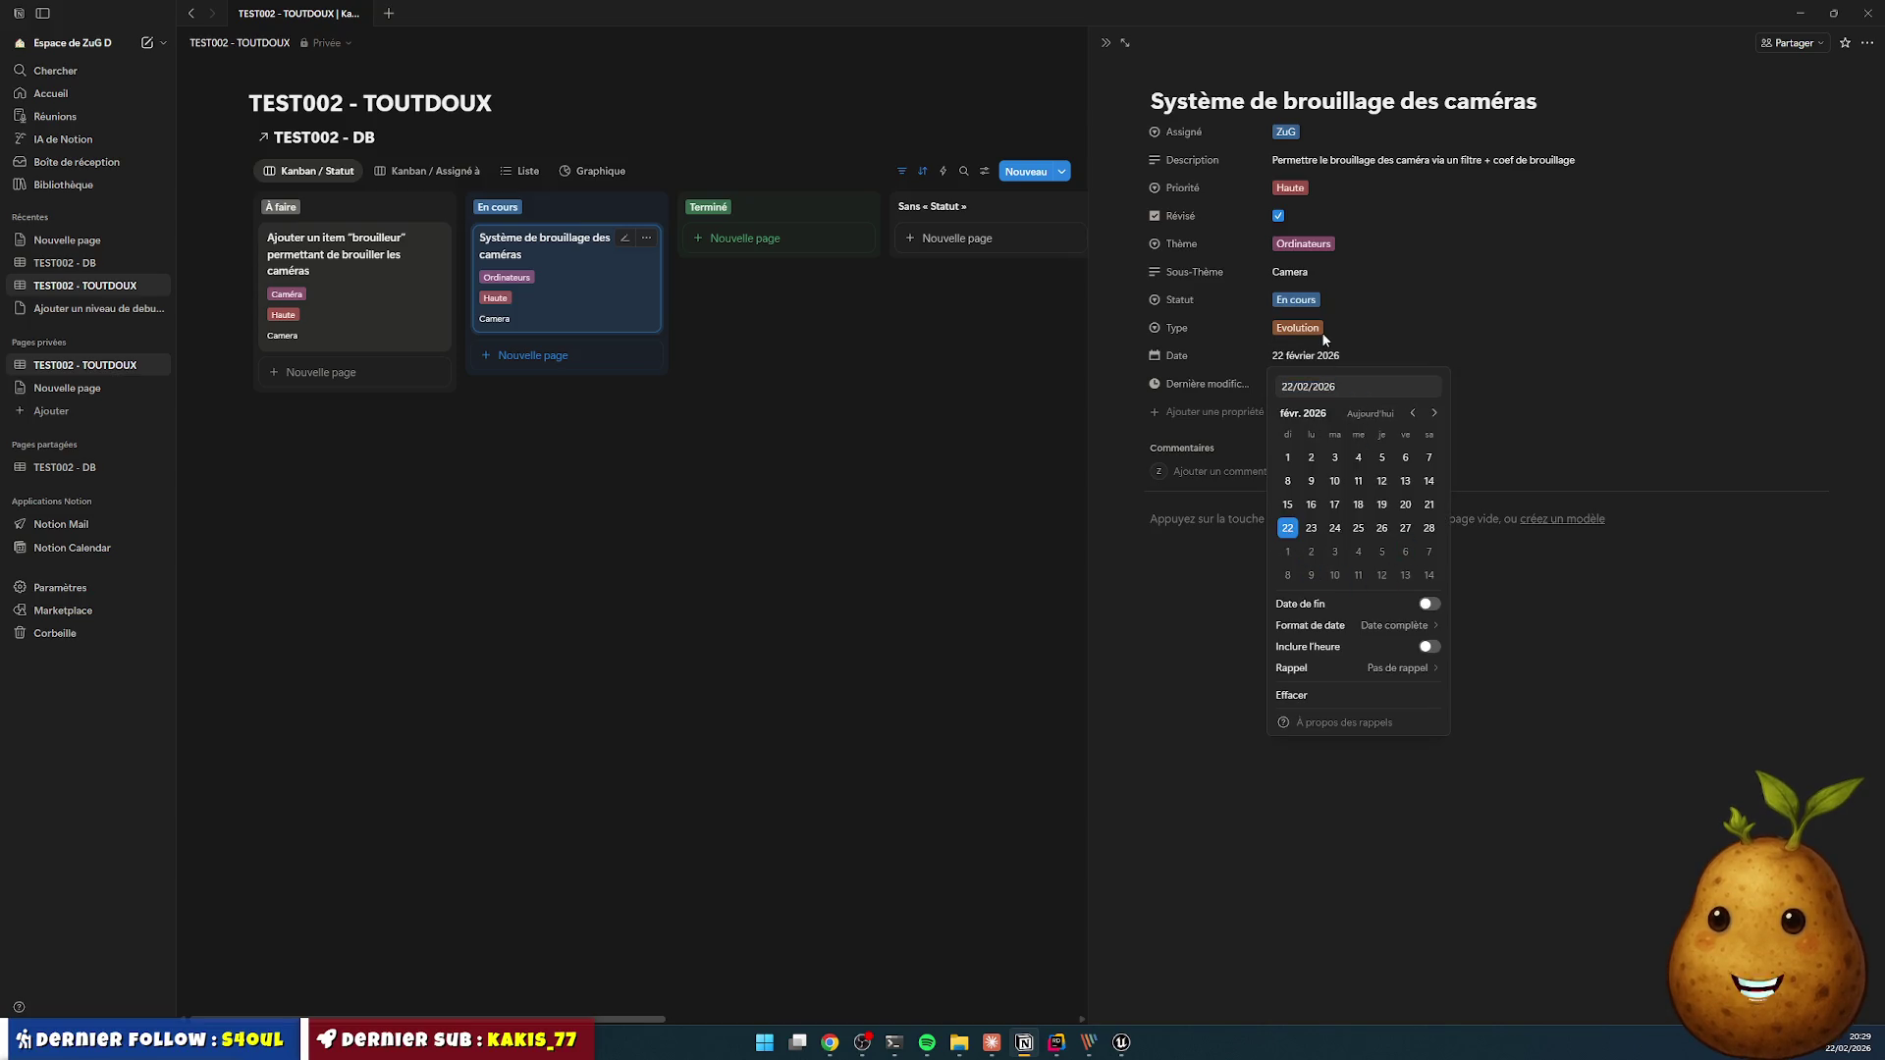
click(1162, 715)
click(1306, 334)
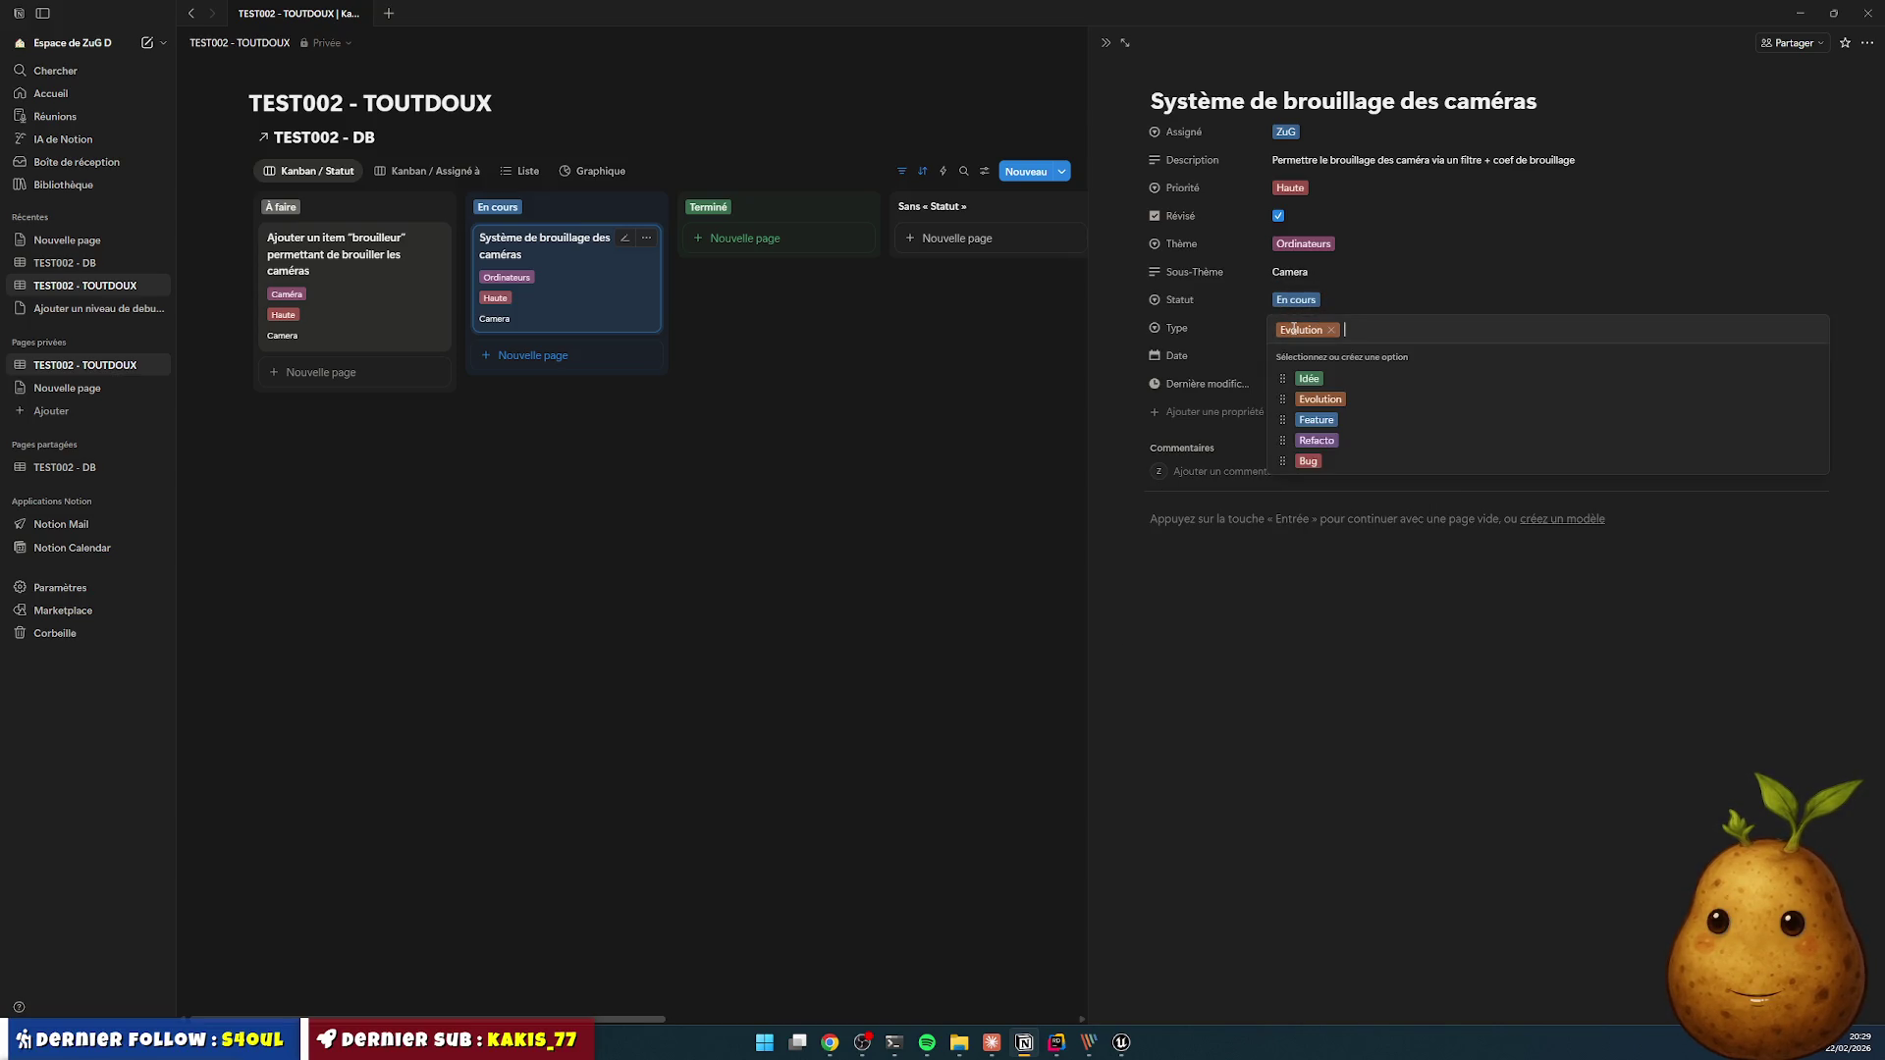
click(1298, 302)
click(1322, 393)
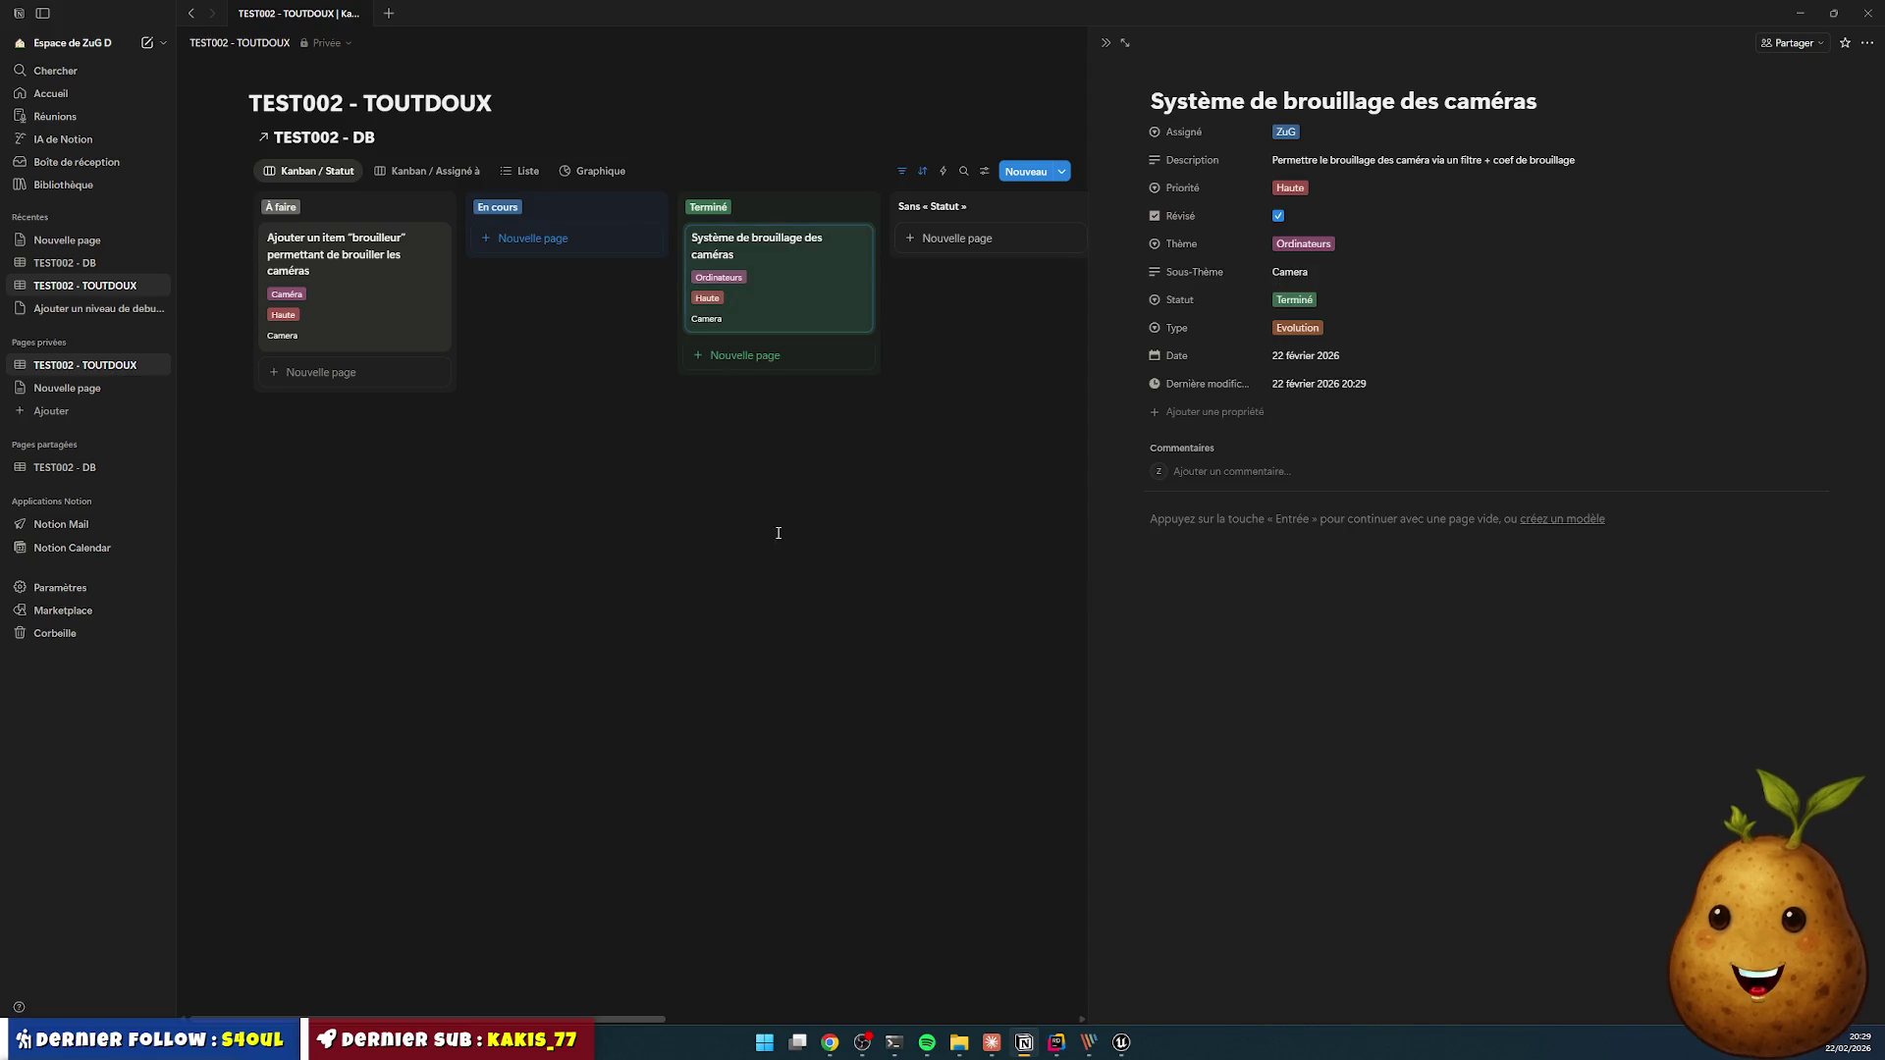
click(584, 294)
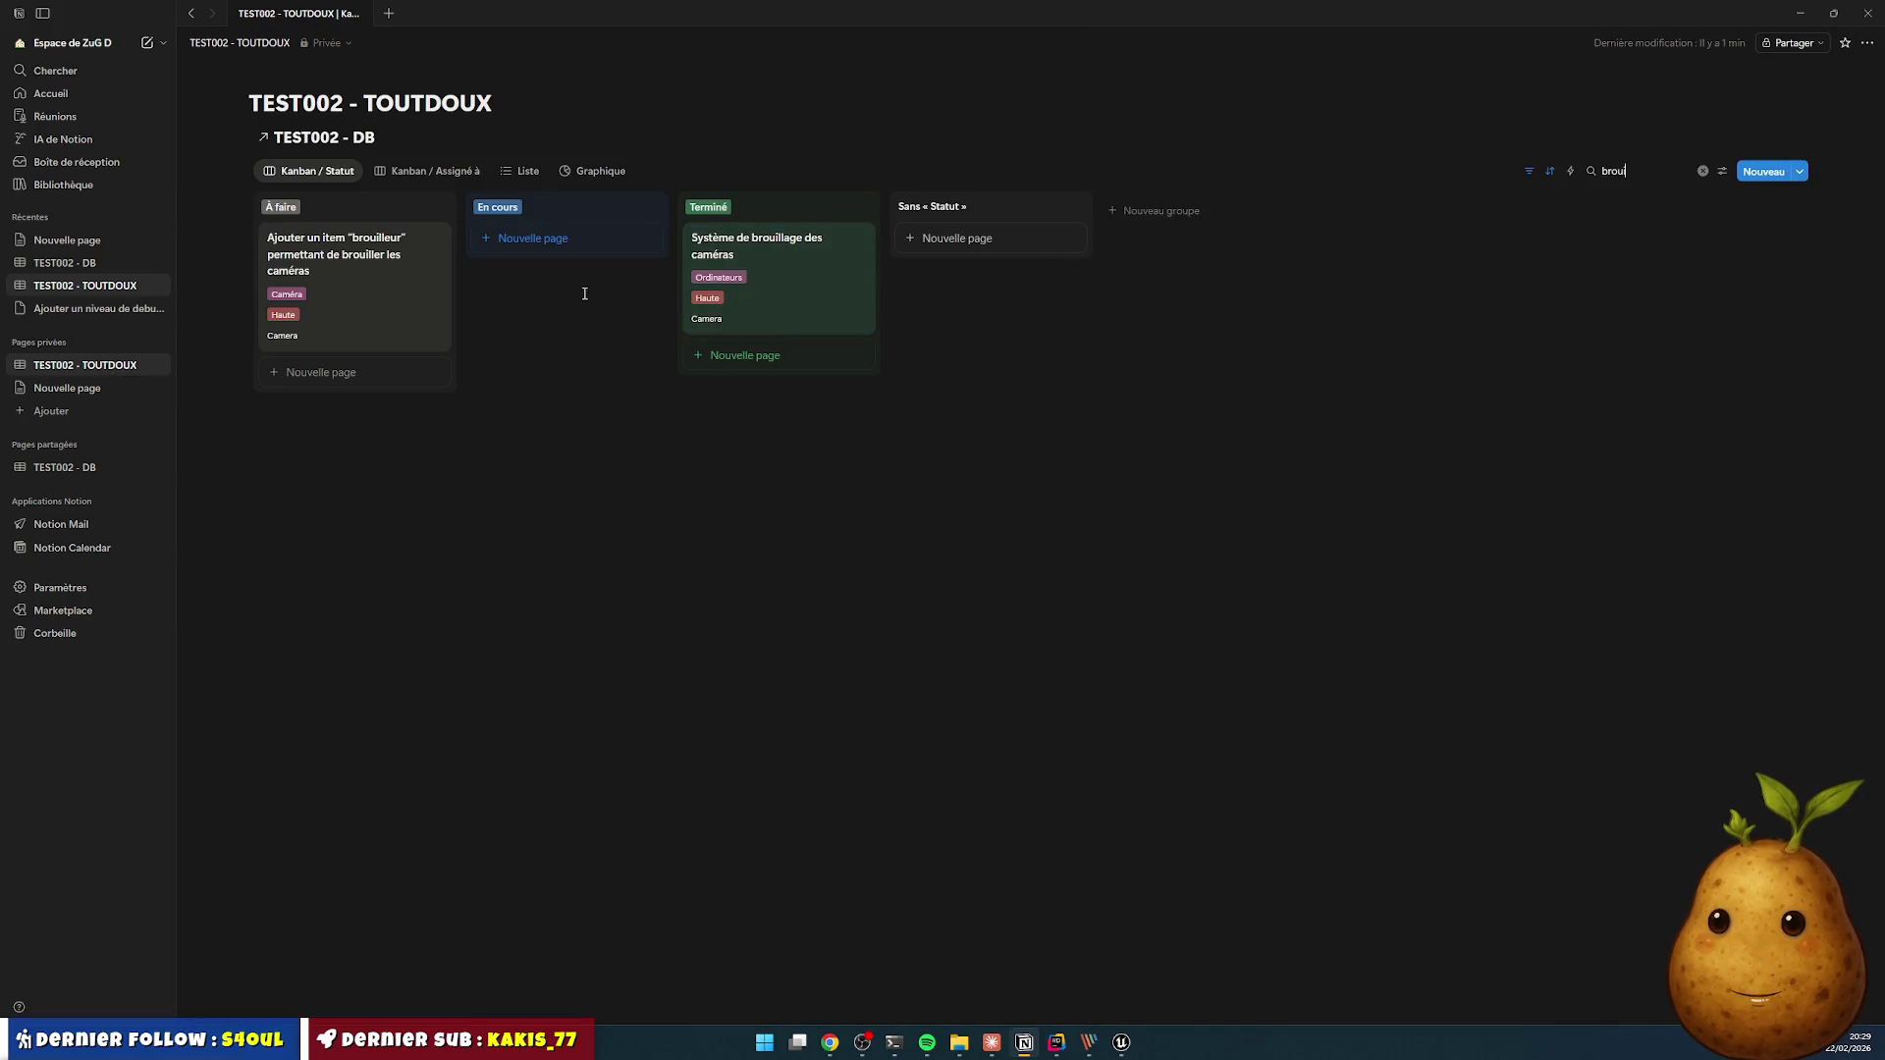
- Clear the 'broui' search and add a Dernière modification filter to the board
double_click(1646, 171)
key(BackSpace)
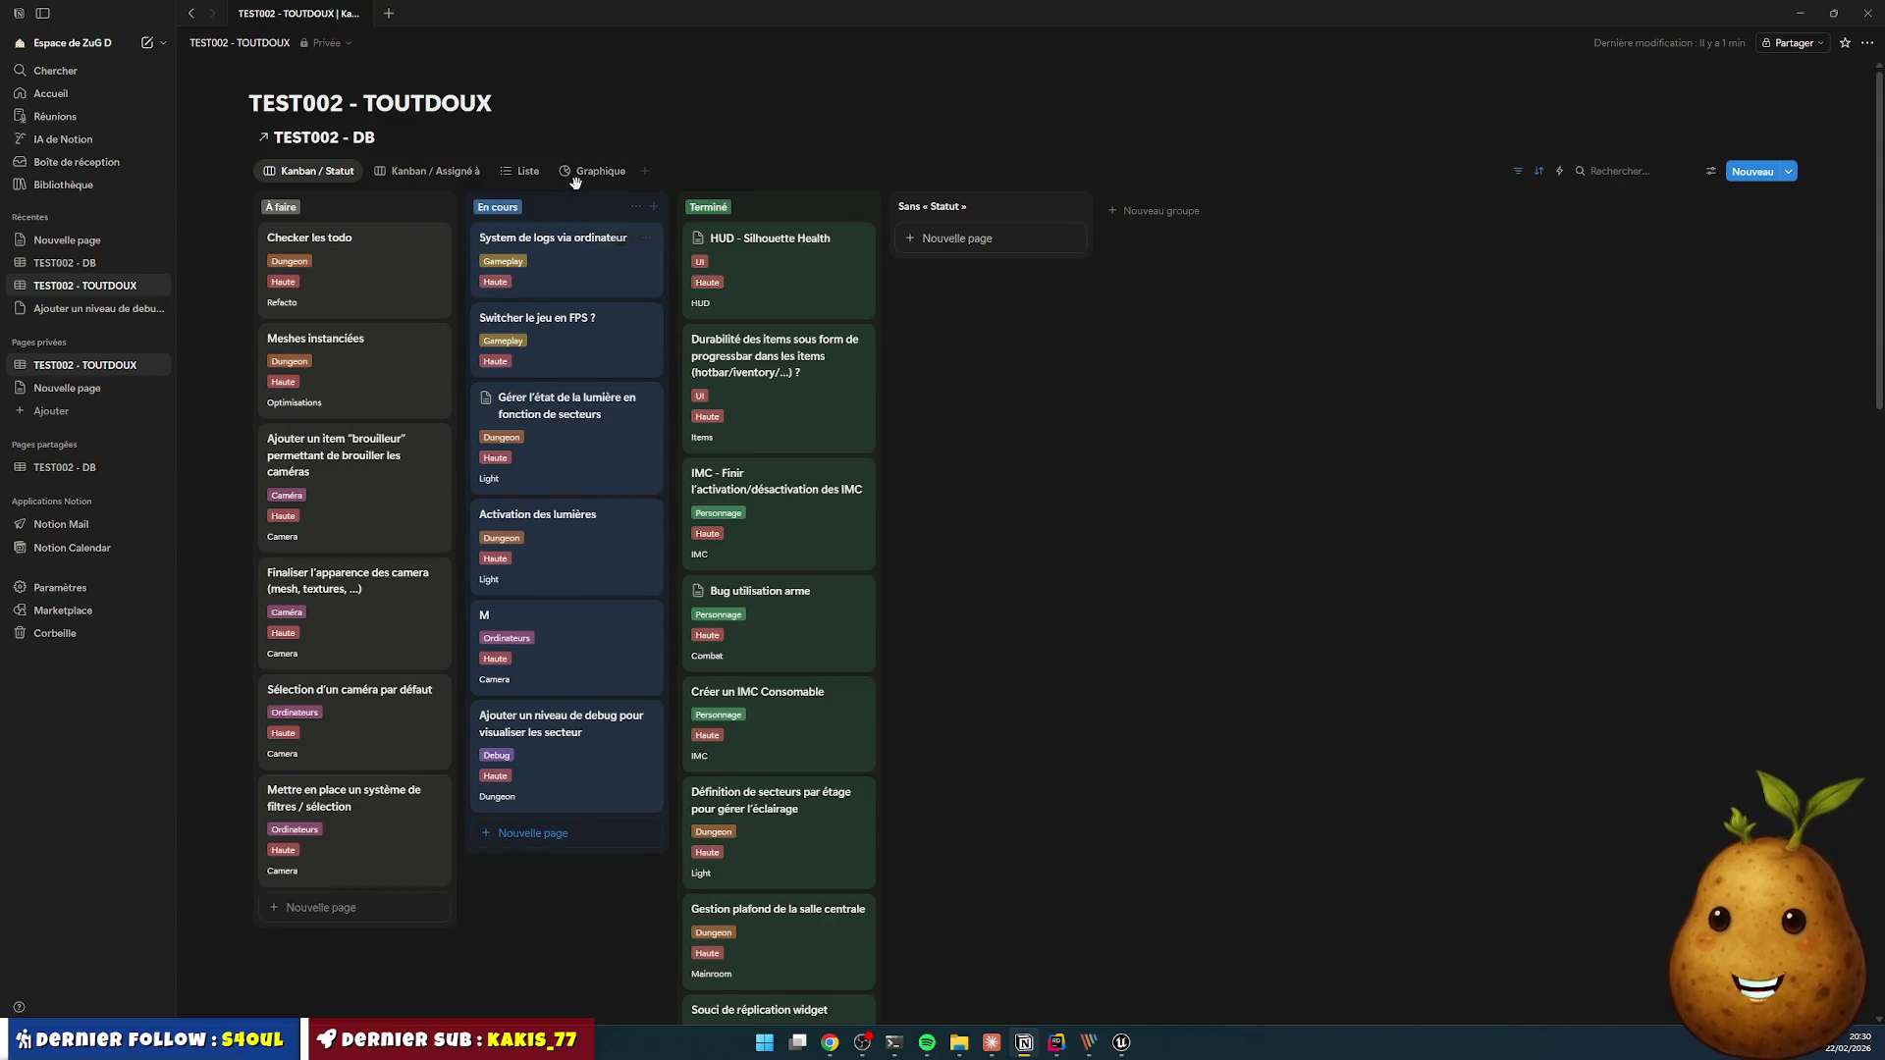
click(1518, 175)
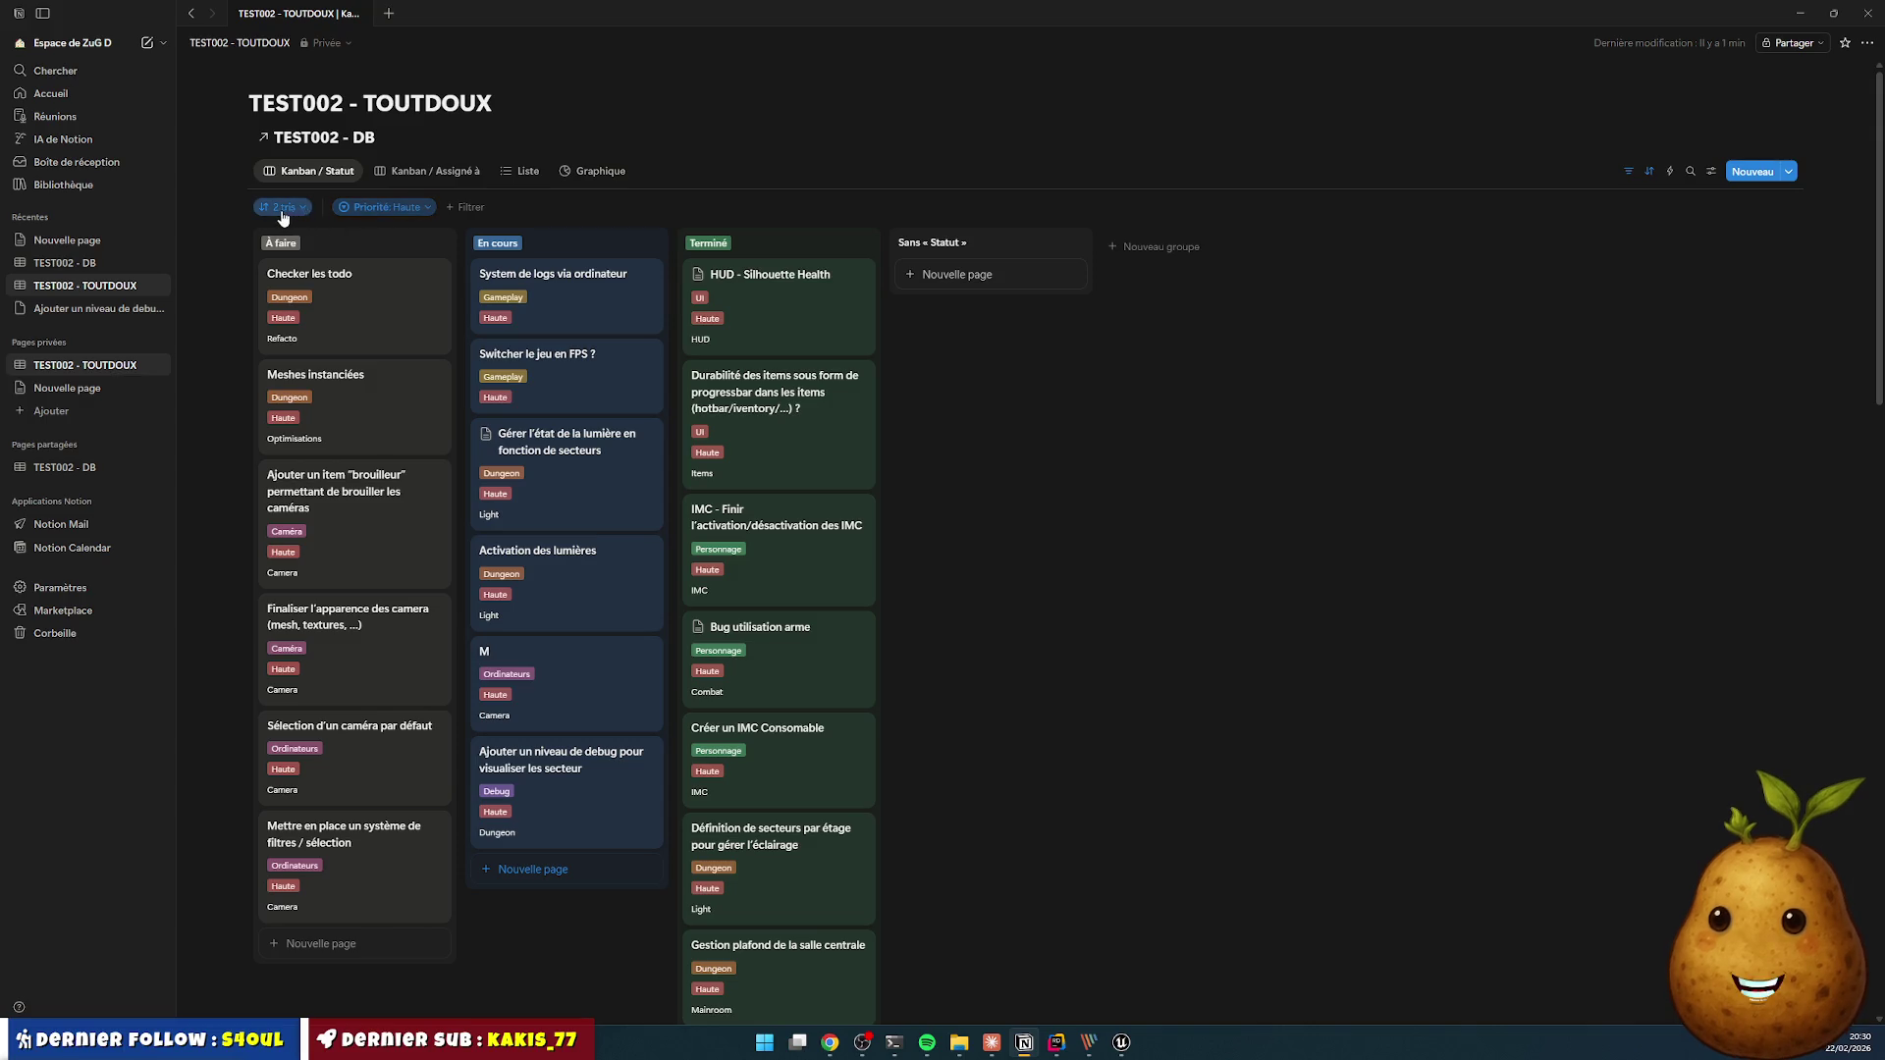
click(478, 214)
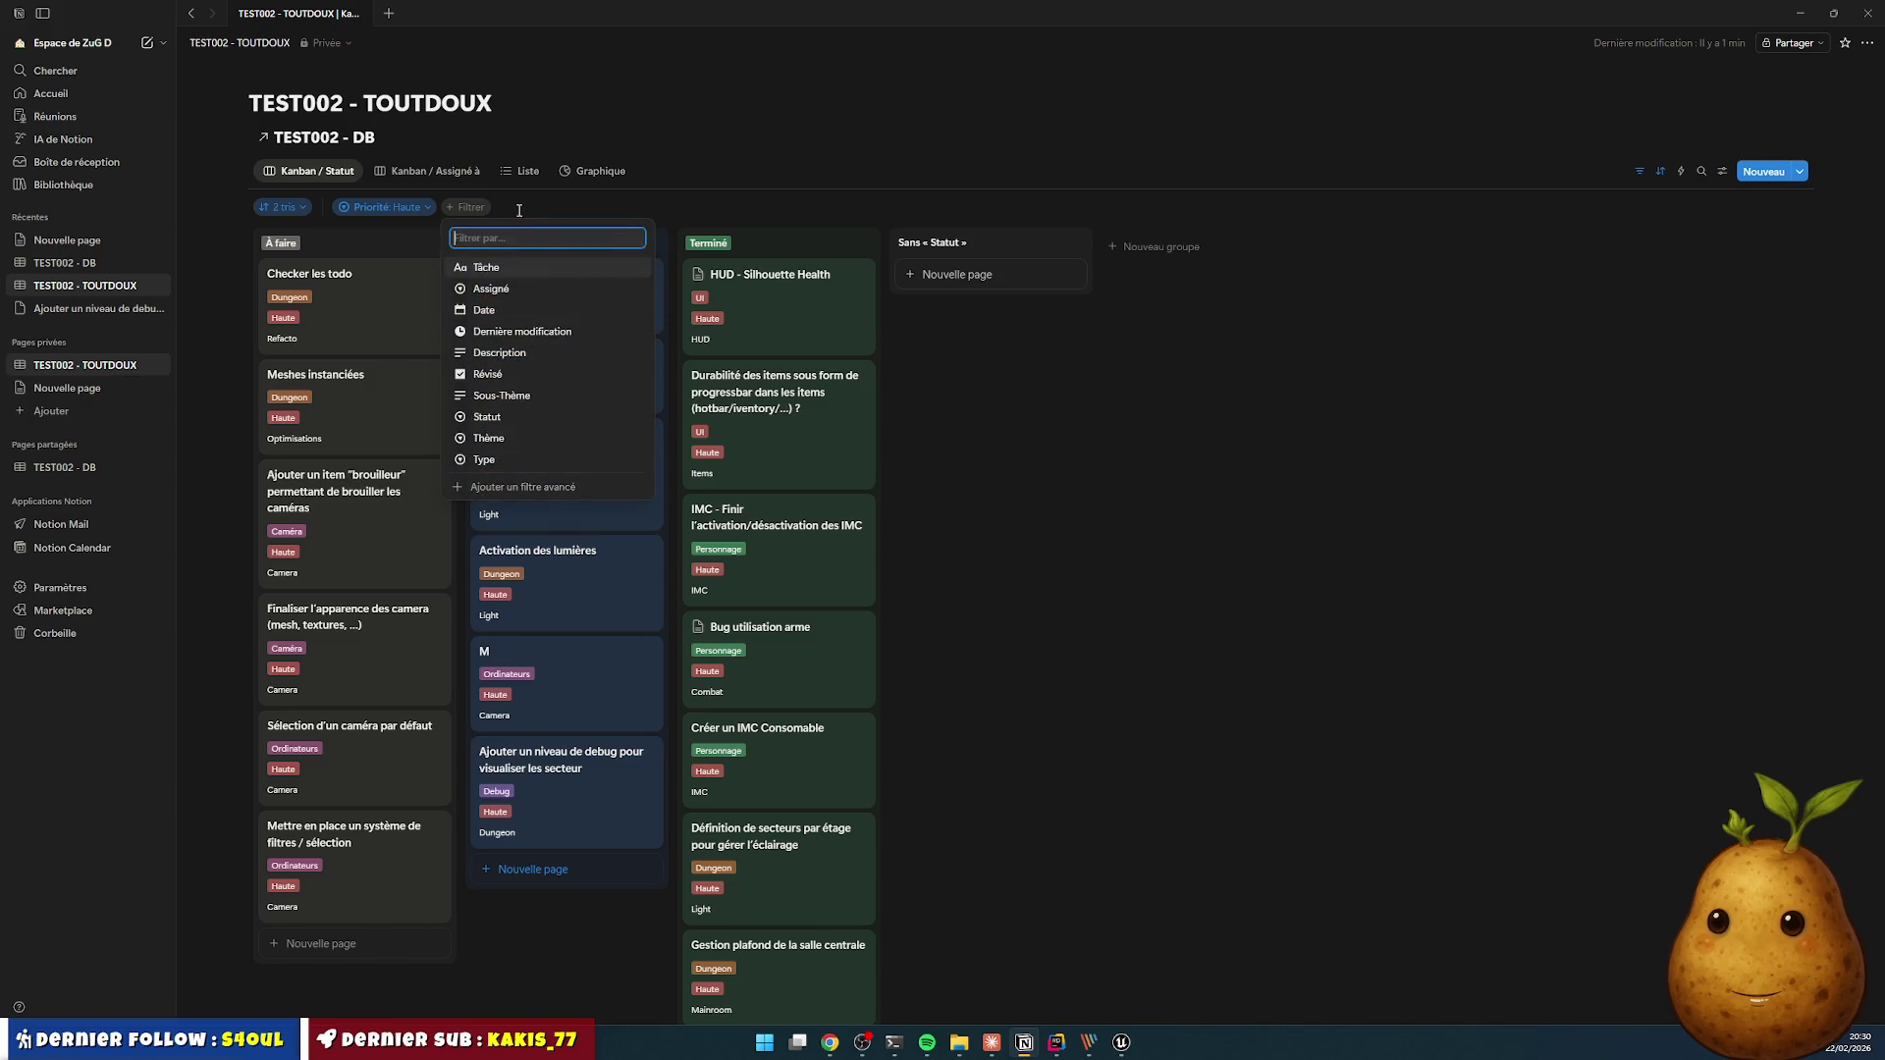
click(557, 336)
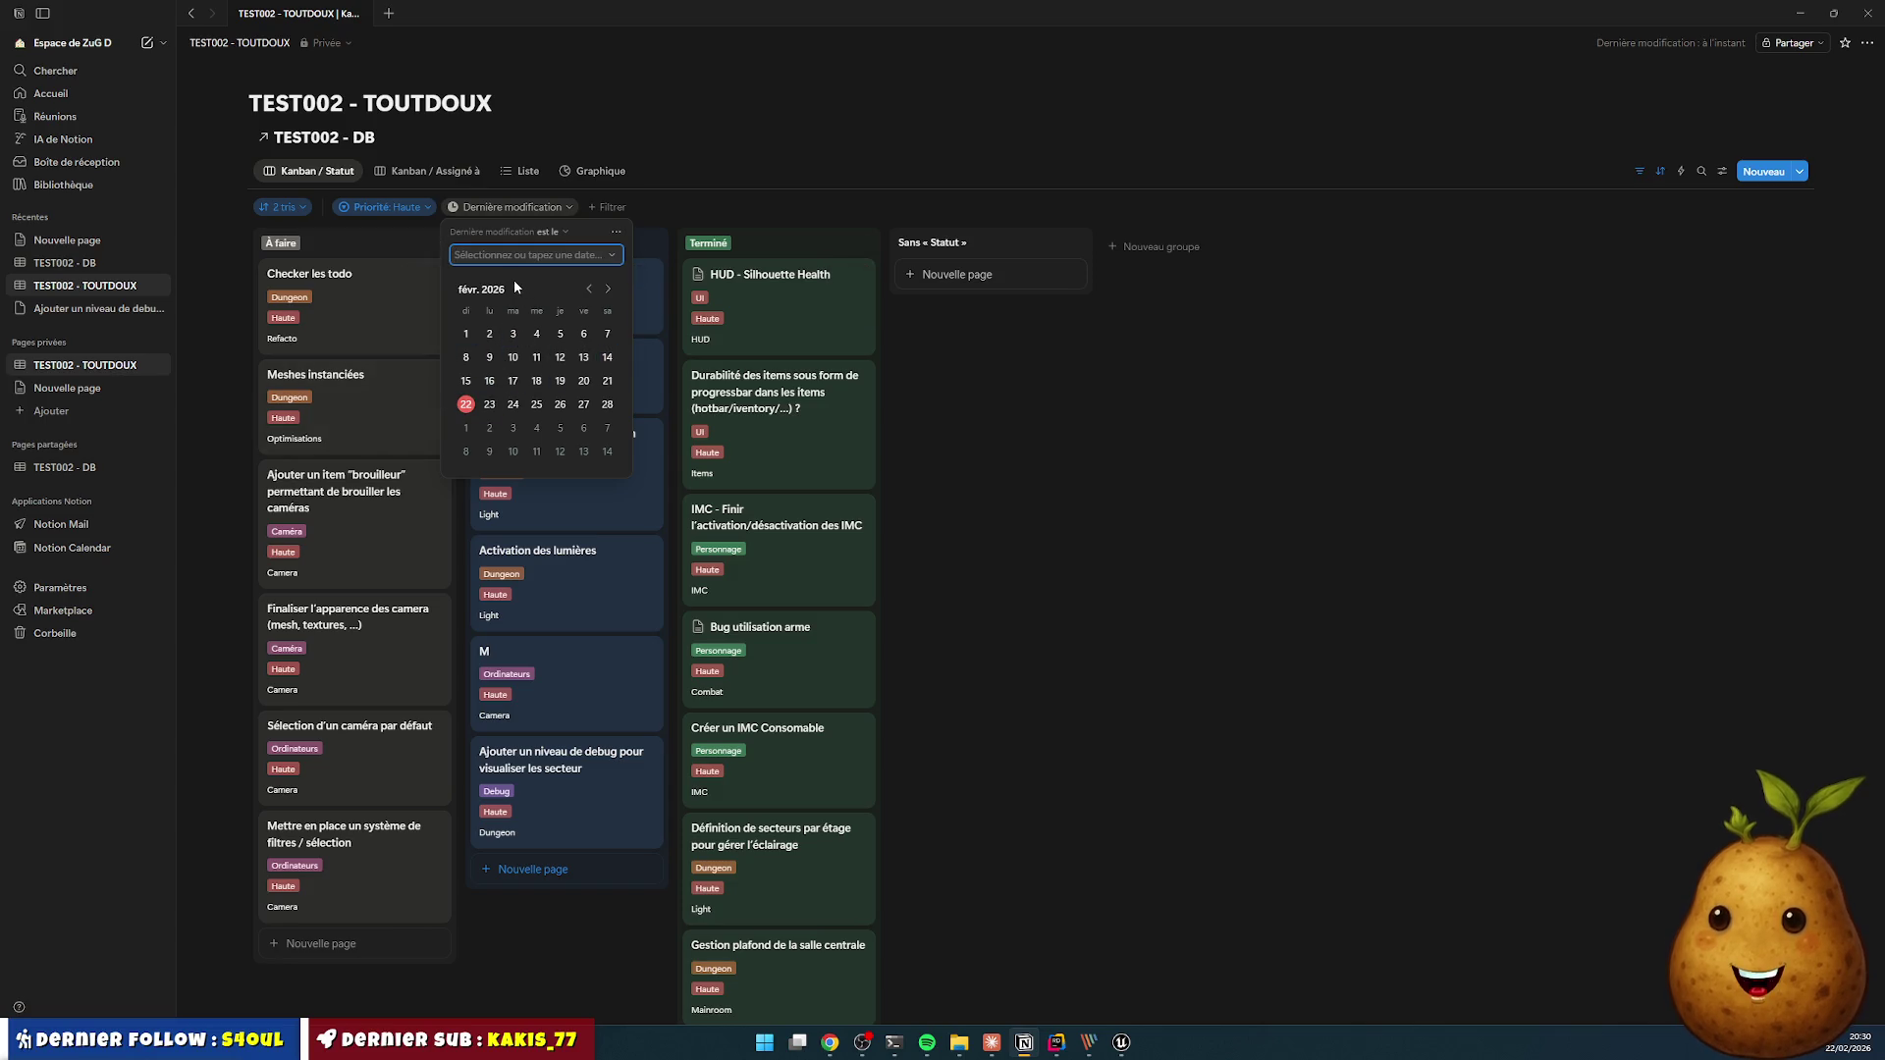
- Filter to tasks modified 22 février and move Switcher le jeu en FPS ? to Terminé
click(471, 411)
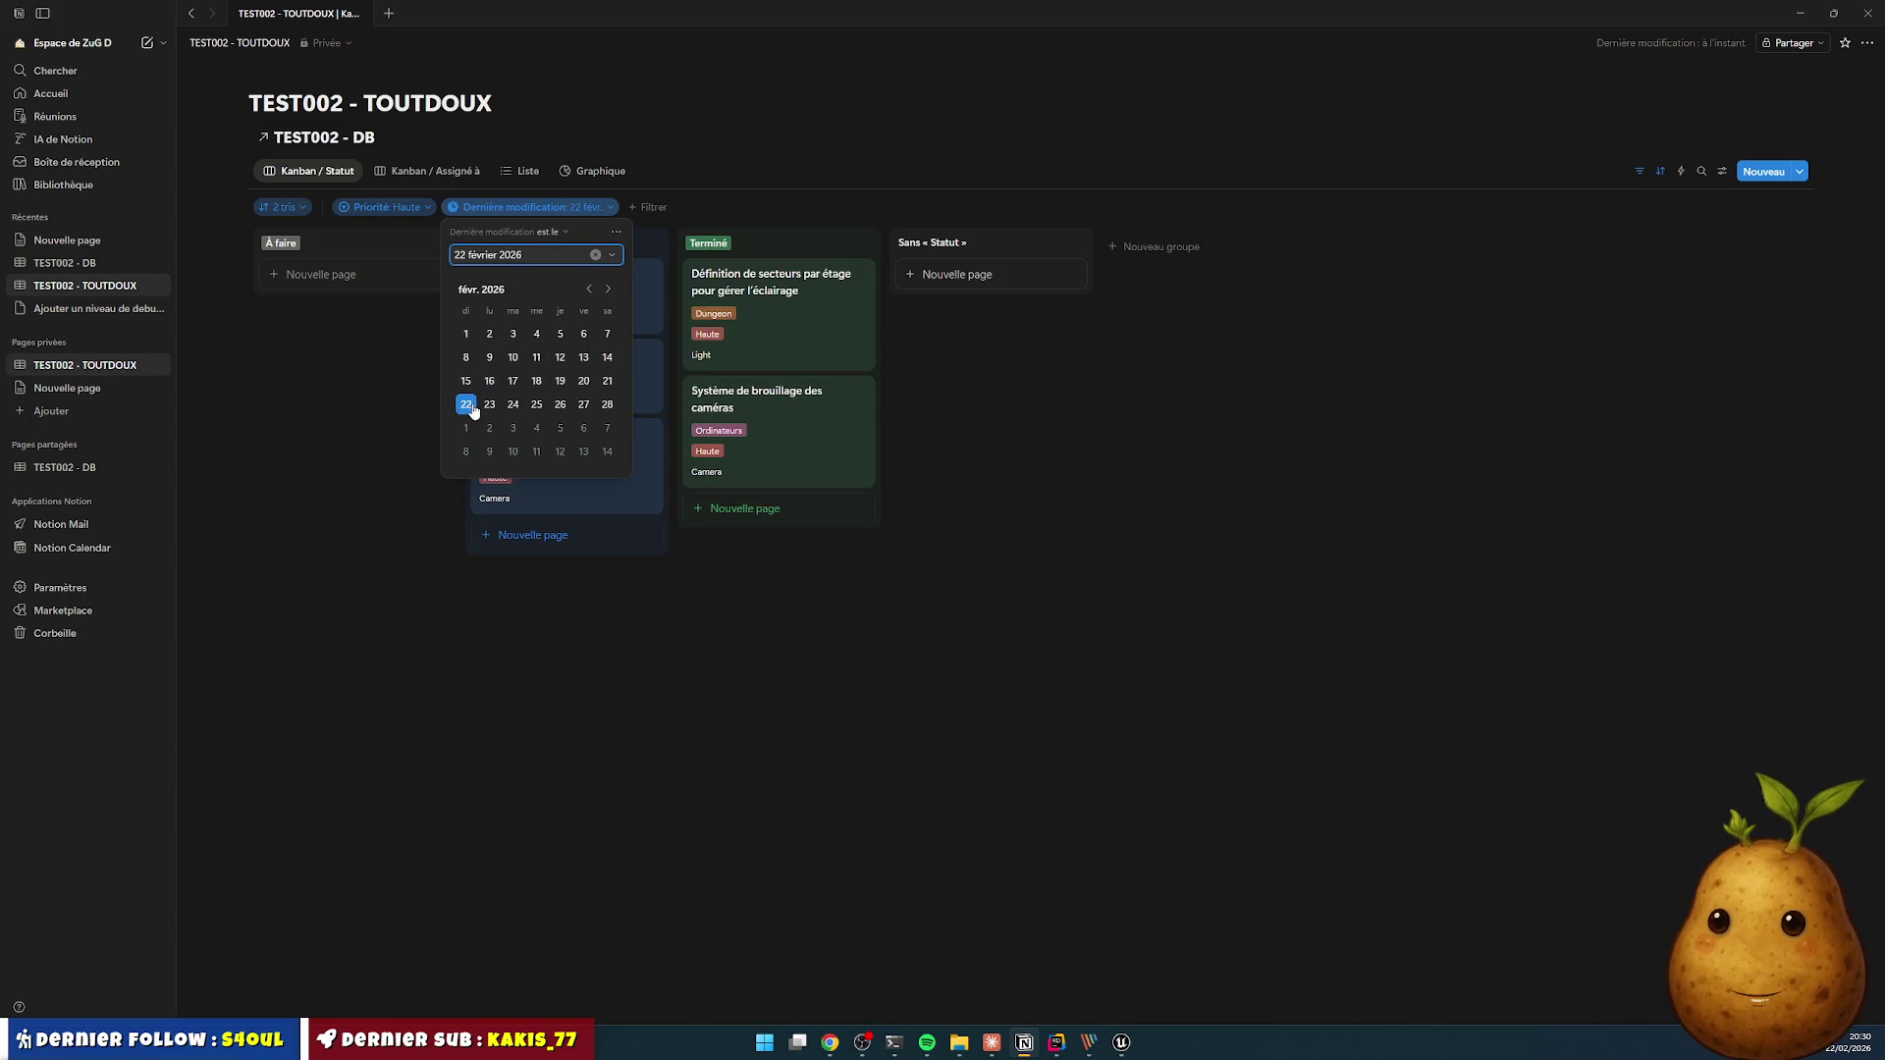
click(1052, 674)
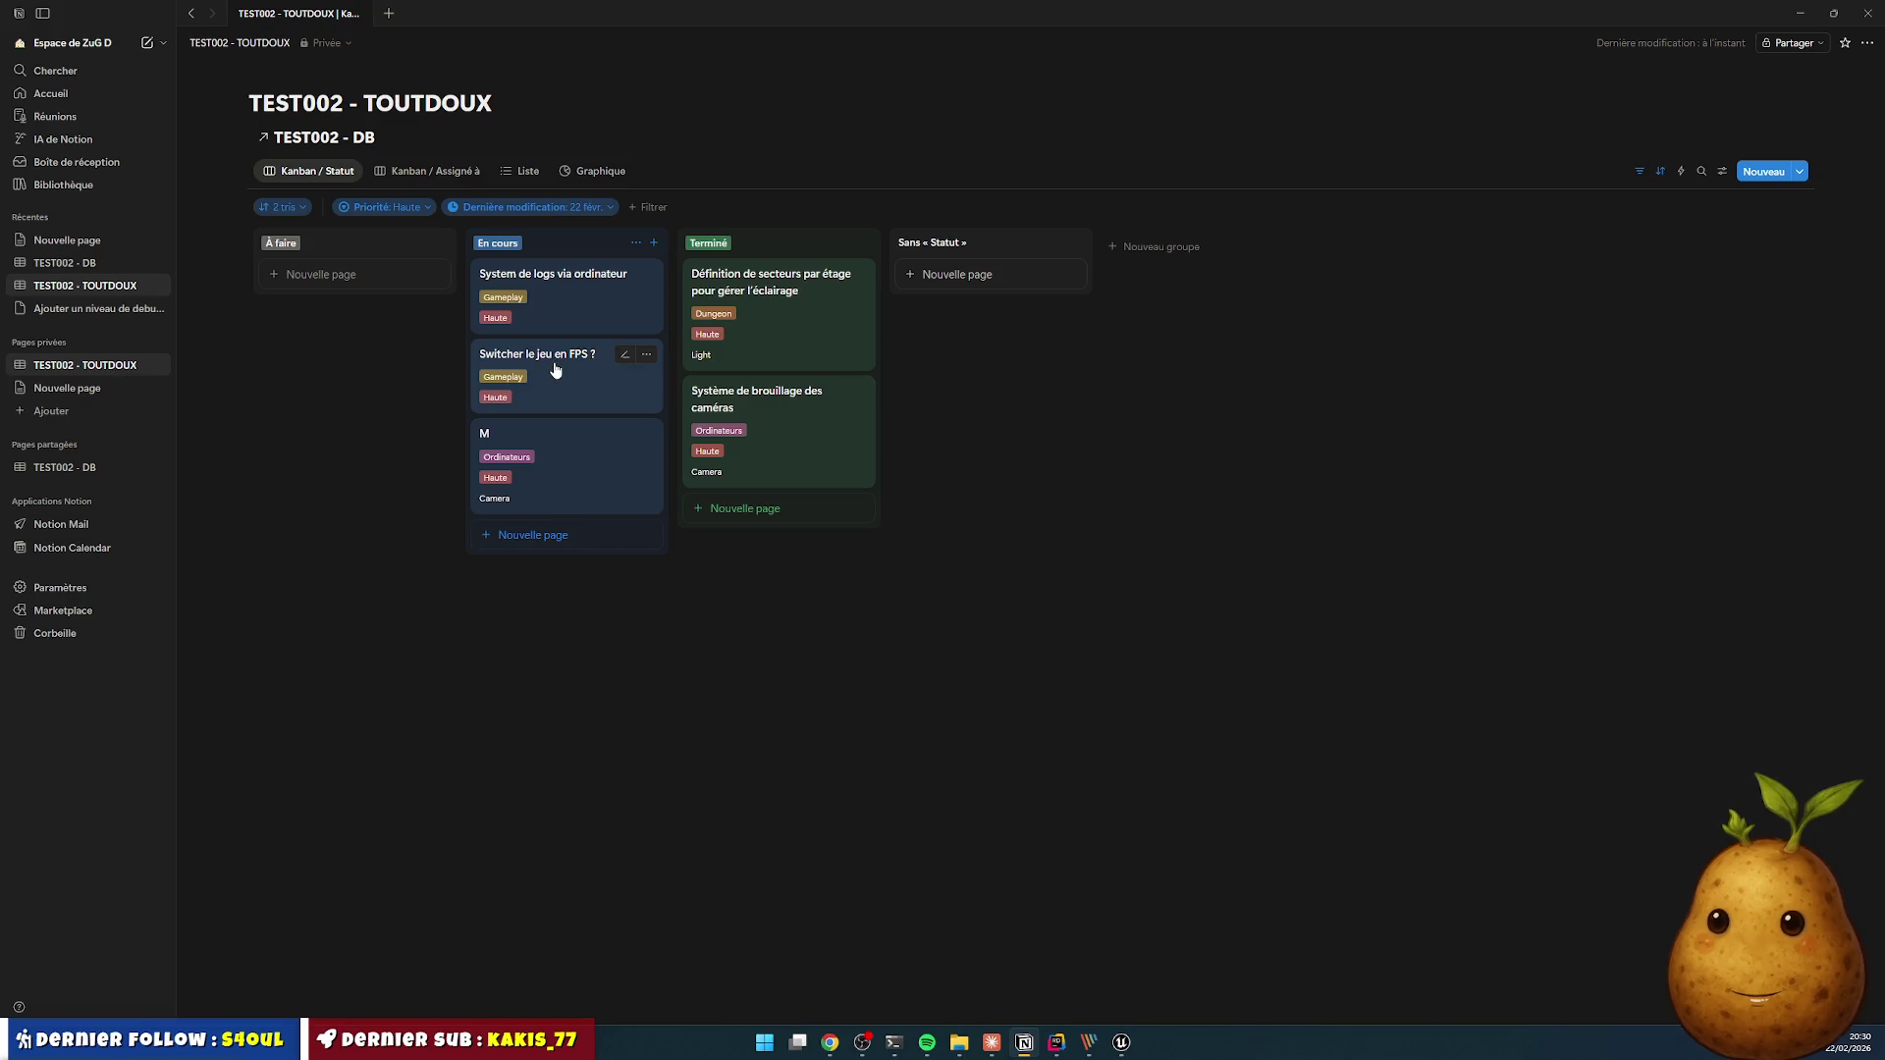
drag(555, 369, 770, 374)
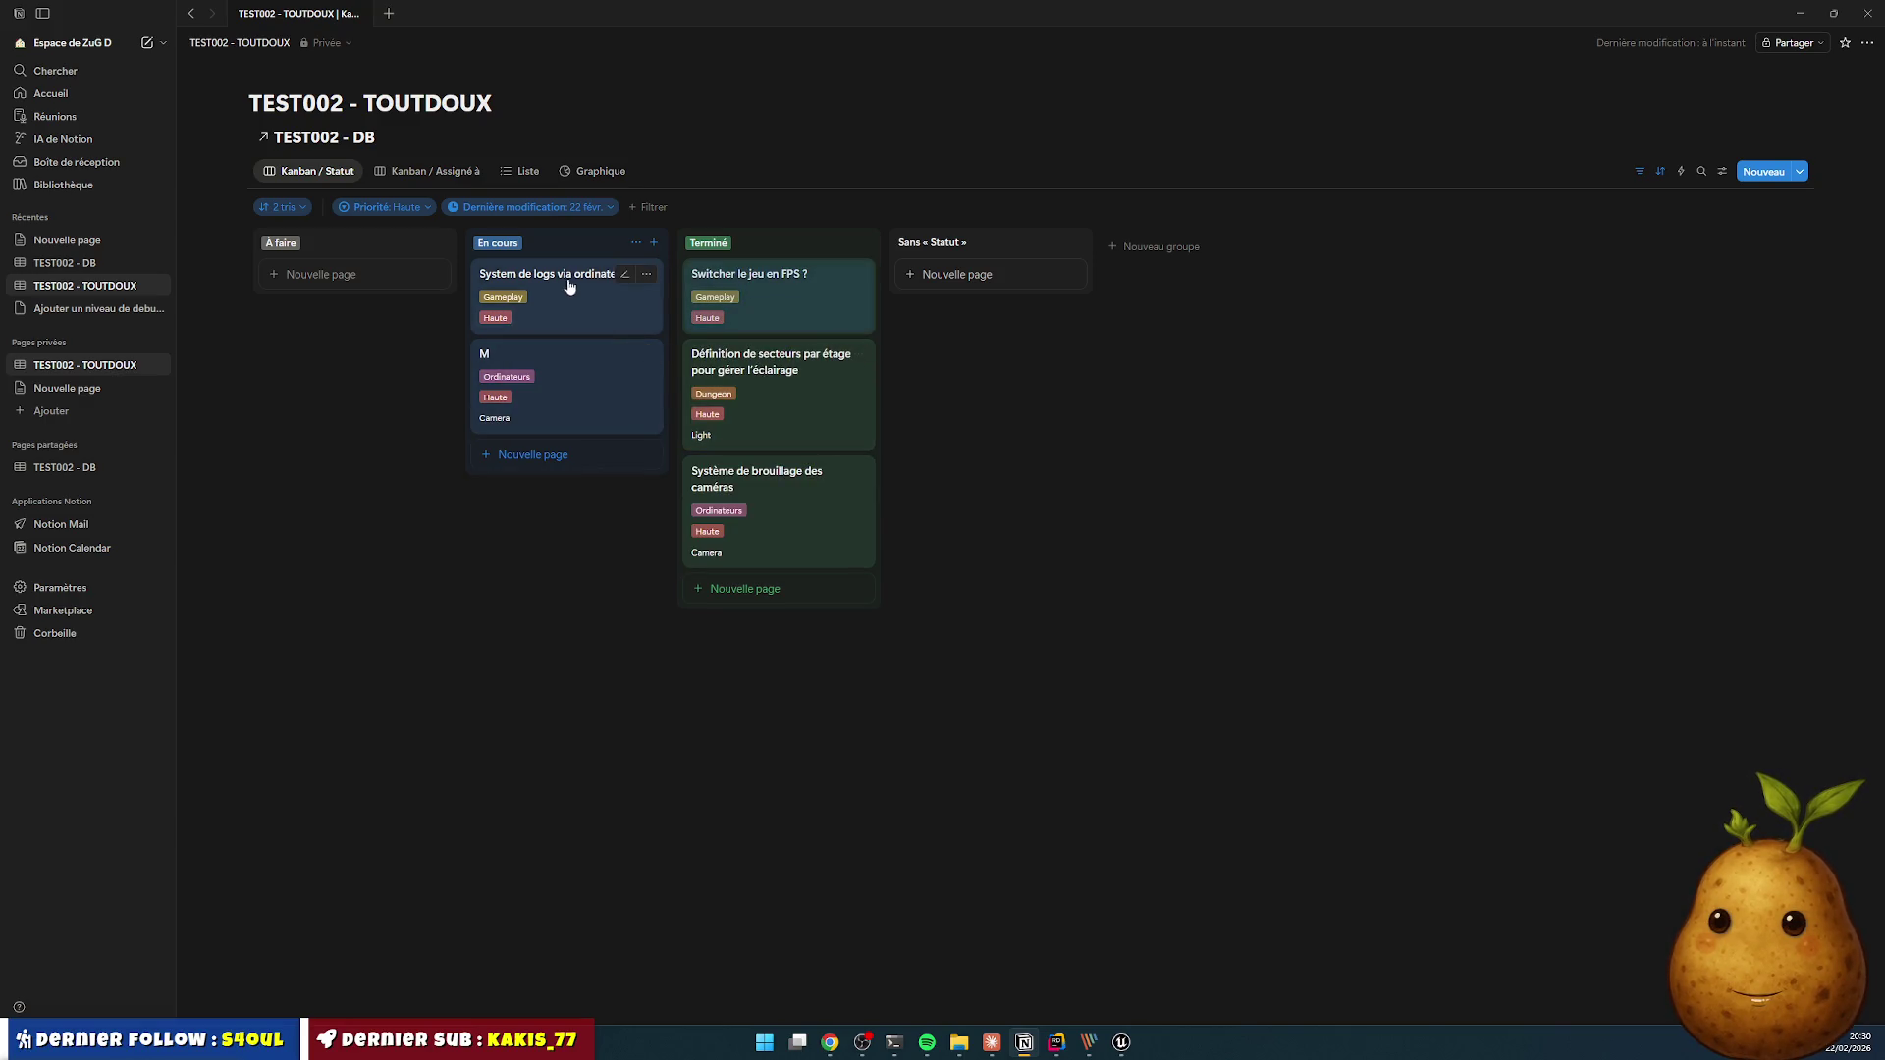
- Delete the stray duplicate task titled M
click(617, 370)
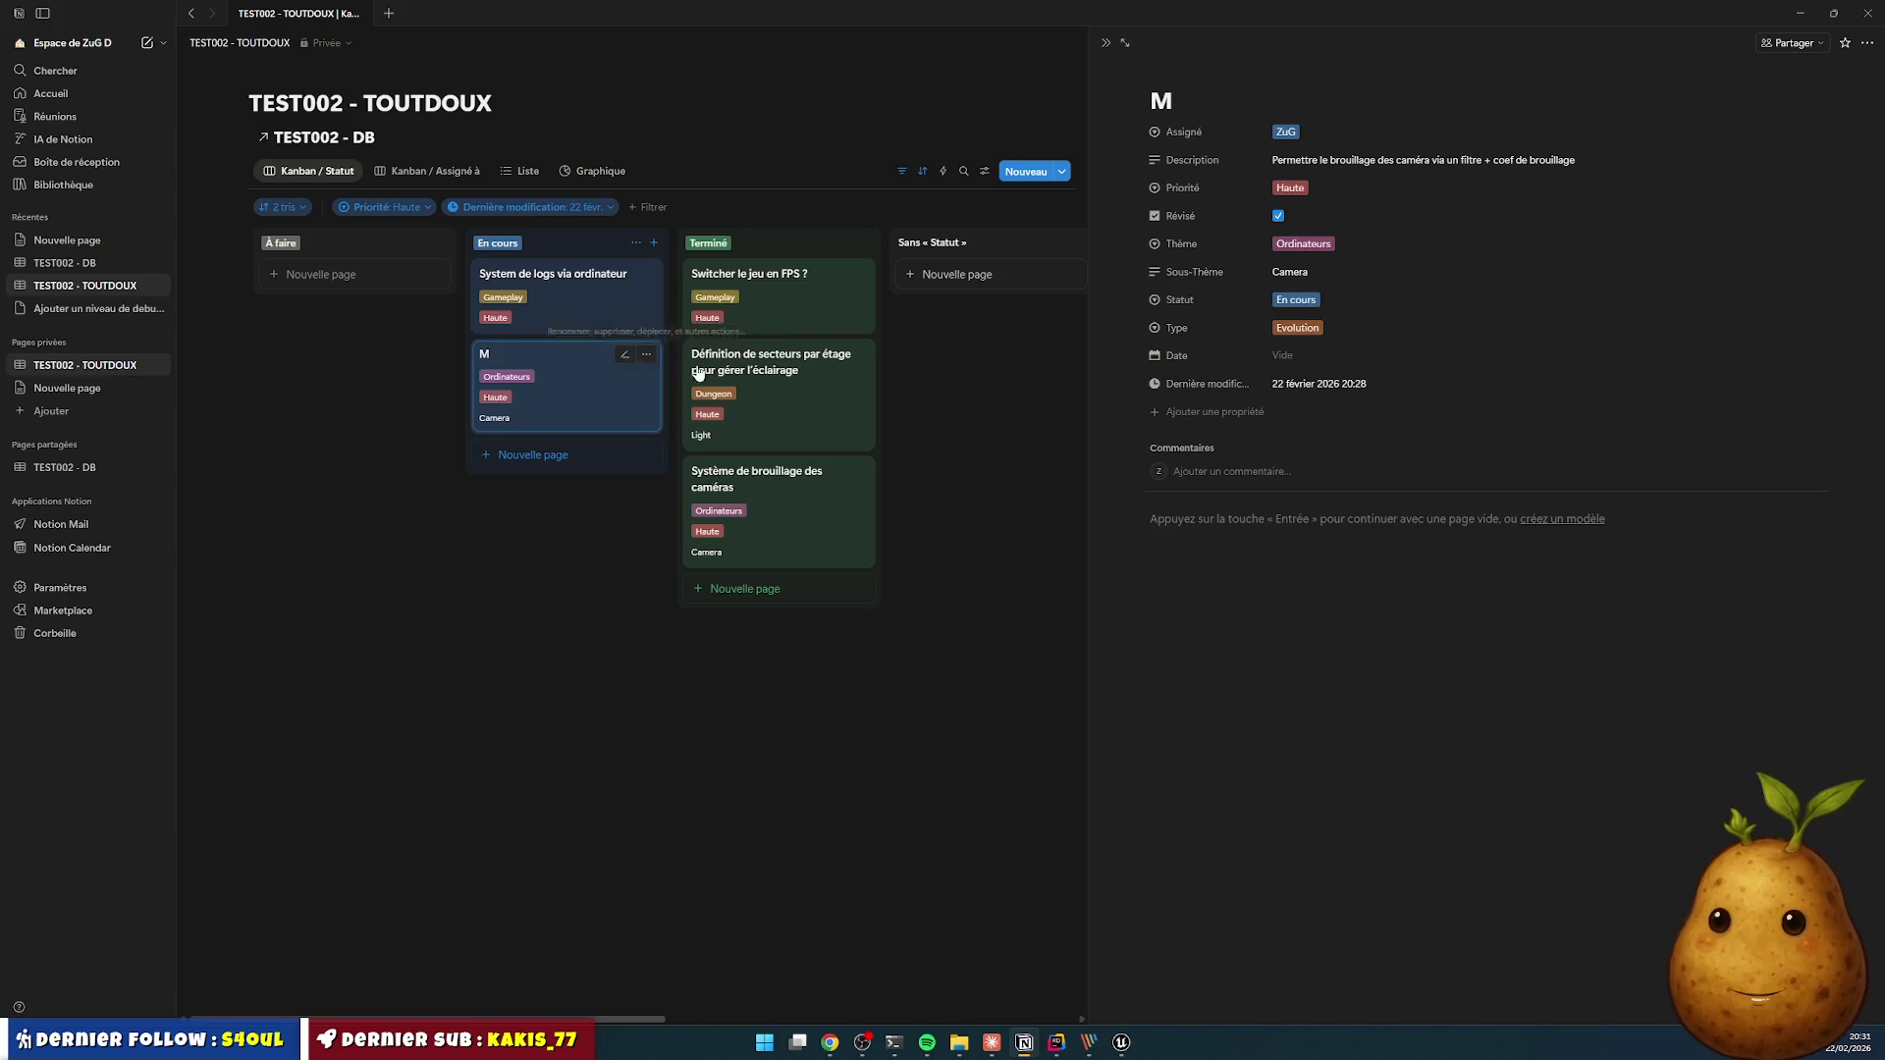
click(776, 490)
click(584, 397)
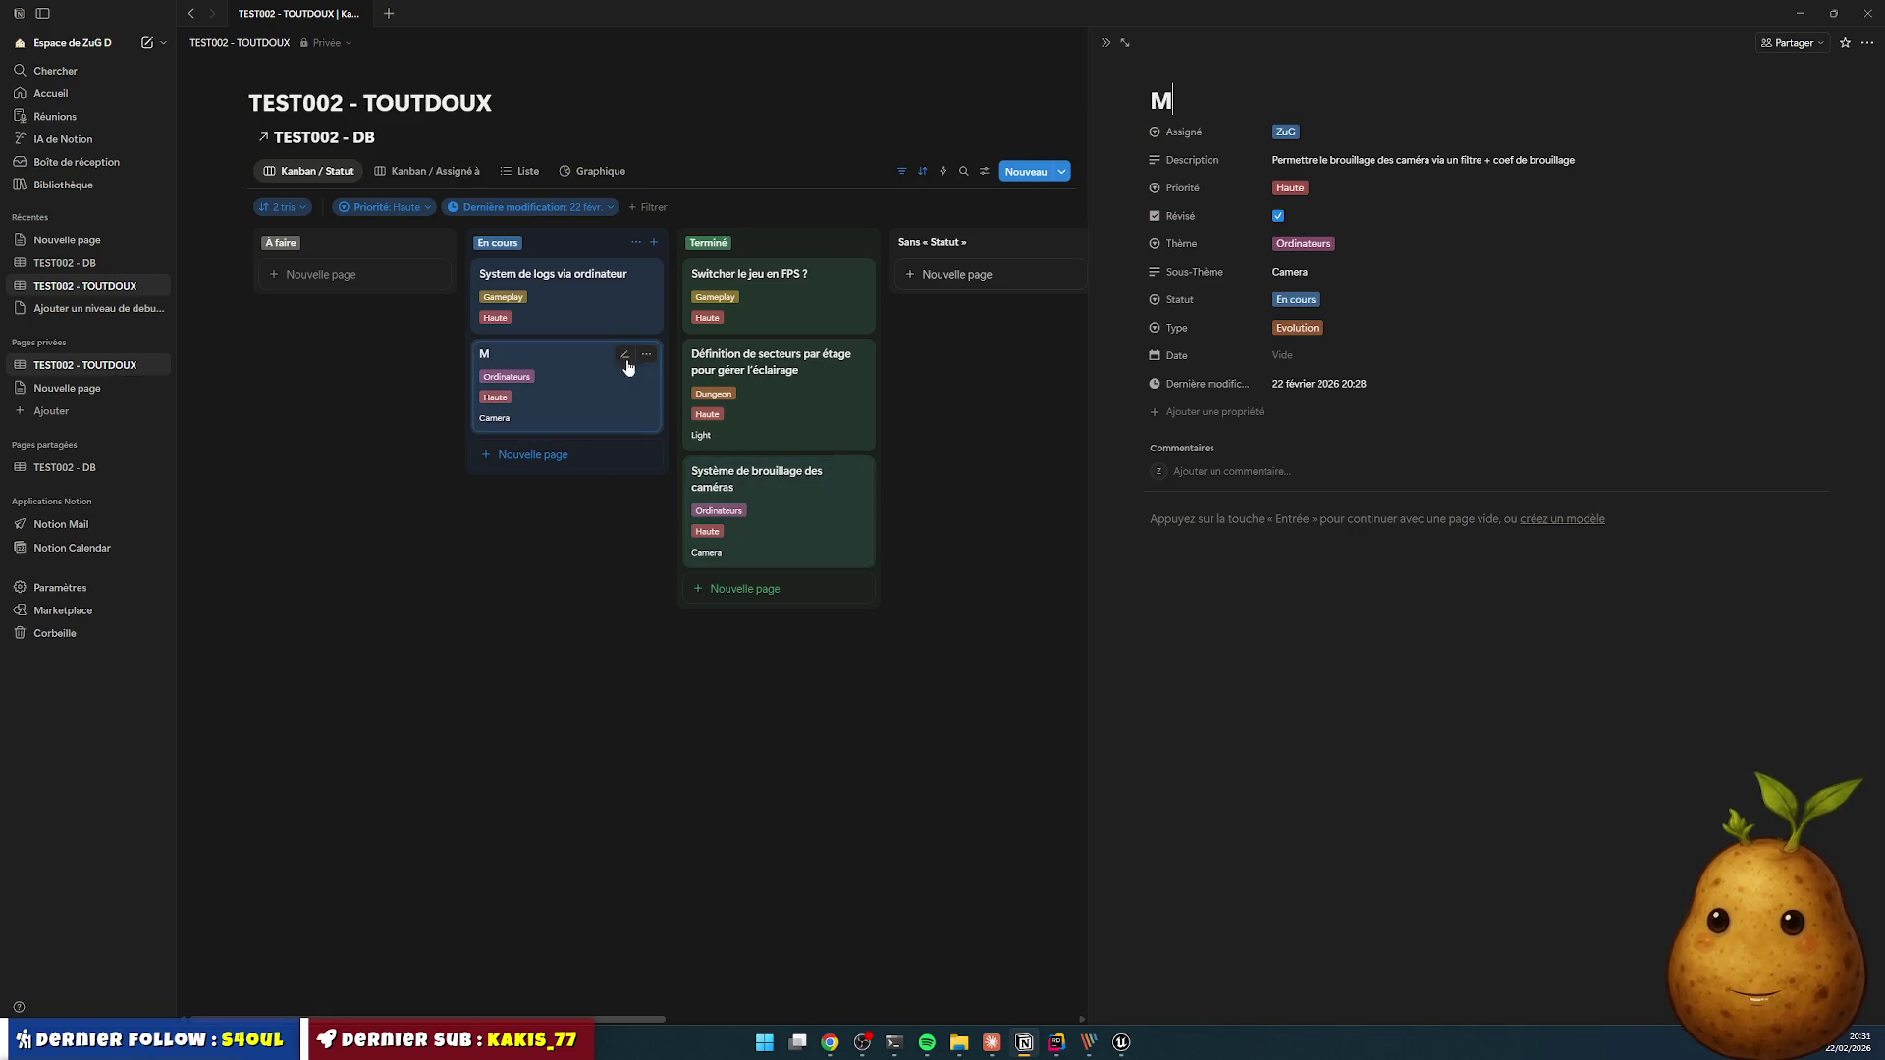
click(646, 355)
click(687, 656)
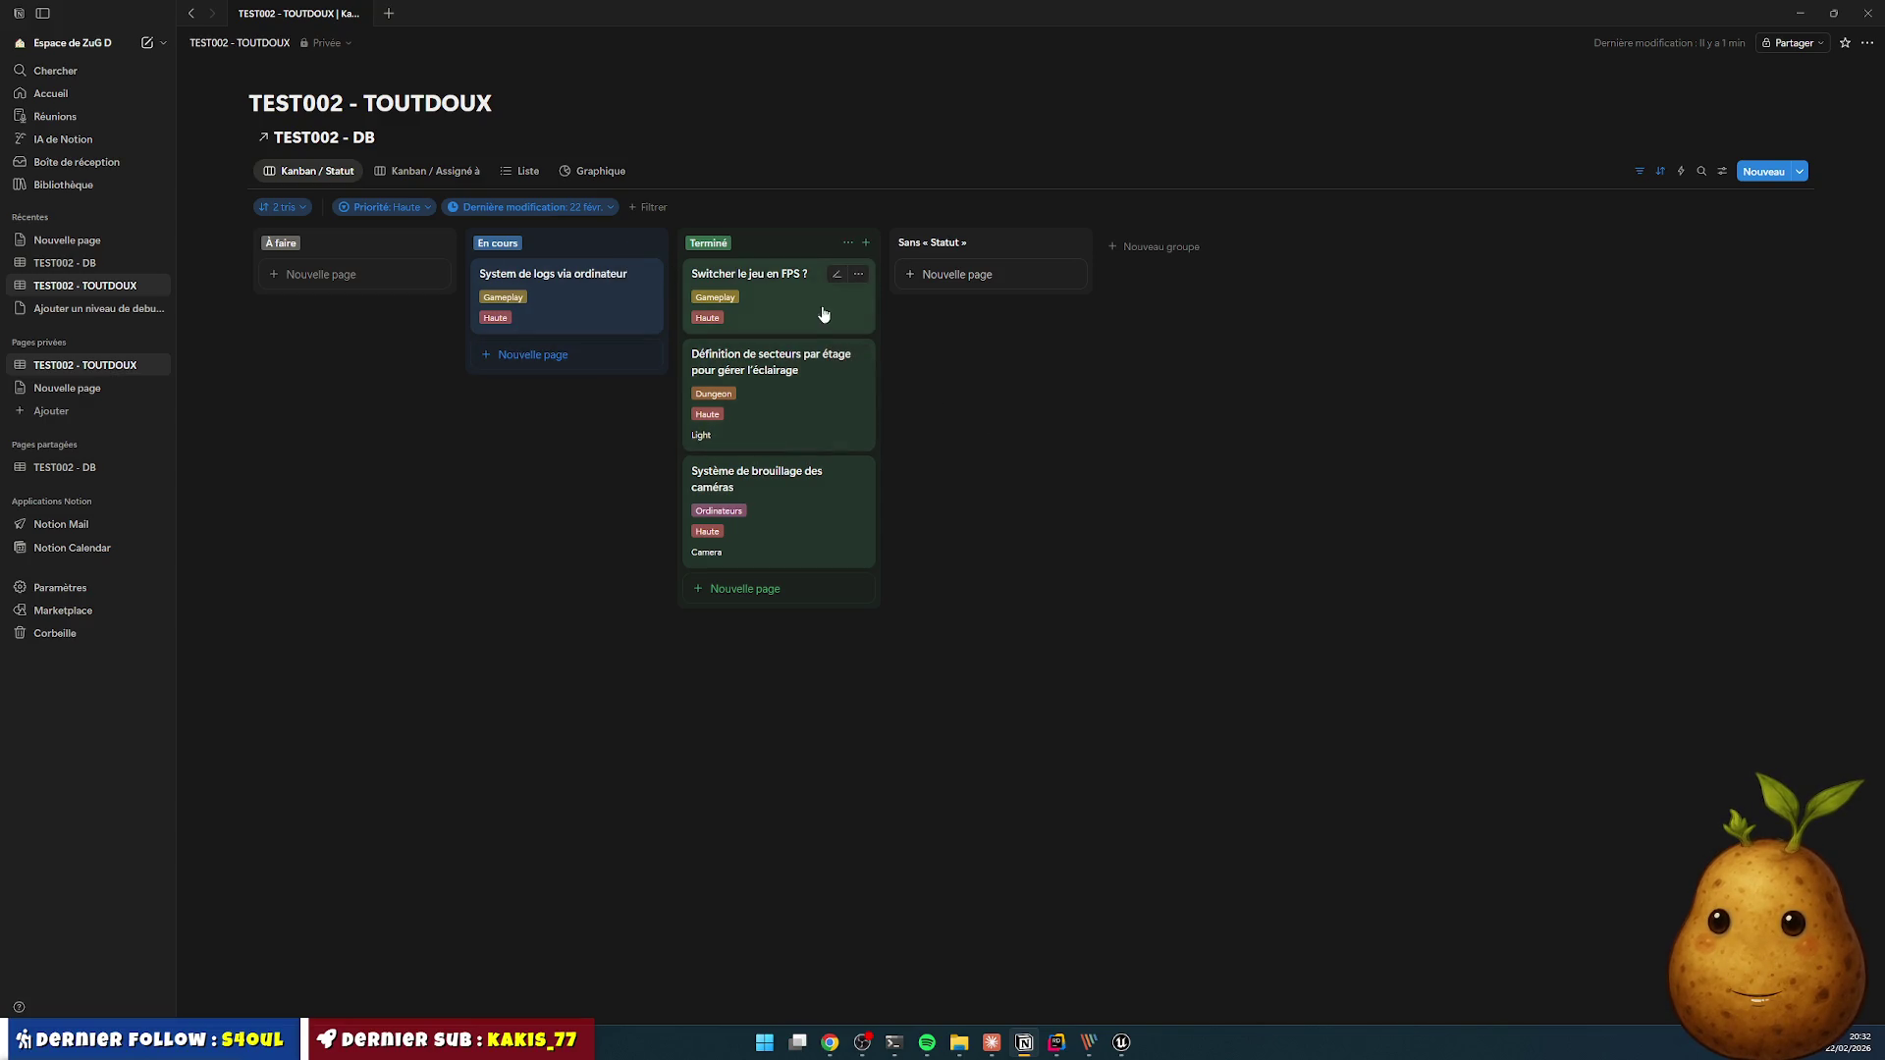
- Switch from Notion to the Unreal Engine editor showing the Lvl_Main level
click(1121, 1042)
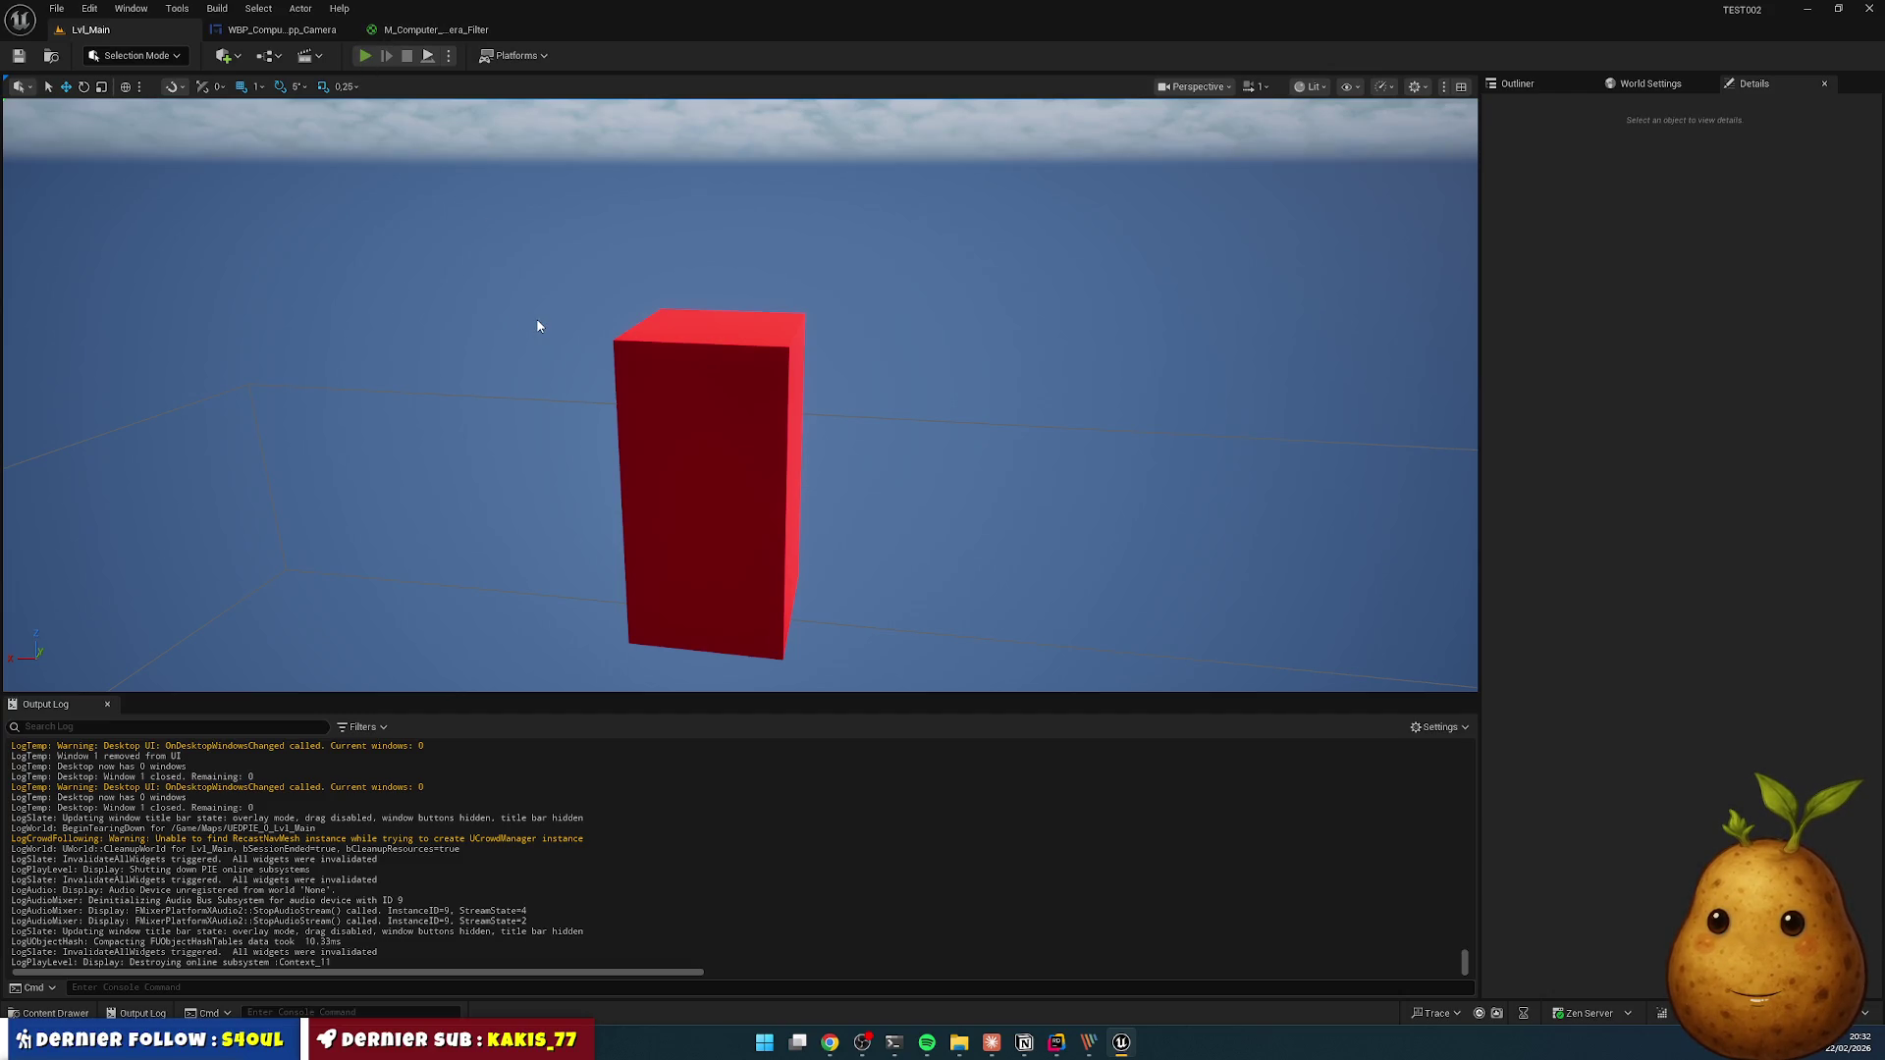
key(alt+p)
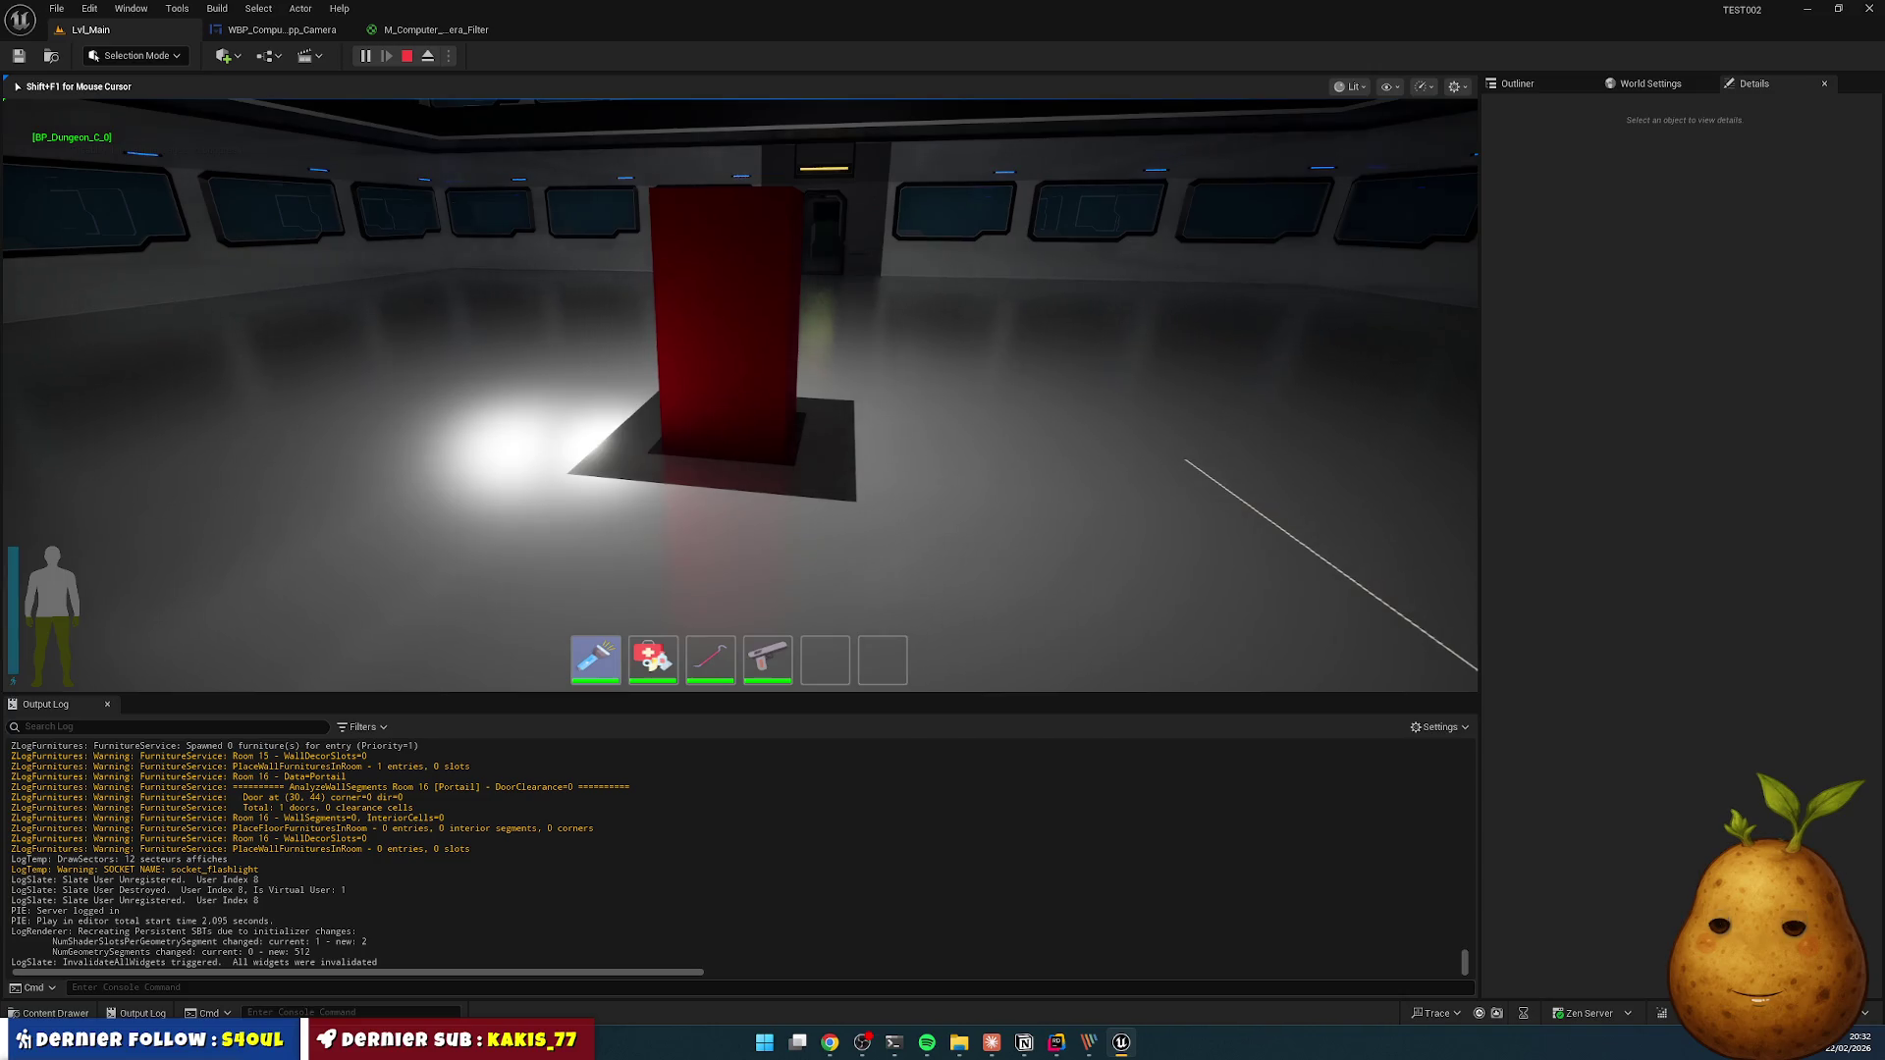
key(w)
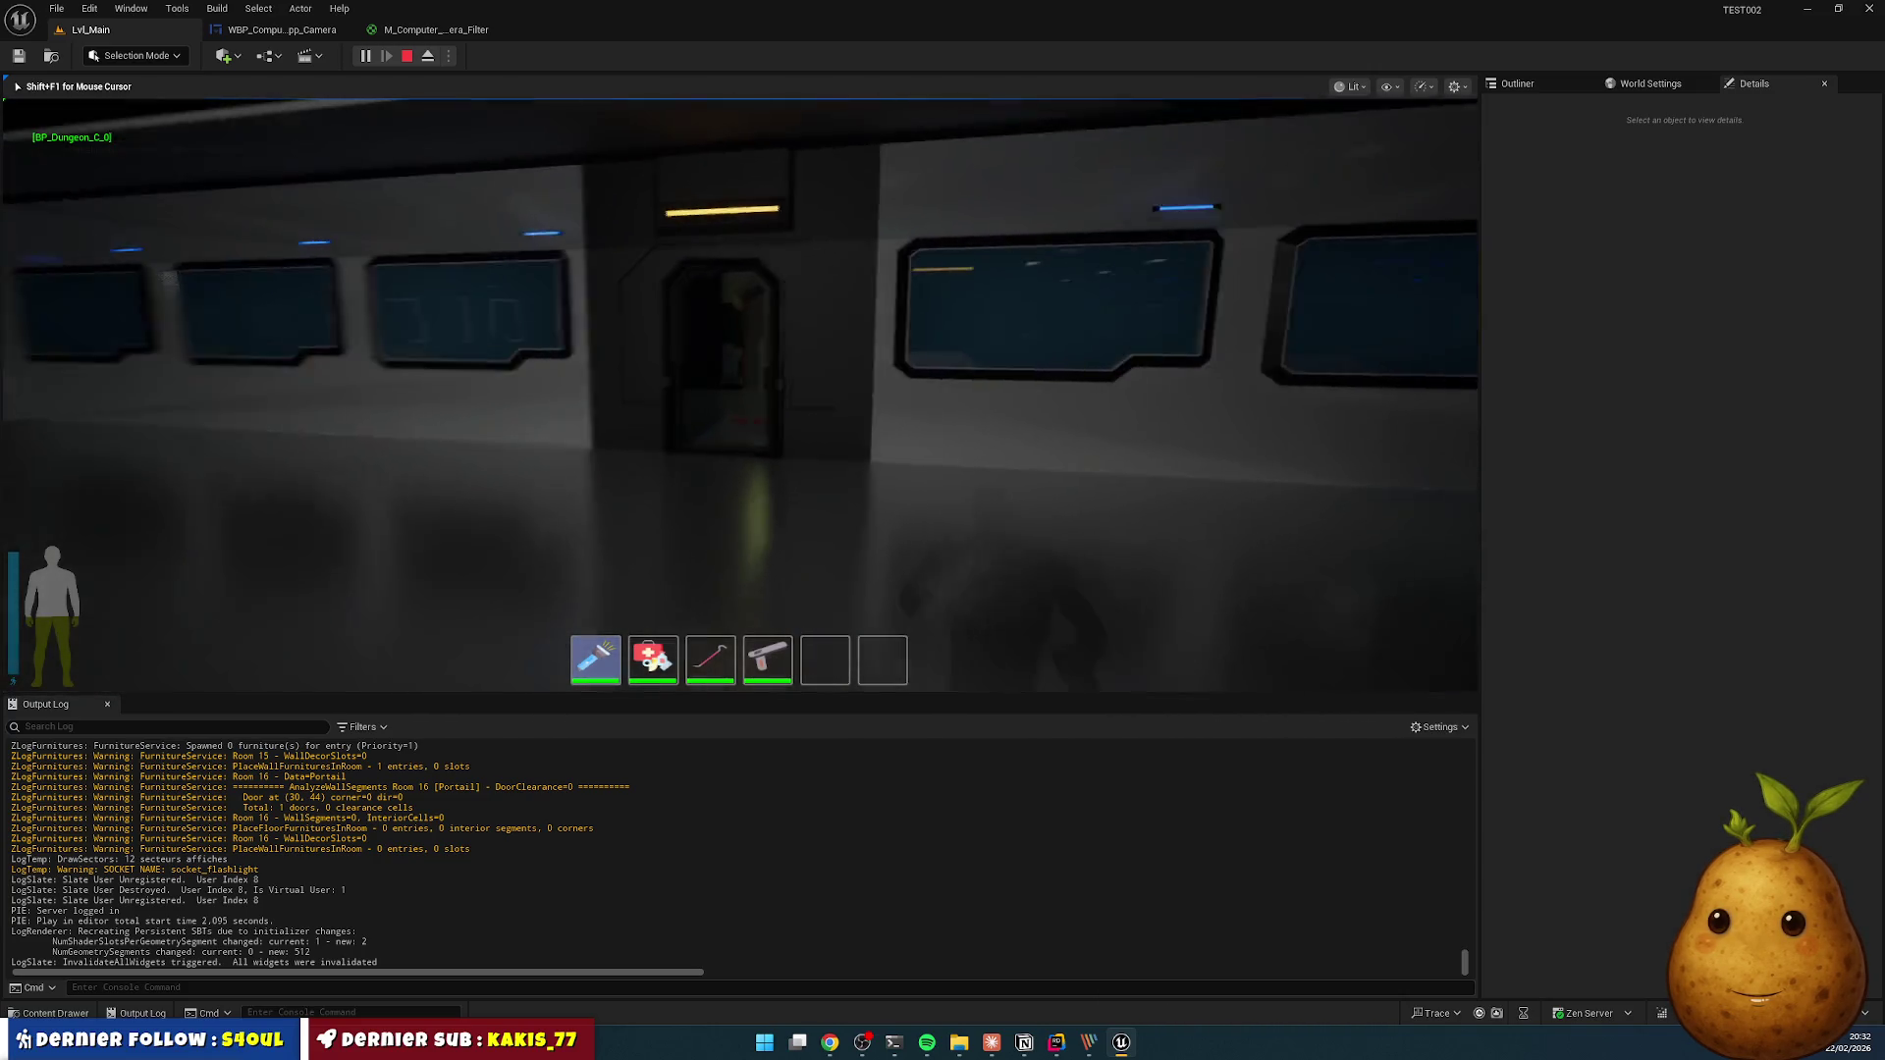
key(w)
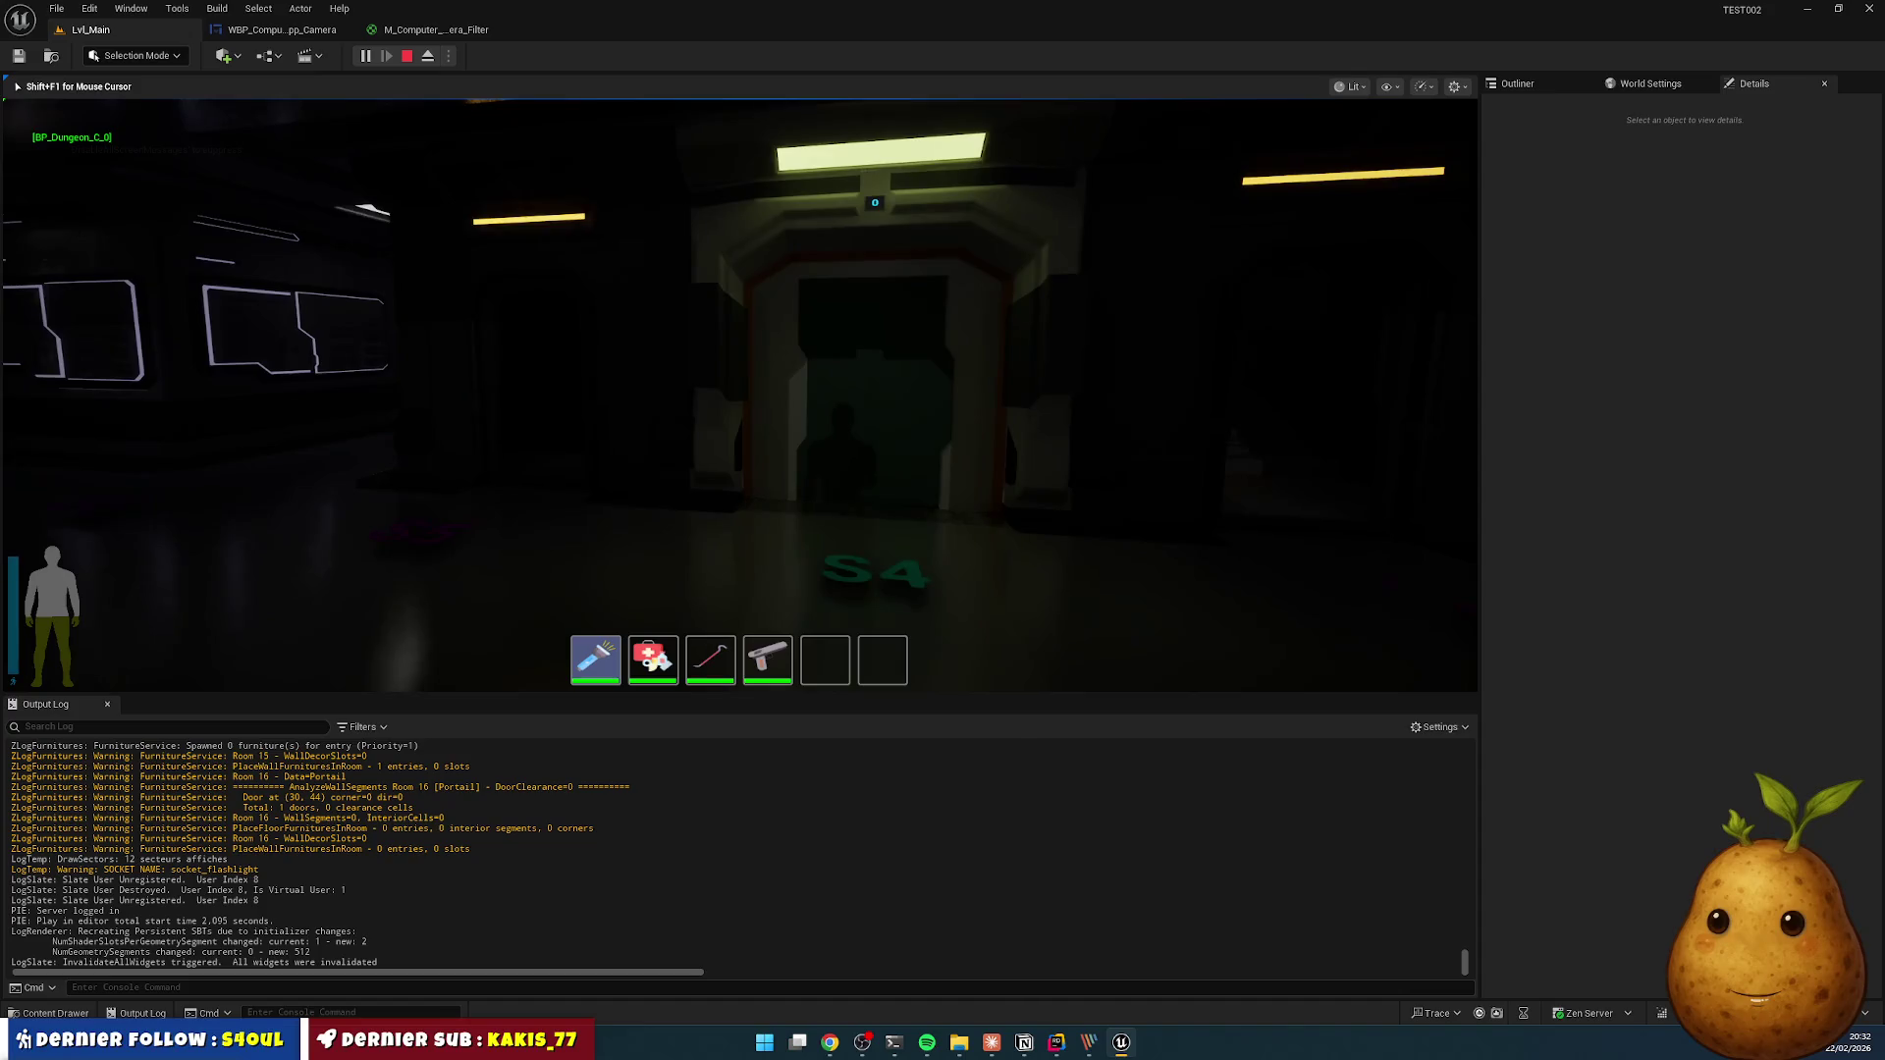
key(w)
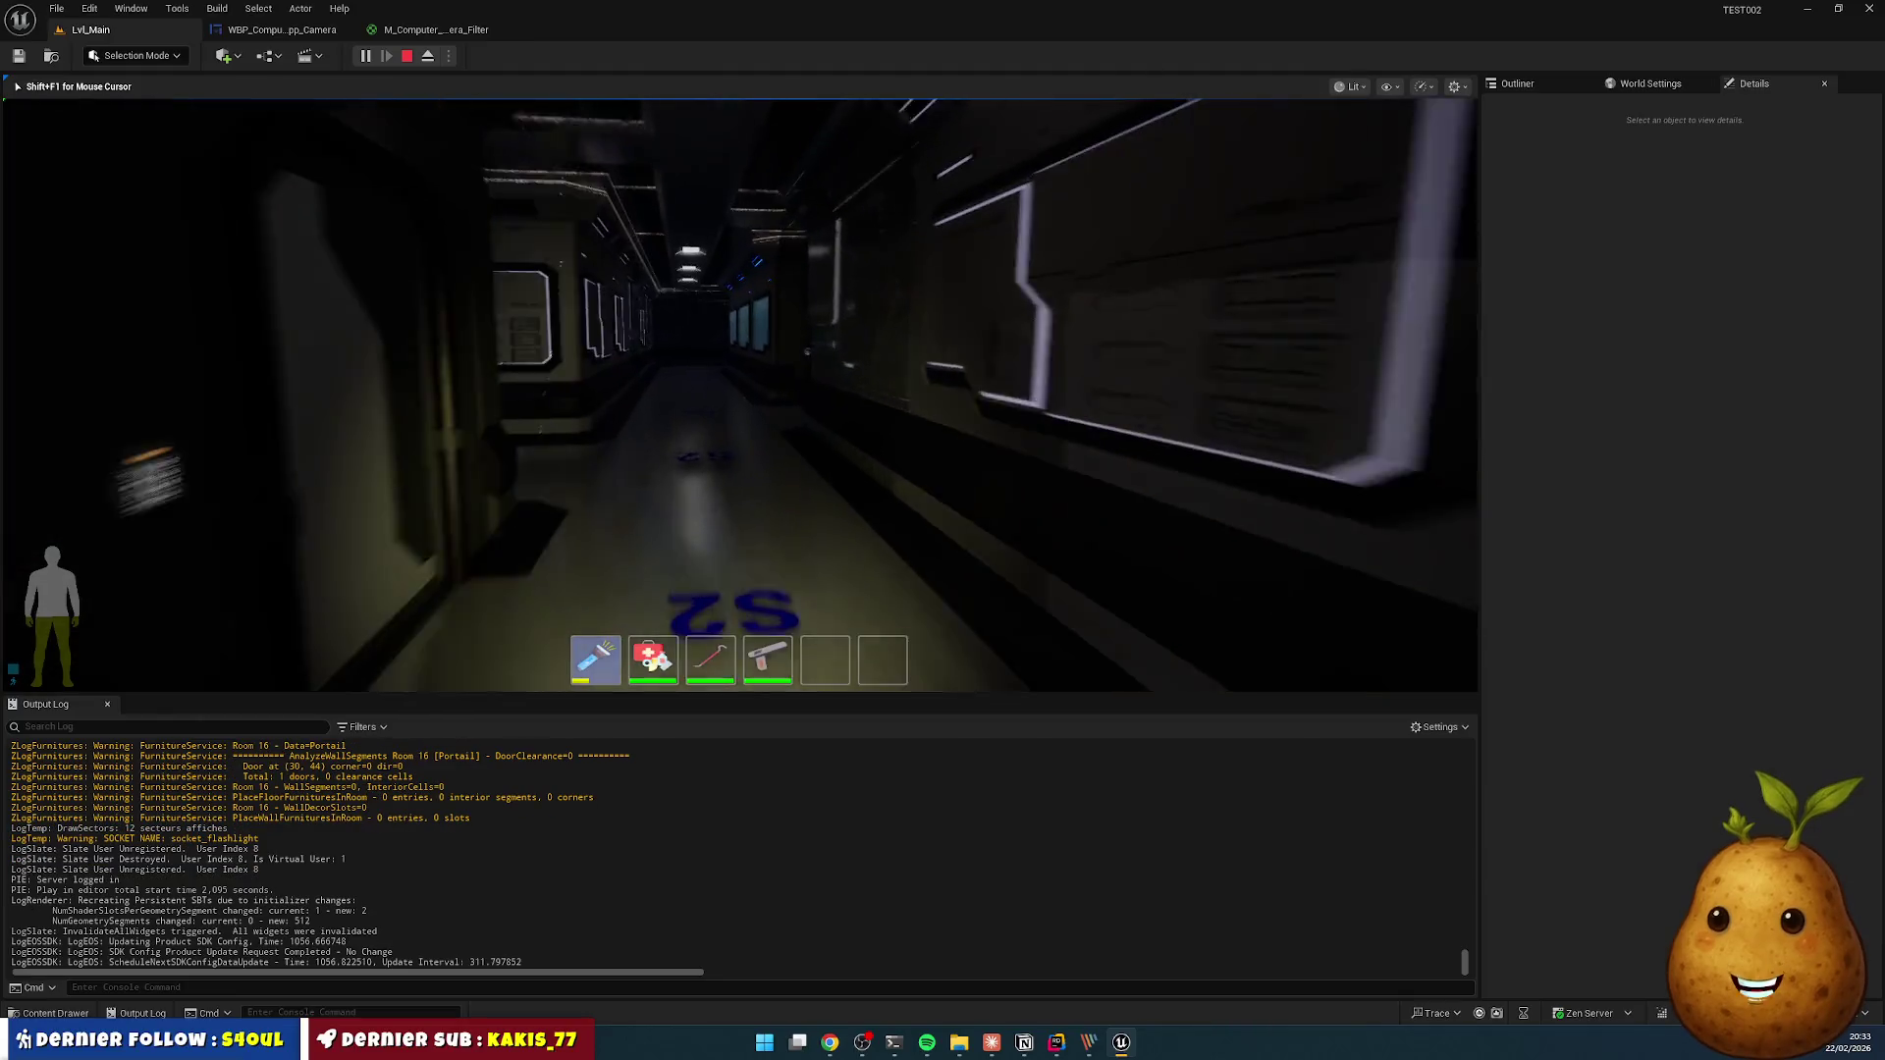
key(w)
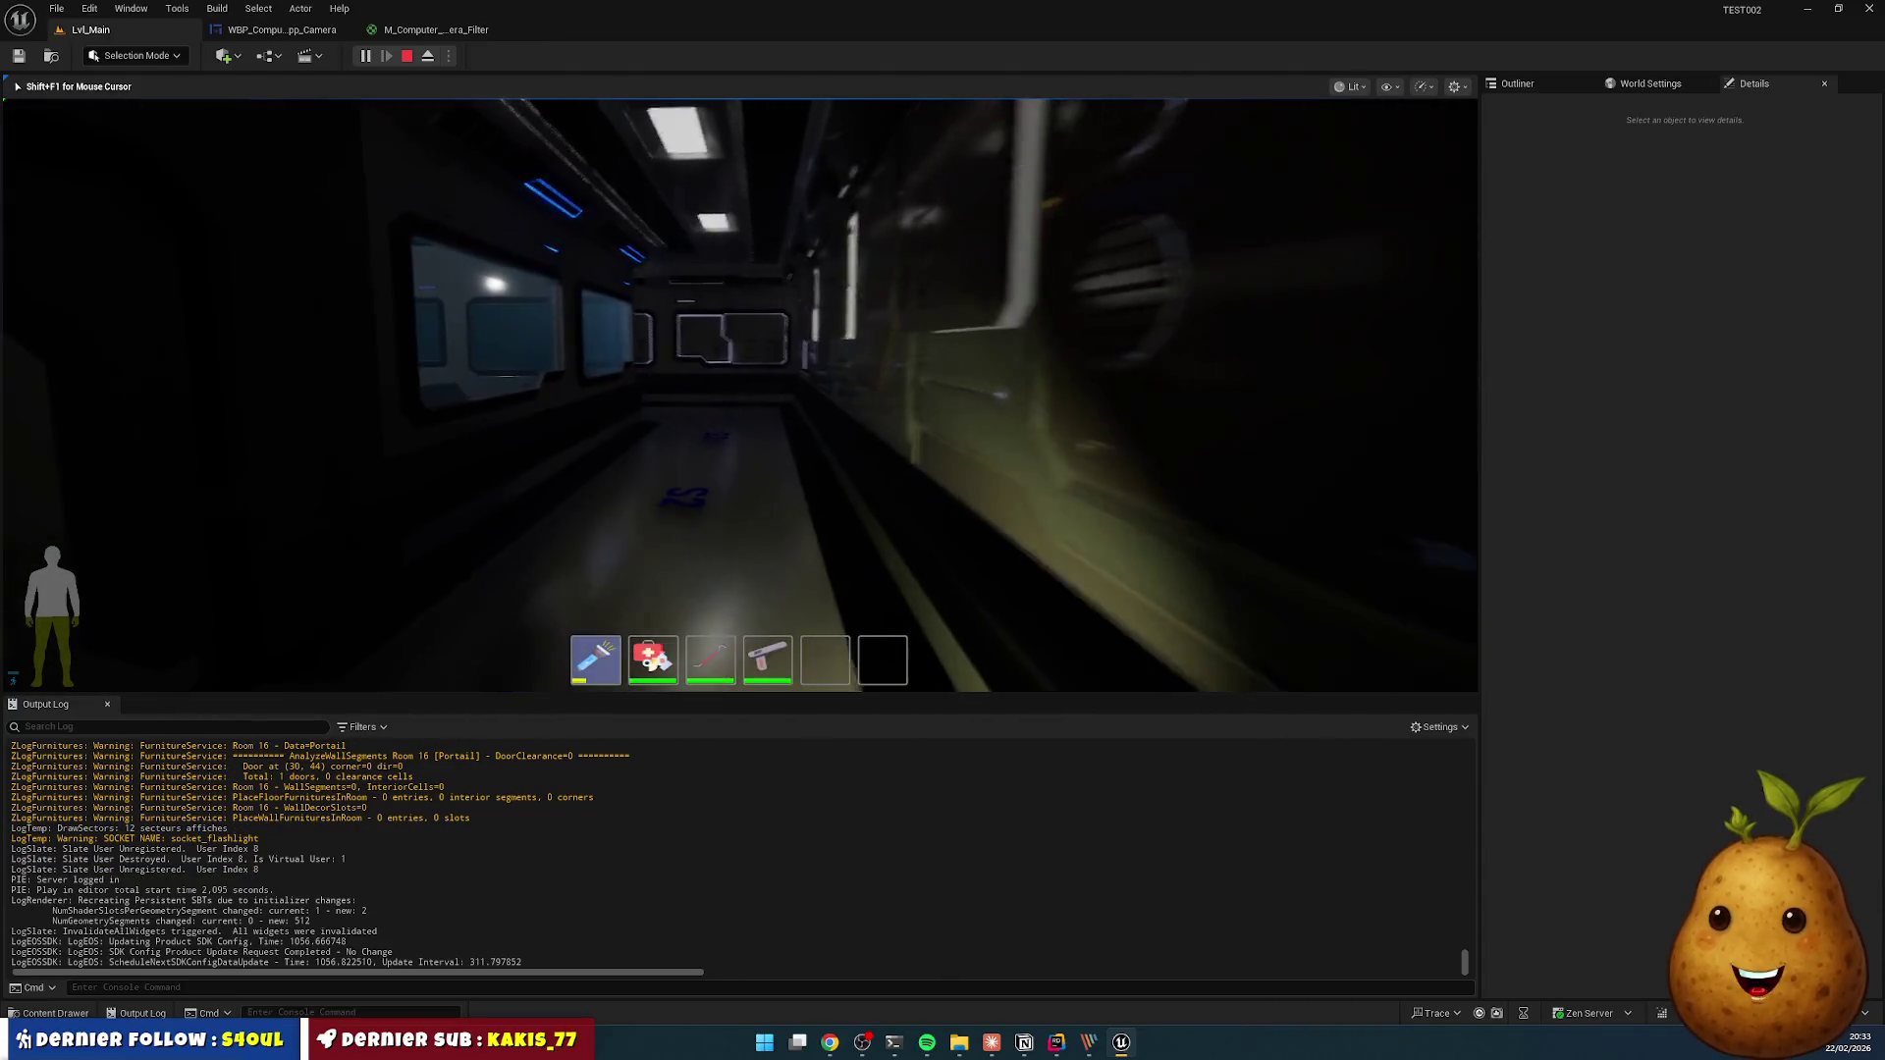
key(w)
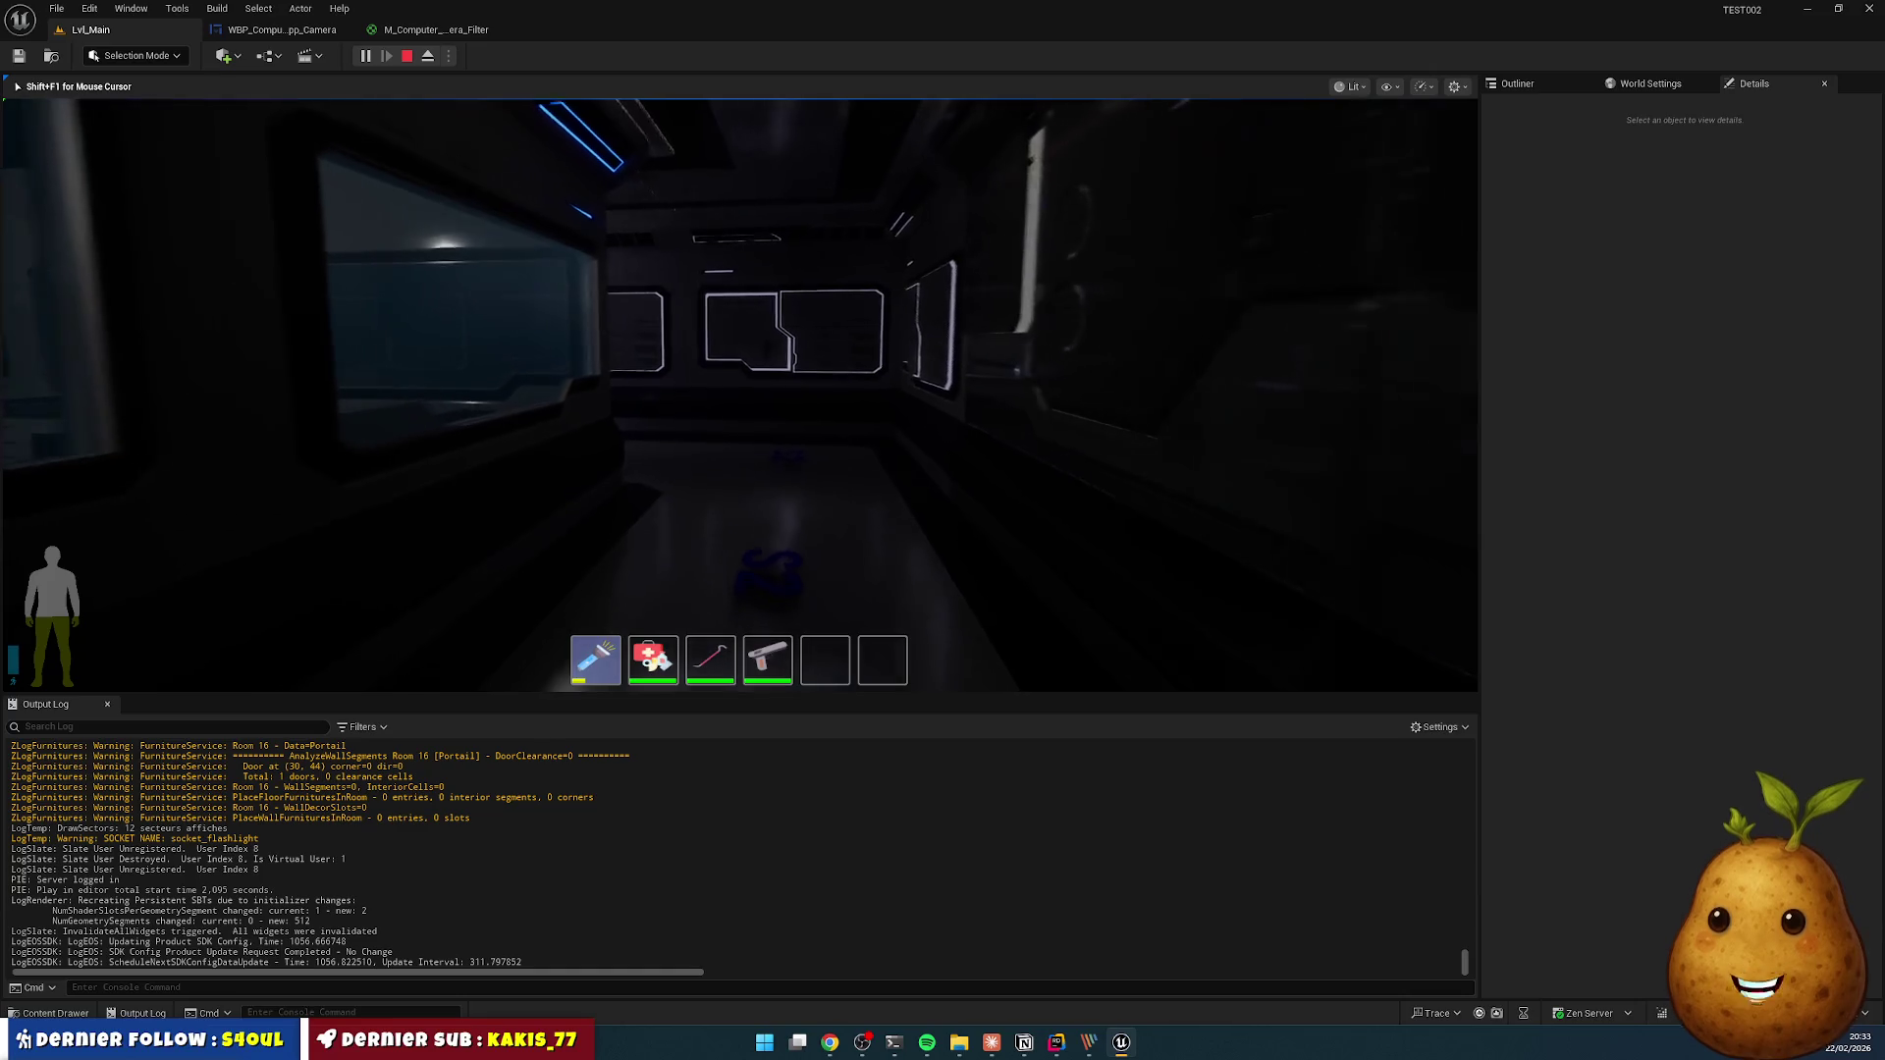
key(w)
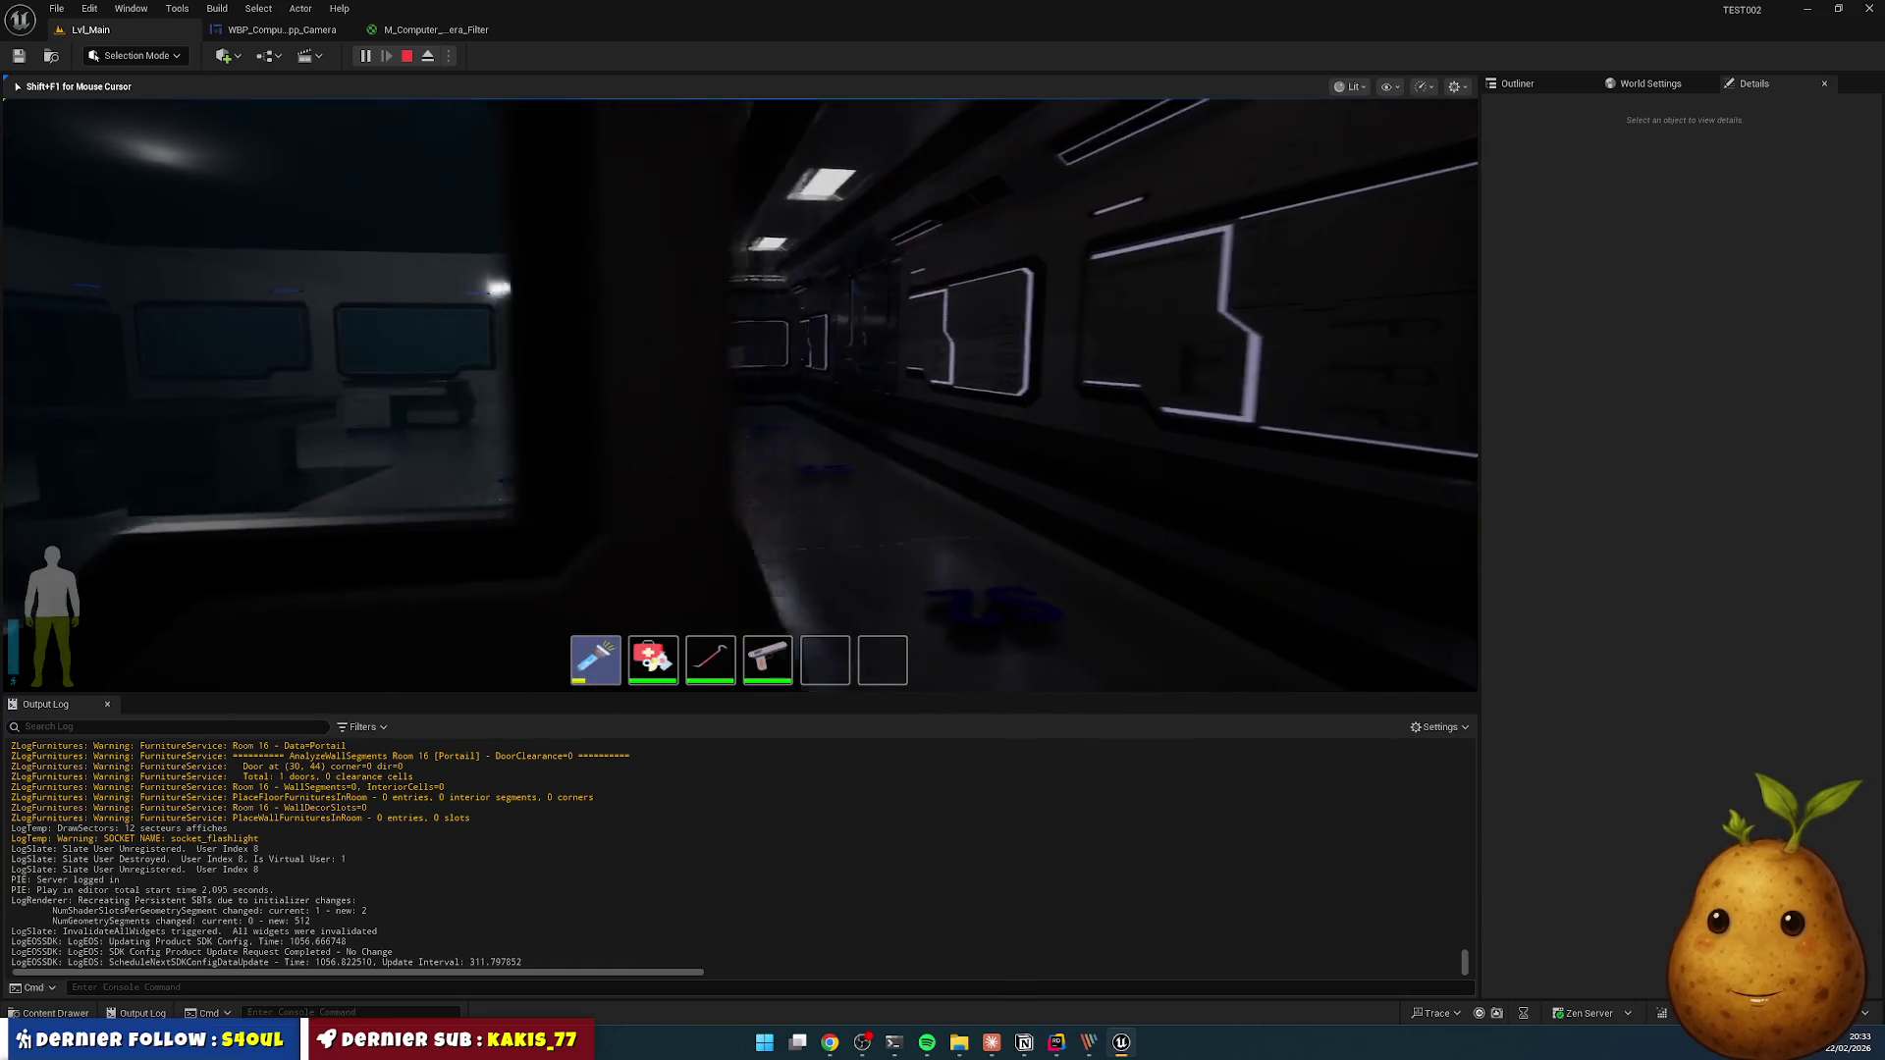
key(w)
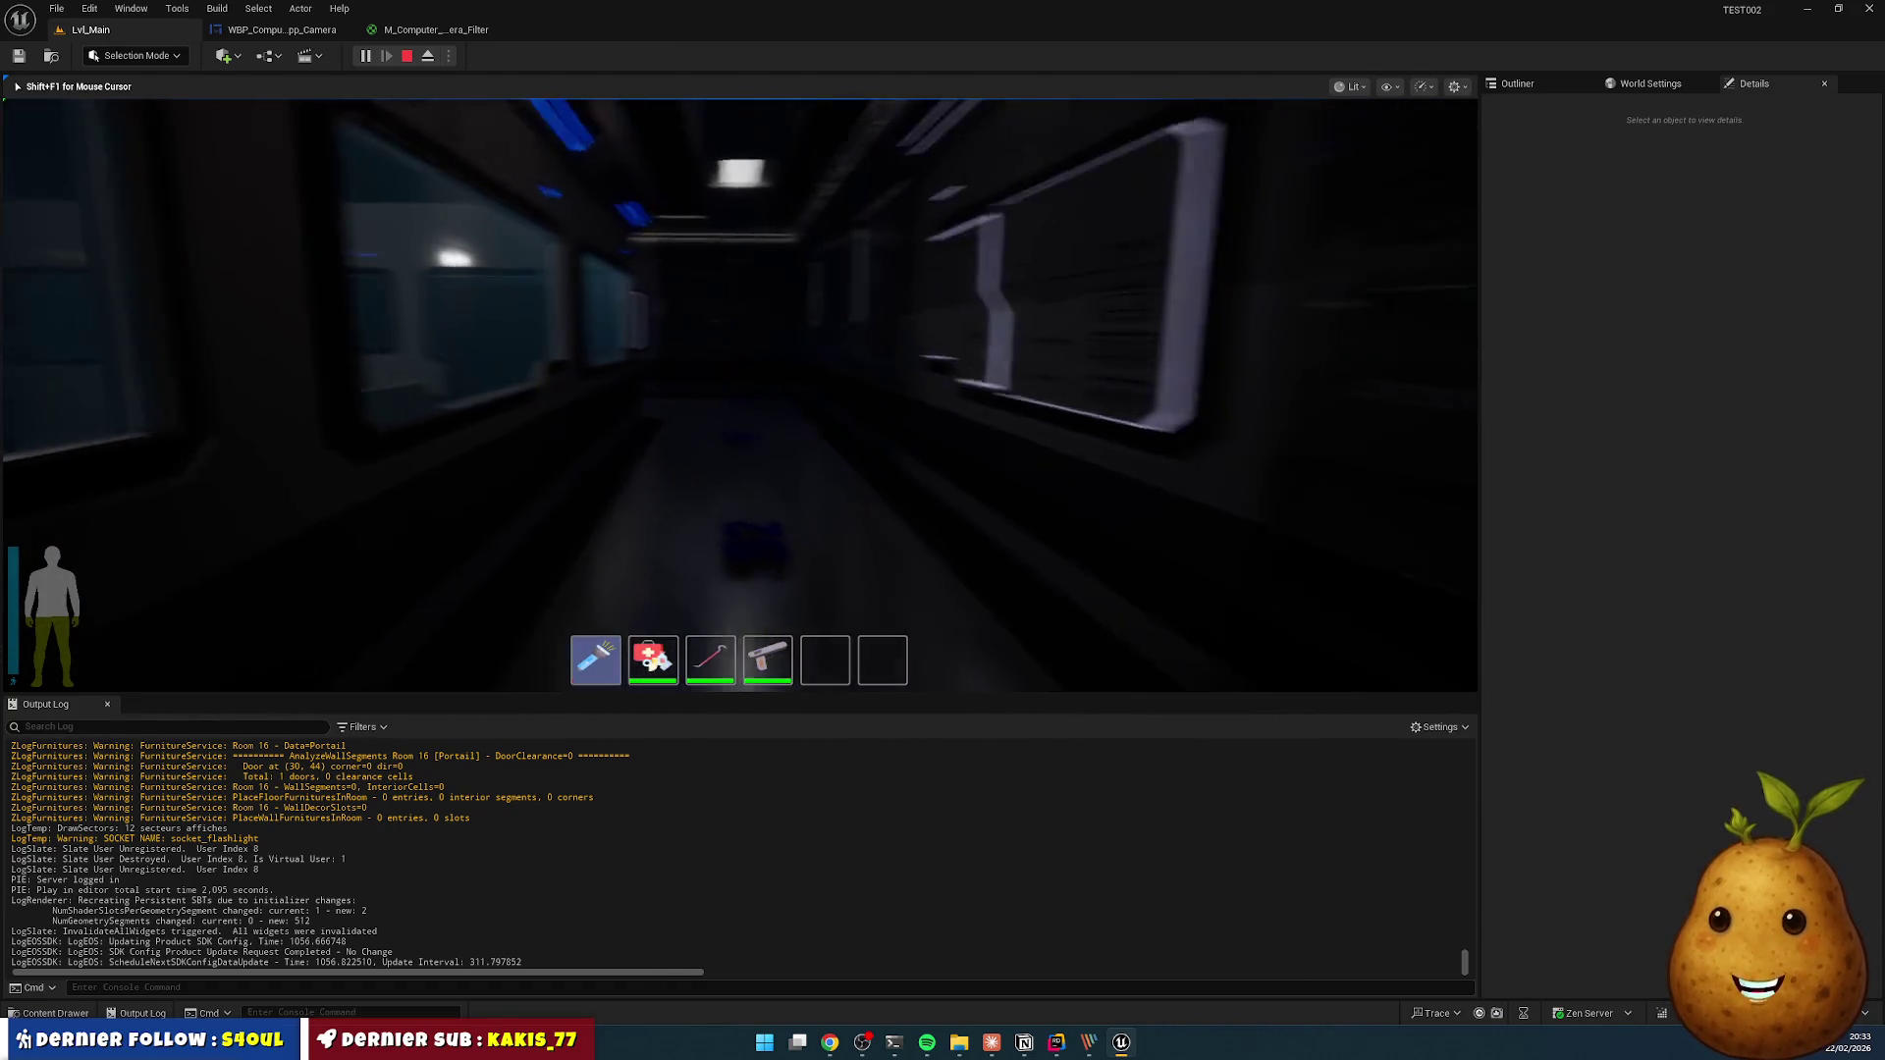
key(2)
key(3)
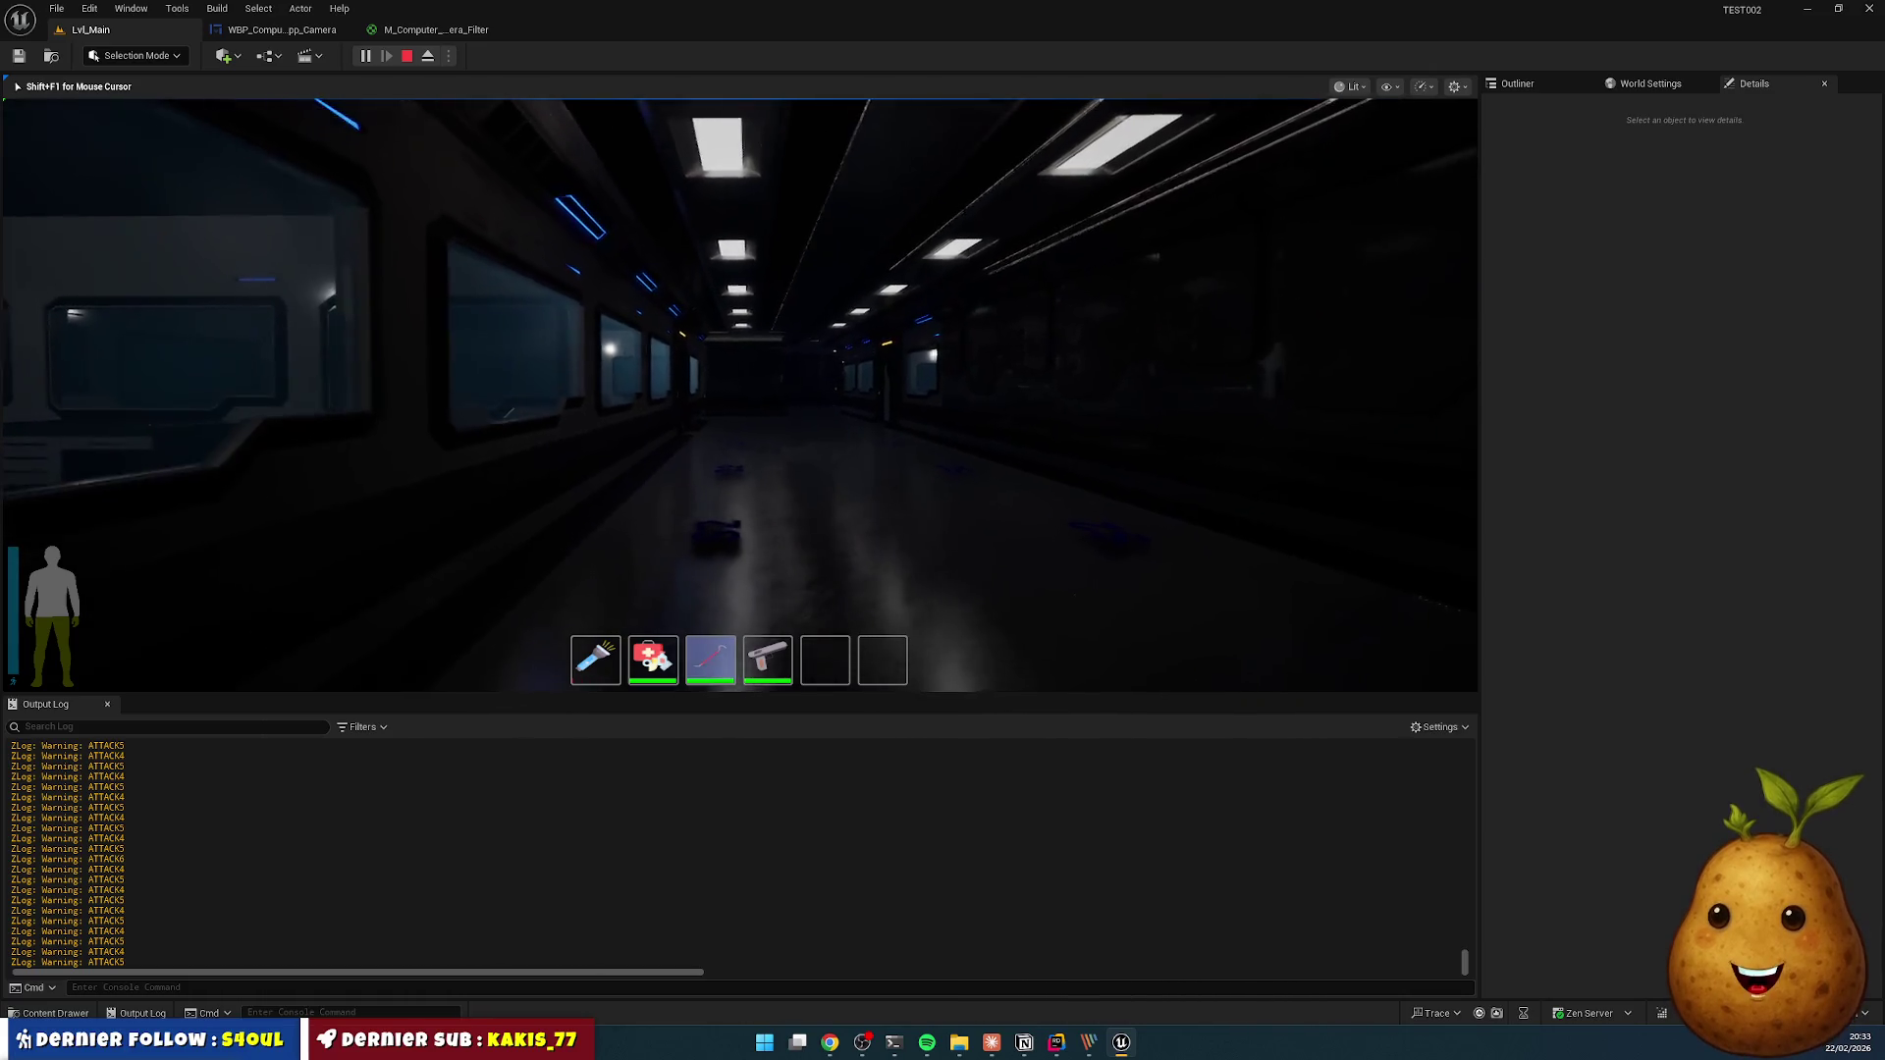
key(Escape)
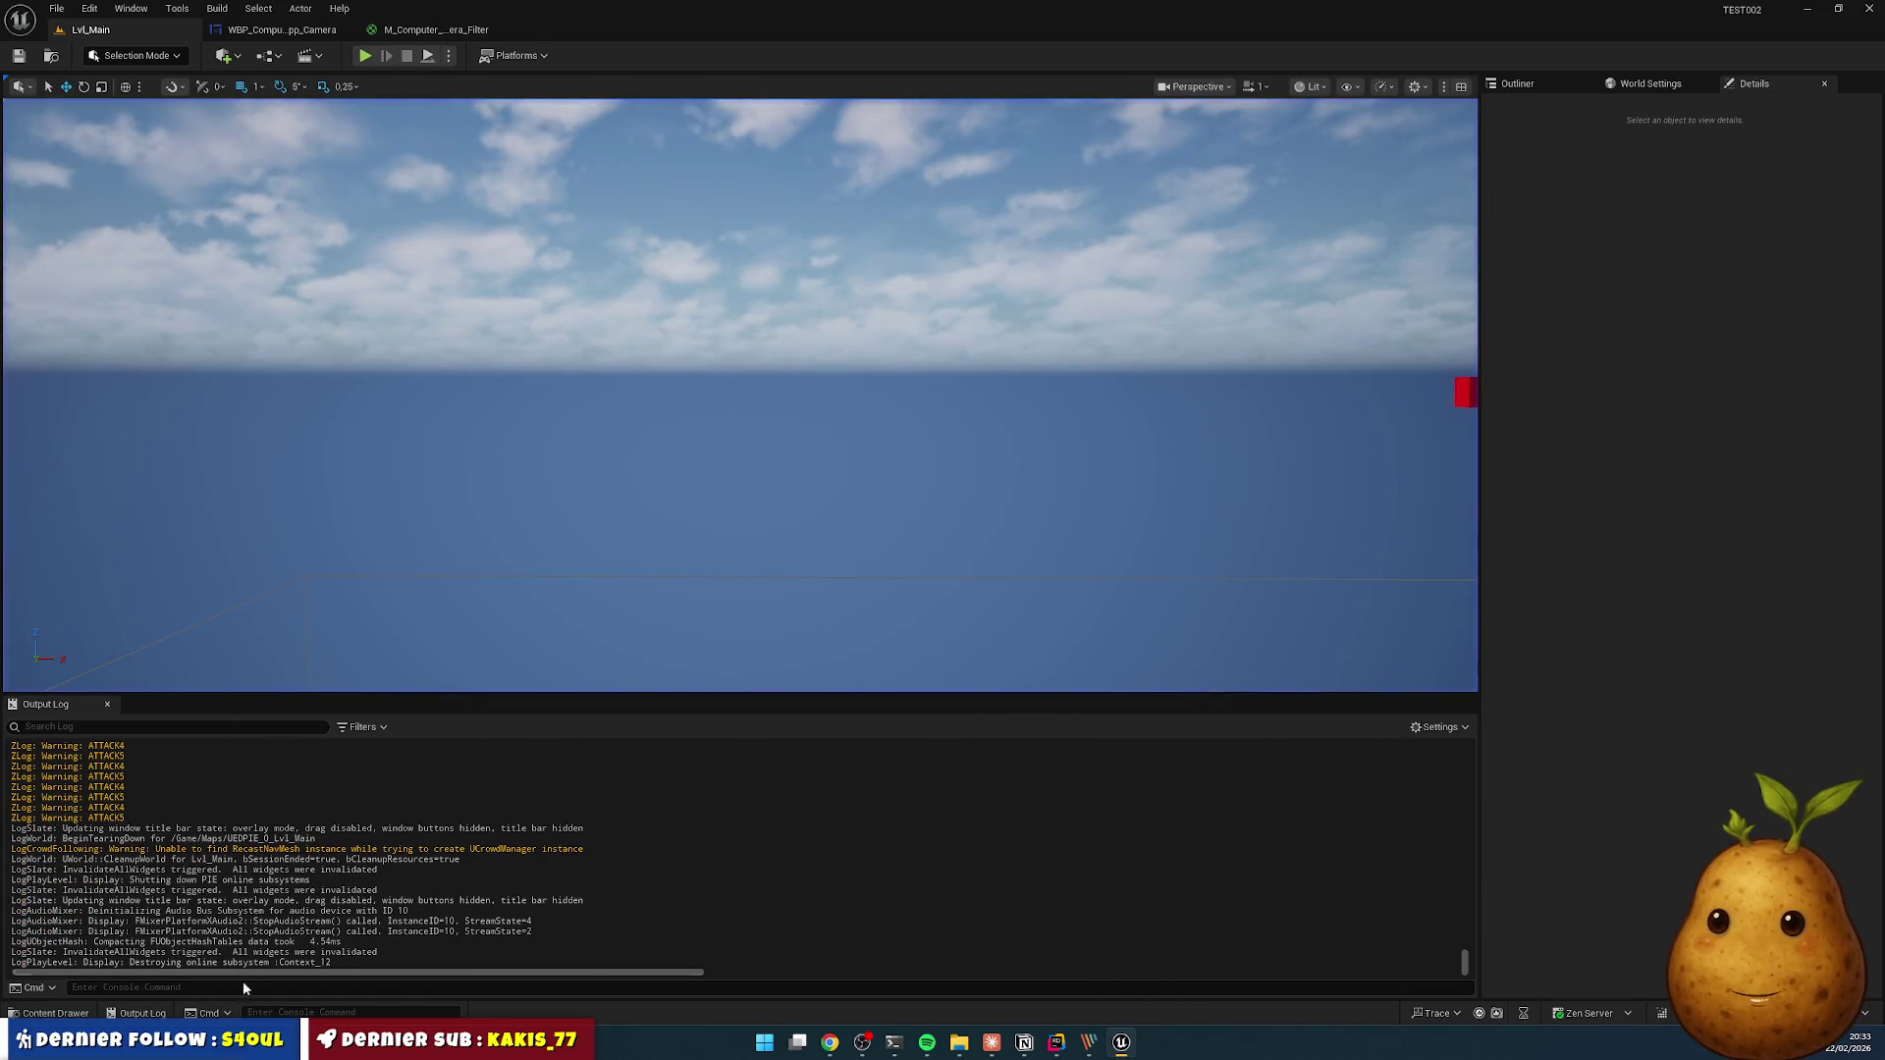
- Browse Content > Gameplay > GameFlow > Characters > PlayerCharacter > Animations > Animations and select A_TestCharacter_Melee
click(51, 1013)
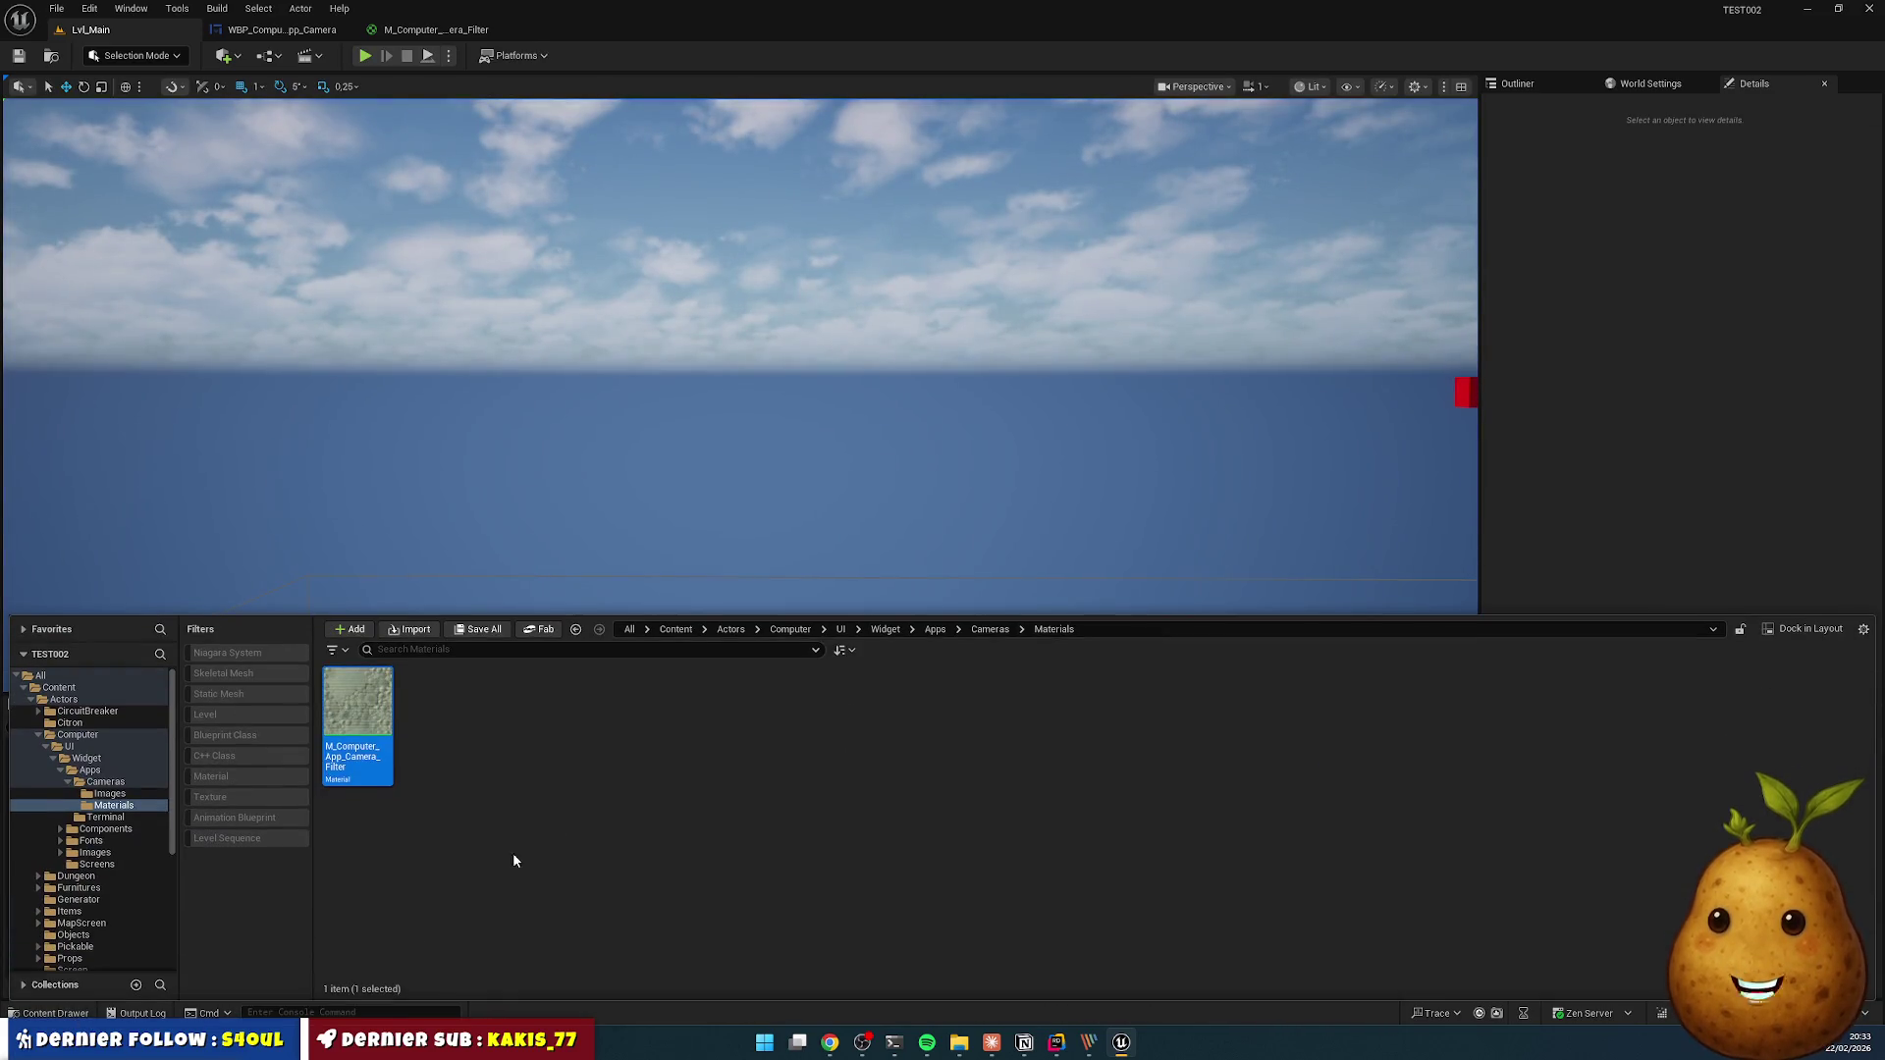
click(676, 629)
click(354, 700)
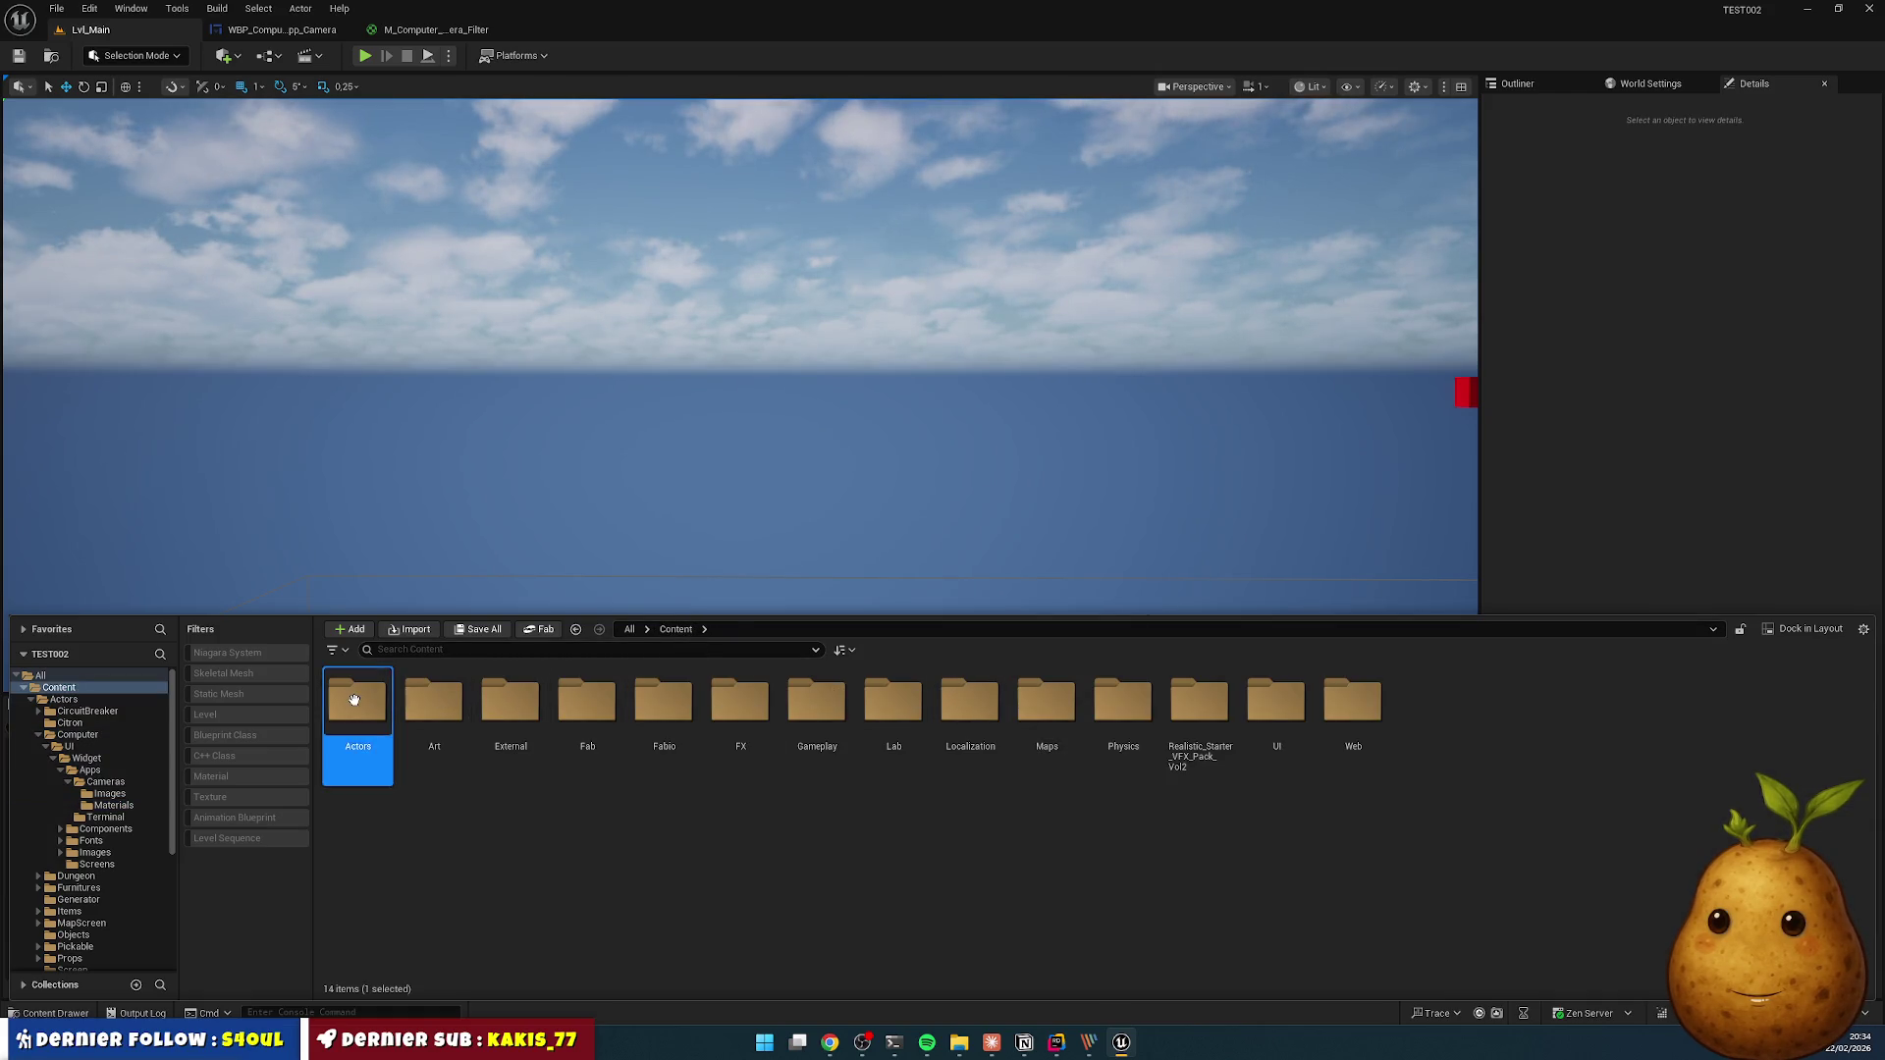
double_click(817, 700)
click(358, 700)
double_click(511, 700)
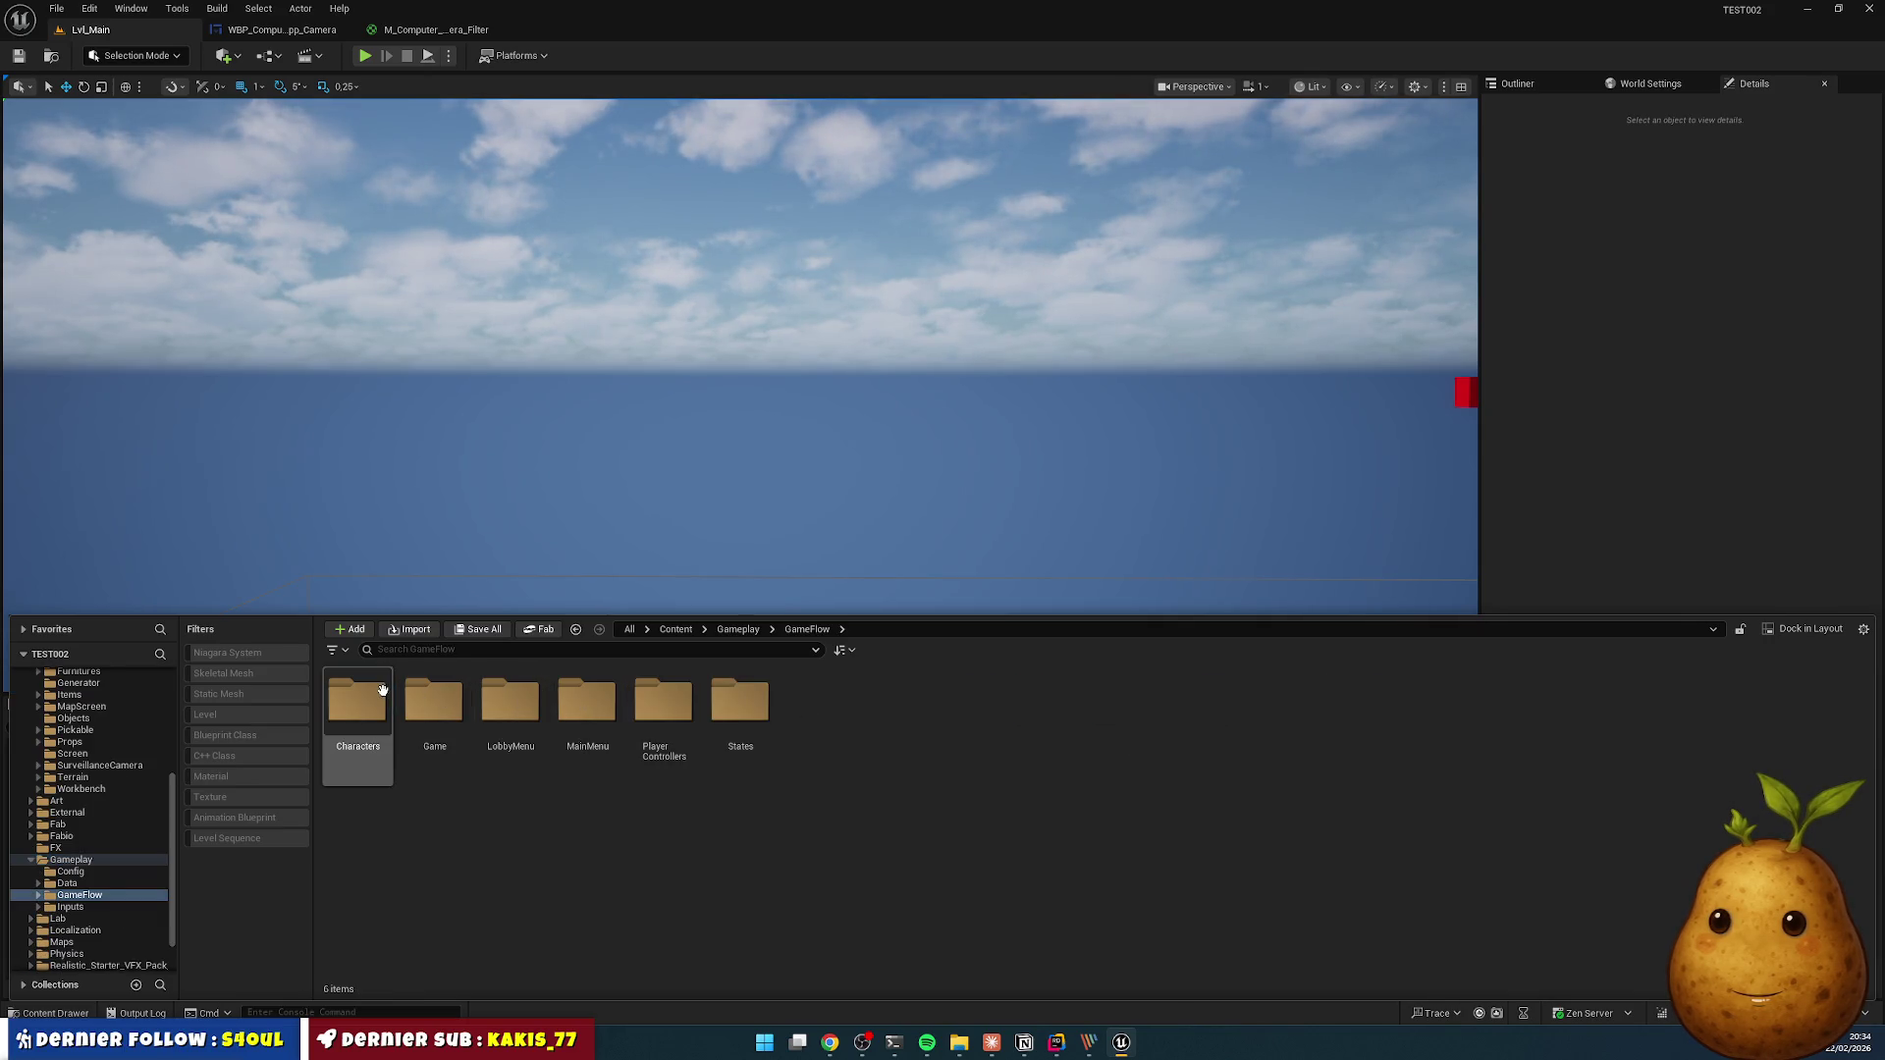
double_click(383, 690)
double_click(381, 727)
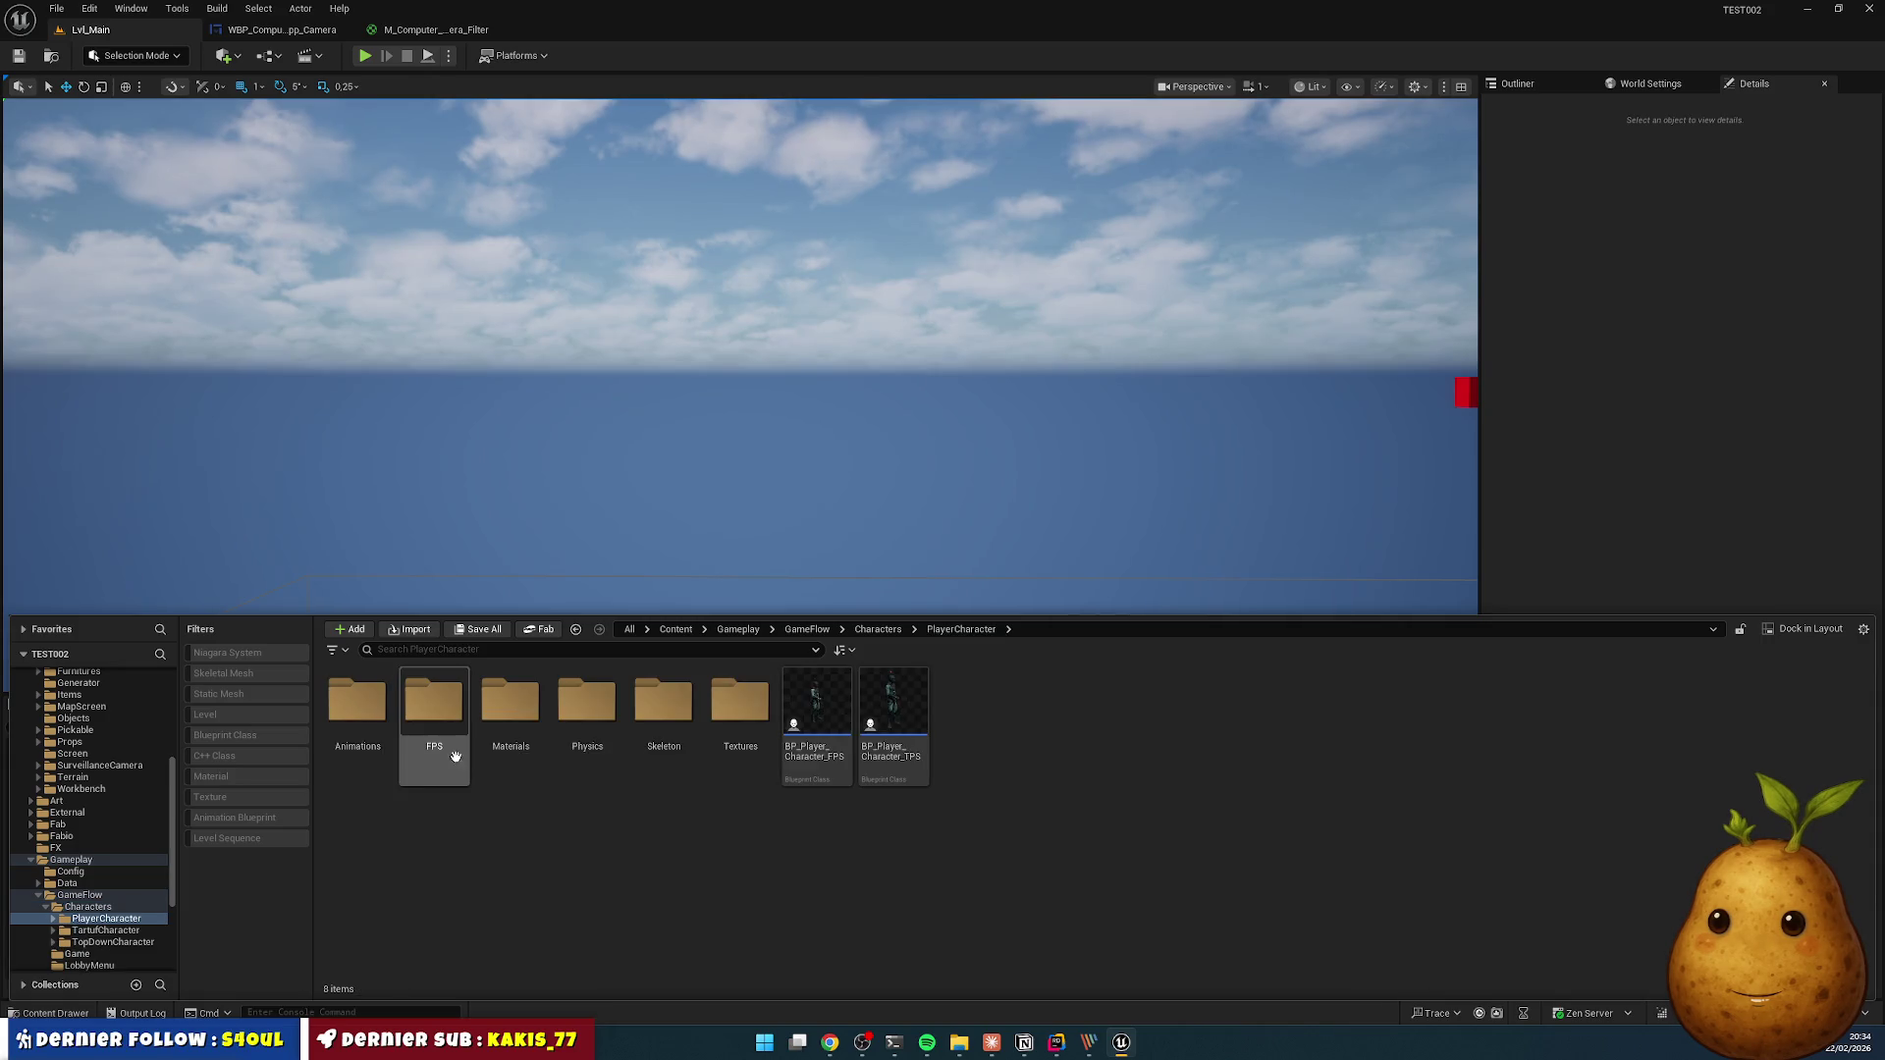
double_click(357, 700)
double_click(358, 700)
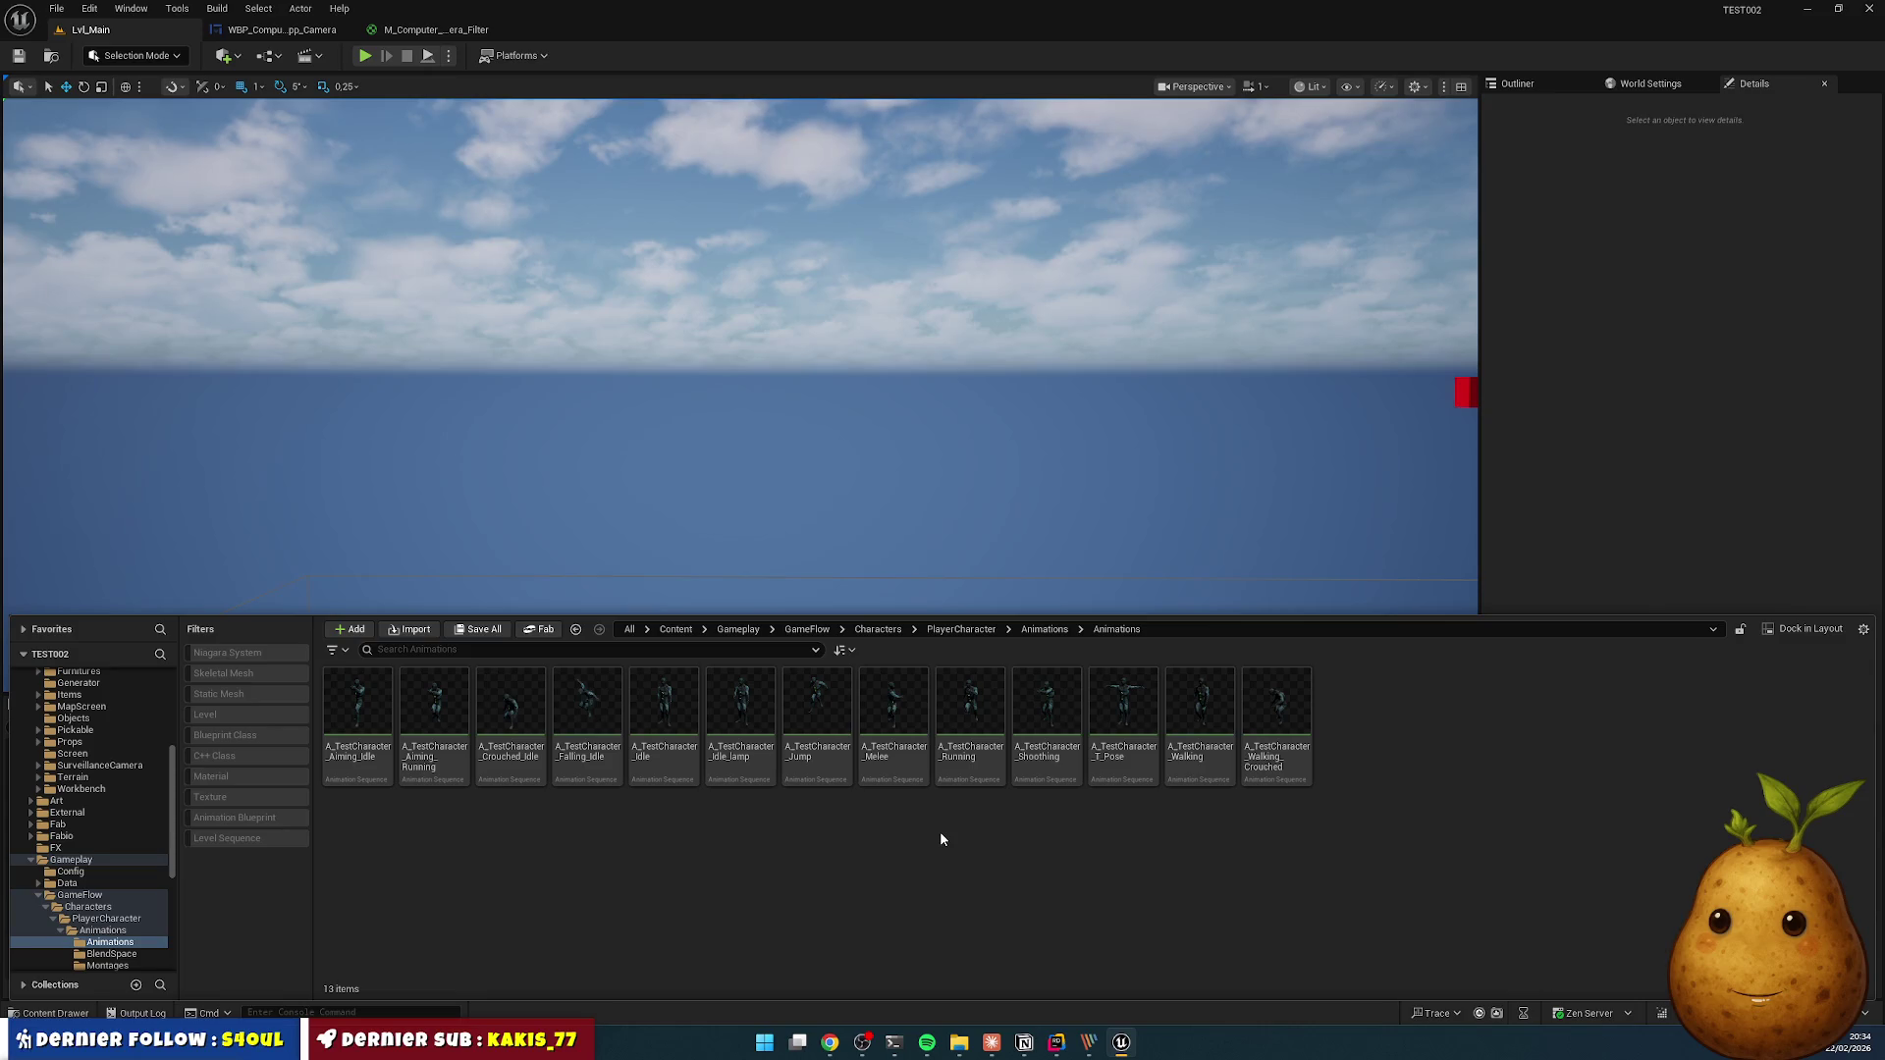
click(916, 697)
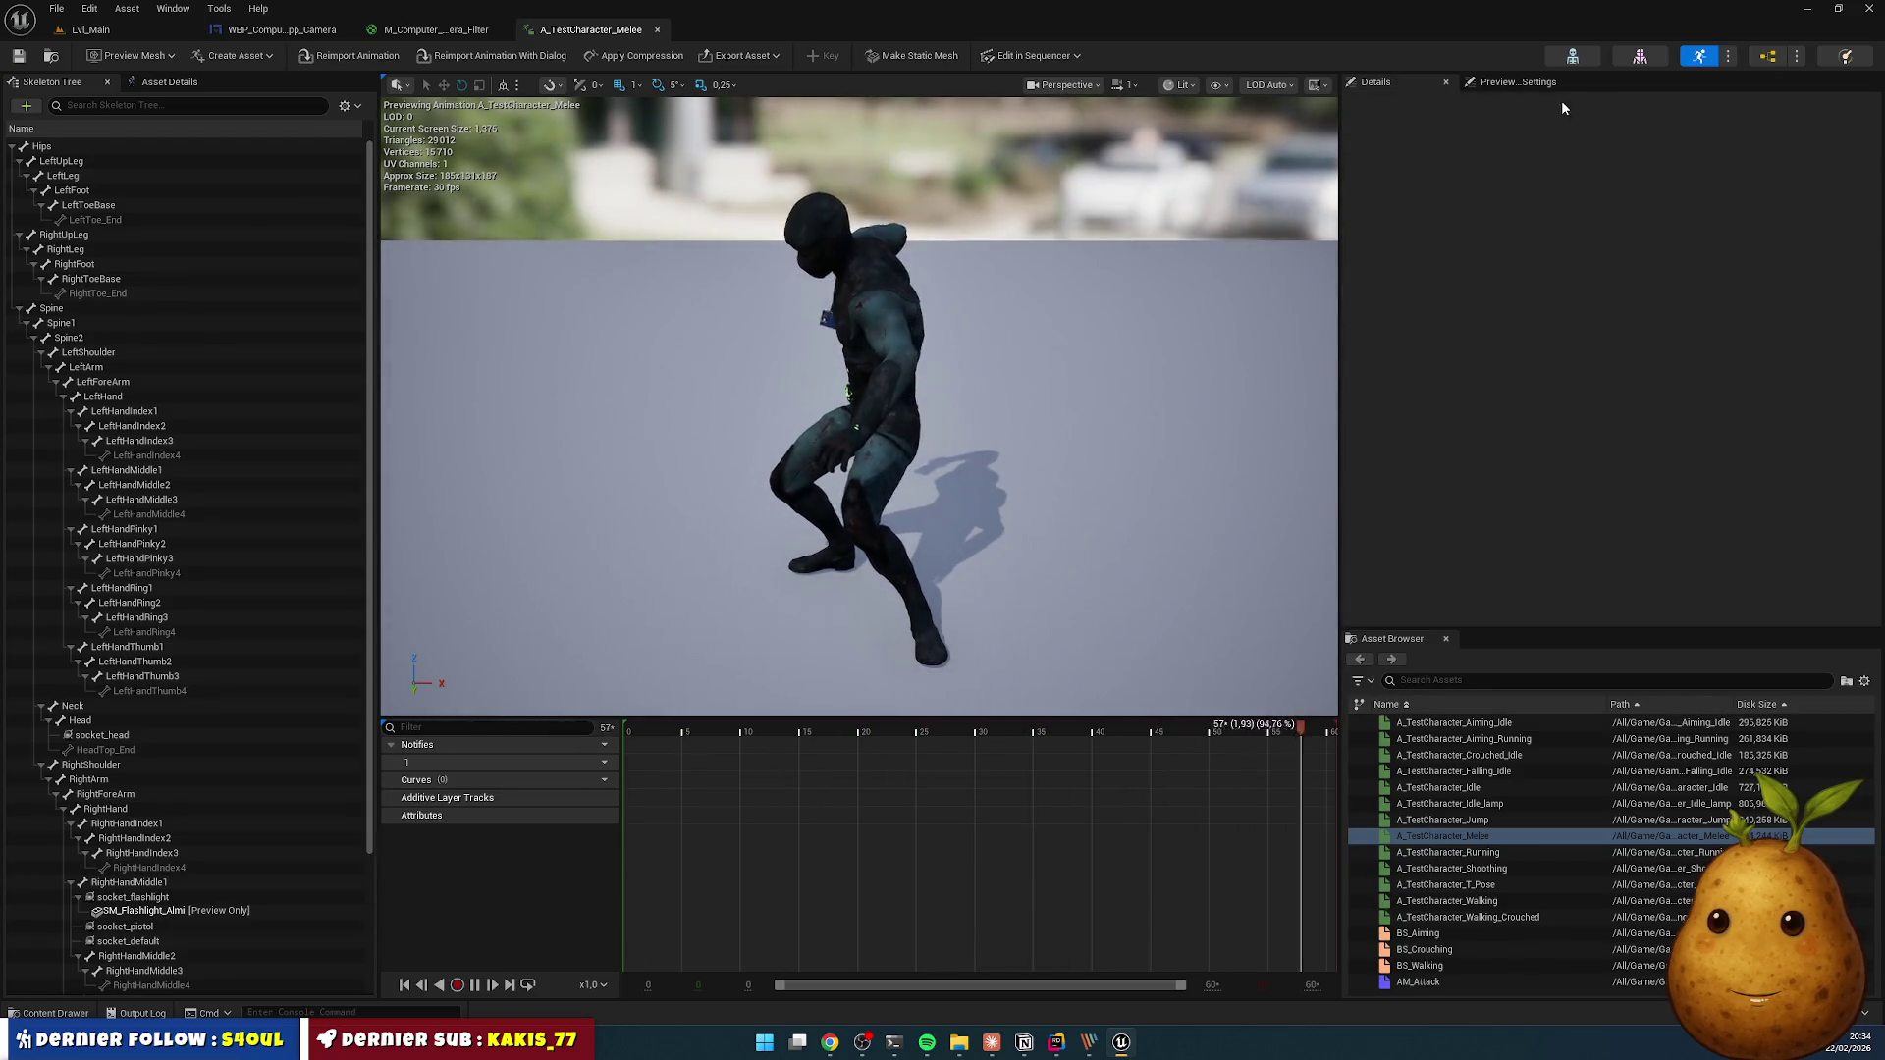
- In Preview Scene Settings, try Rotation Speed 1 and then restore it to 2
click(1538, 87)
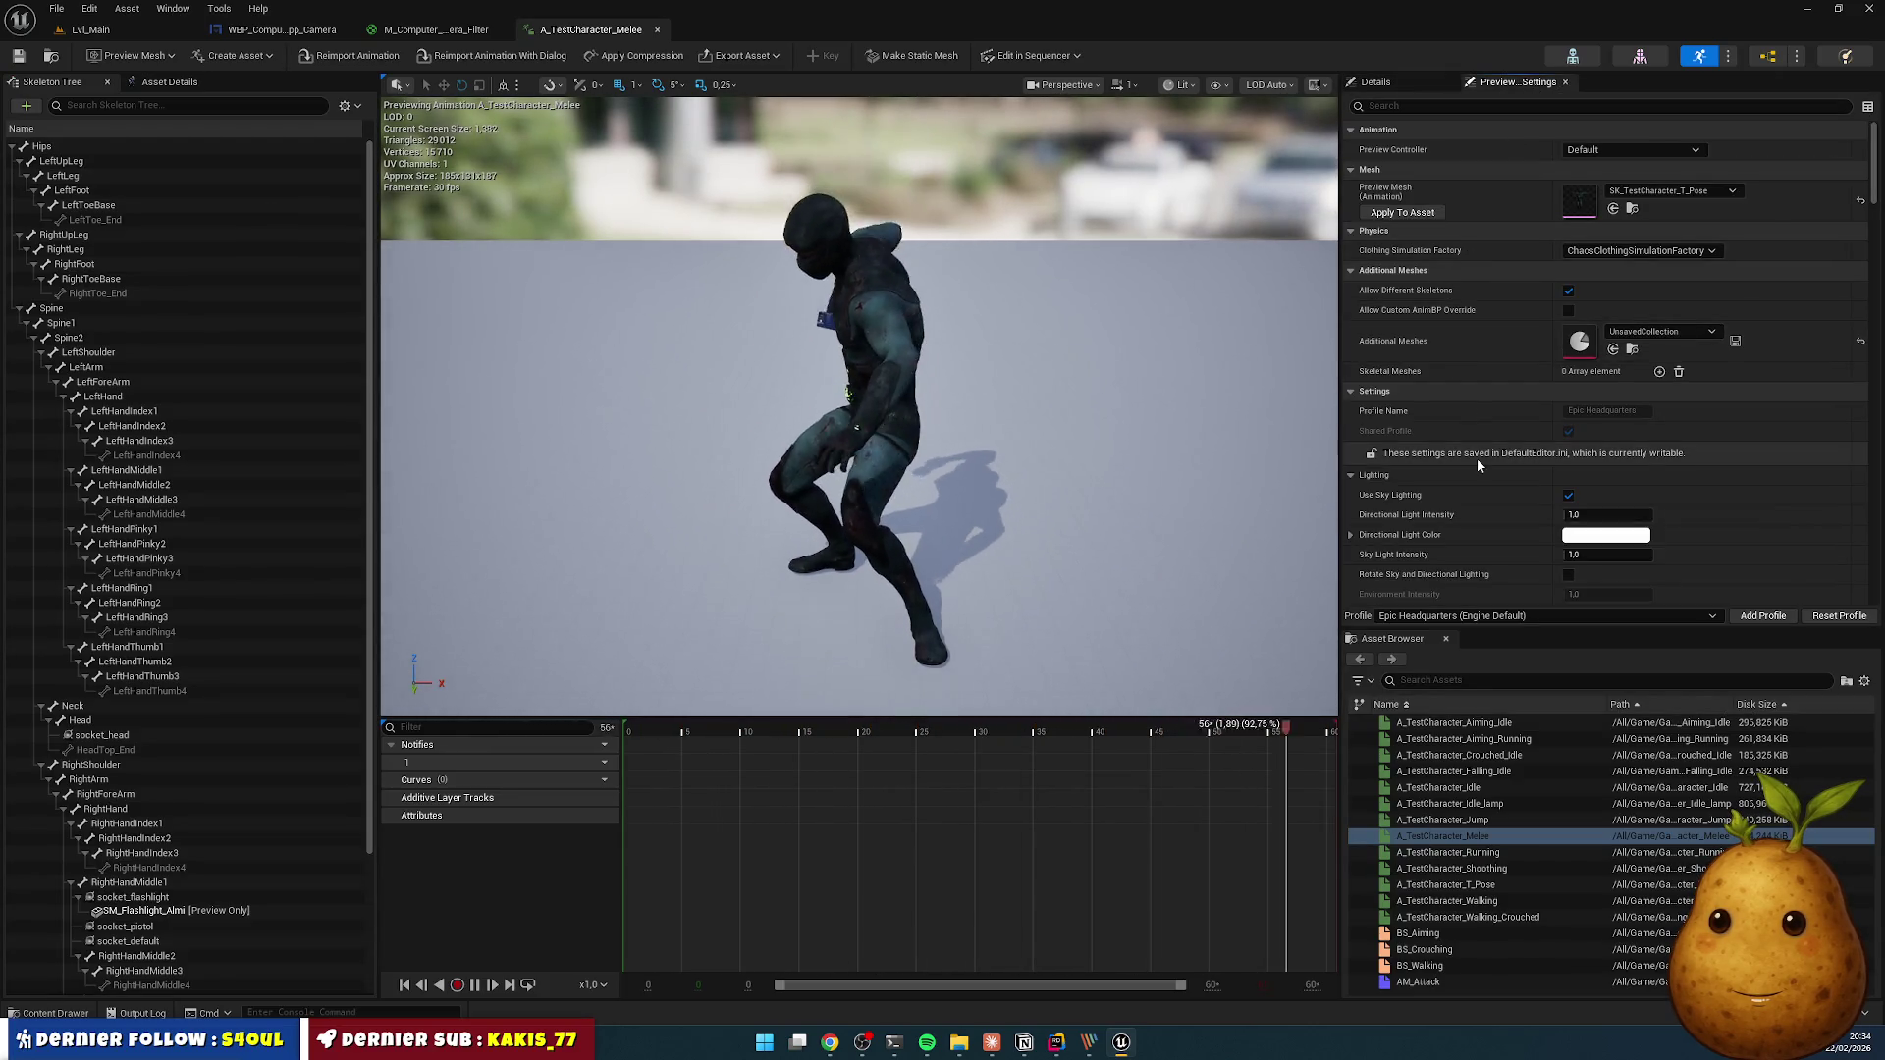
scroll(1453, 343, down, 1)
scroll(1452, 346, down, 3)
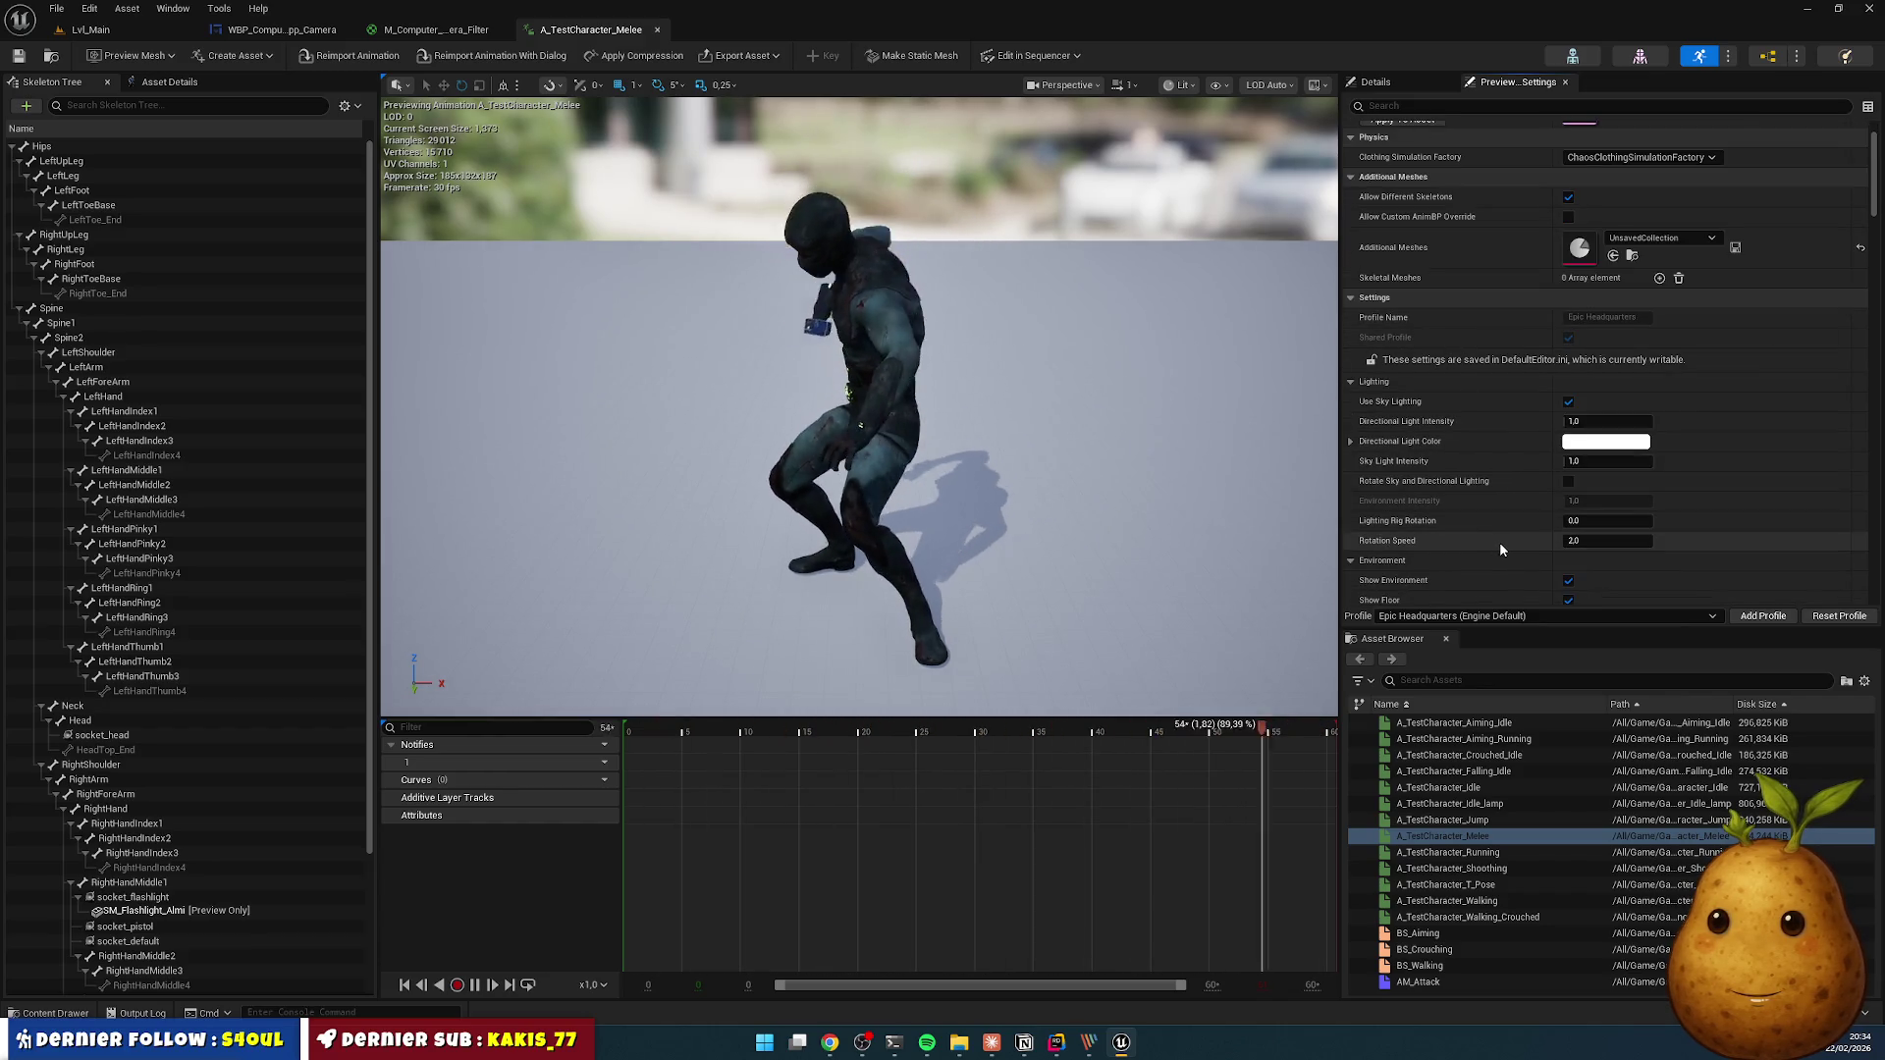
click(1596, 543)
text(1)
key(Return)
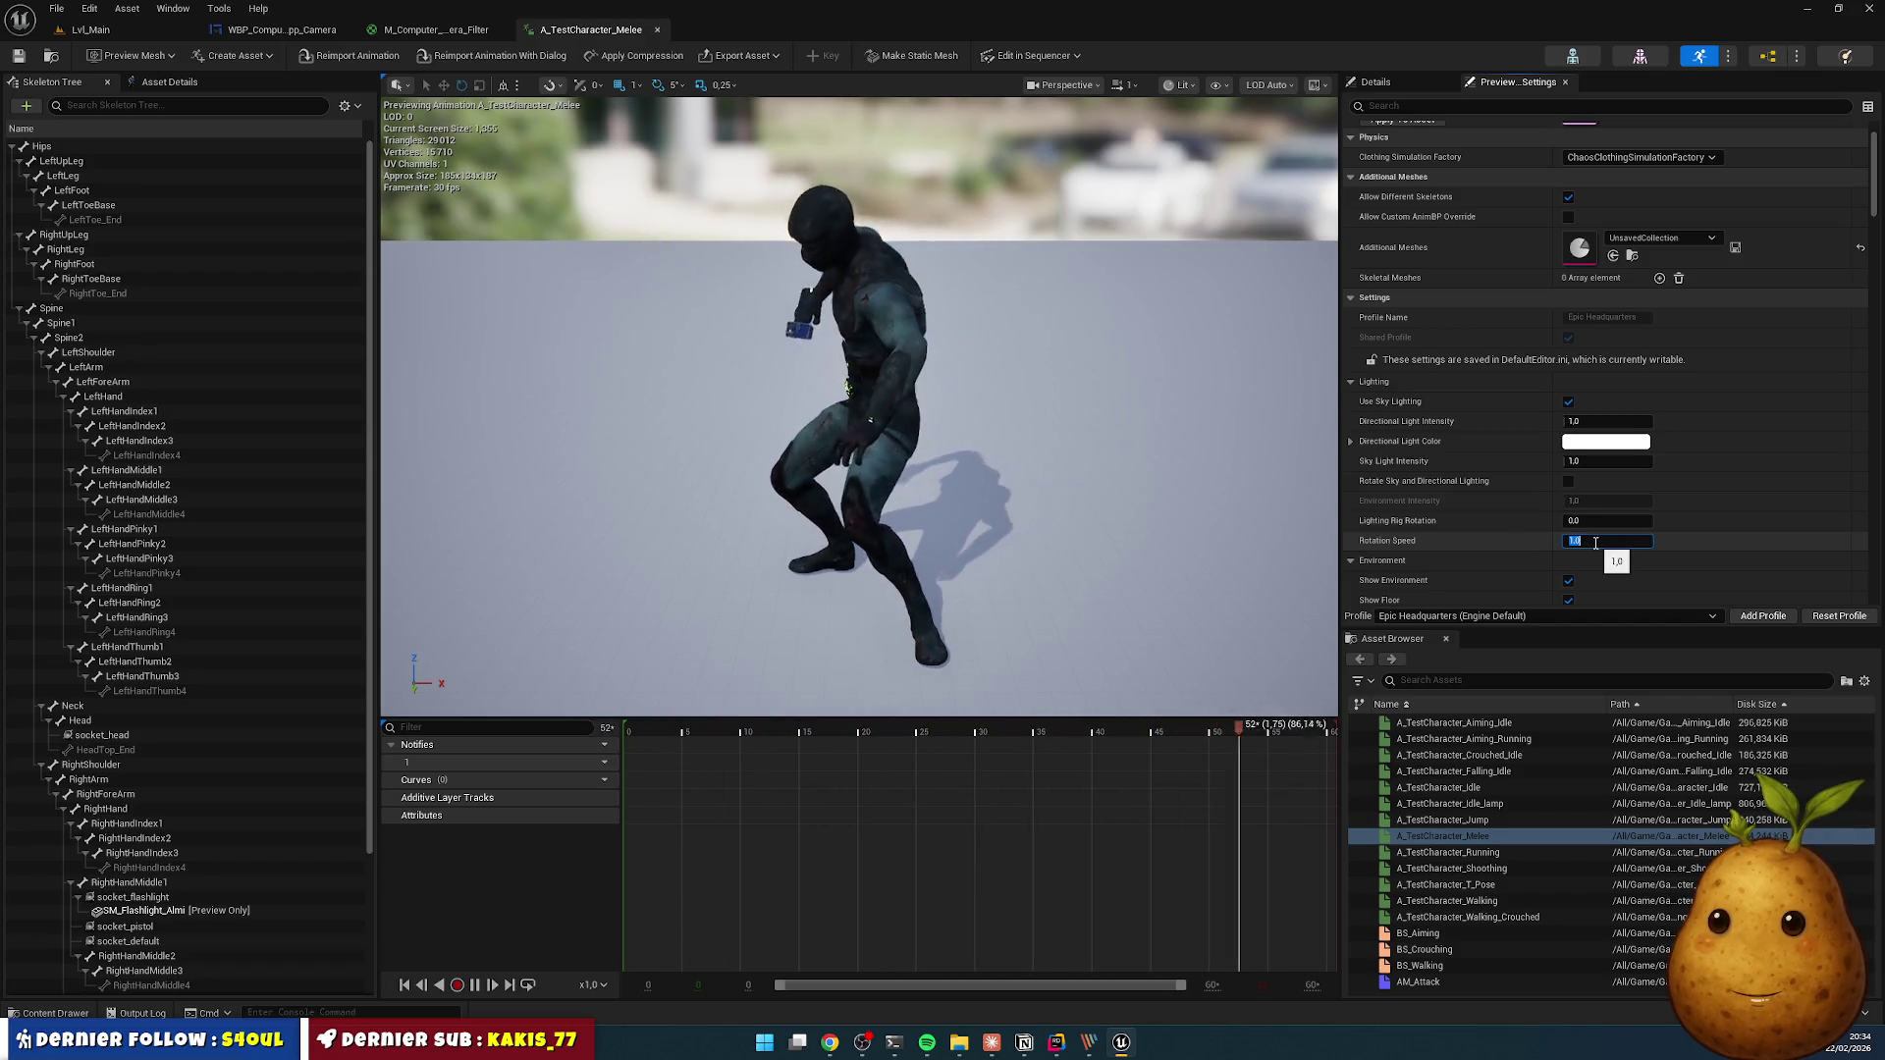
text(2)
key(Return)
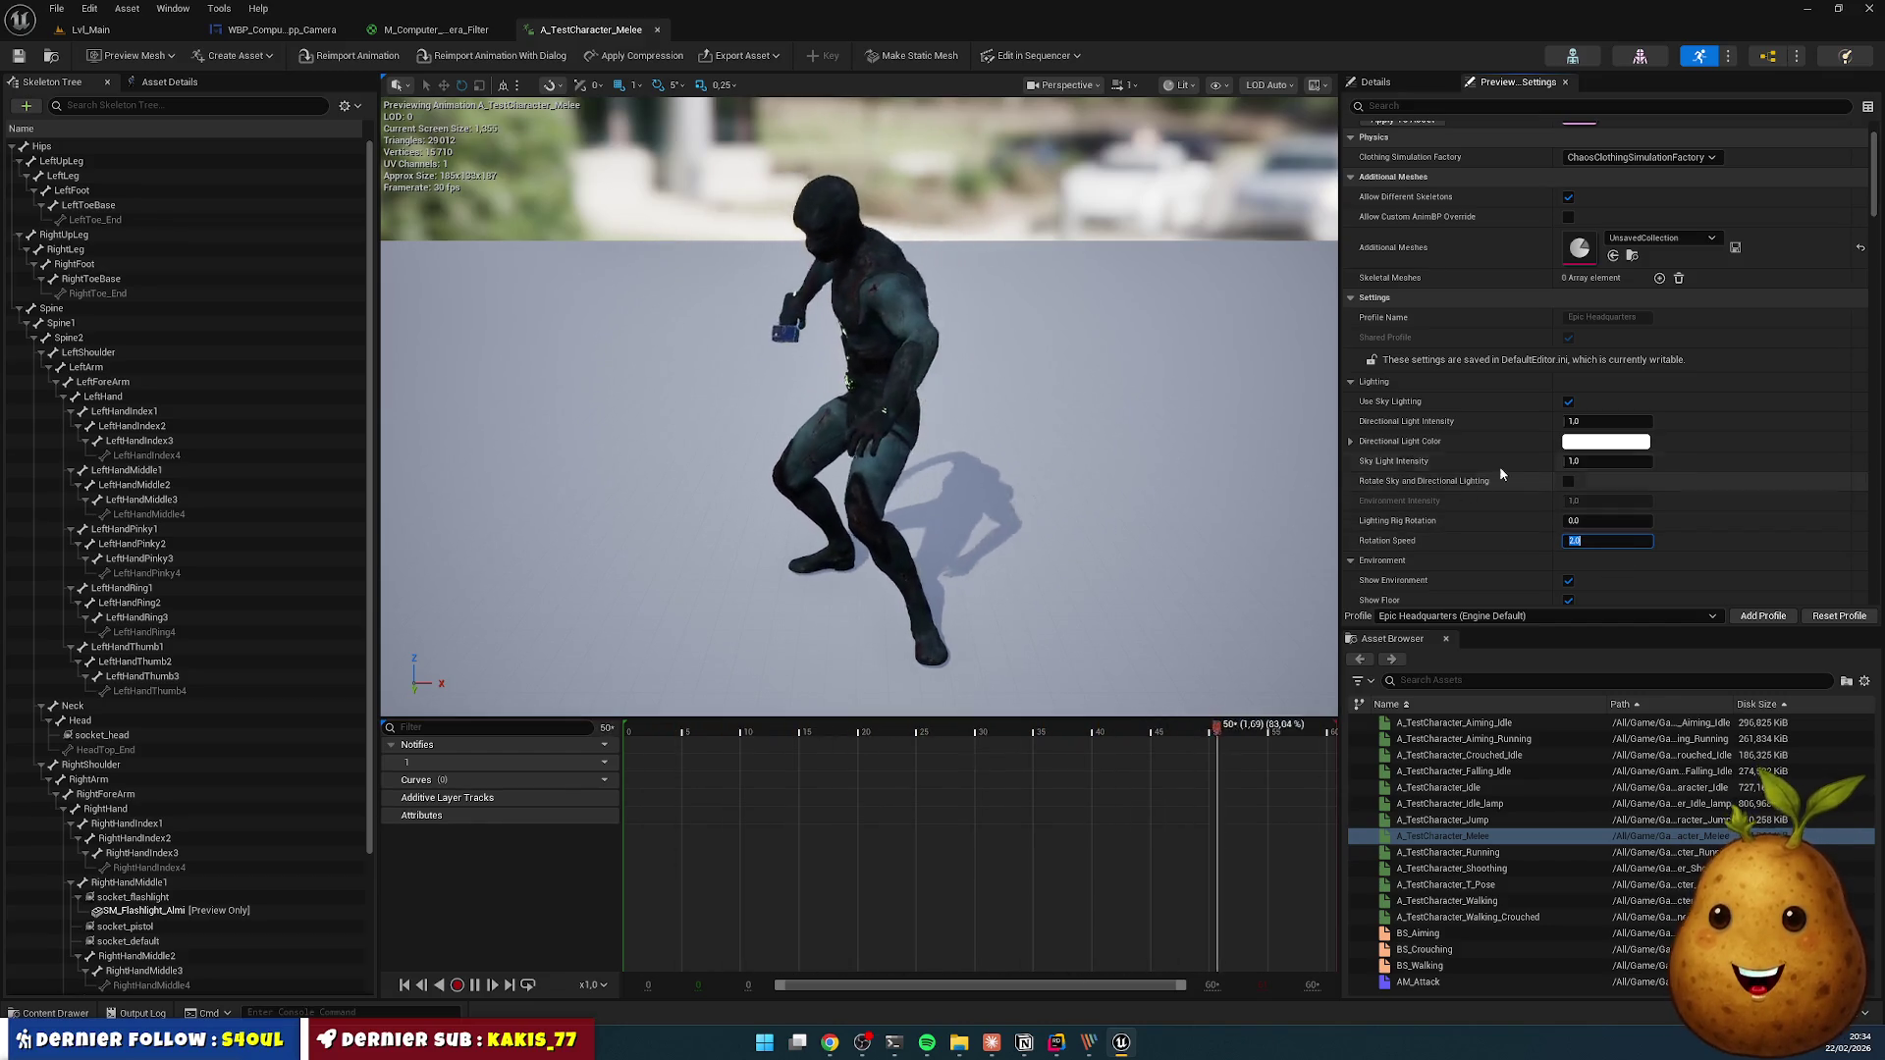
- Reopen the Content Drawer and go up to the PlayerCharacter Animations folder
scroll(1482, 452, down, 10)
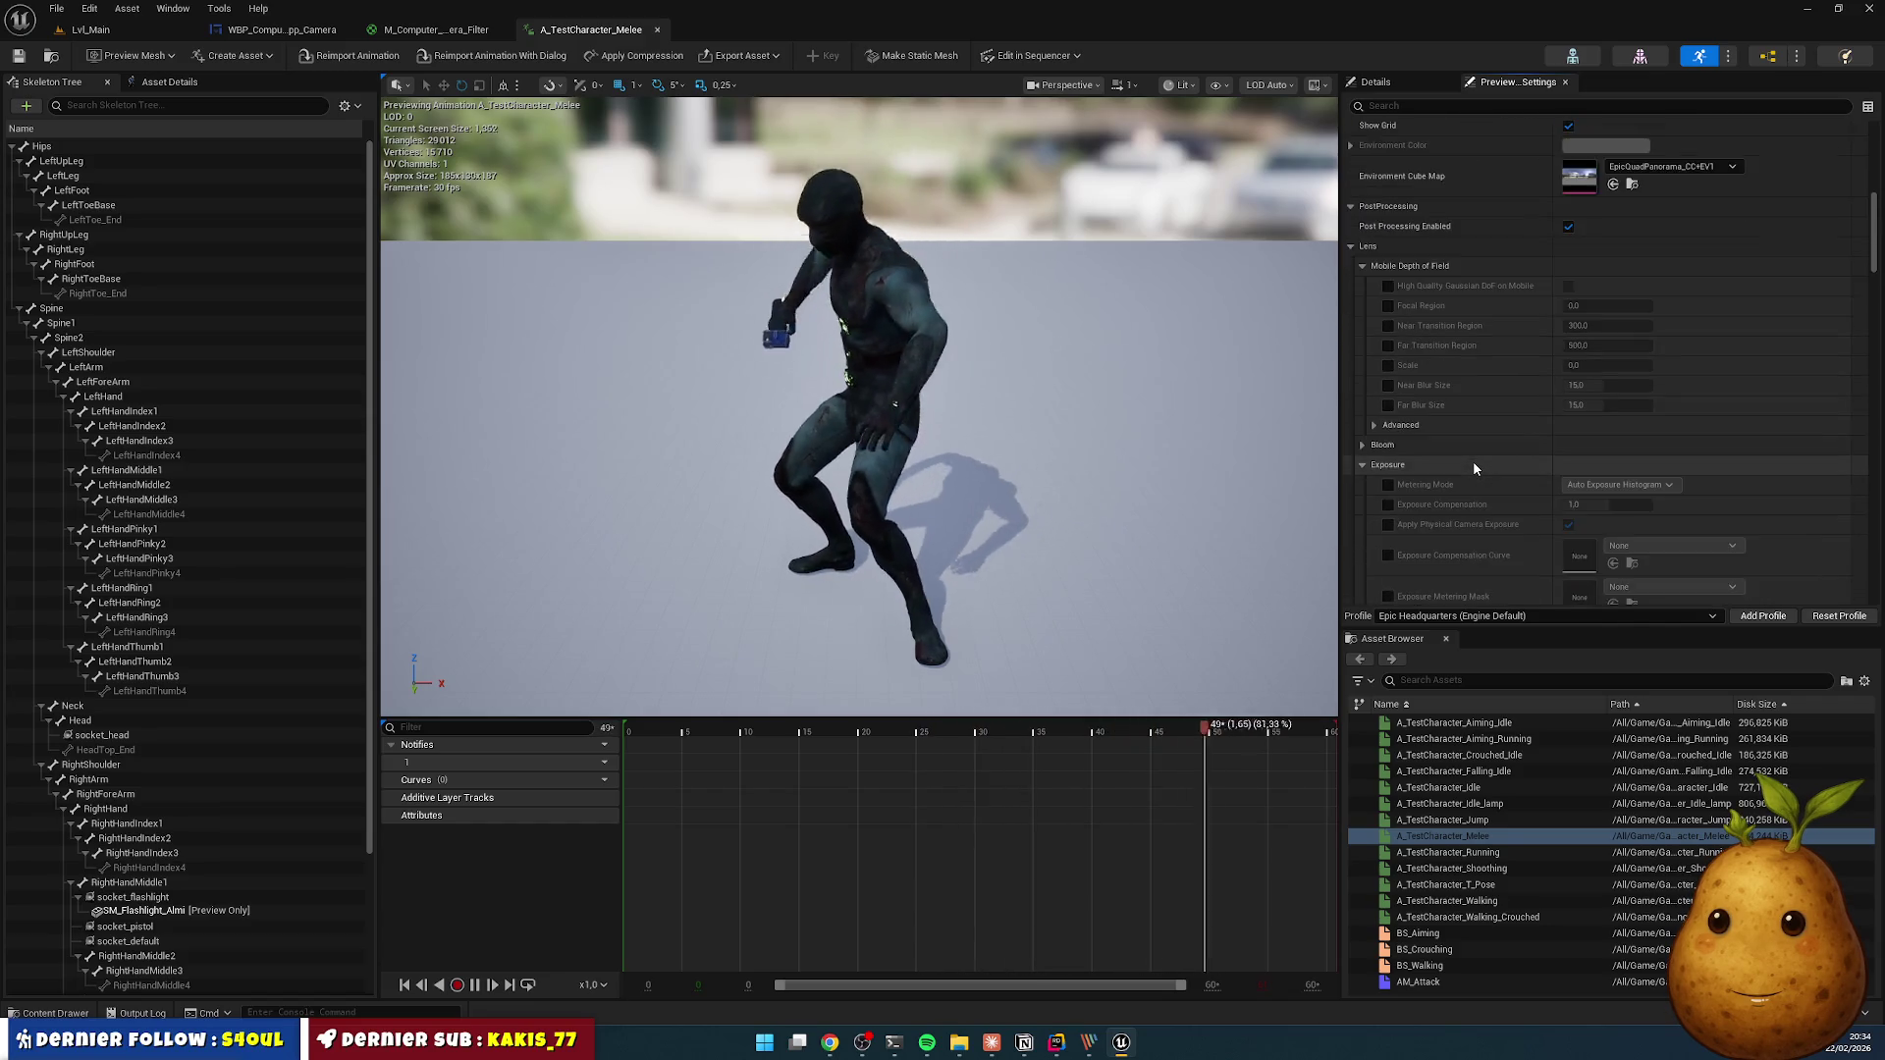
scroll(1473, 461, down, 10)
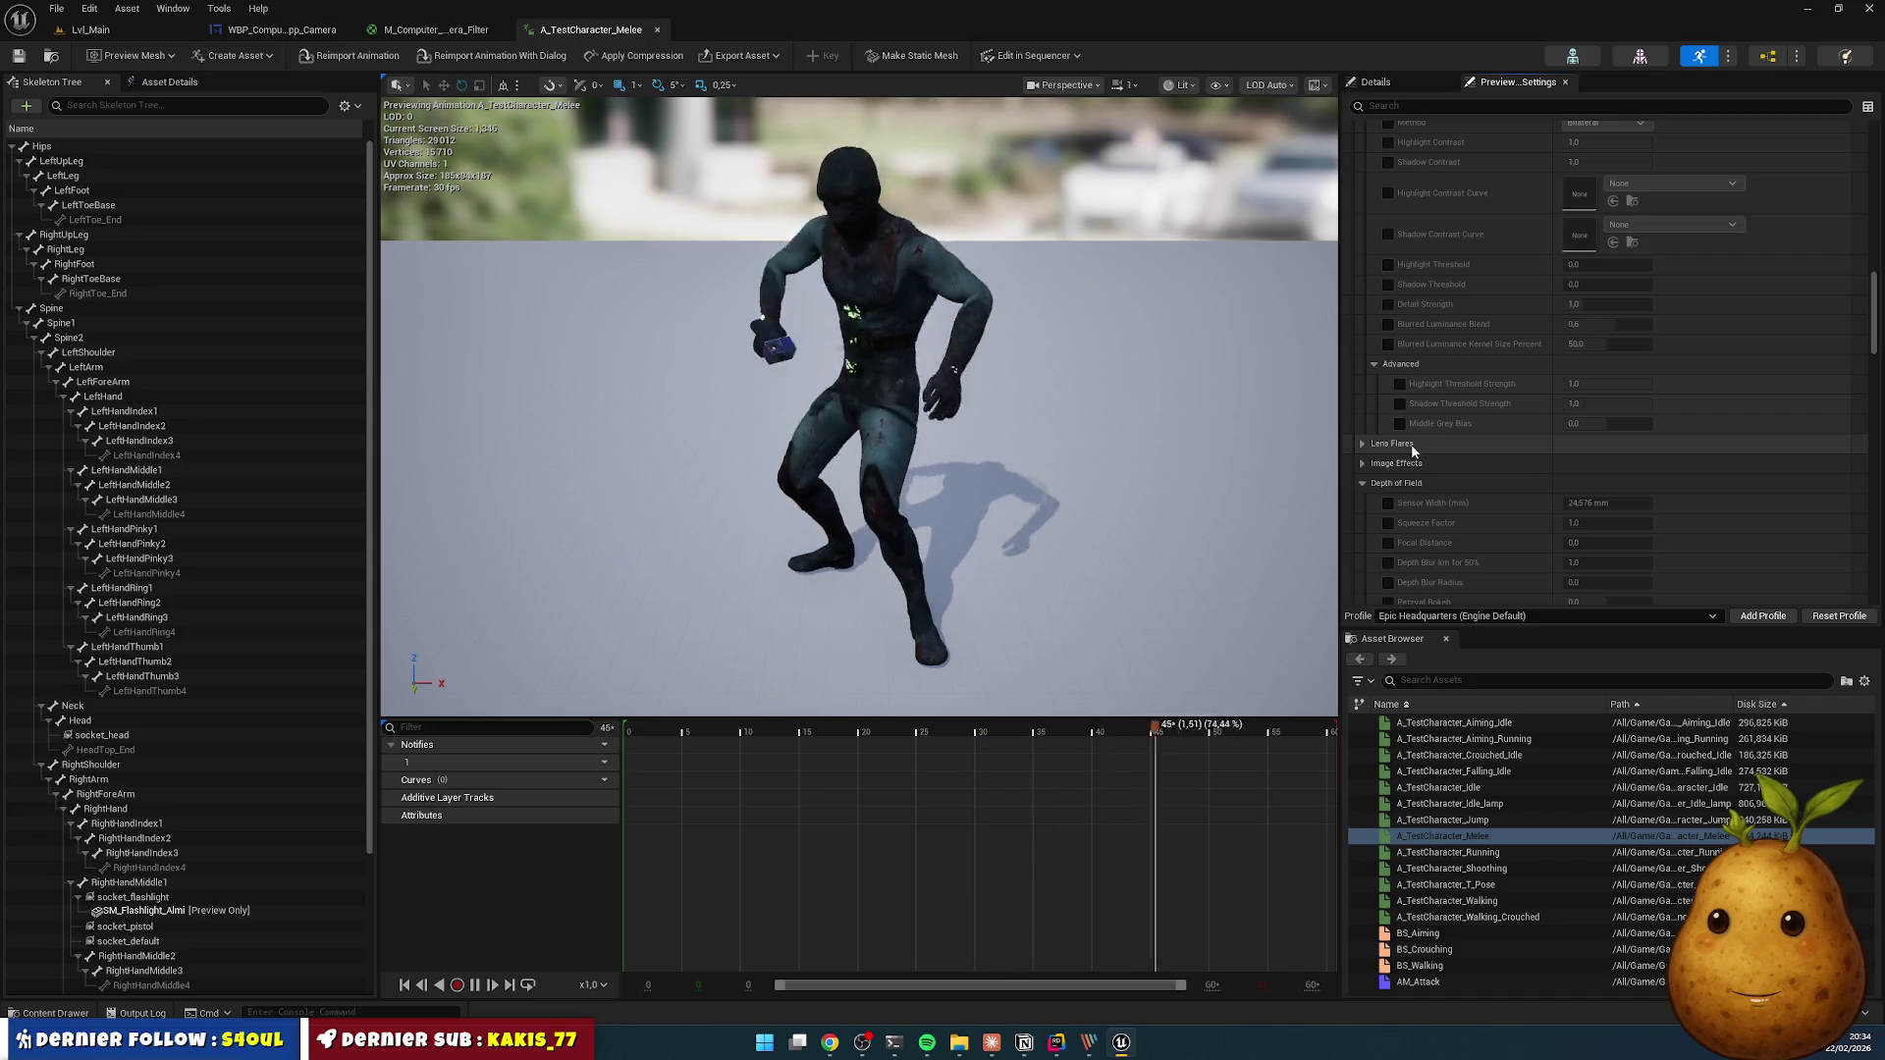
key(ctrl+space)
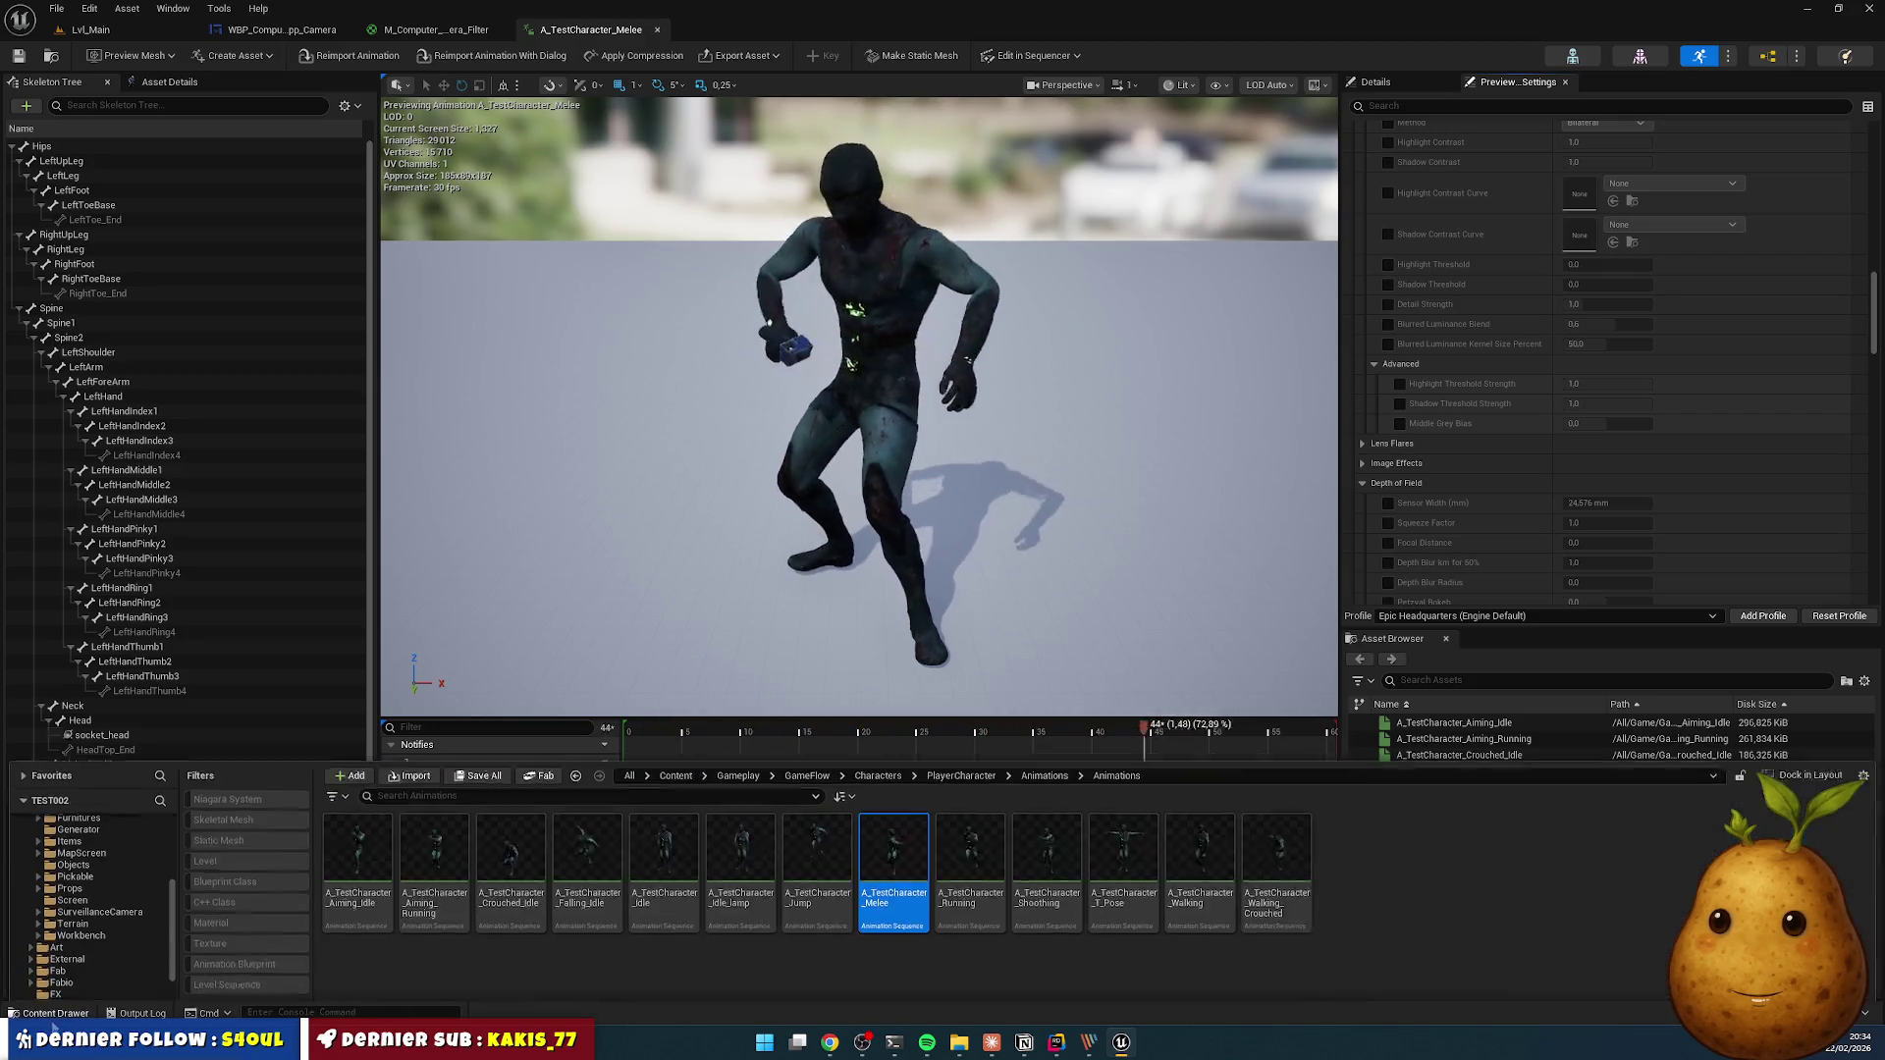
click(1036, 678)
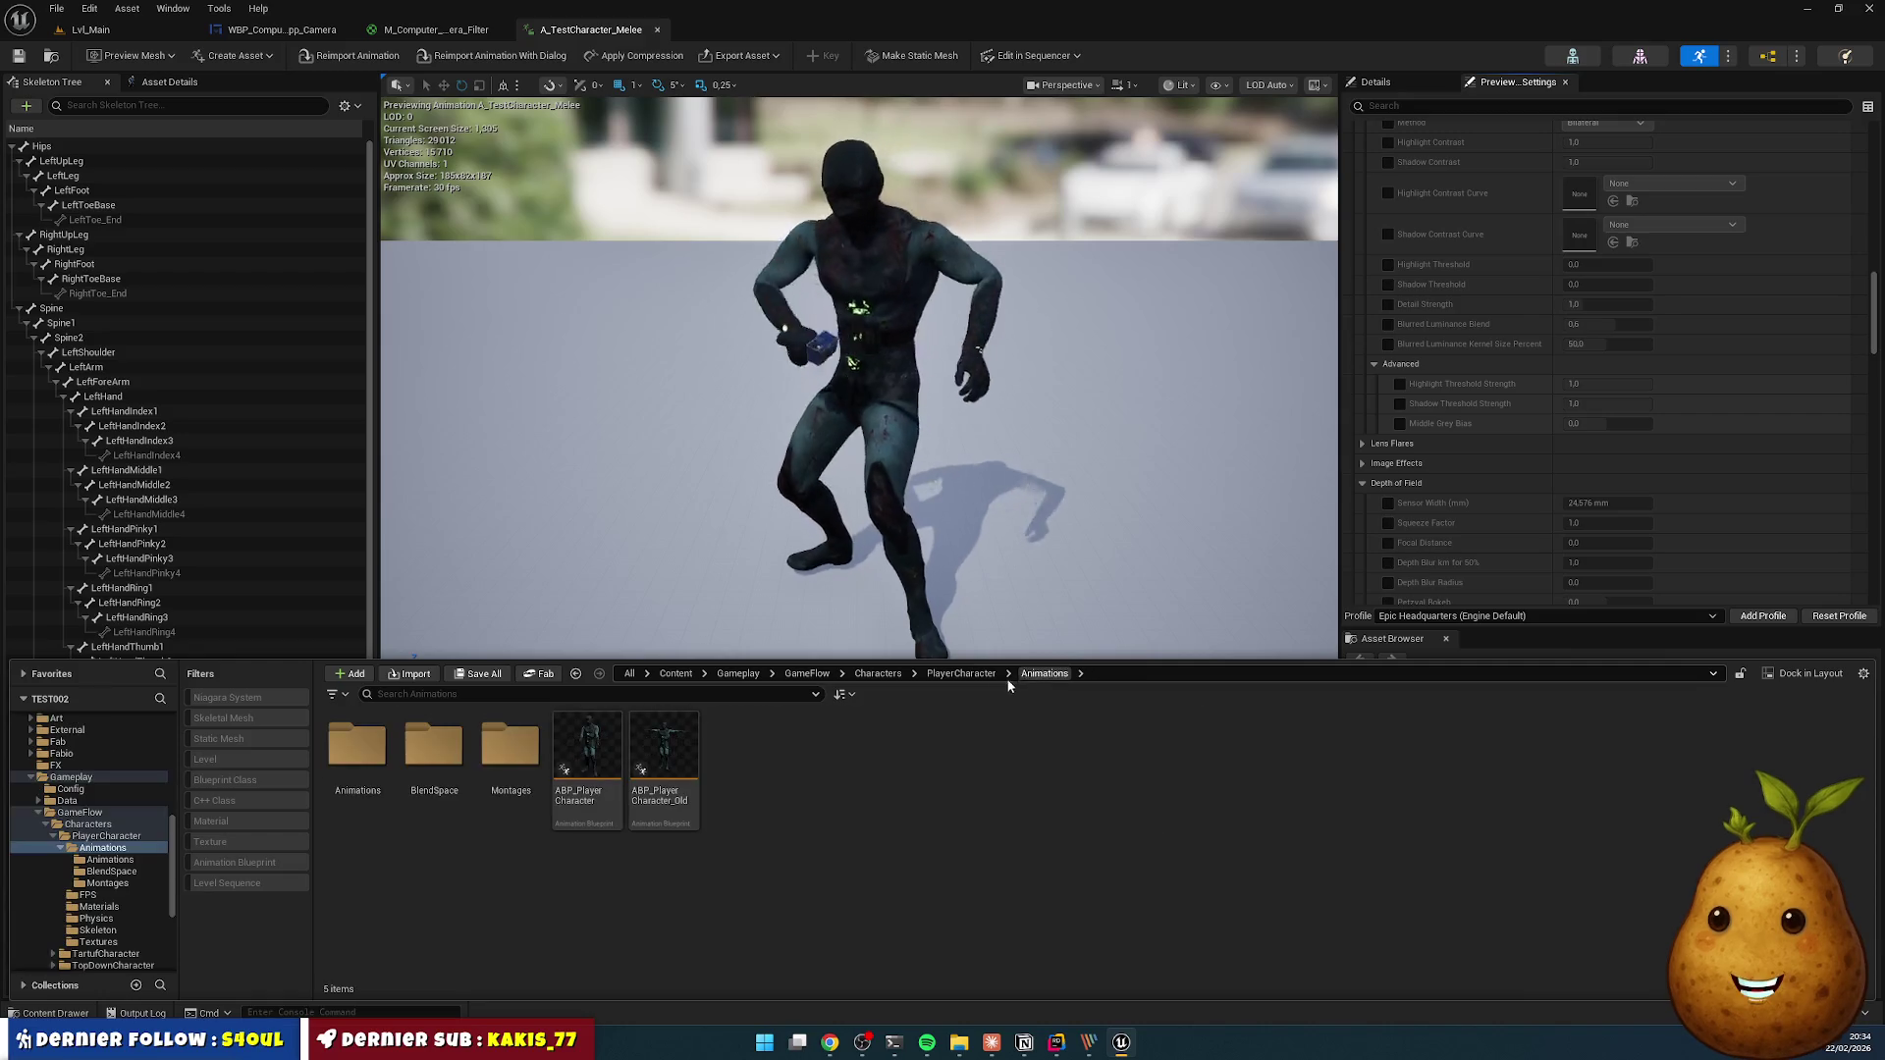
- Open ABP_PlayerCharacter and inspect the Walking state and the Locomotion state machine's Entry node
double_click(587, 751)
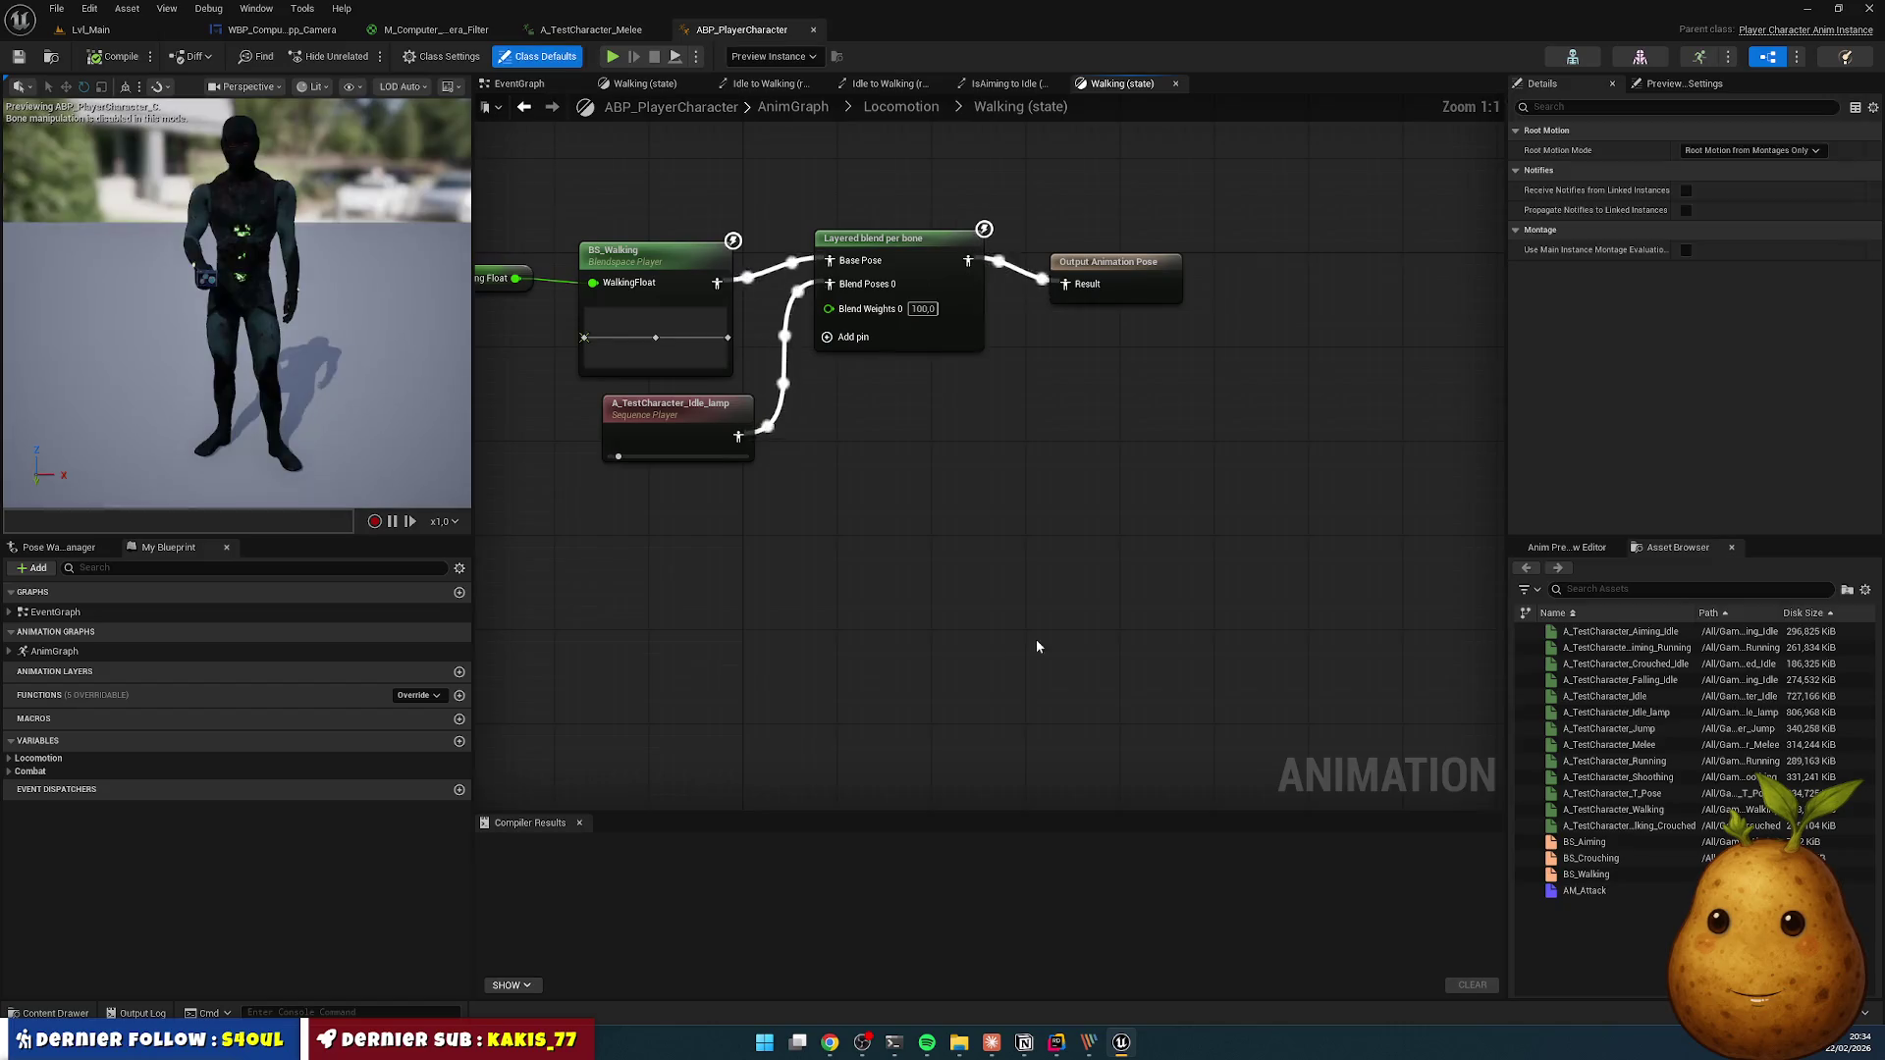
mouse_move(911, 491)
mouse_down()
mouse_move(1201, 548)
mouse_move(1062, 616)
mouse_up()
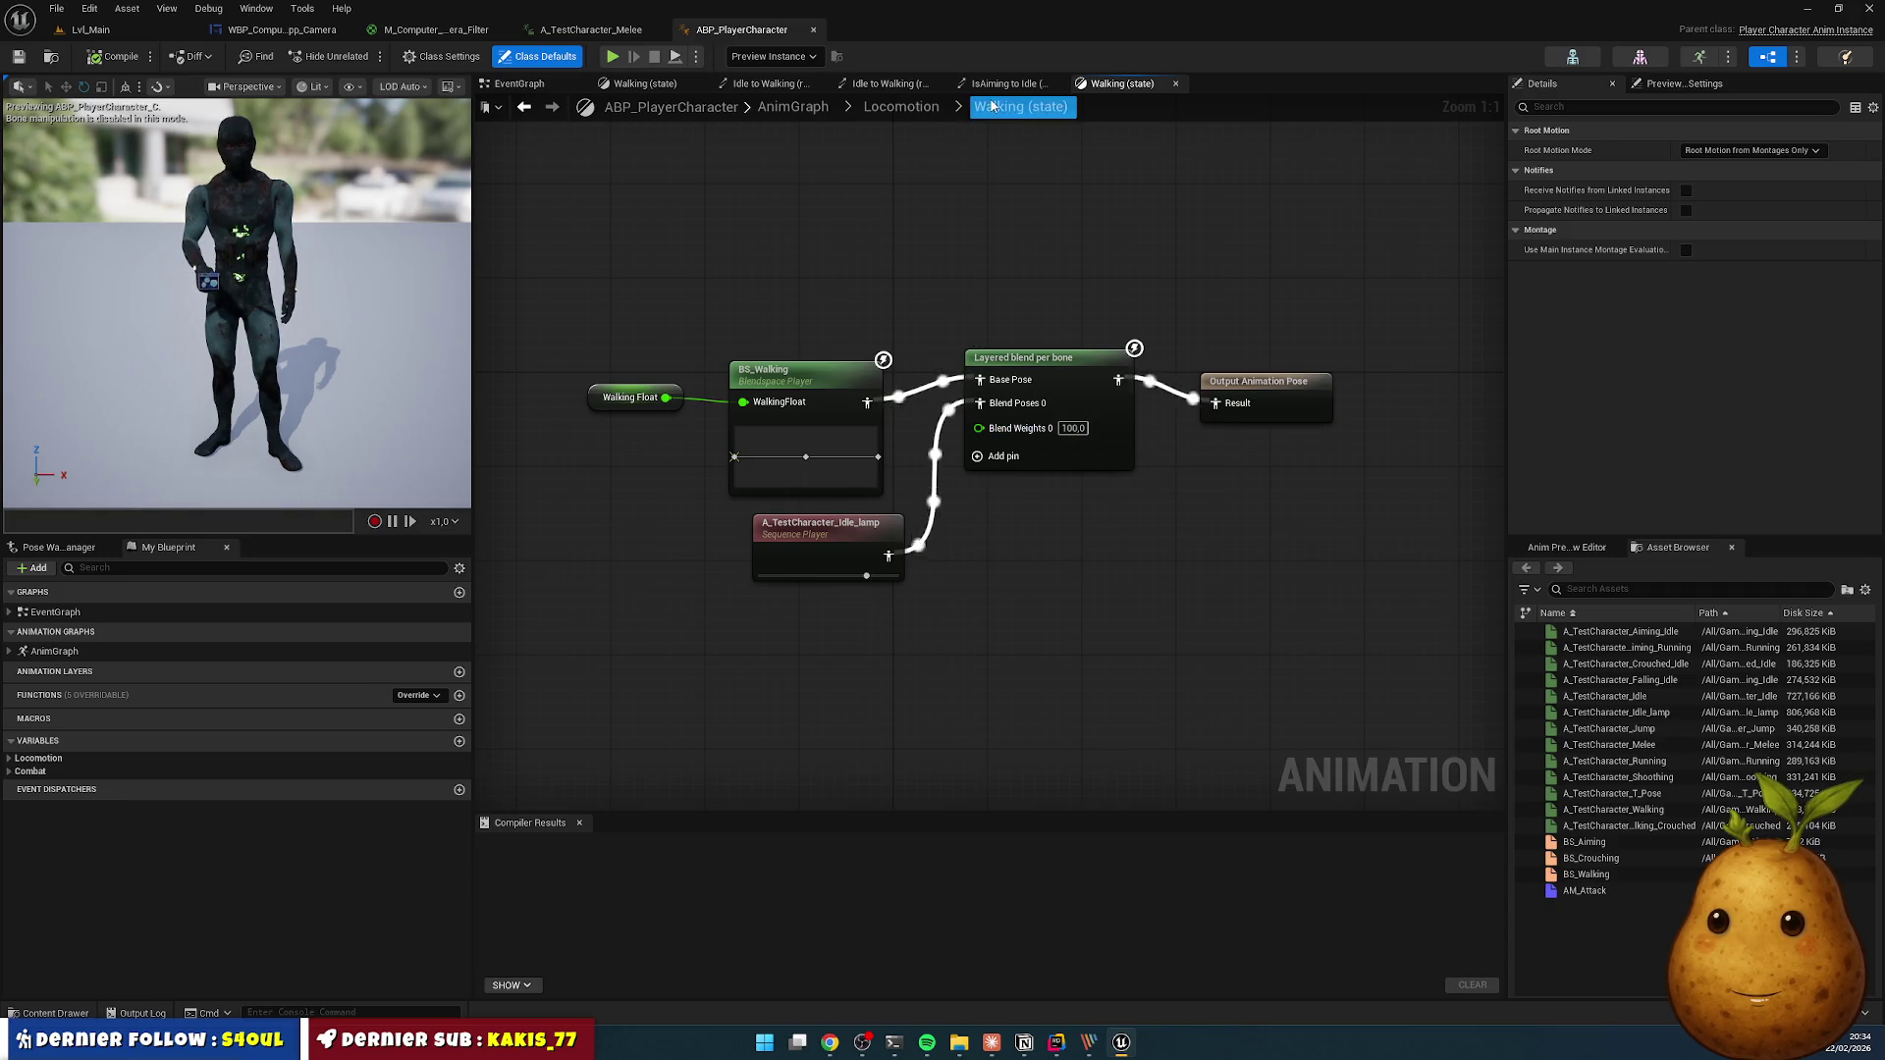
click(901, 106)
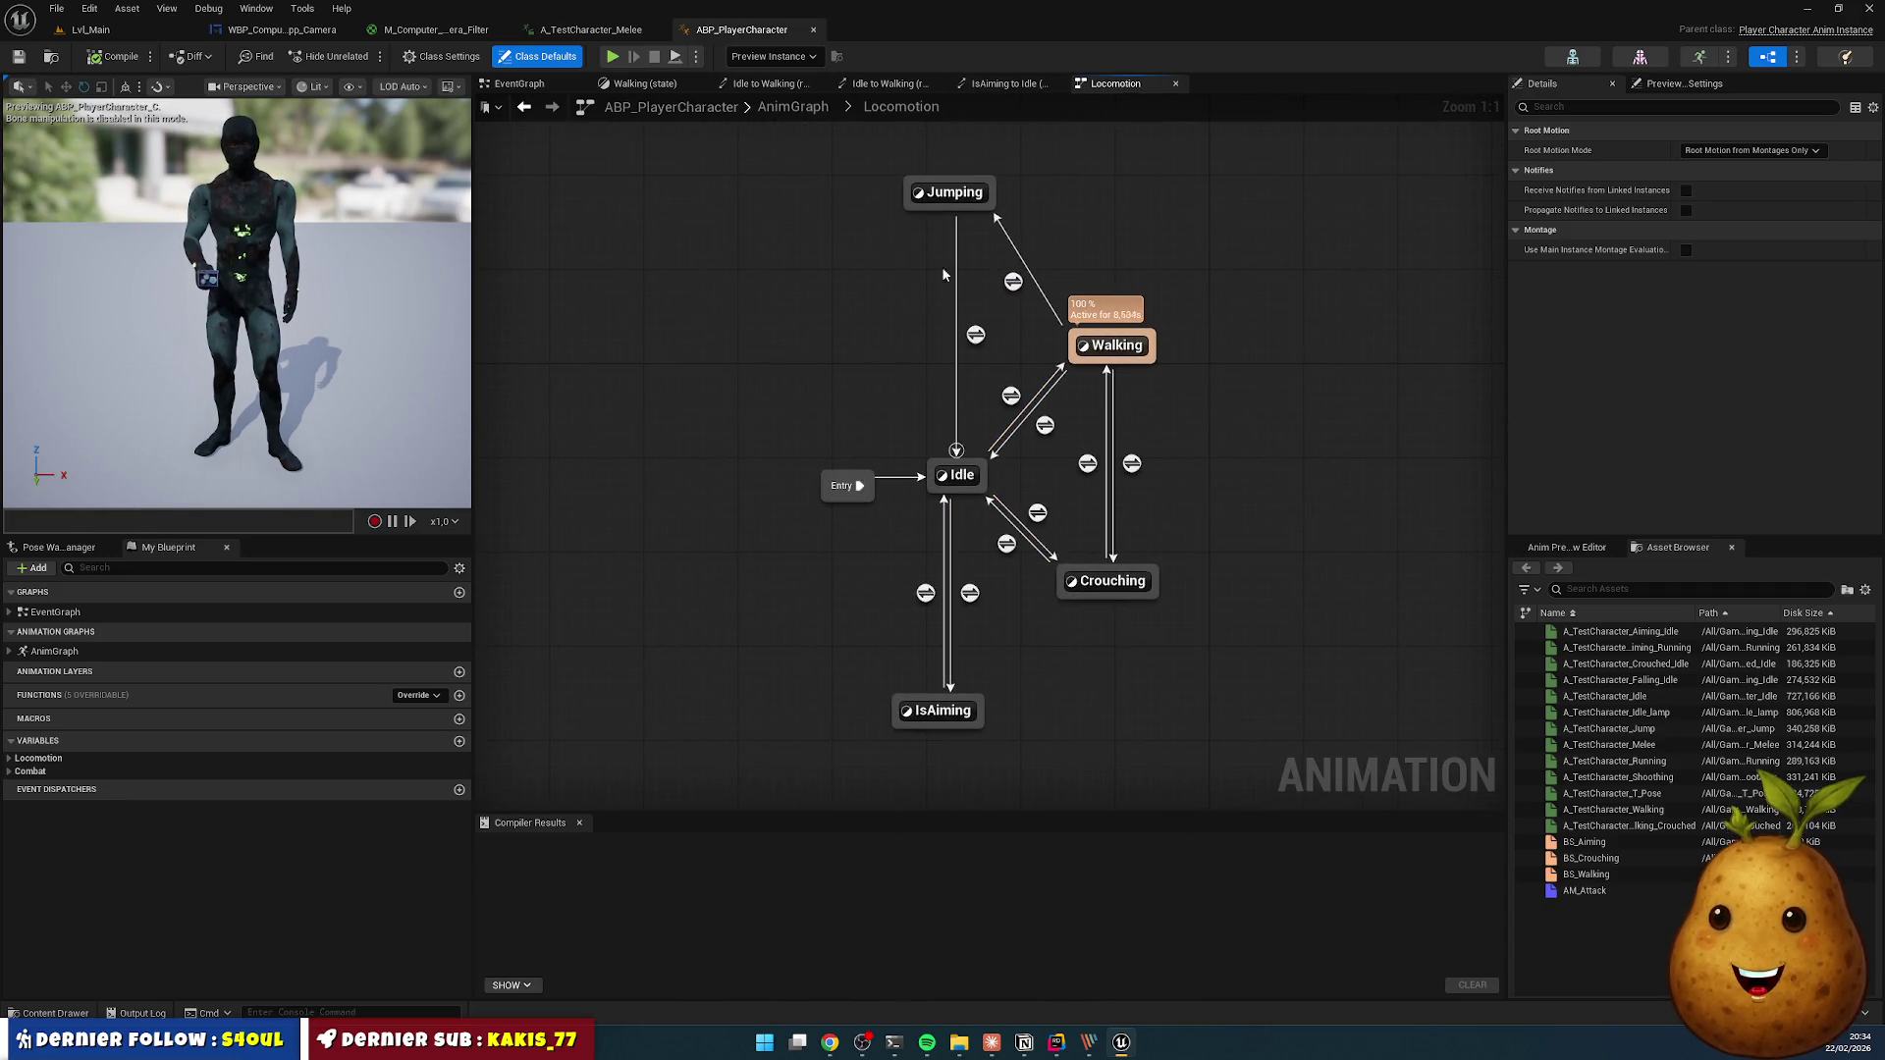
click(859, 488)
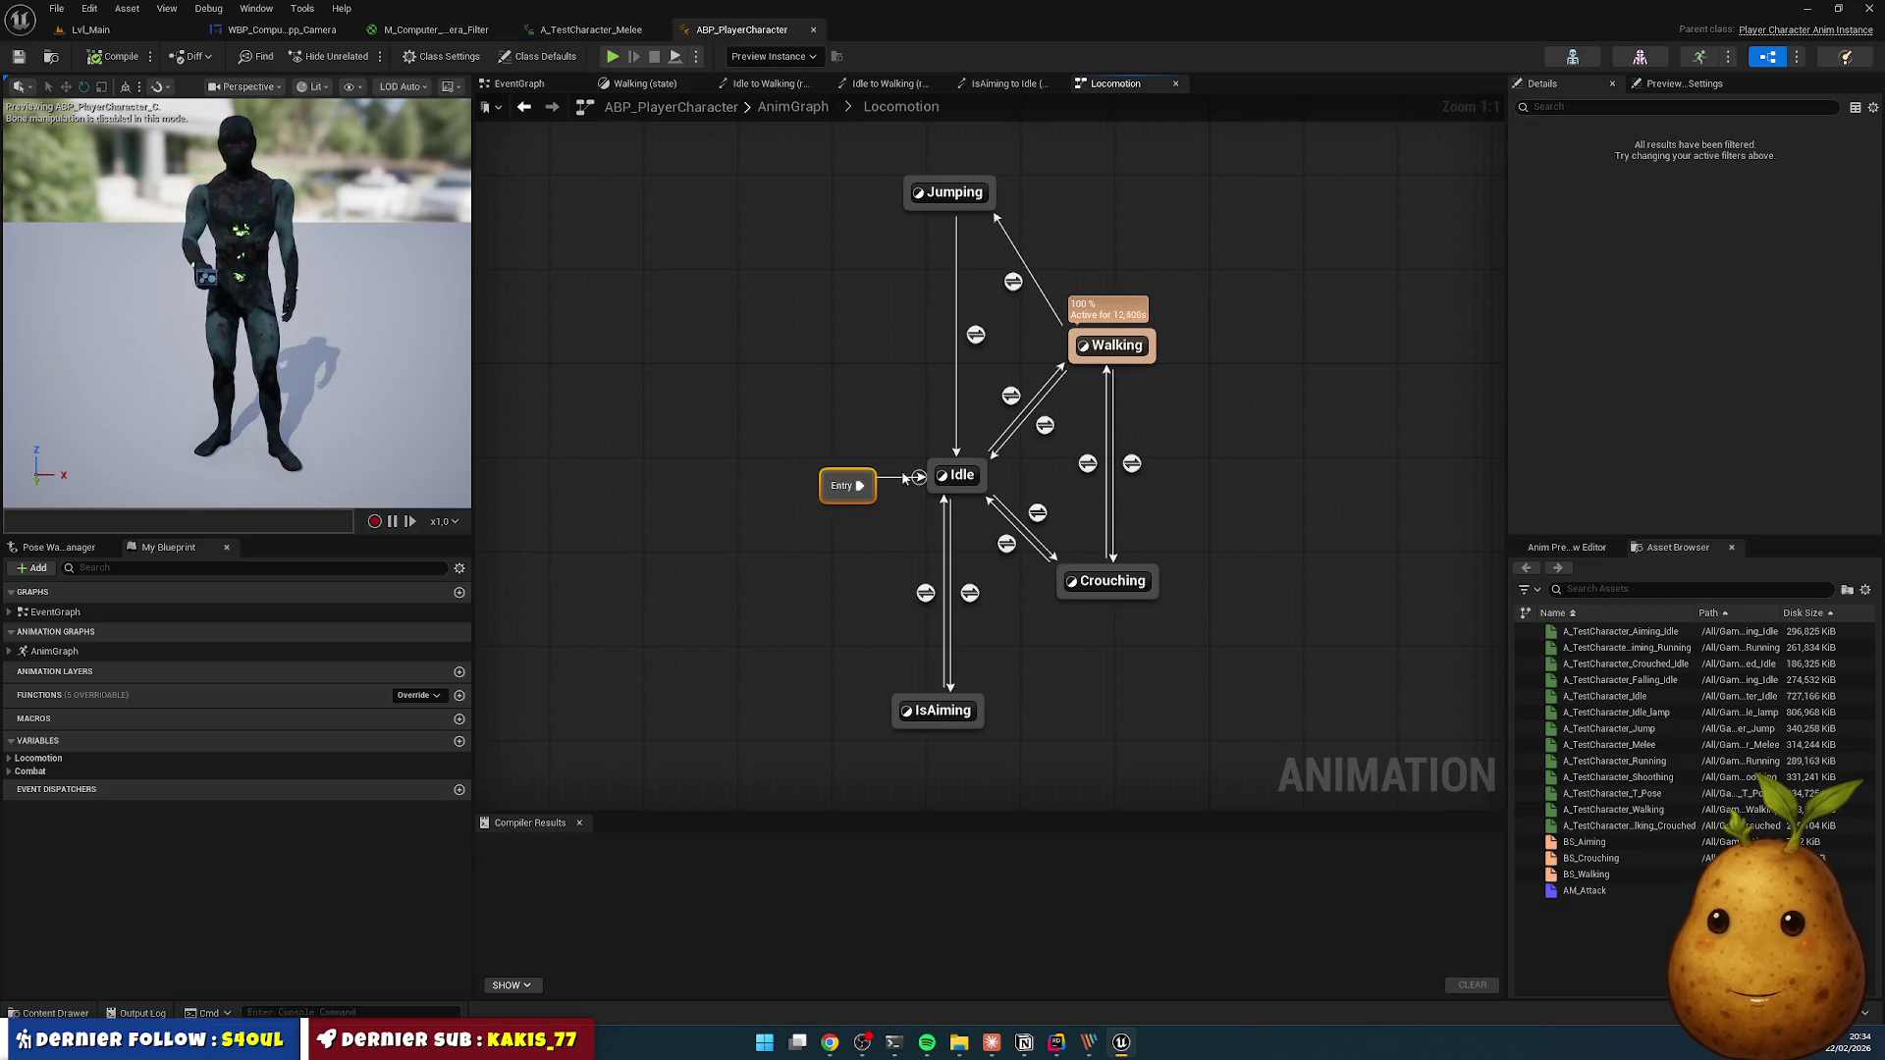
mouse_move(956, 475)
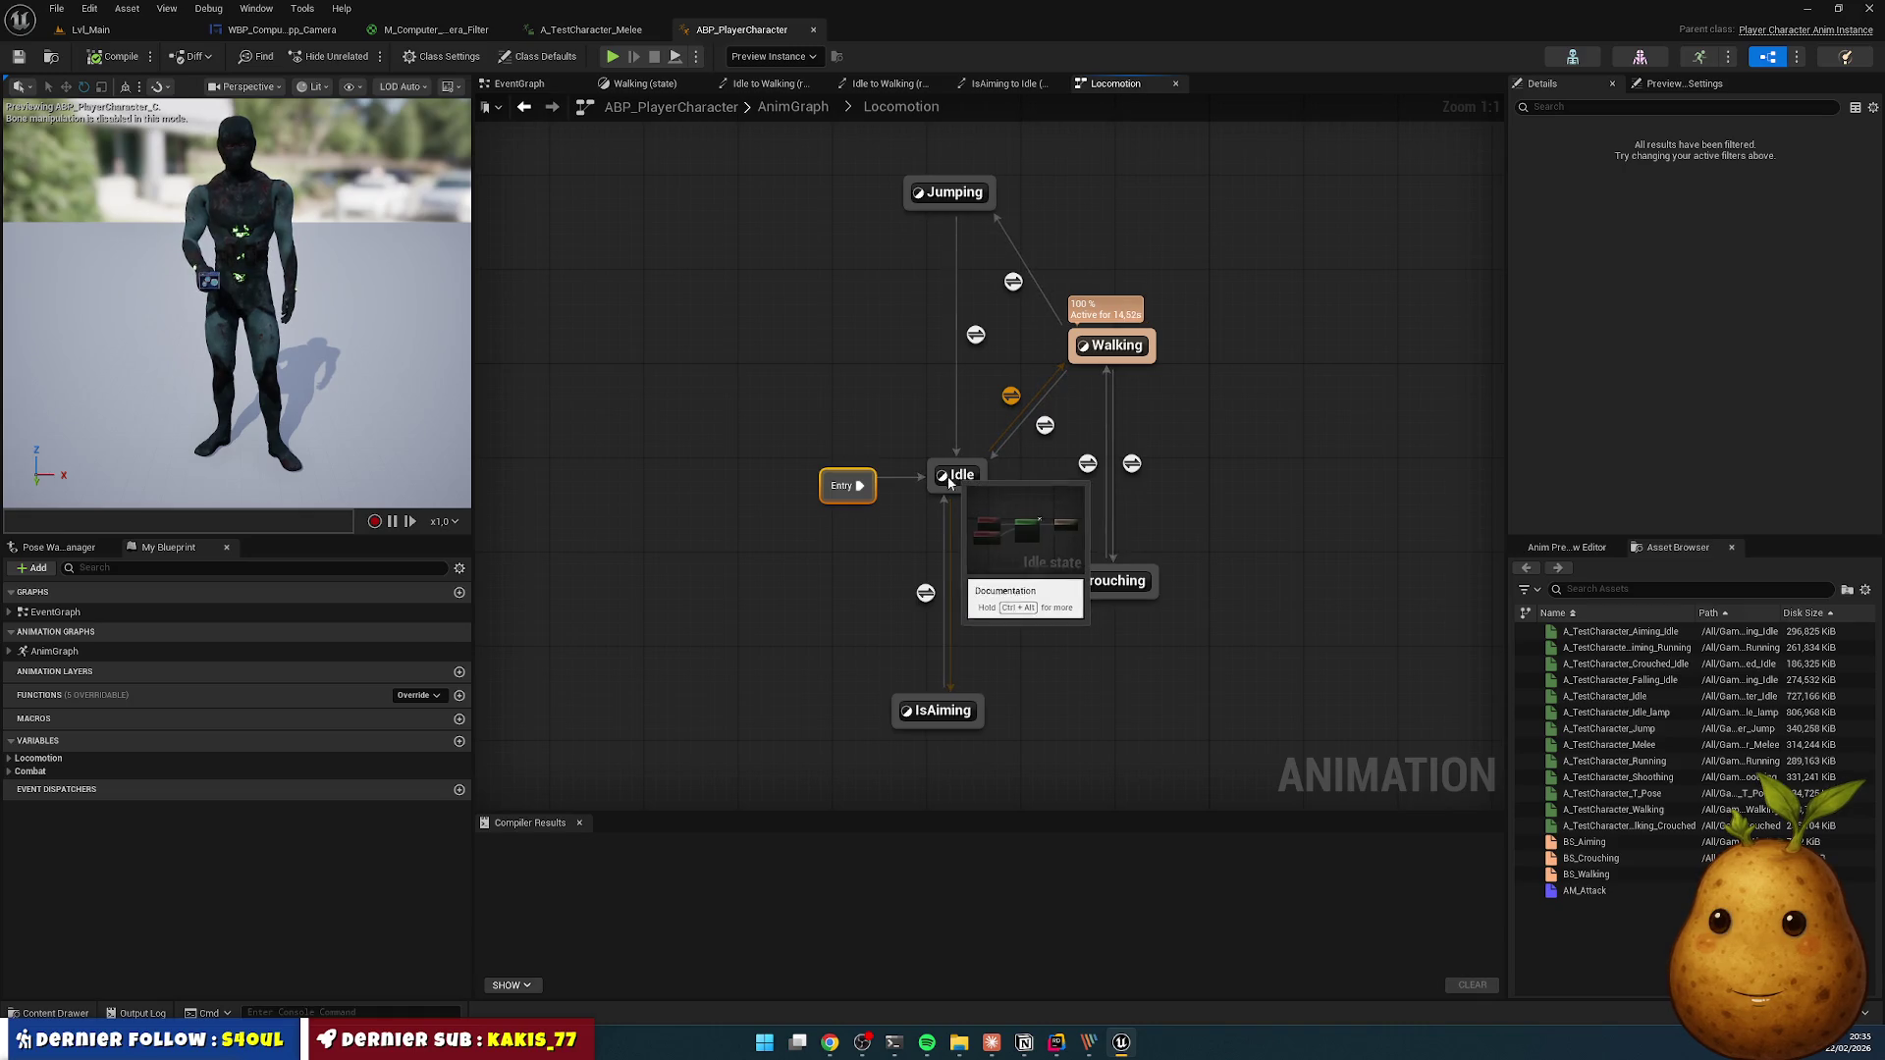
- Look through the transition rule graphs, including Idle to Walking, then show the EventGraph
click(1011, 83)
click(888, 84)
click(777, 85)
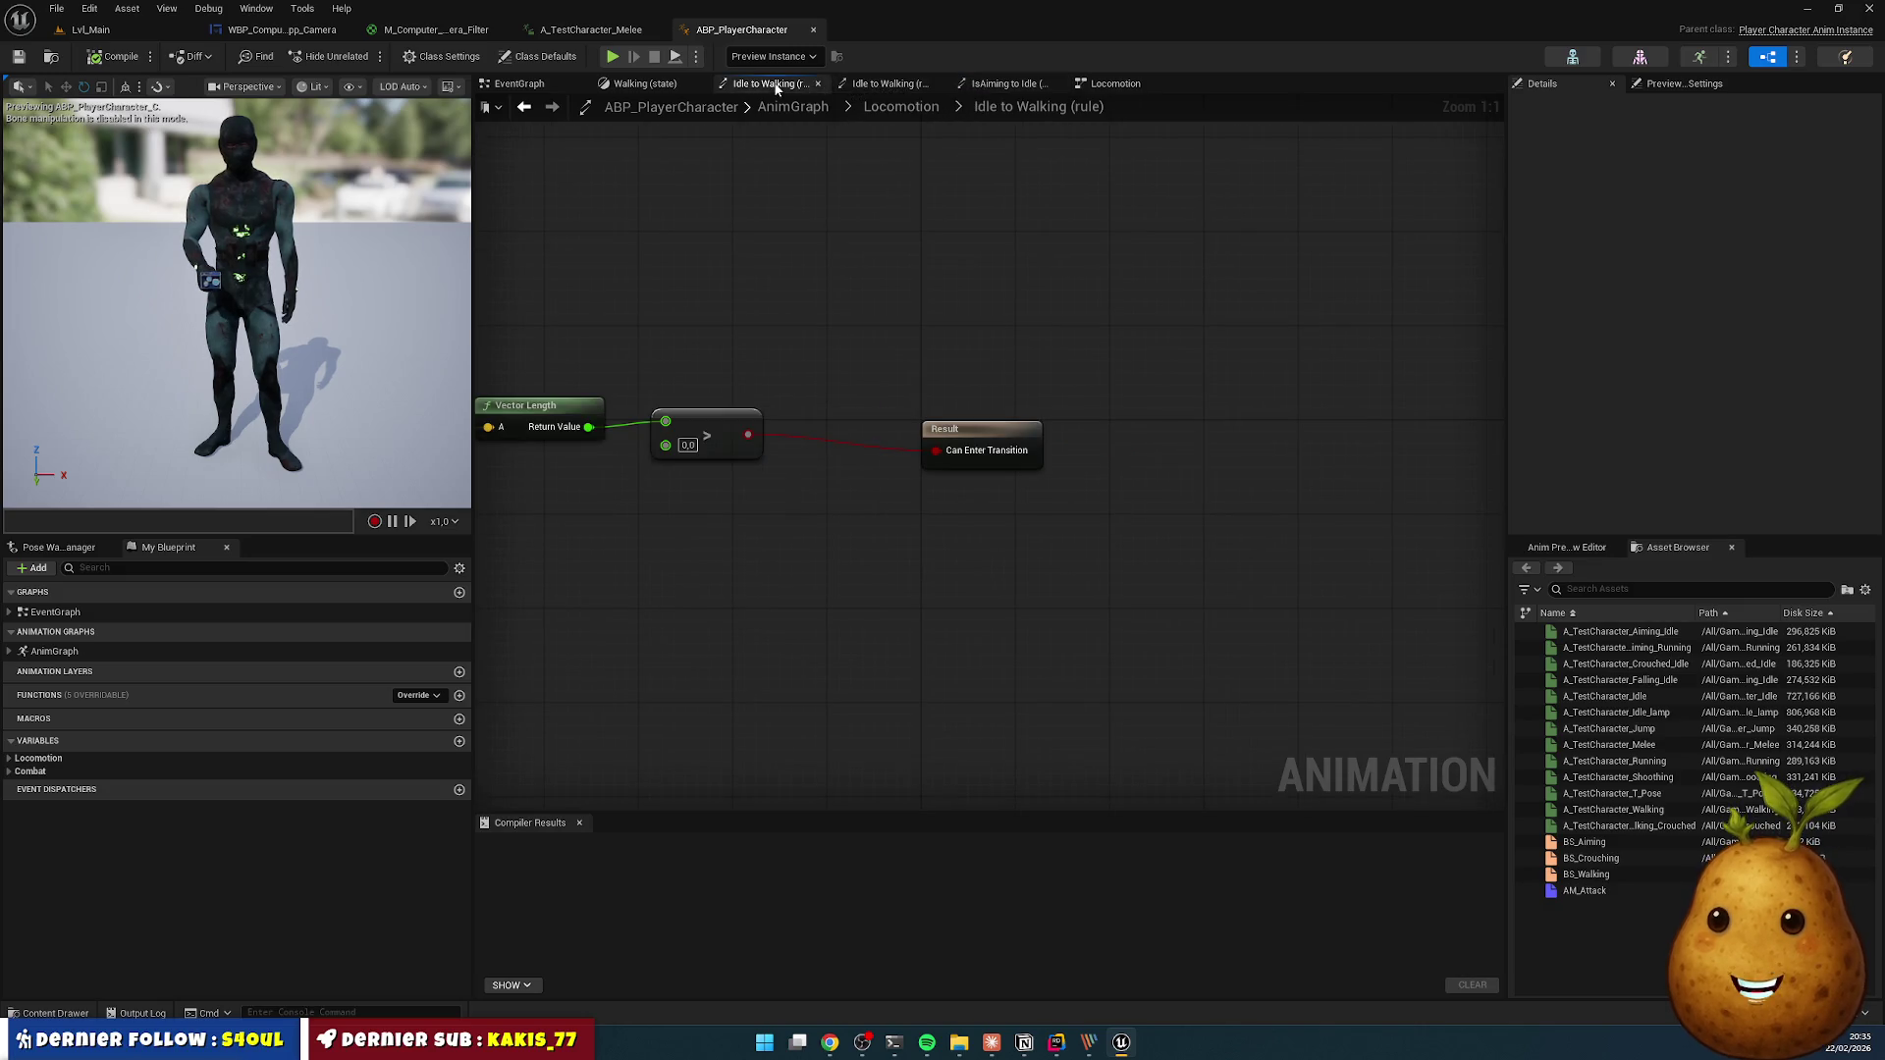
click(673, 87)
click(520, 83)
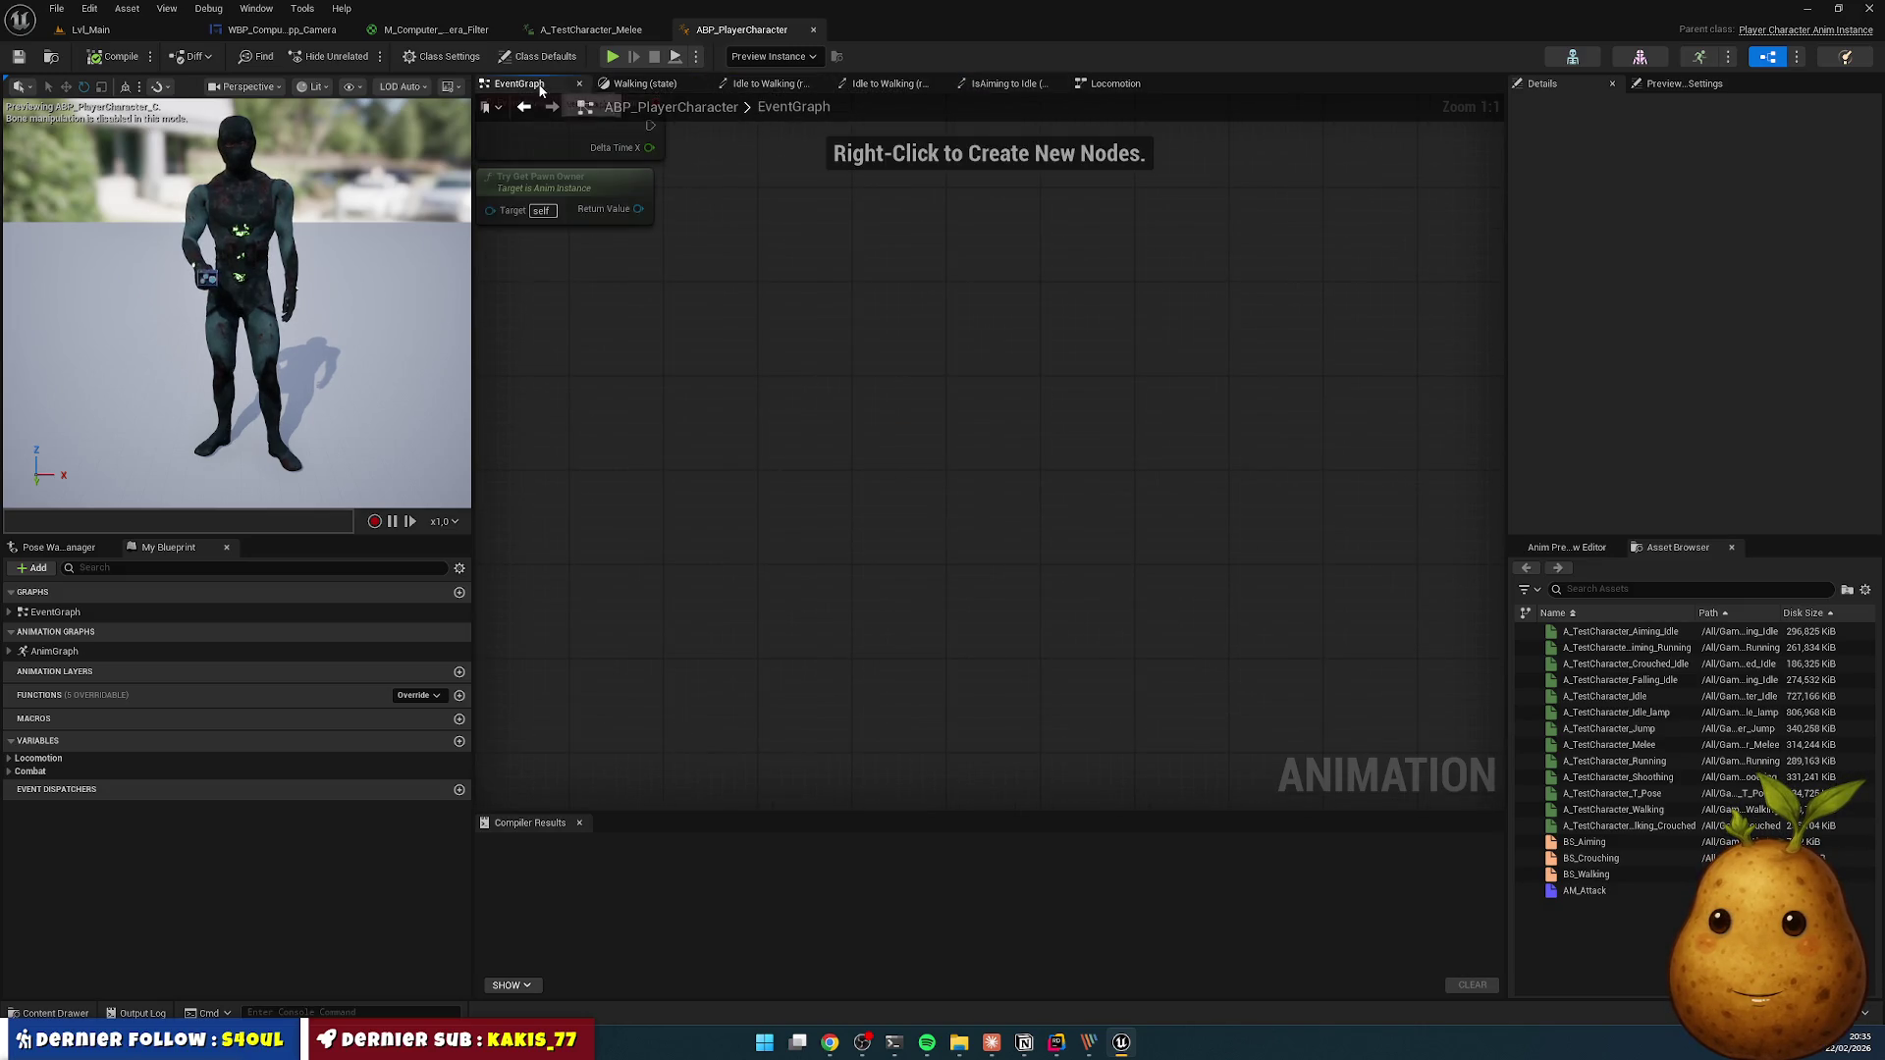
drag(911, 373, 1139, 644)
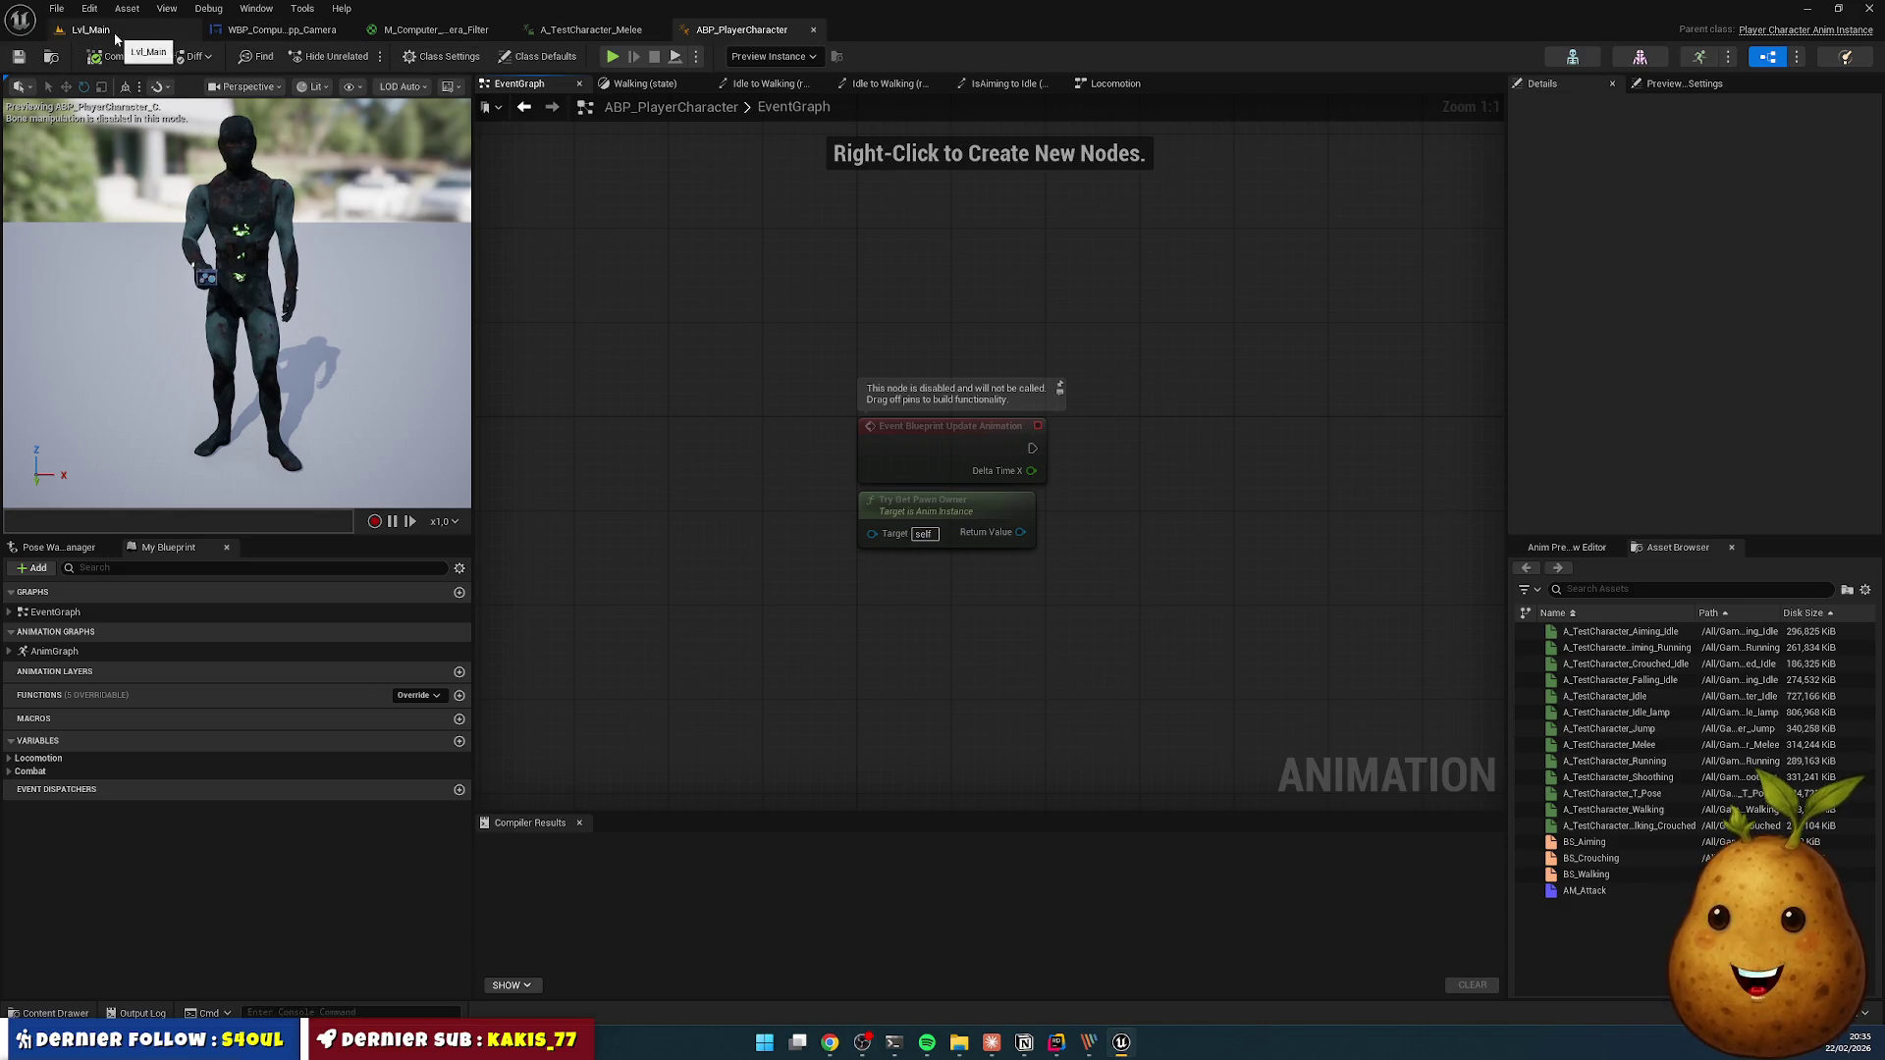
- Glance at the WBP_Computer widget designer, then return to the Lvl_Main level editor
click(265, 29)
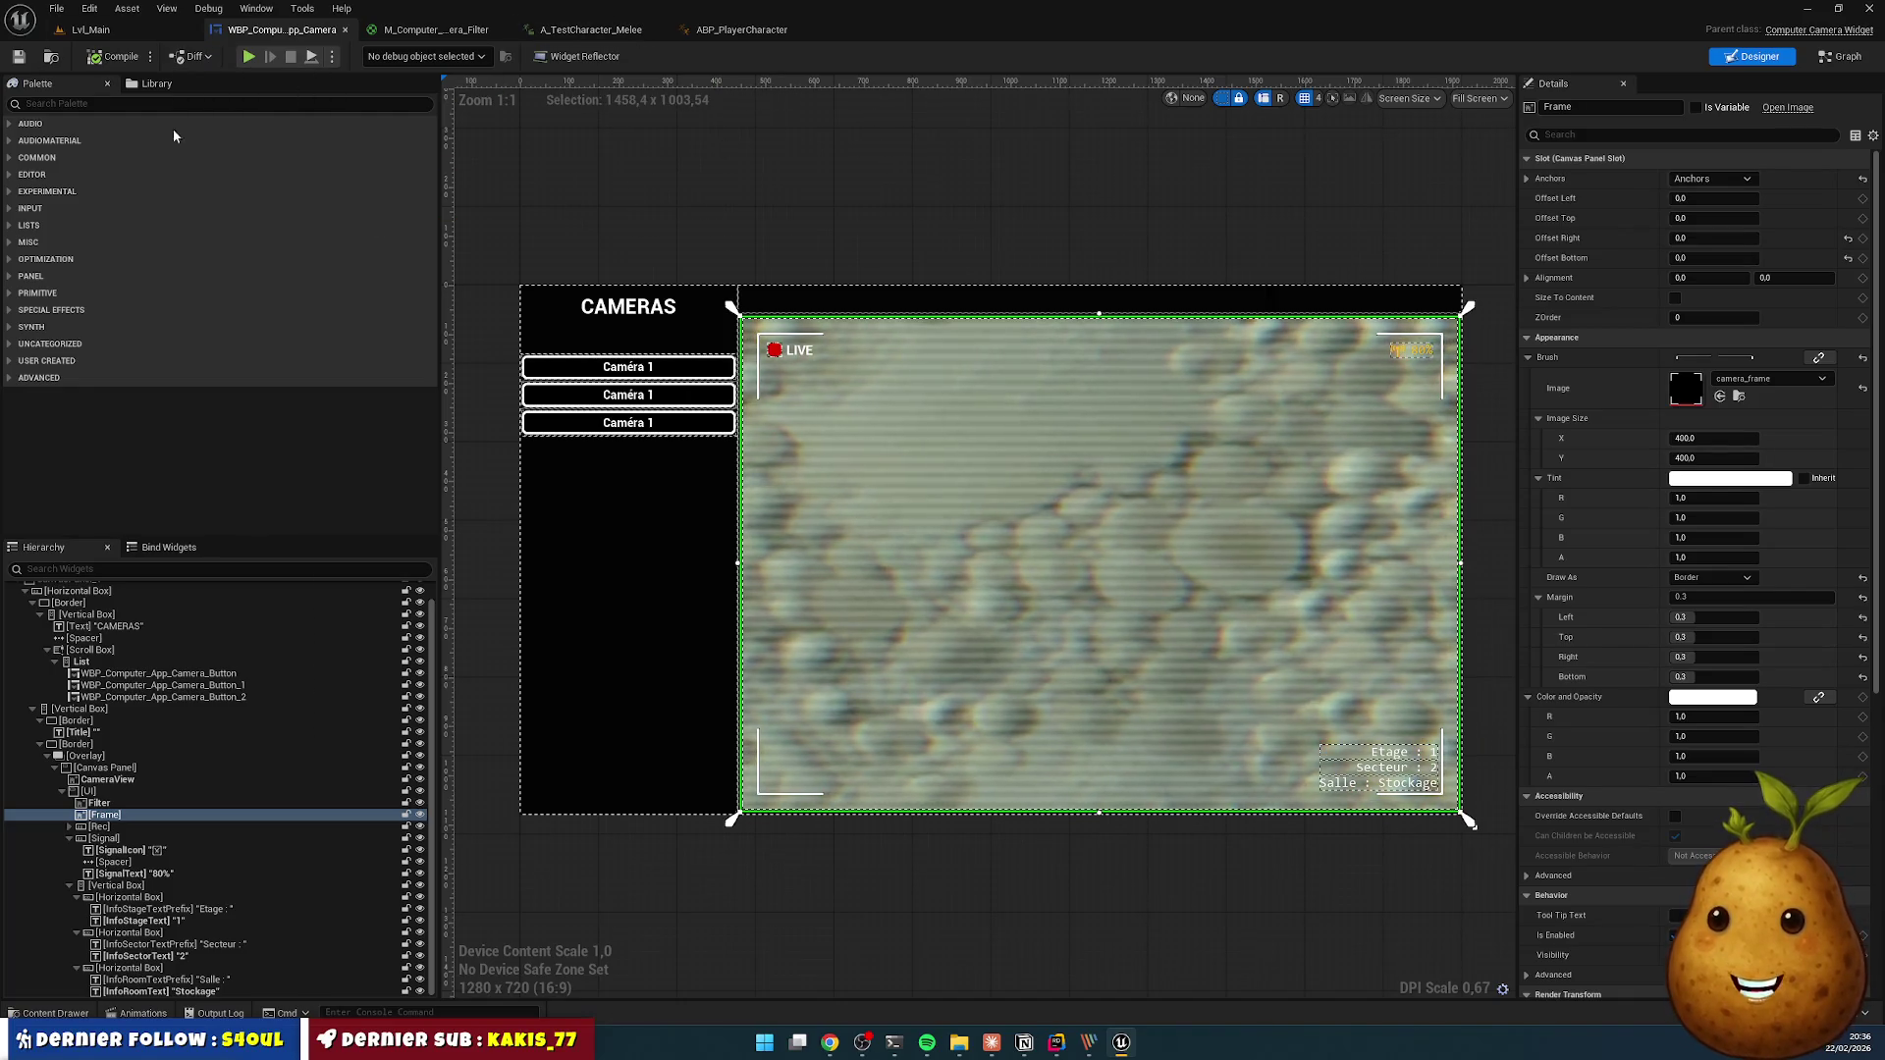
click(131, 30)
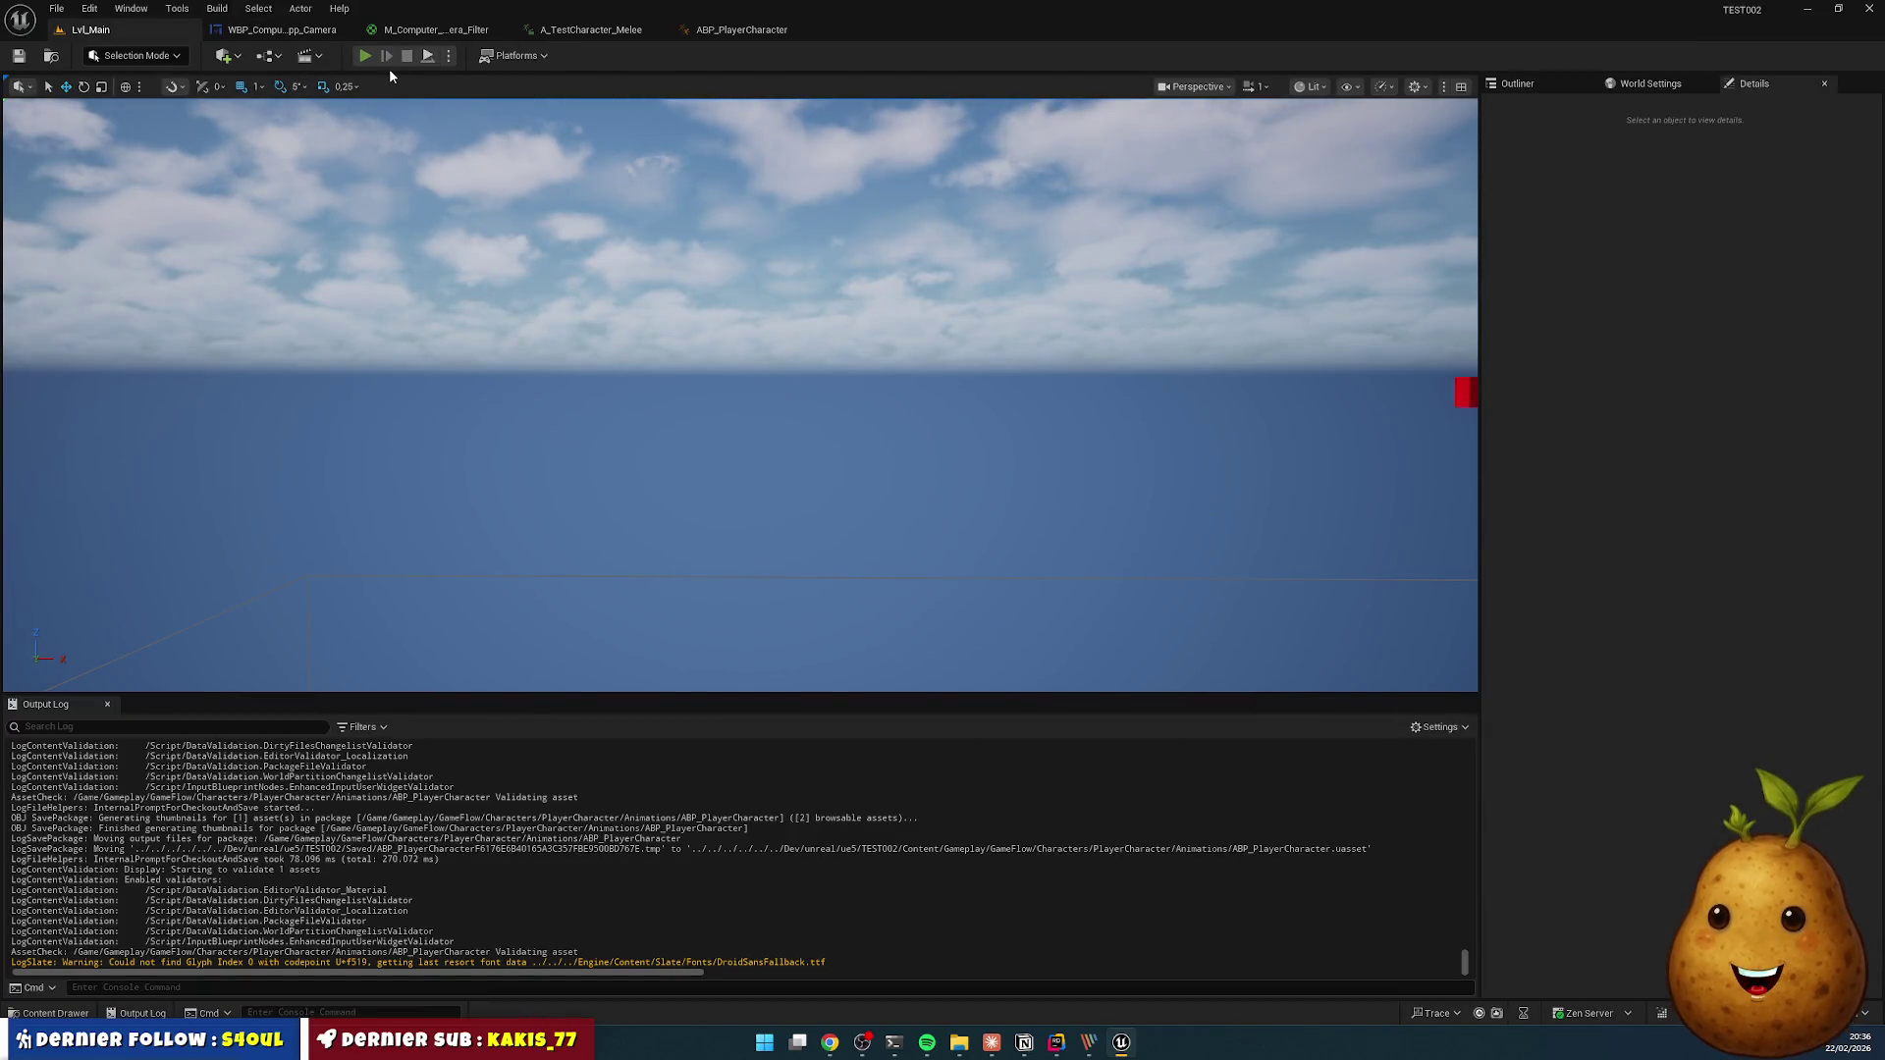
click(365, 56)
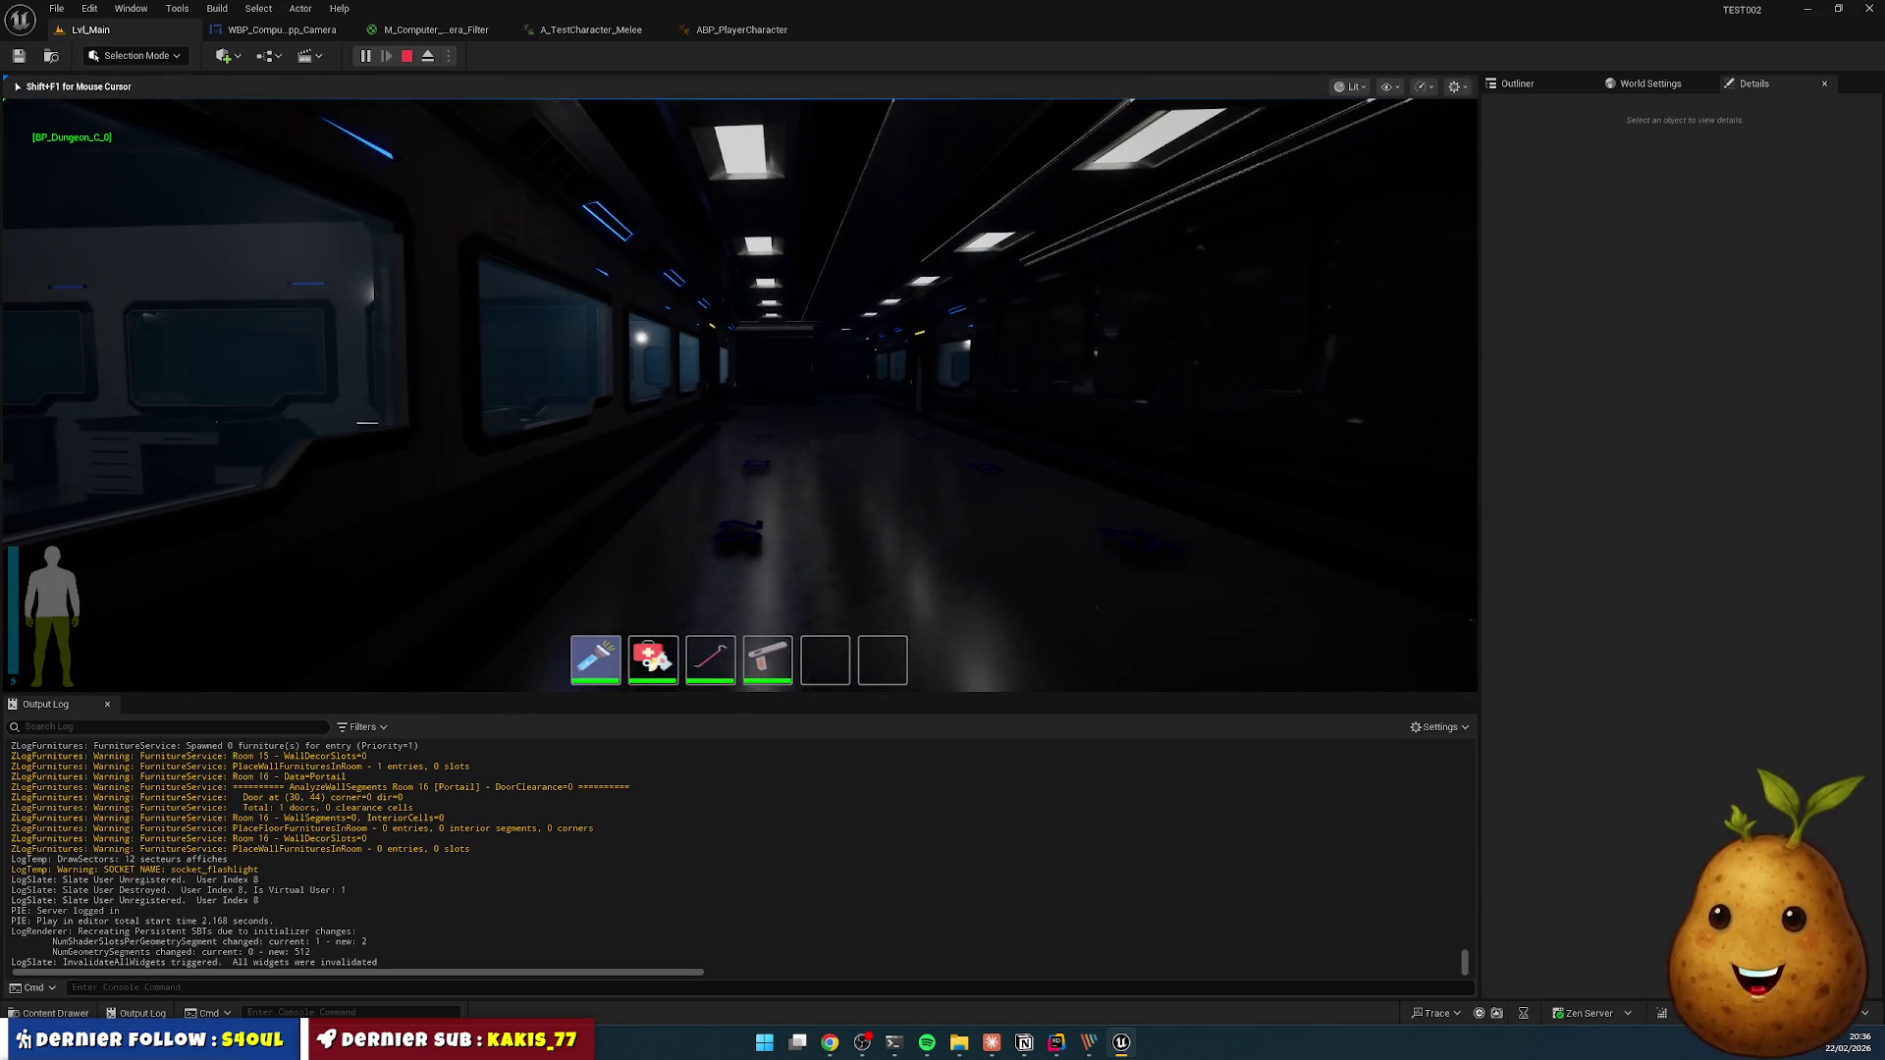
key(w)
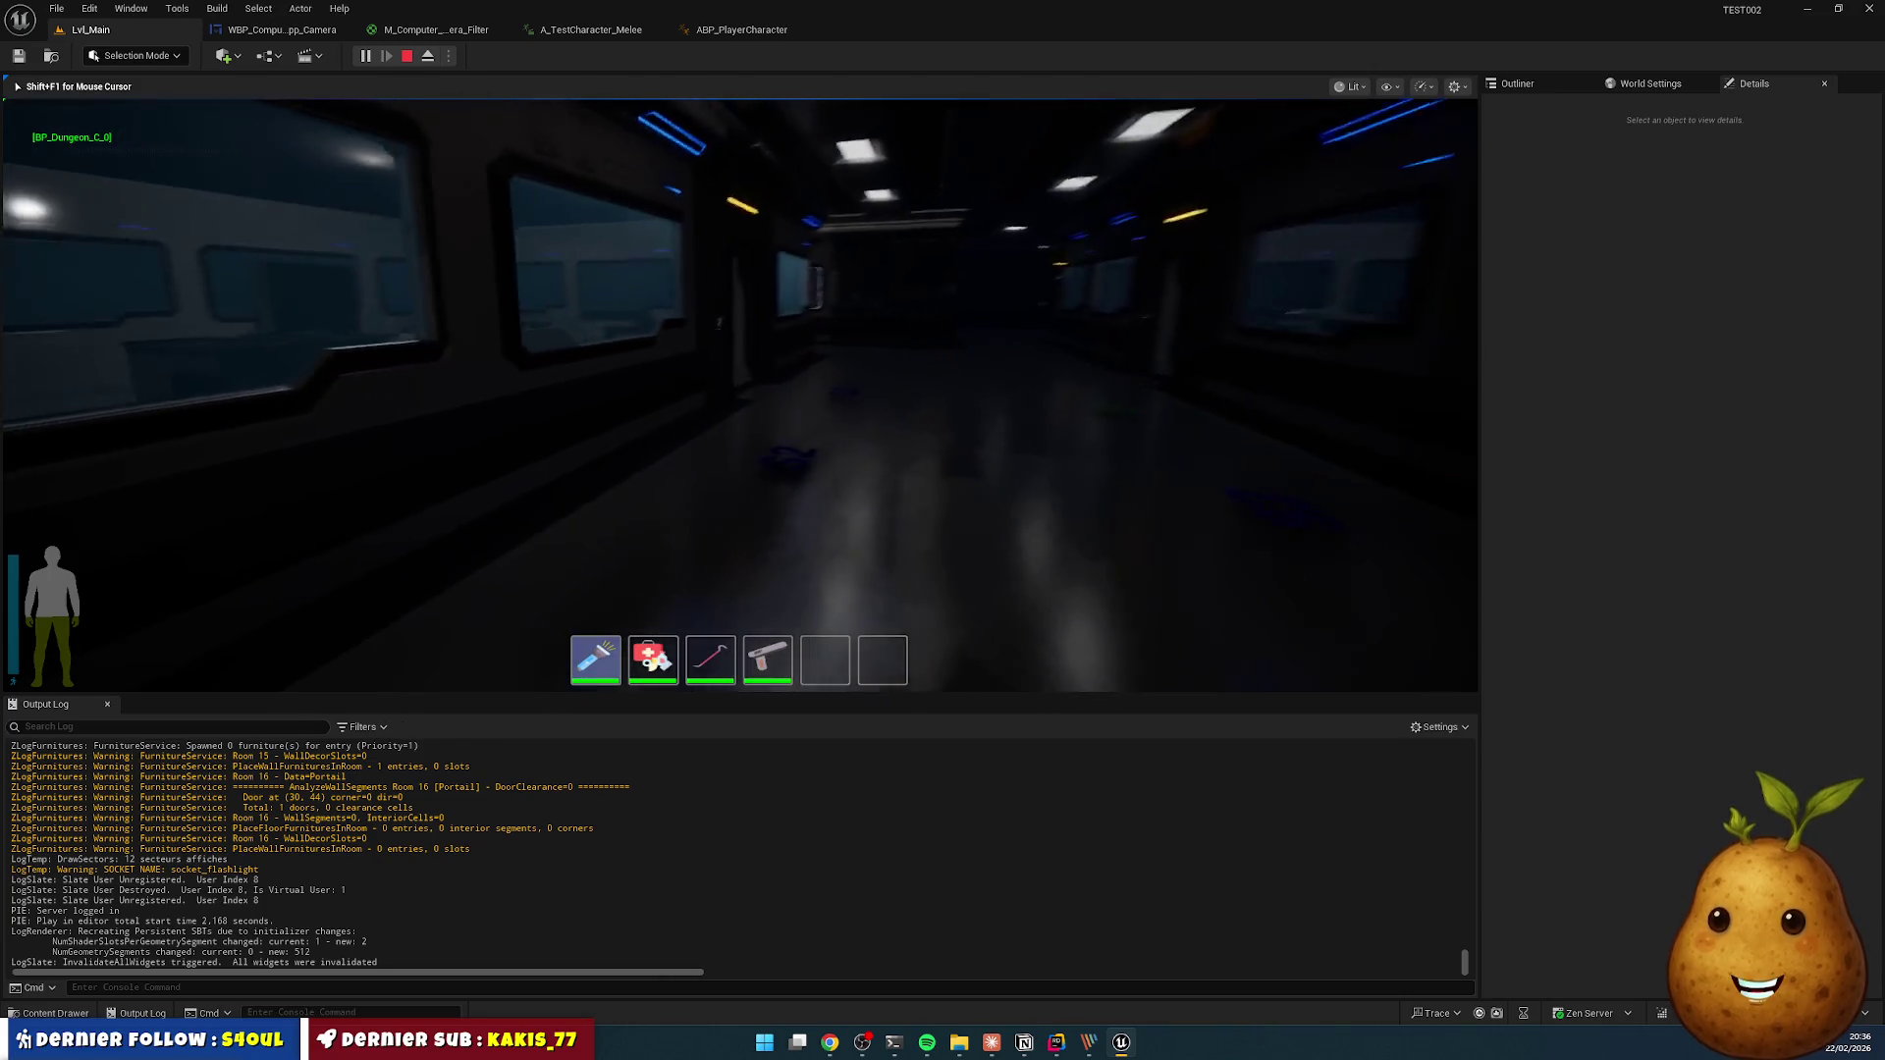
key(w)
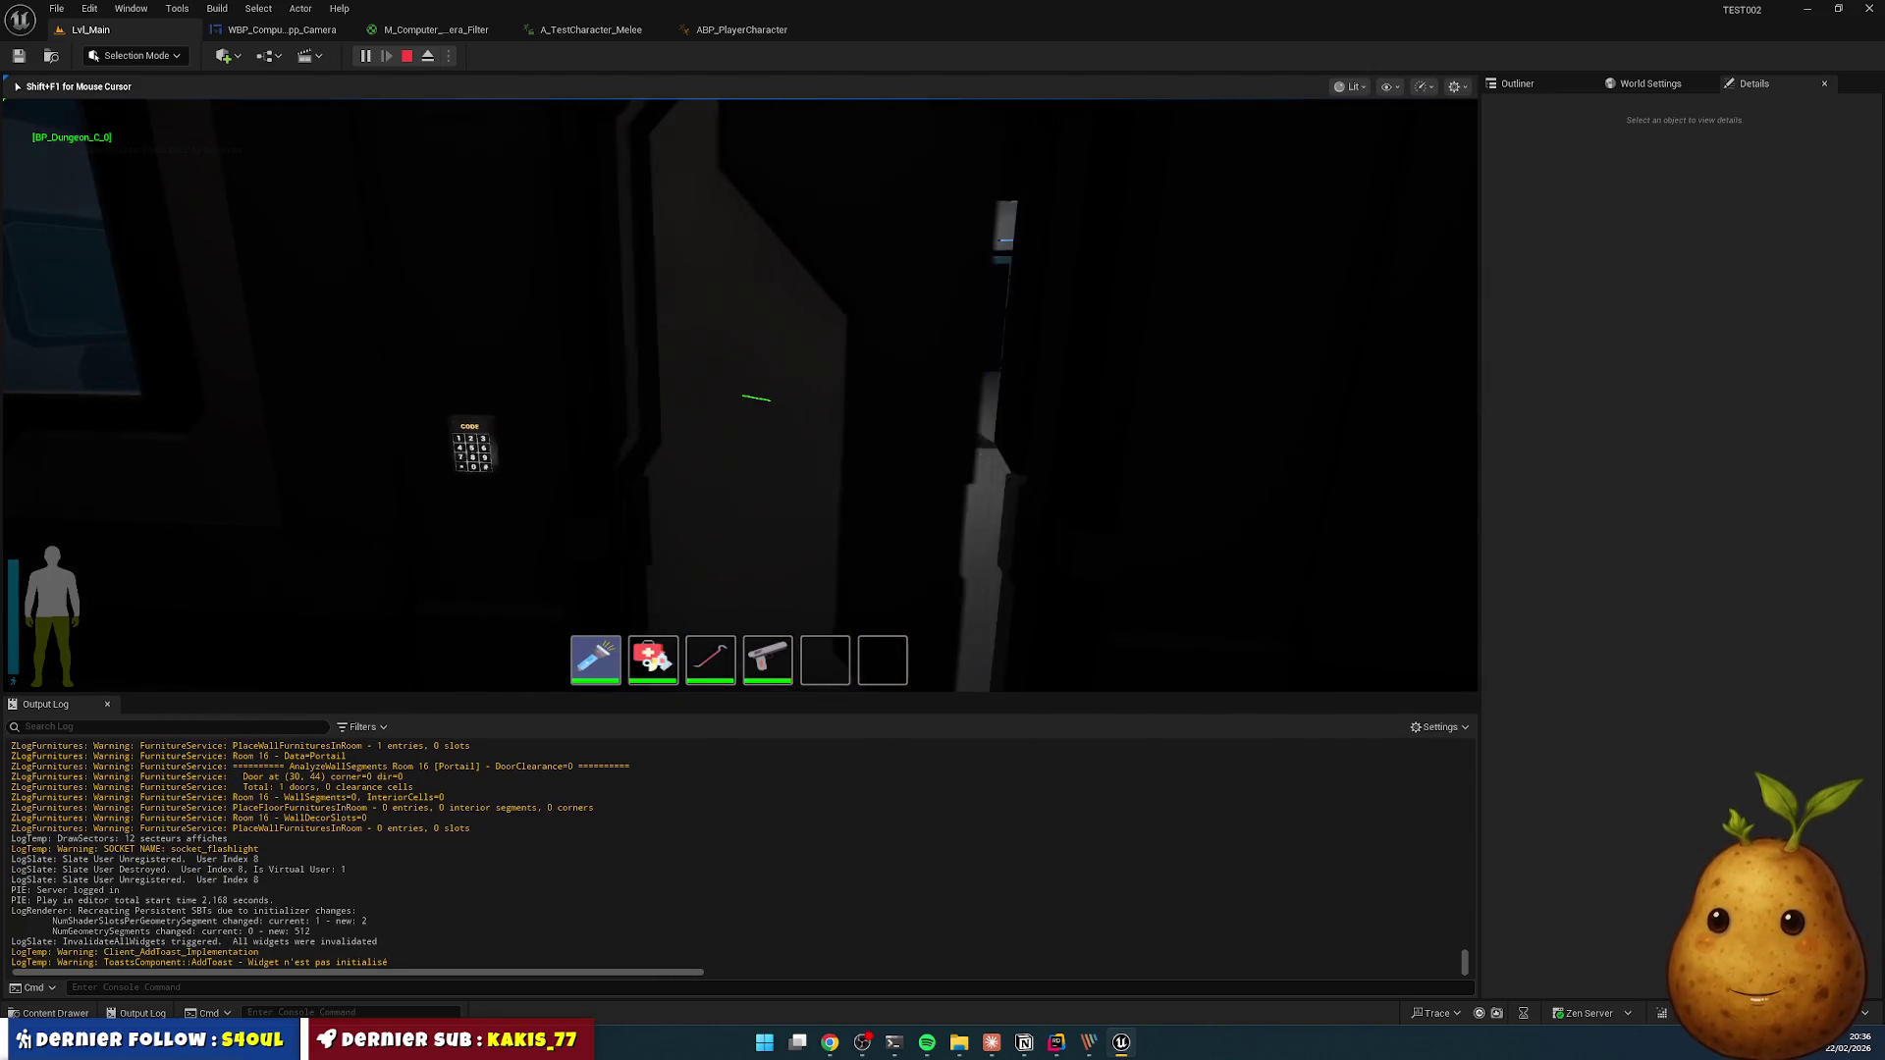
key(w)
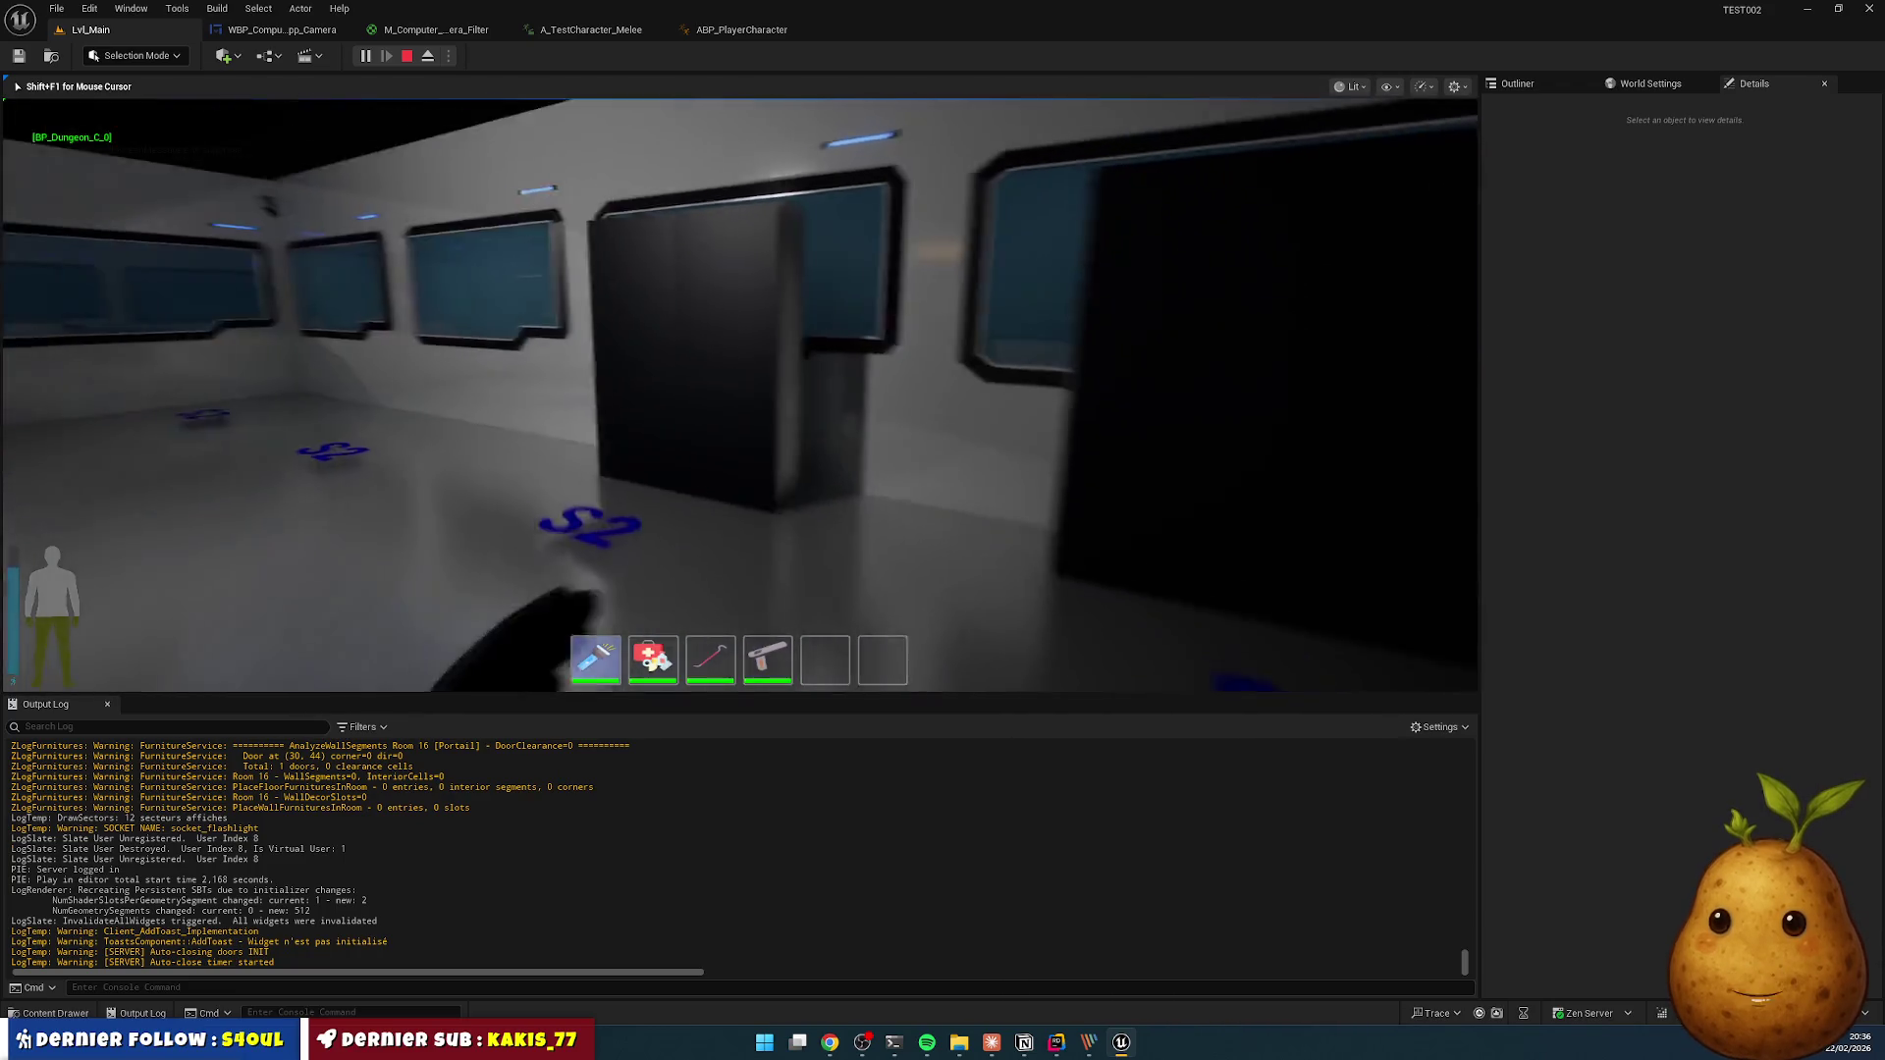
key(w)
key(w)
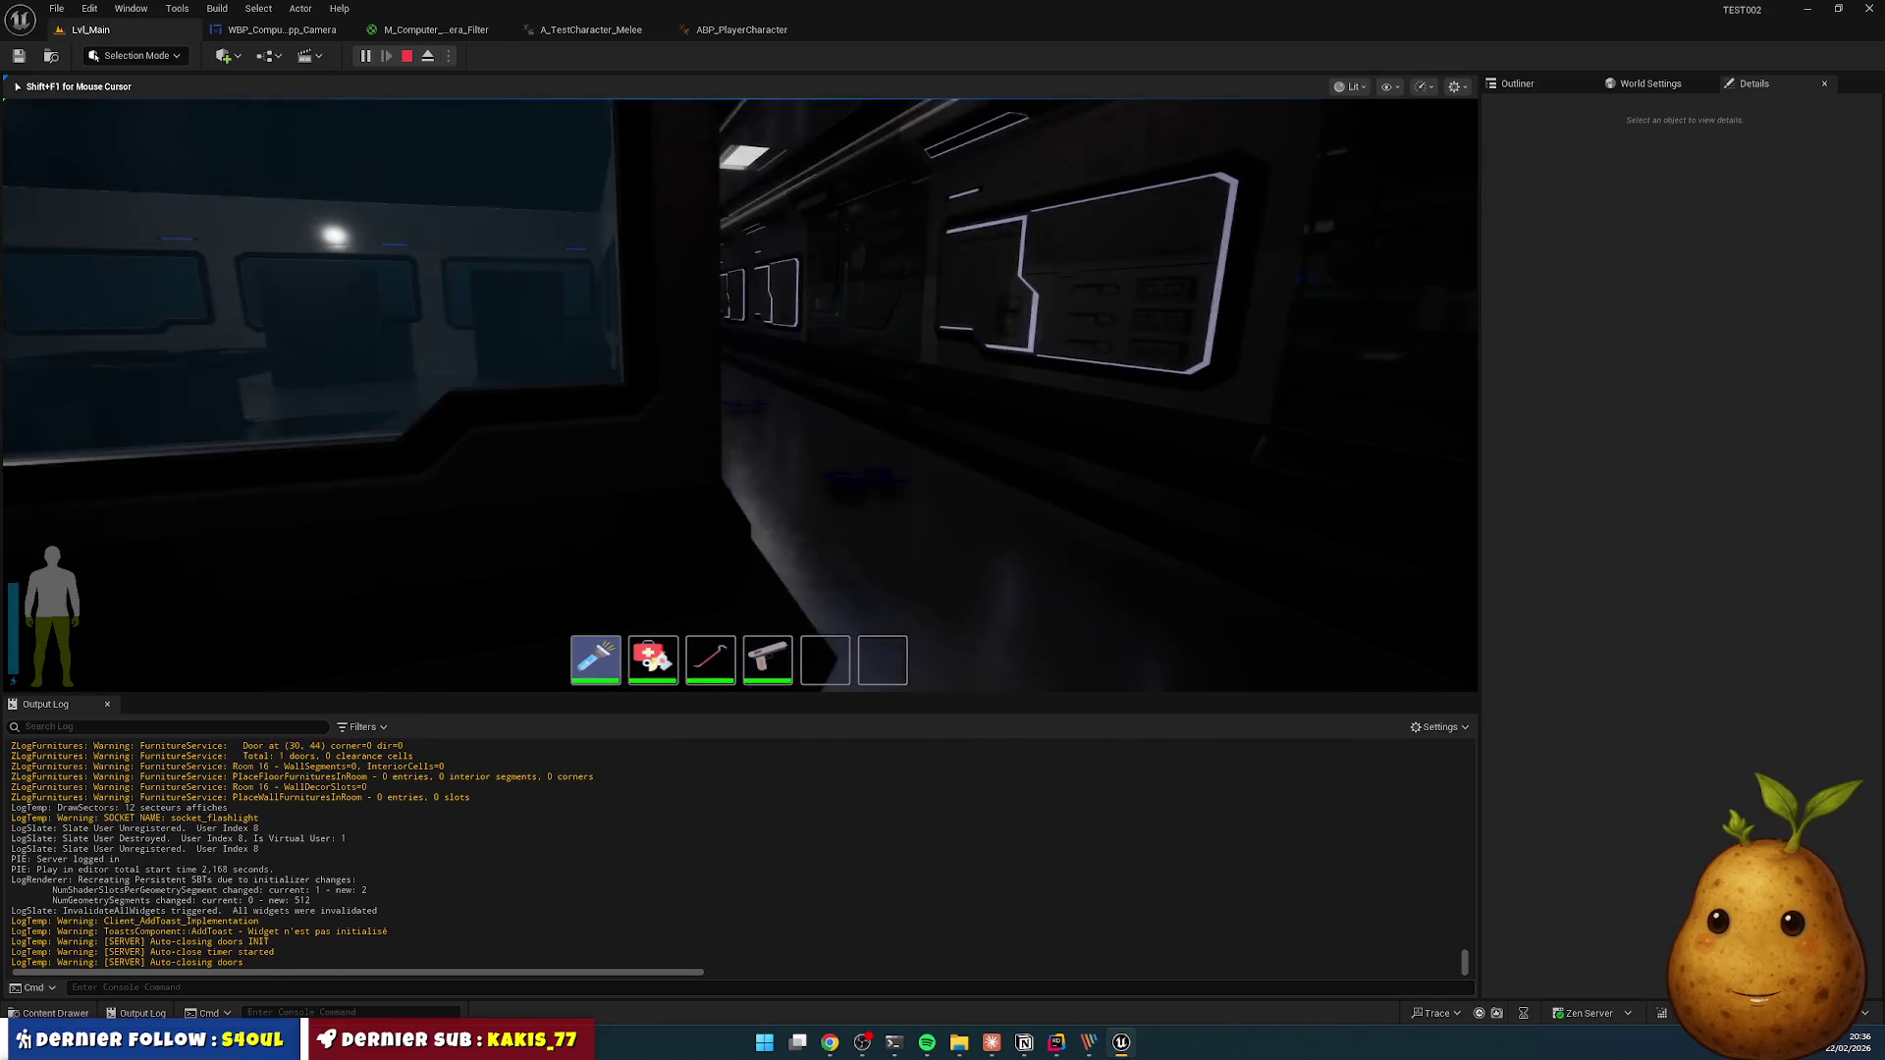
key(w)
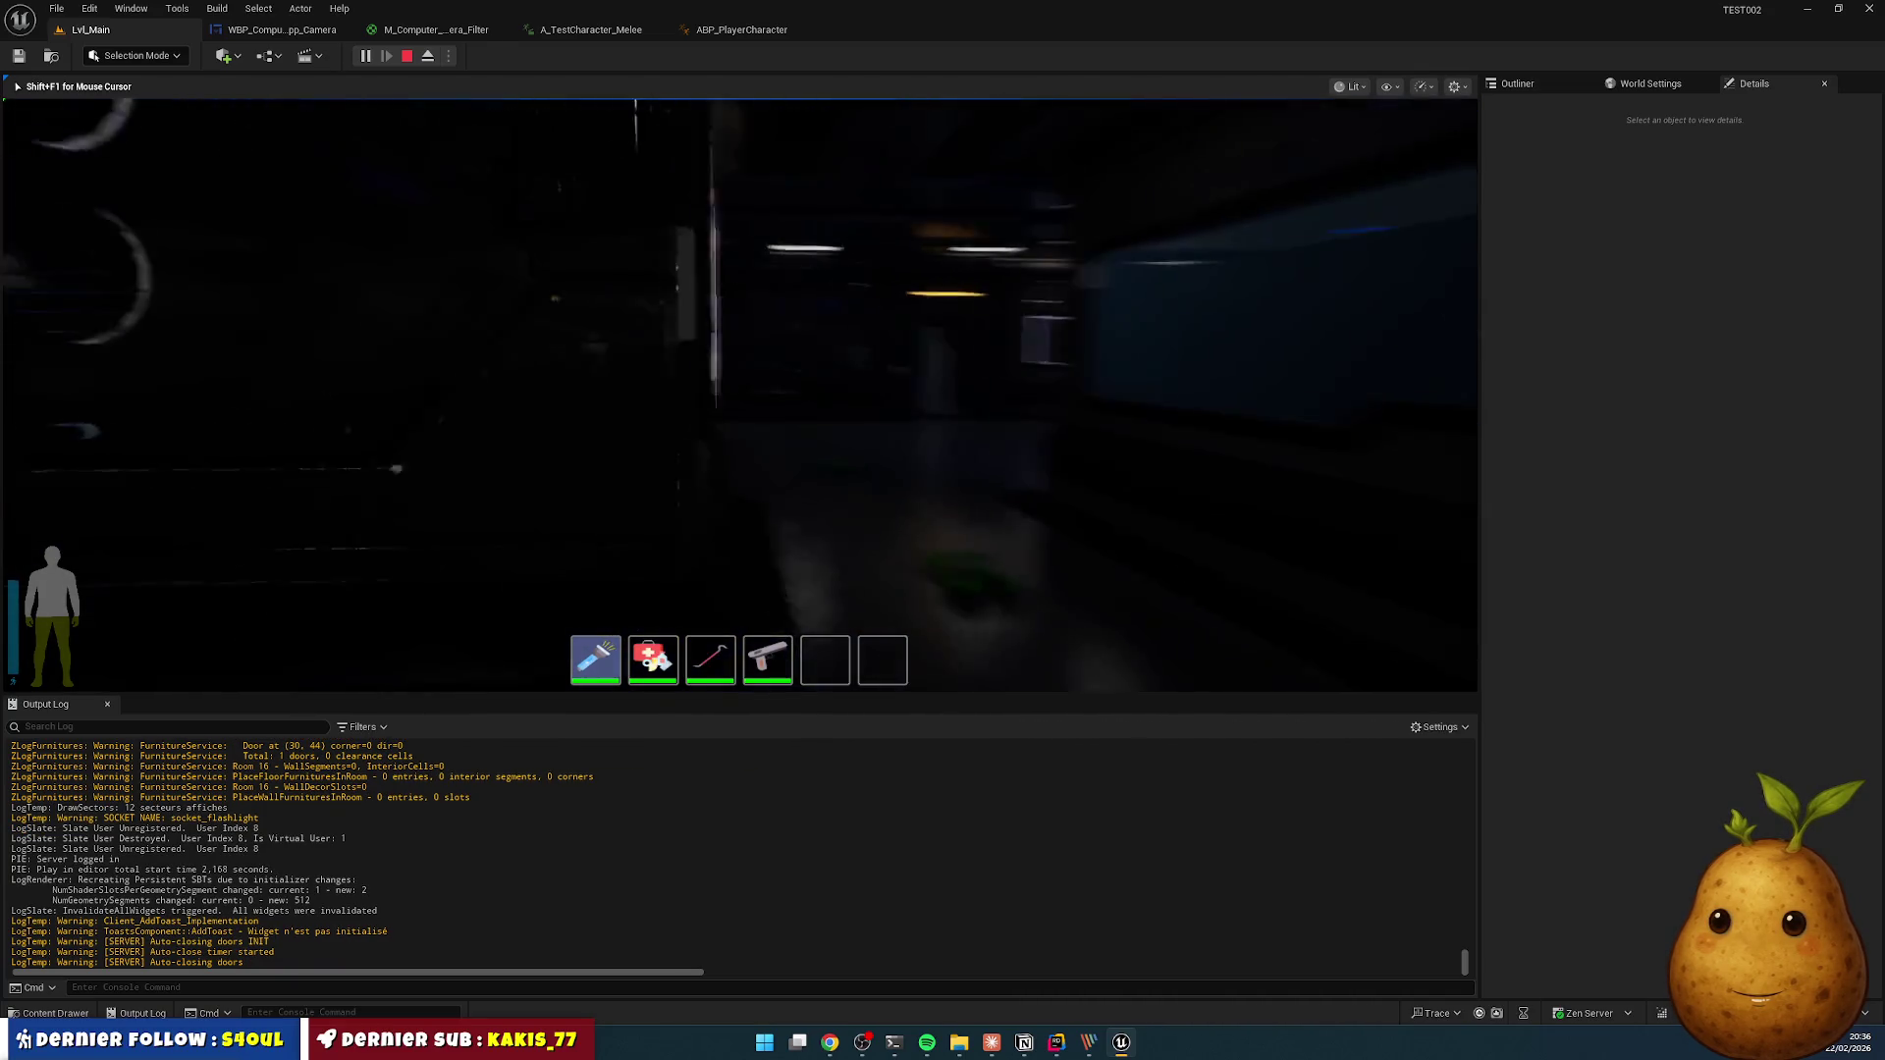
key(w)
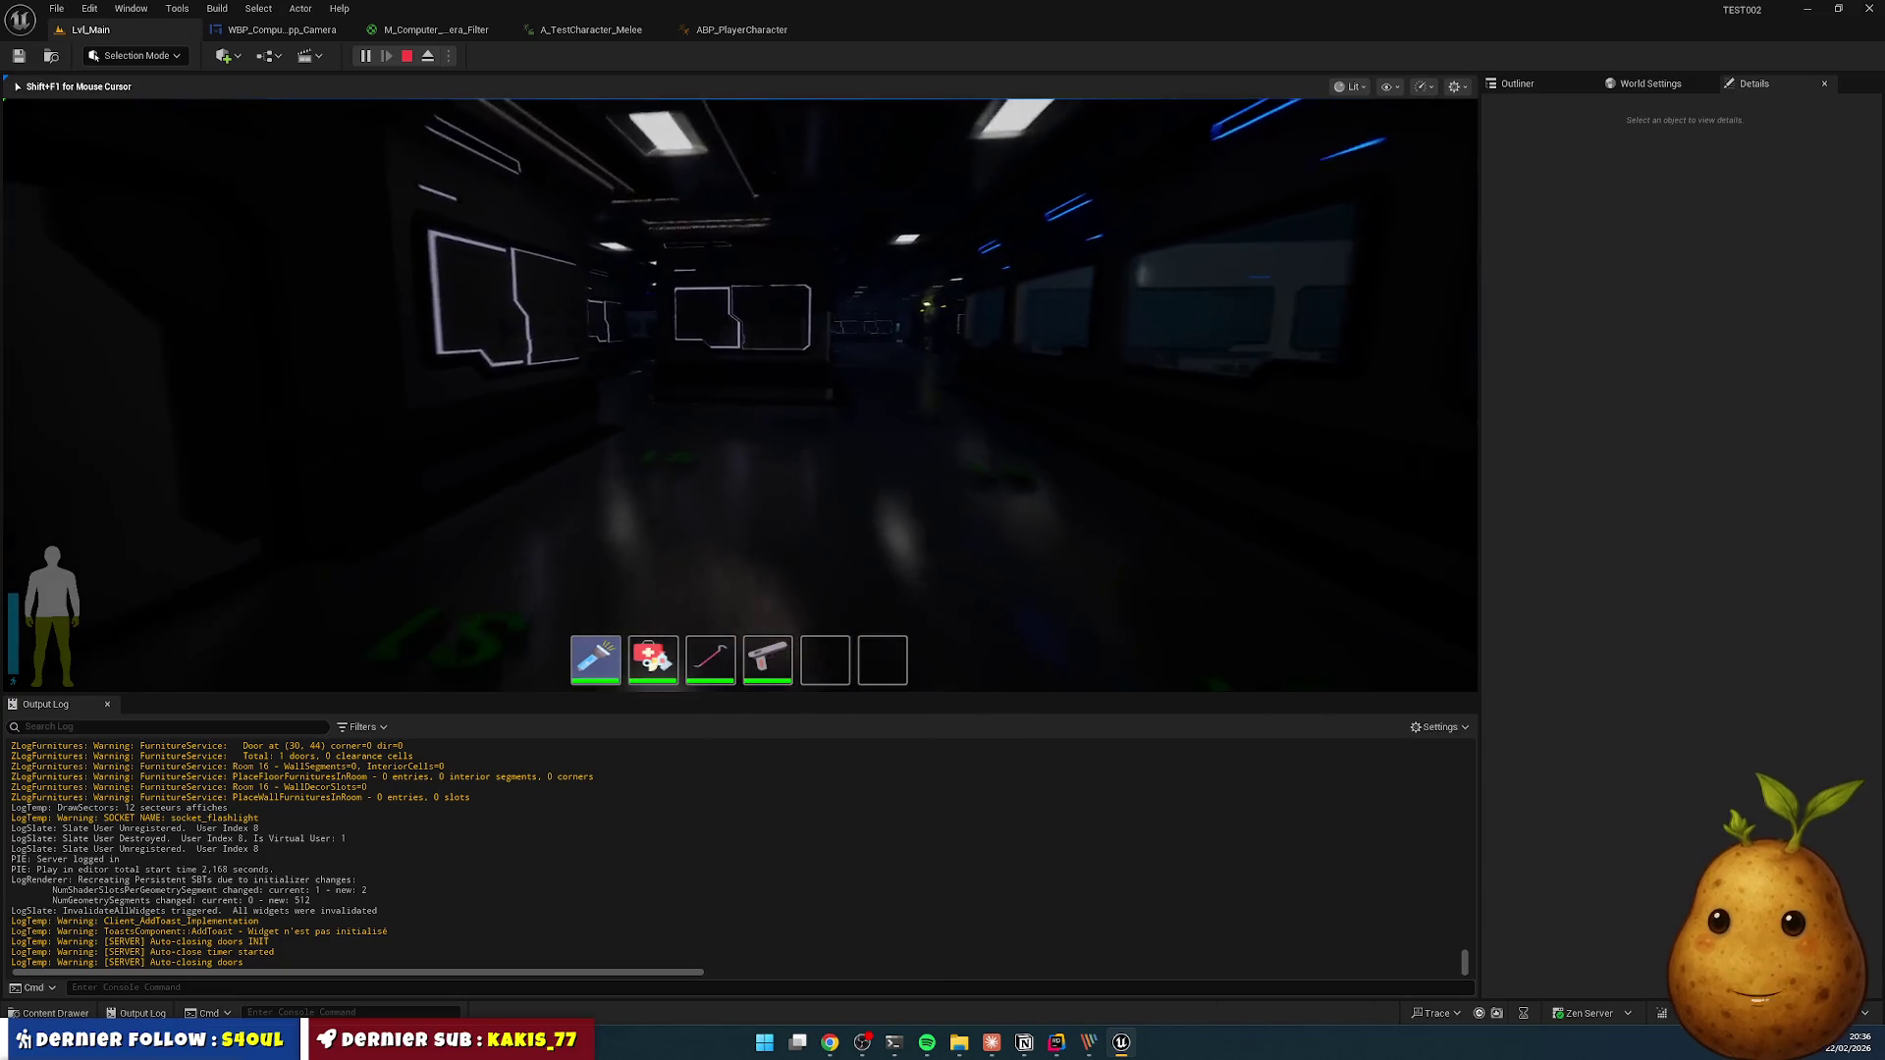
key(w)
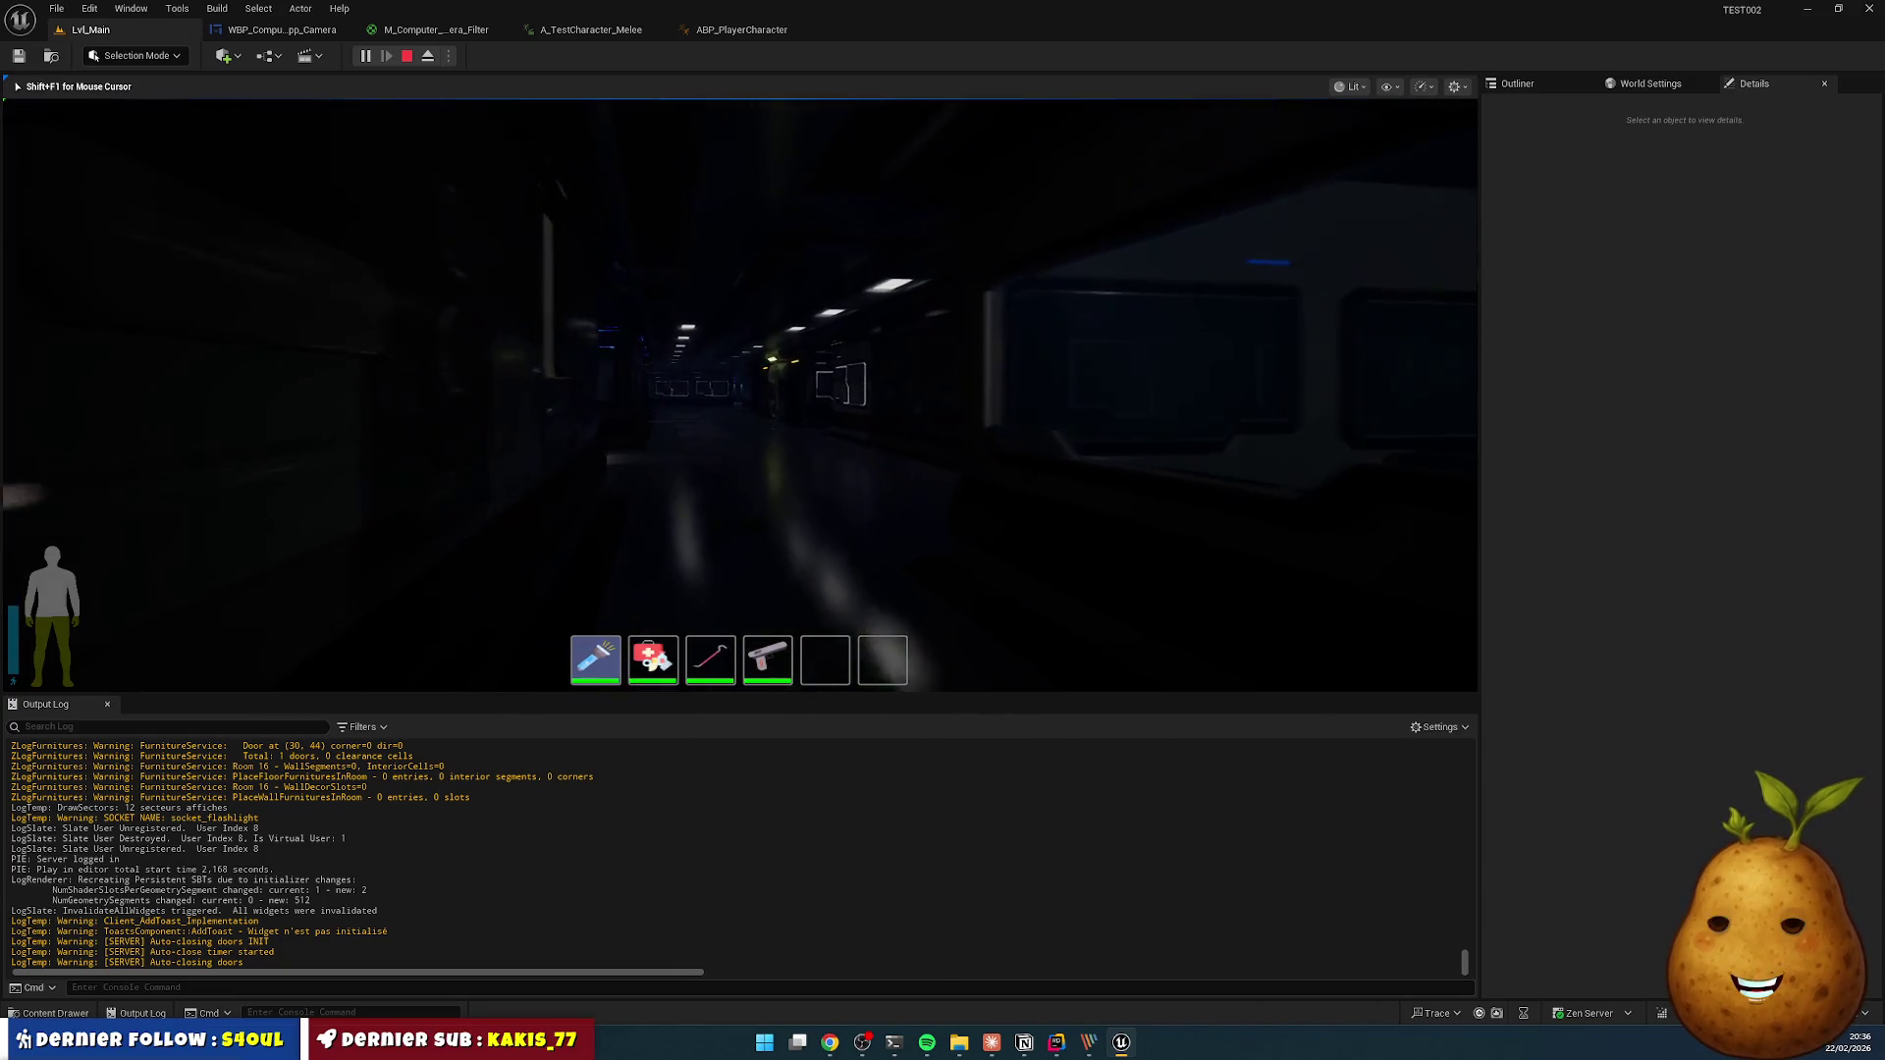
key(w)
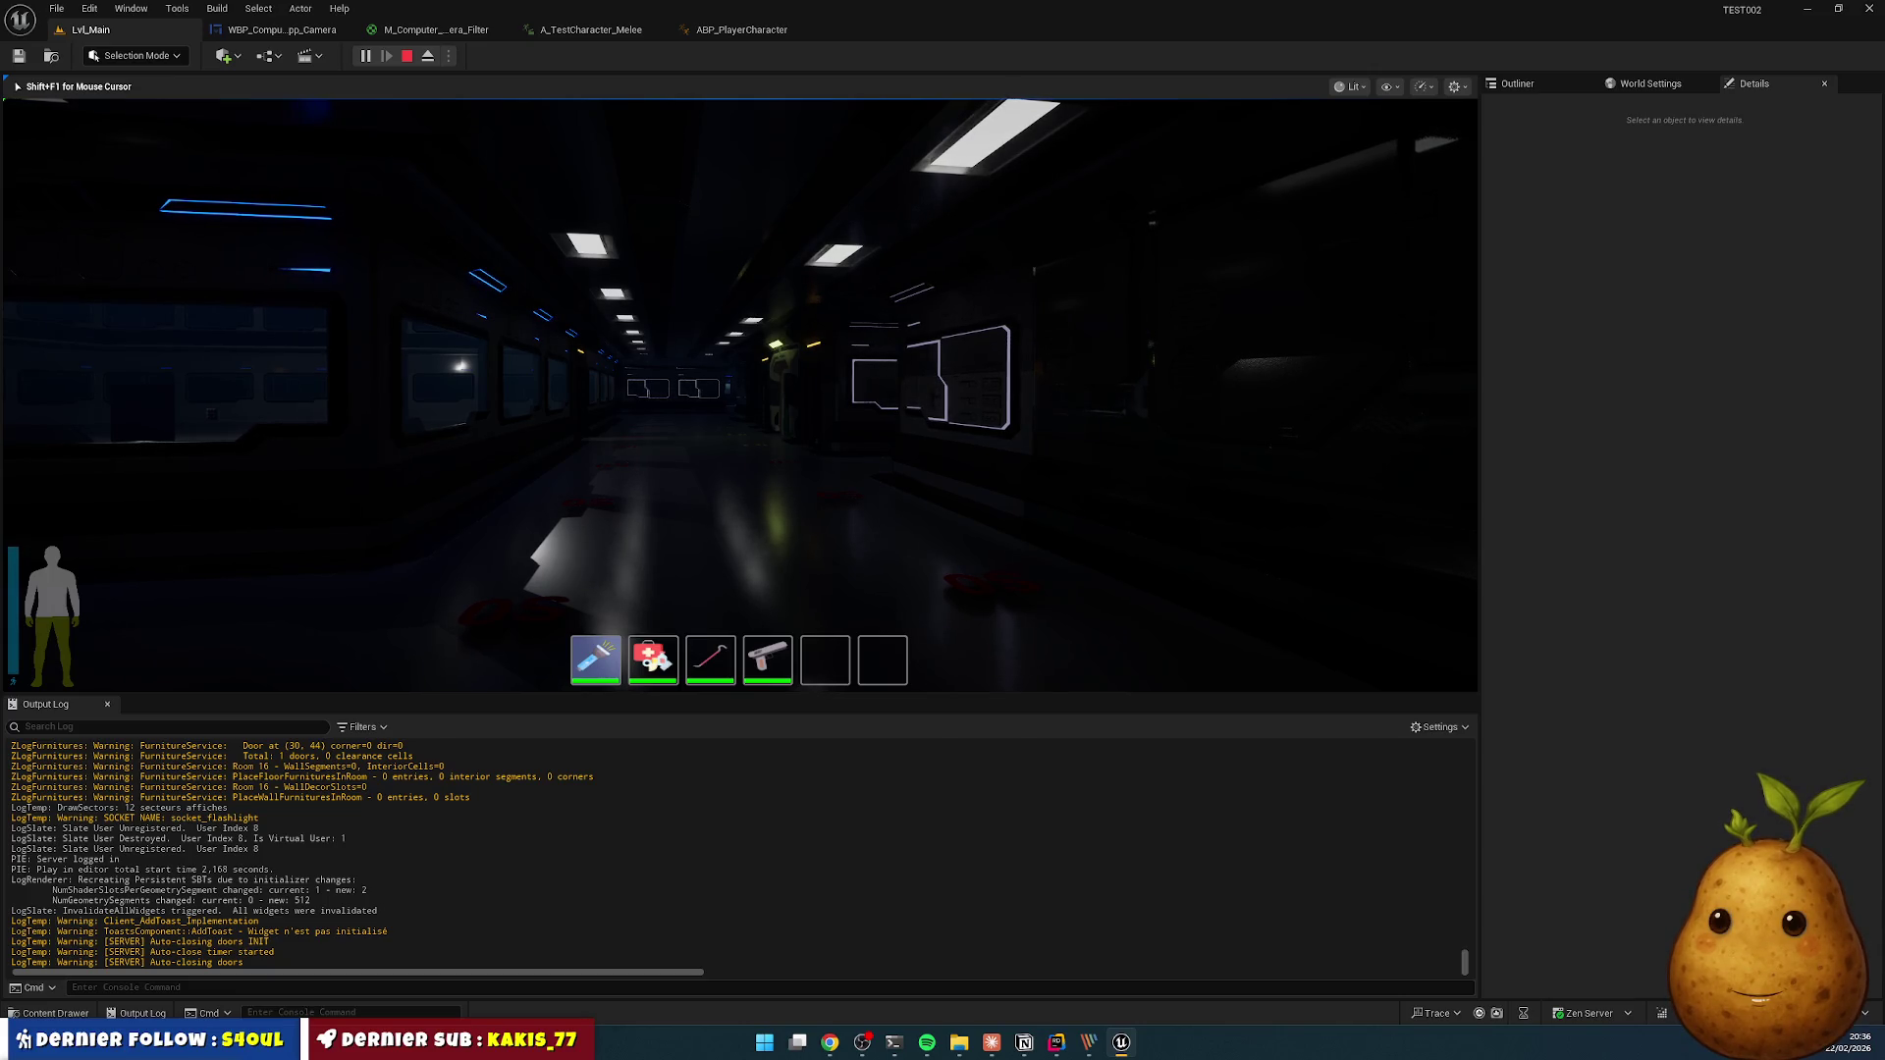
key(Escape)
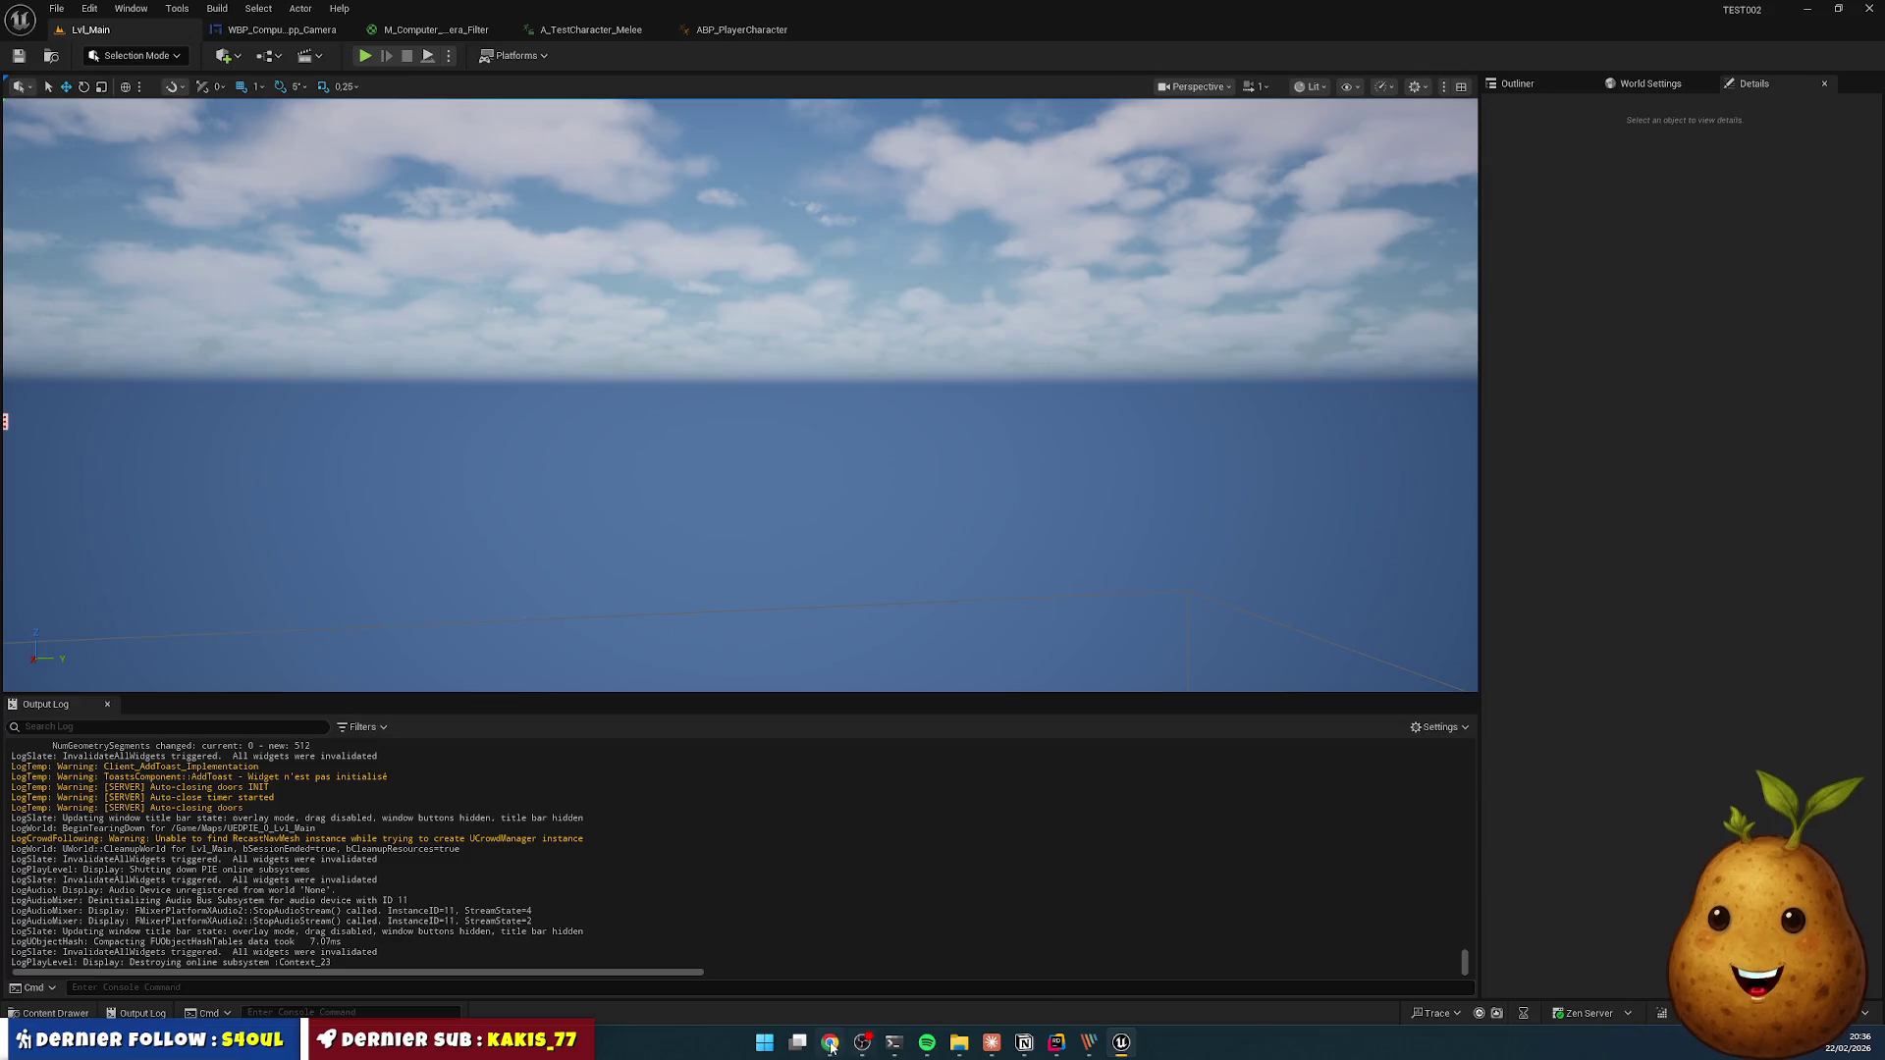
- Switch to Chrome and bring up the live Twitch stream tab with chat
click(833, 1048)
click(88, 14)
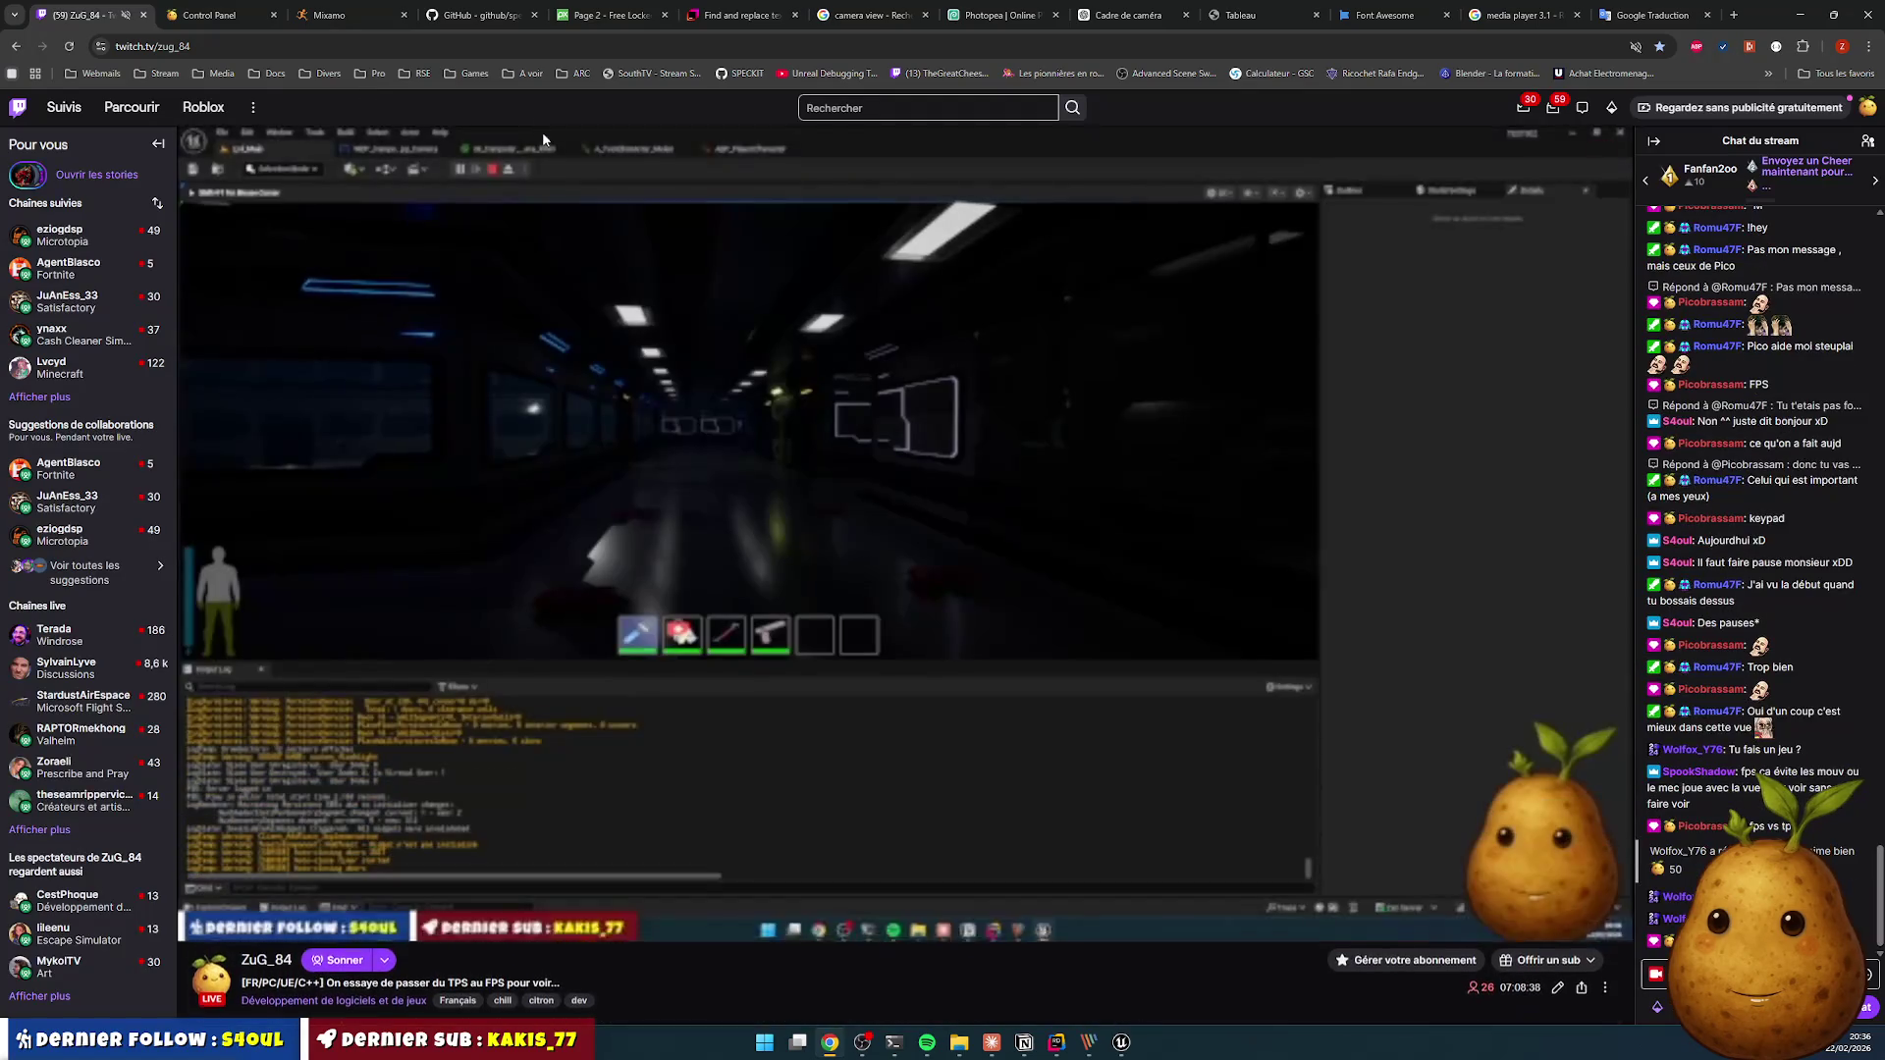
mouse_move(95, 269)
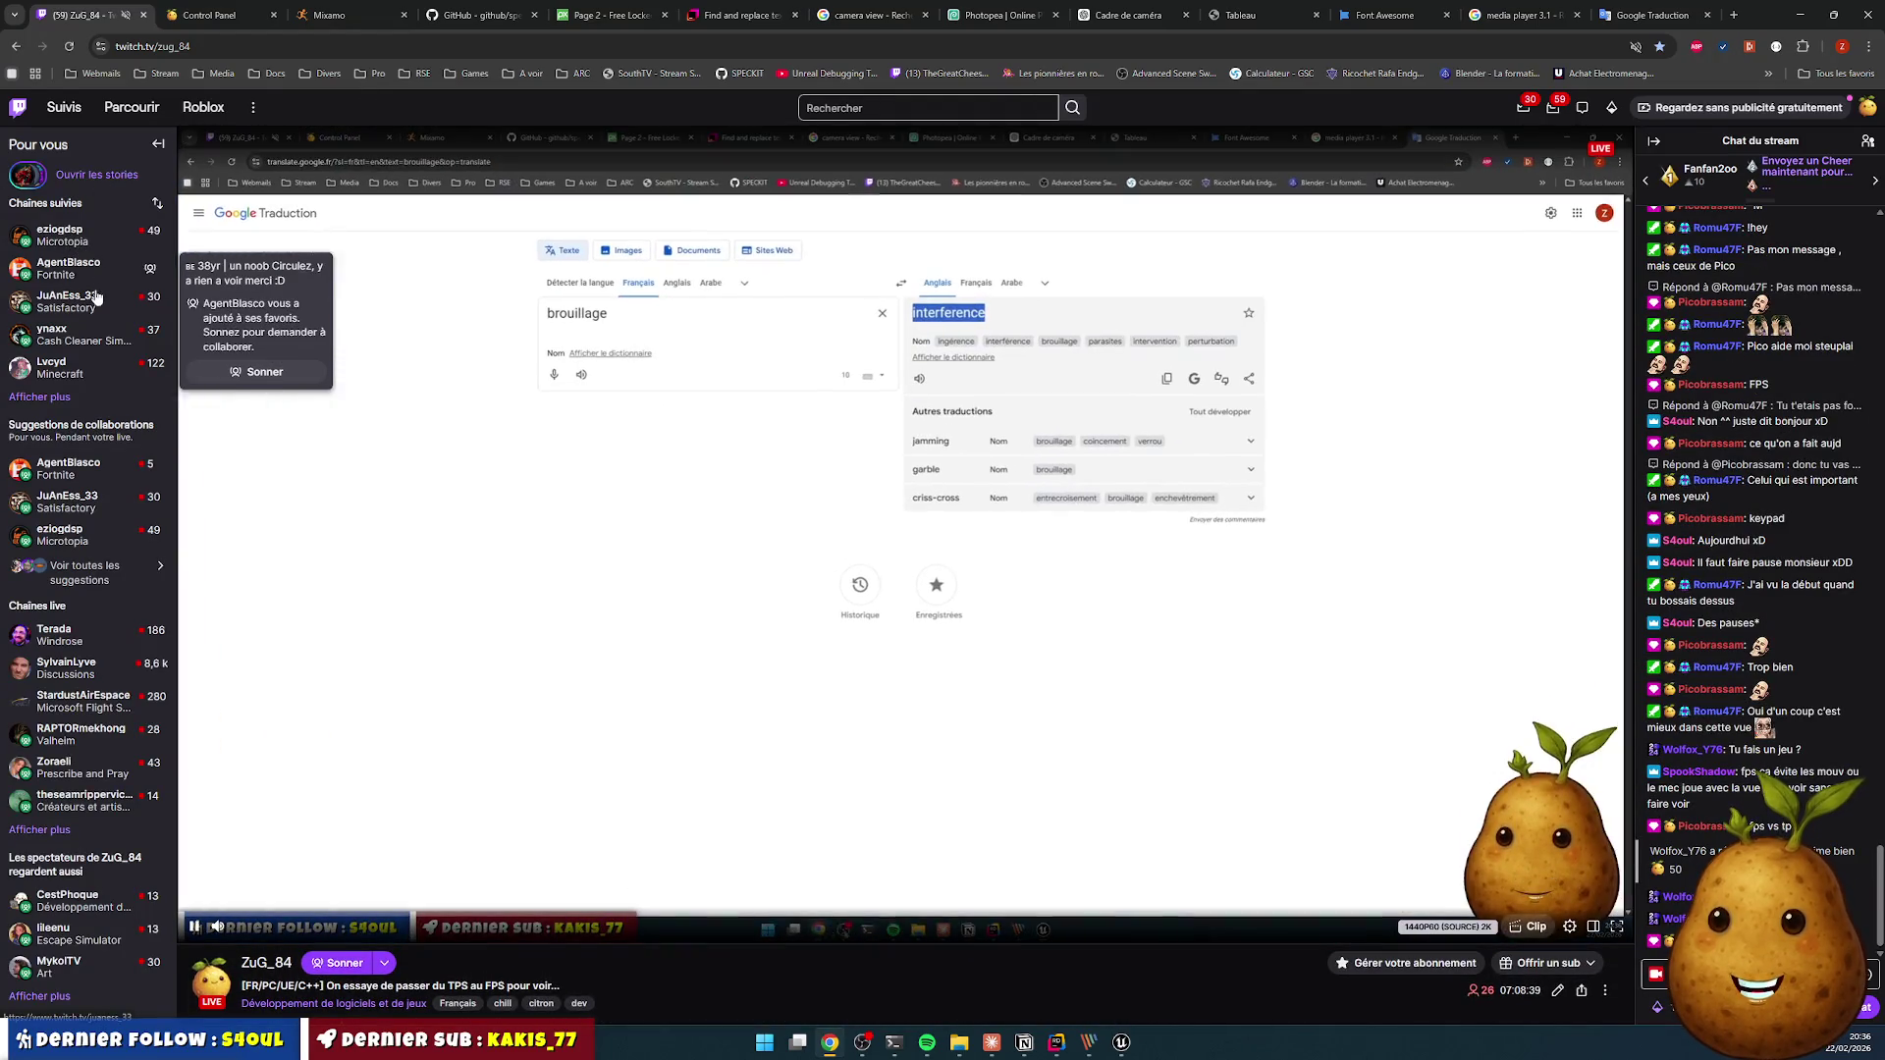
mouse_move(101, 323)
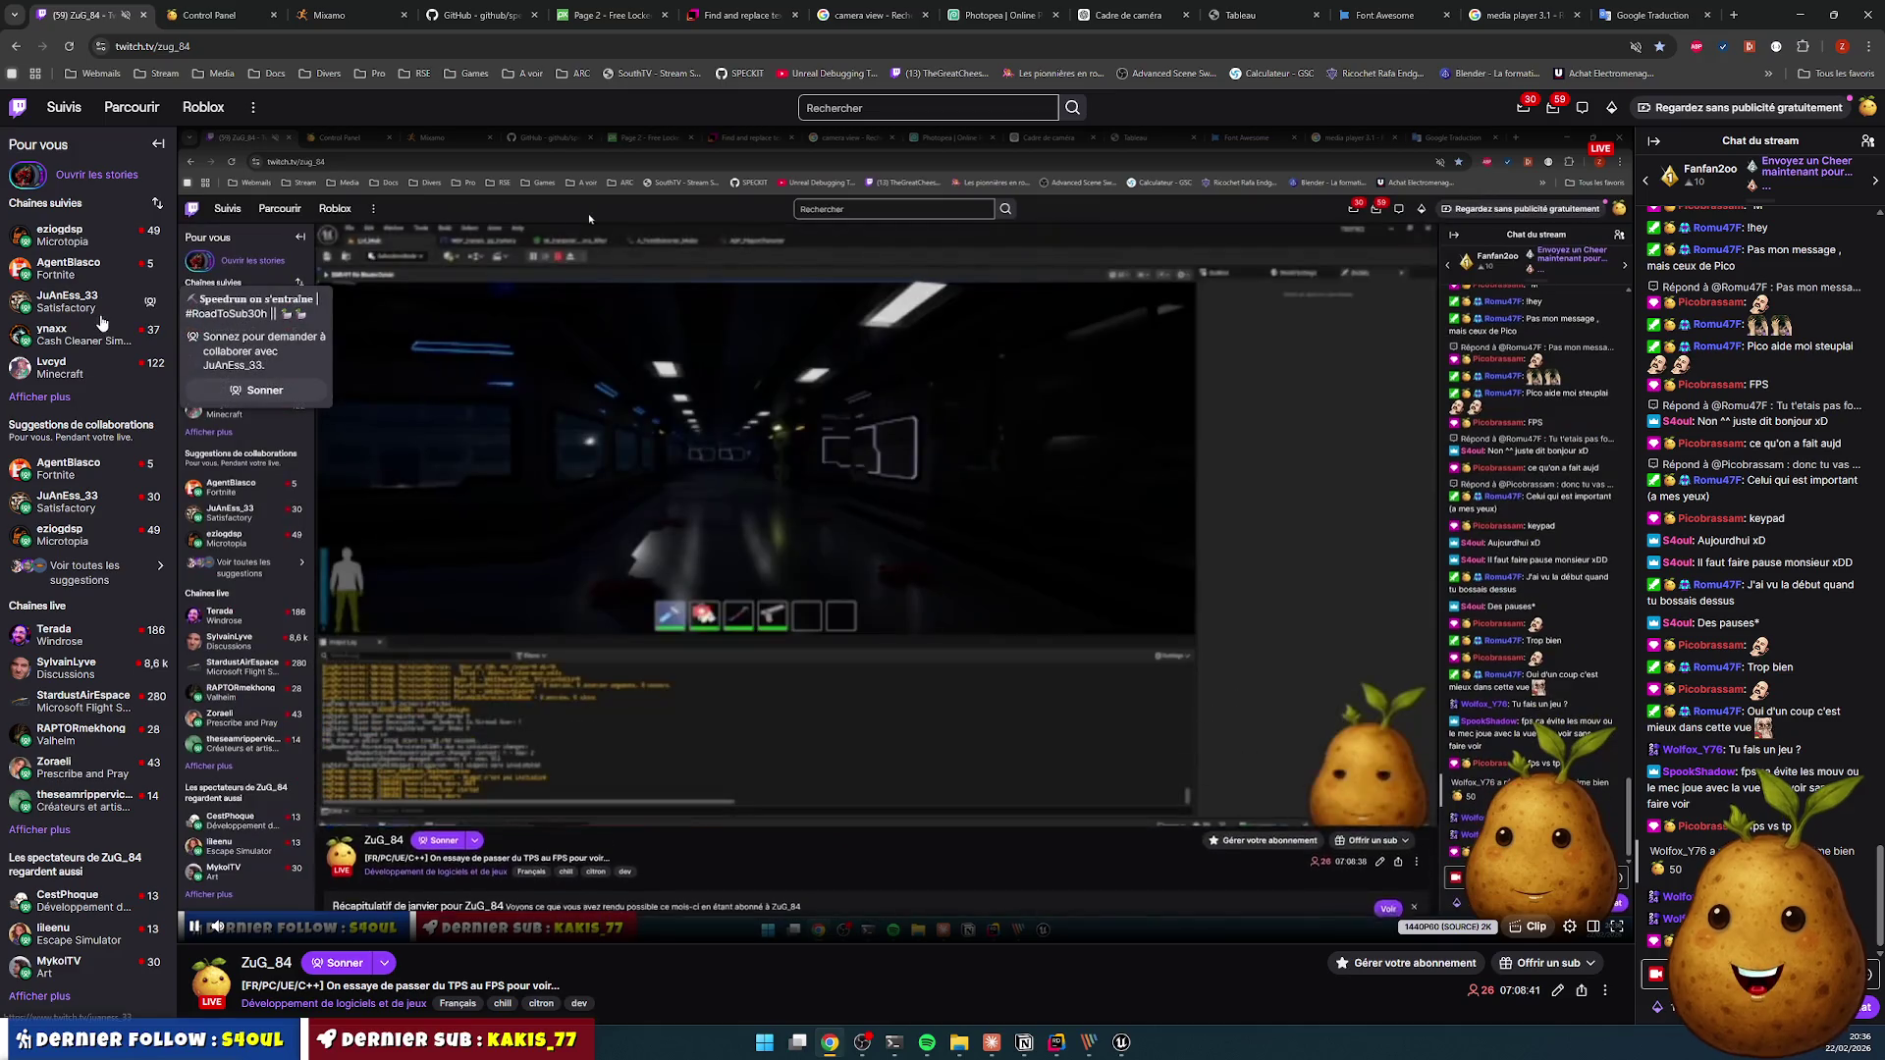